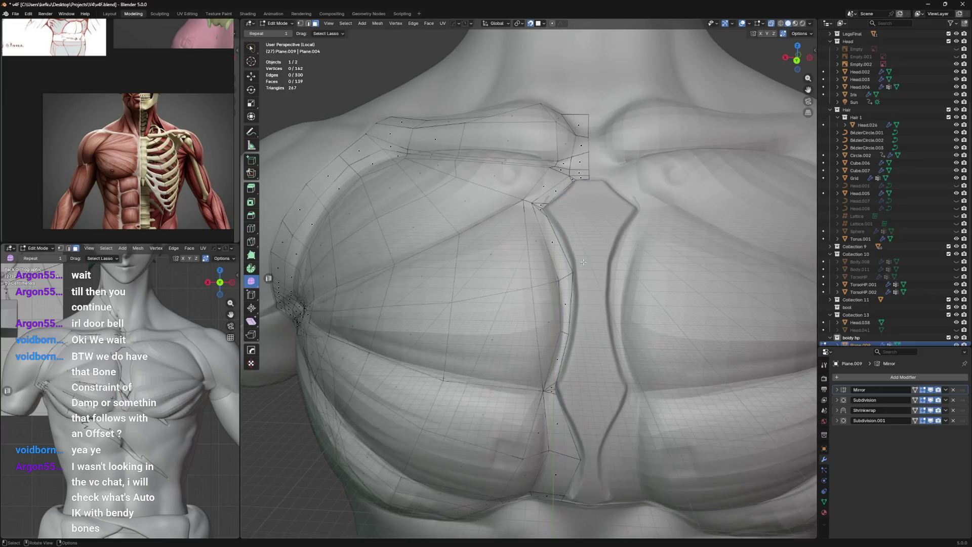
# Delete the old sternum groove loop vertices, including the two leftover stray vertices.
pyautogui.keyDown('alt'); pyautogui.click(570, 261); pyautogui.keyUp('alt')
pyautogui.moveTo(577, 269); pyautogui.dragTo(587, 273, button='middle')
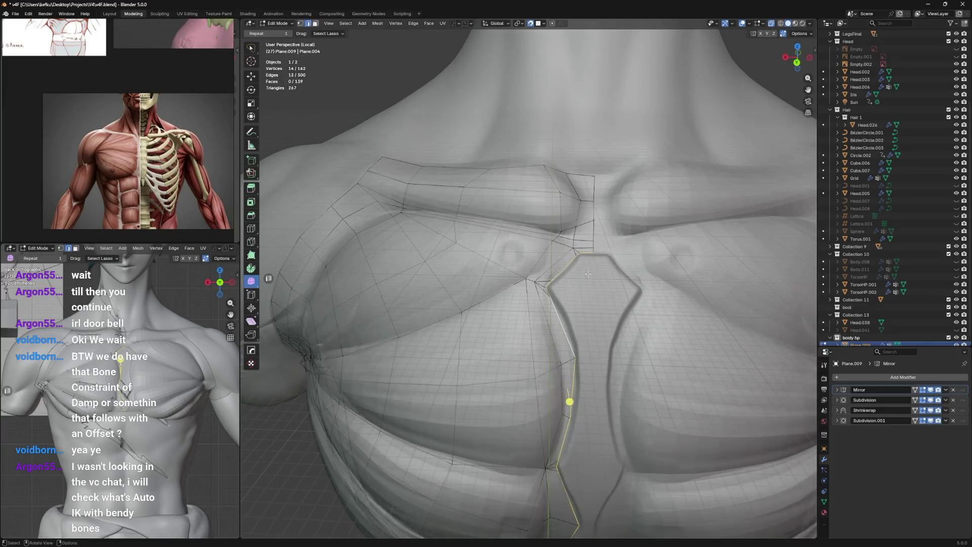
pyautogui.moveTo(576, 280); pyautogui.dragTo(605, 251)
pyautogui.press('x')
pyautogui.click(606, 247)
pyautogui.keyDown('alt'); pyautogui.click(566, 354); pyautogui.keyUp('alt')
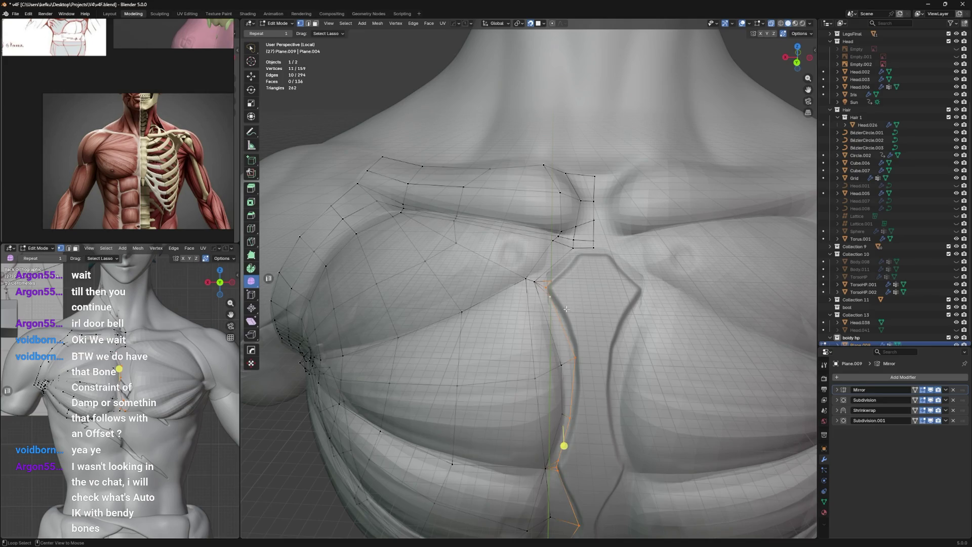
pyautogui.moveTo(566, 354)
pyautogui.mouseDown(button='middle')
pyautogui.moveTo(593, 226)
pyautogui.moveTo(606, 221)
pyautogui.mouseUp(button='middle')
pyautogui.press('x')
pyautogui.click(606, 225)
pyautogui.click(615, 360)
pyautogui.press('x')
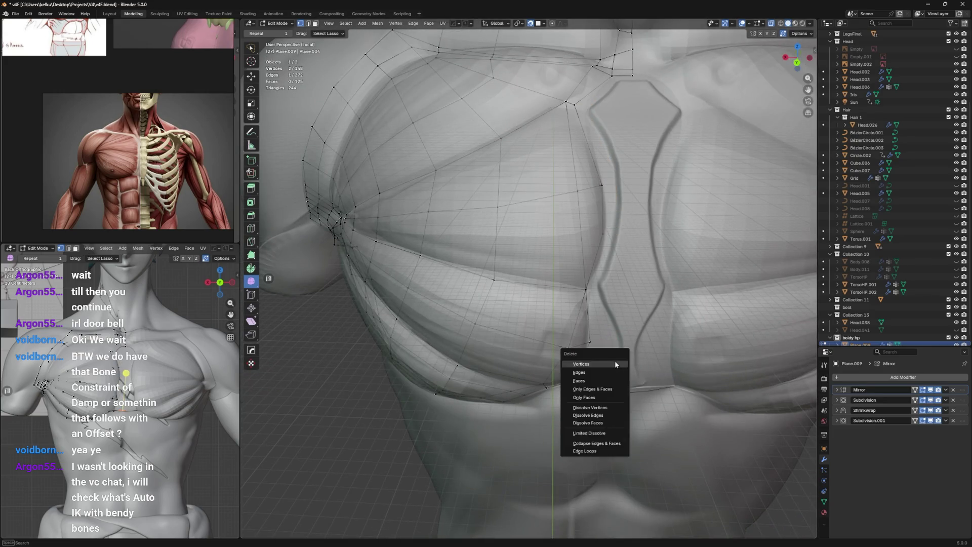
pyautogui.click(615, 360)
# Duplicate a face beside the sternum and place the copy in the groove.
pyautogui.moveTo(627, 272); pyautogui.dragTo(557, 263, button='middle')
pyautogui.click(578, 191)
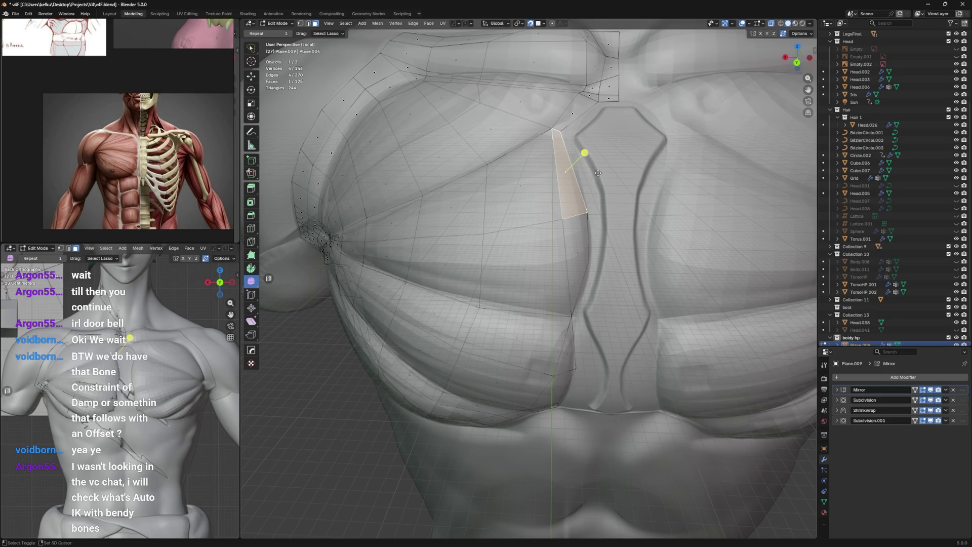
pyautogui.hotkey('shift', 'd')
pyautogui.click(605, 147)
pyautogui.moveTo(605, 147)
pyautogui.mouseDown(button='middle')
pyautogui.moveTo(594, 272)
pyautogui.moveTo(592, 264)
pyautogui.mouseUp(button='middle')
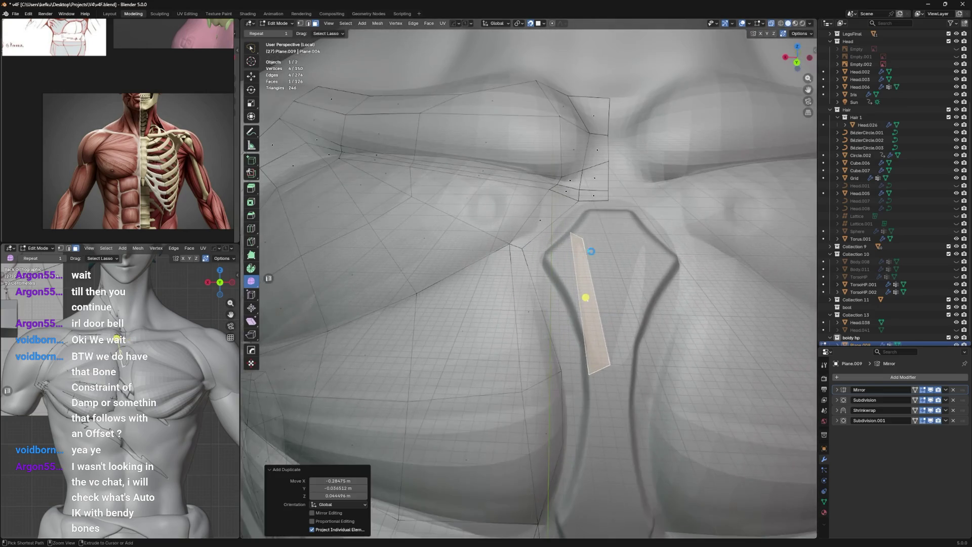
# Save, reposition a corner vertex of the new face, and show the mesh On Cage.
pyautogui.hotkey('ctrl', 's')
pyautogui.click(579, 224)
pyautogui.press('g')
pyautogui.click(638, 216)
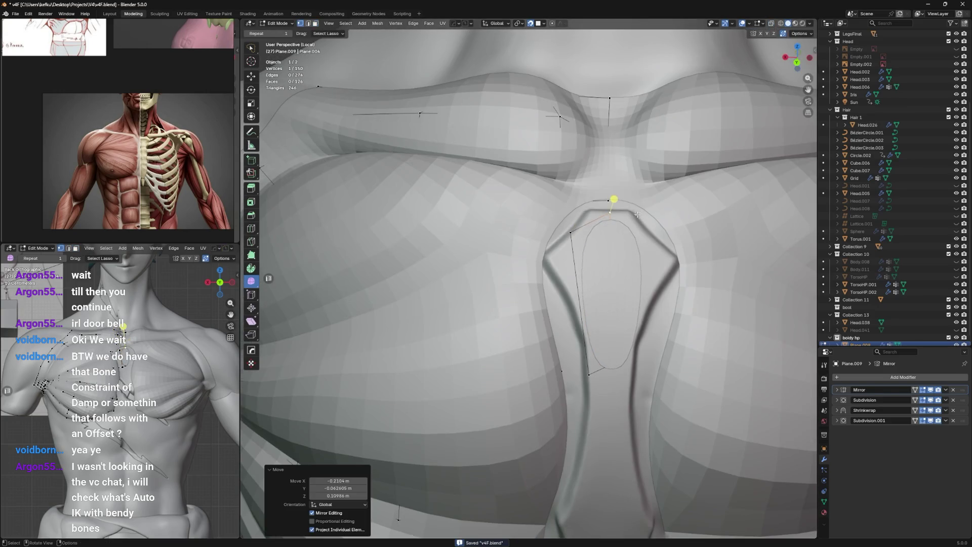
pyautogui.click(915, 420)
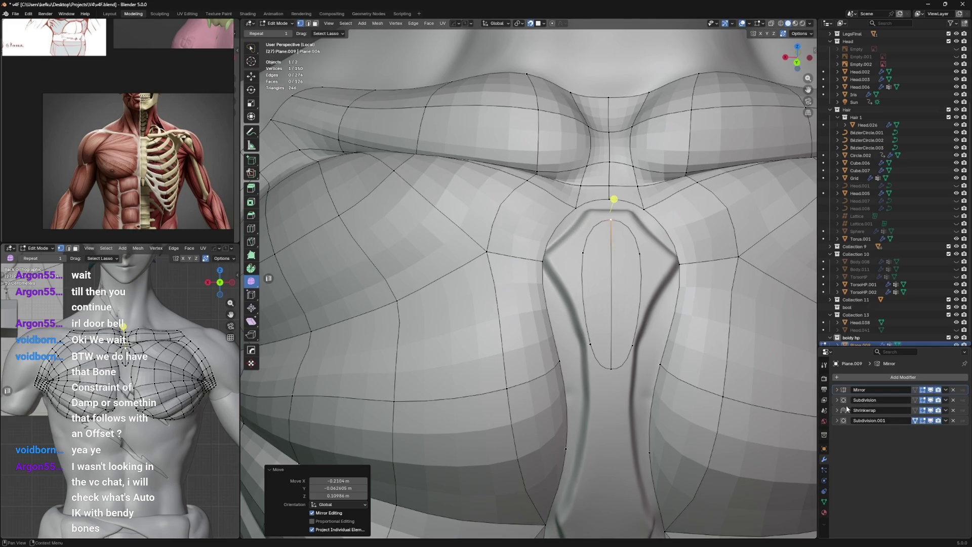
pyautogui.click(837, 400)
# Switch both Subdivision modifiers to Simple and move the top strip vertex down.
pyautogui.click(932, 411)
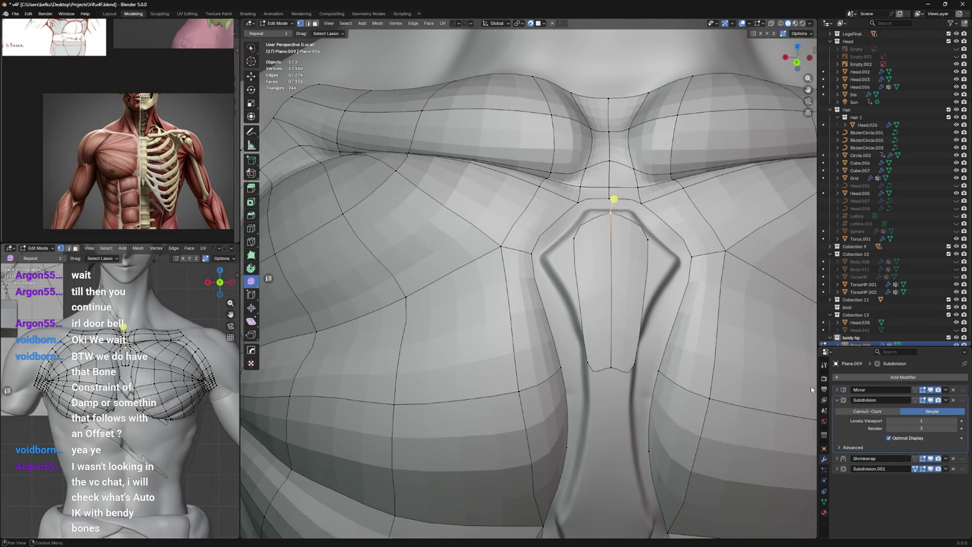
pyautogui.press('g')
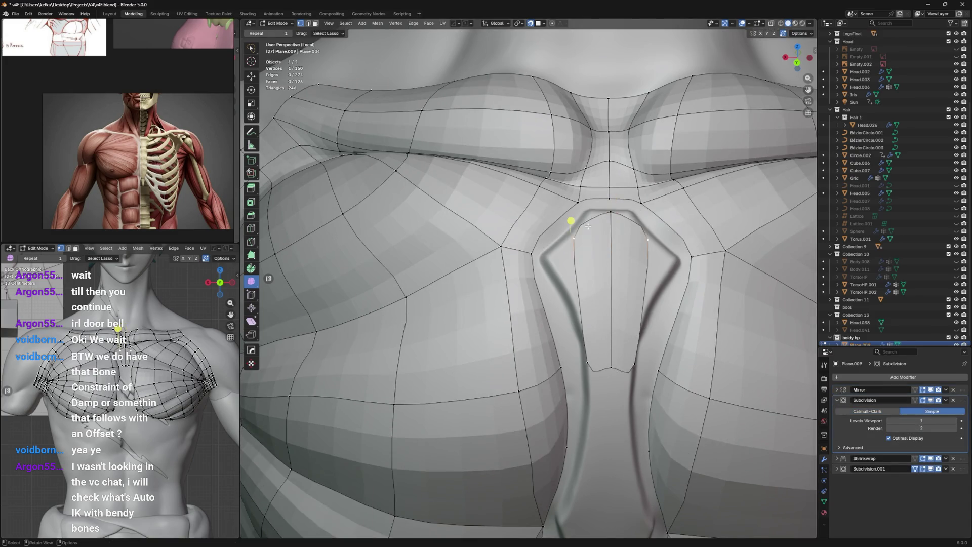
pyautogui.keyDown('alt'); pyautogui.moveTo(582, 223); pyautogui.dragTo(591, 280, button='middle'); pyautogui.keyUp('alt')
pyautogui.click(565, 274)
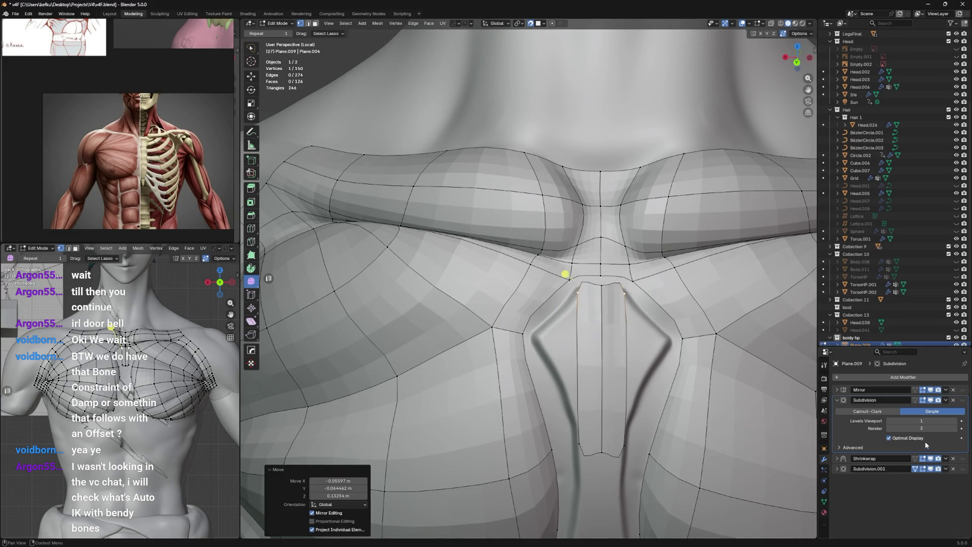
pyautogui.click(837, 469)
pyautogui.click(932, 480)
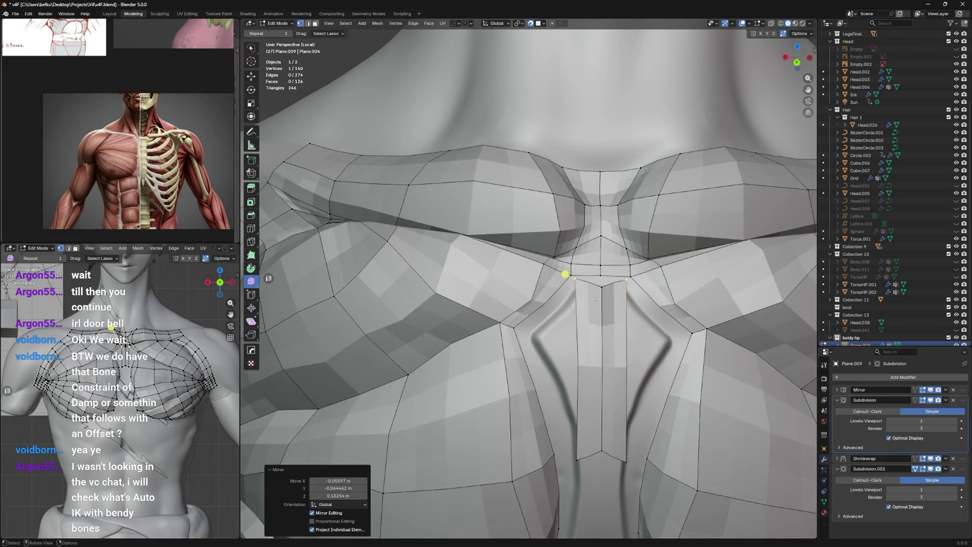
# Adjust the lower strip vertices to sit in the sternum groove.
pyautogui.press('g')
pyautogui.click(597, 306)
pyautogui.moveTo(599, 278); pyautogui.dragTo(579, 371, button='middle')
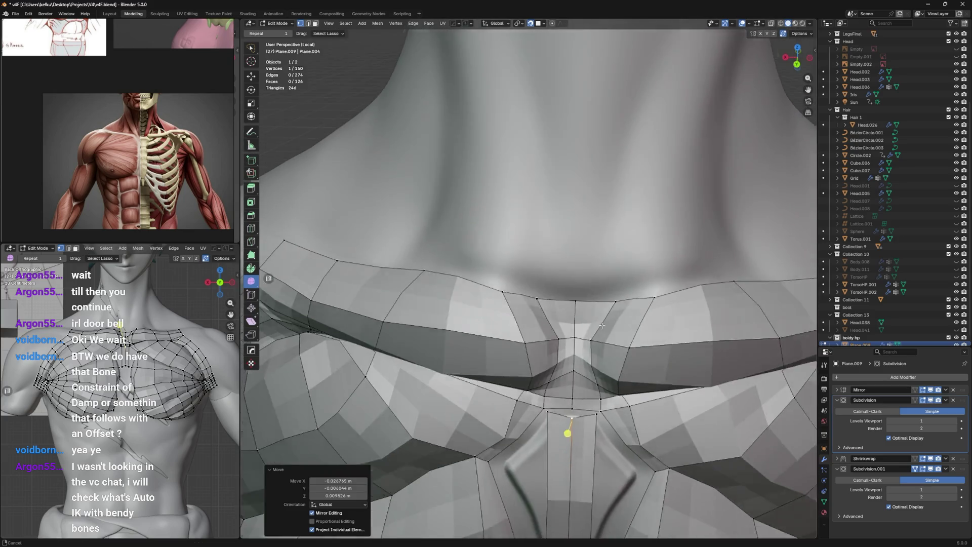
pyautogui.press('g')
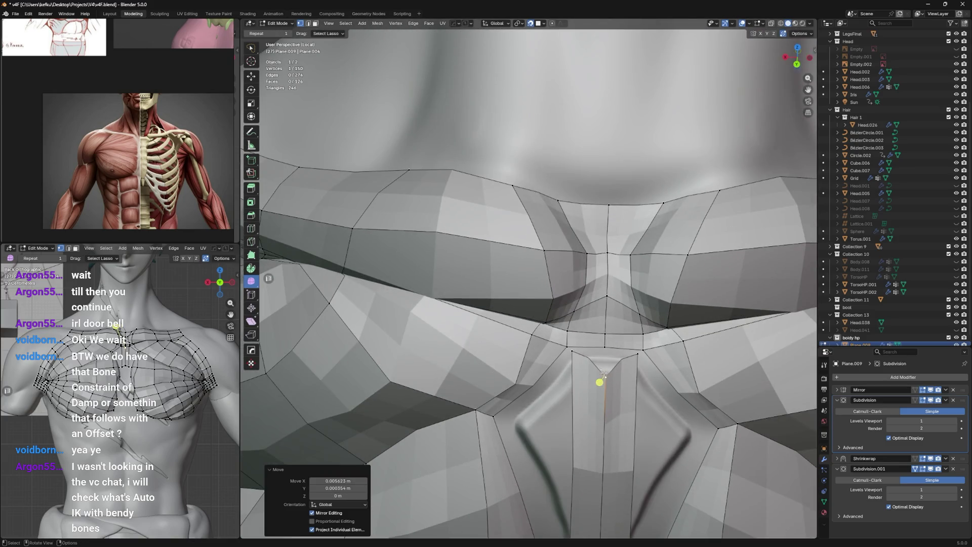
pyautogui.click(582, 374)
pyautogui.press('g')
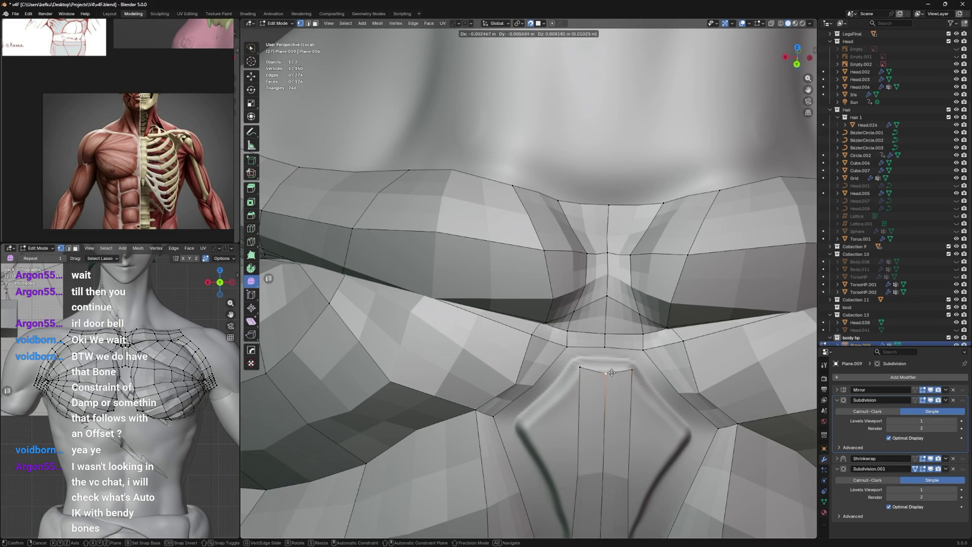
pyautogui.click(584, 366)
# Reposition the strip's upper-end vertices and nudge the middle bottom vertex.
pyautogui.moveTo(583, 367); pyautogui.dragTo(585, 260, button='middle')
pyautogui.press('g')
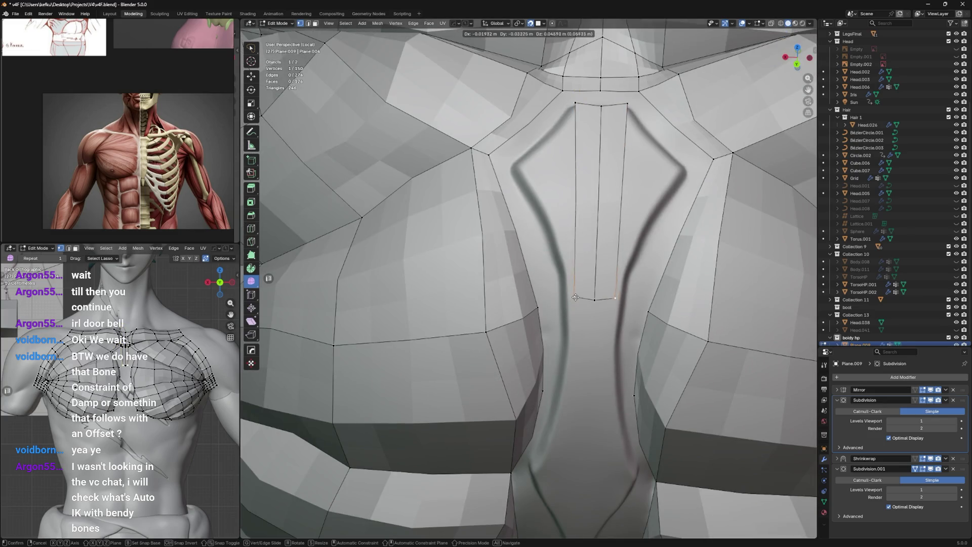
pyautogui.click(569, 300)
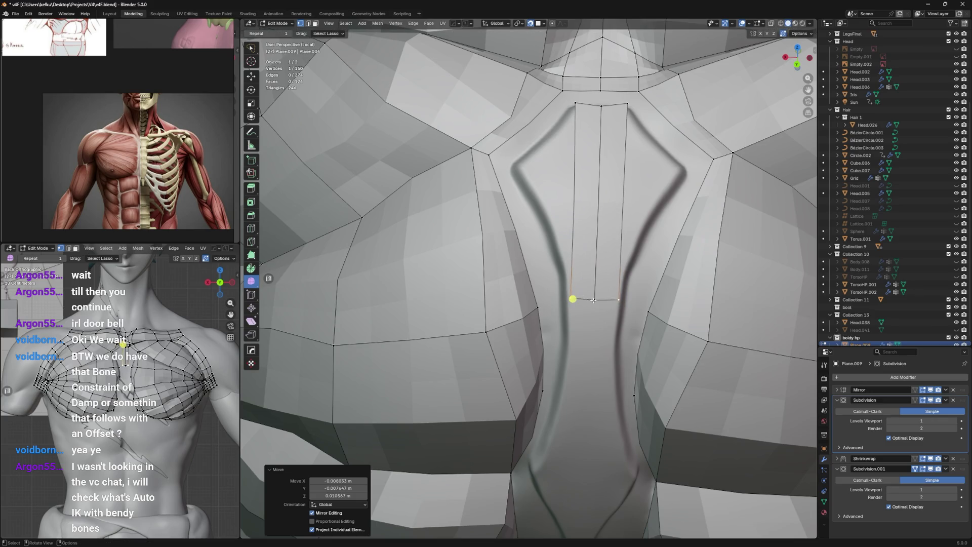
pyautogui.moveTo(595, 299); pyautogui.dragTo(599, 298)
pyautogui.click(570, 298)
pyautogui.keyDown('shift'); pyautogui.moveTo(571, 299); pyautogui.dragTo(572, 394, button='middle'); pyautogui.keyUp('shift')
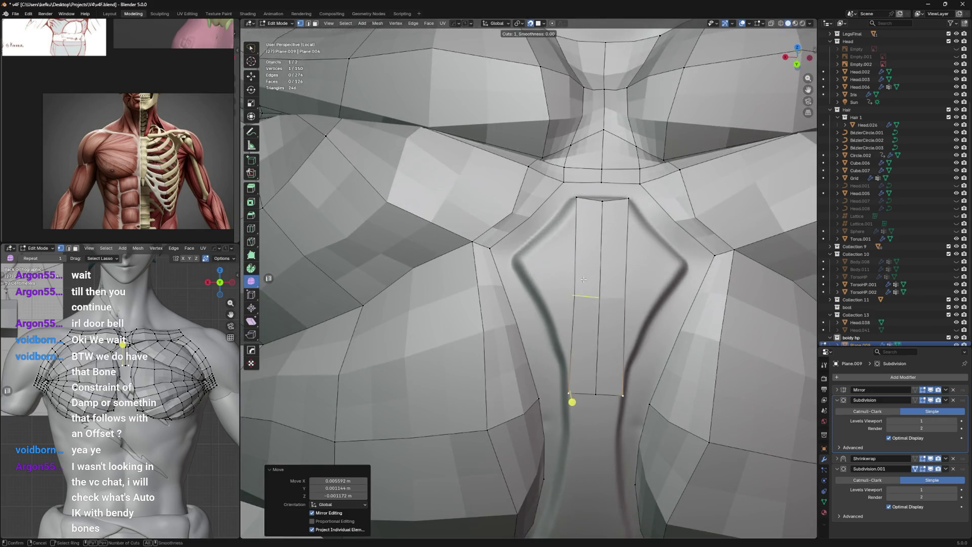
# Add a loop cut across the strip, widening its outer vertex and adjusting its centre.
pyautogui.hotkey('ctrl', 'r')
pyautogui.click(588, 280)
pyautogui.click(588, 263)
pyautogui.click(577, 271)
pyautogui.press('g')
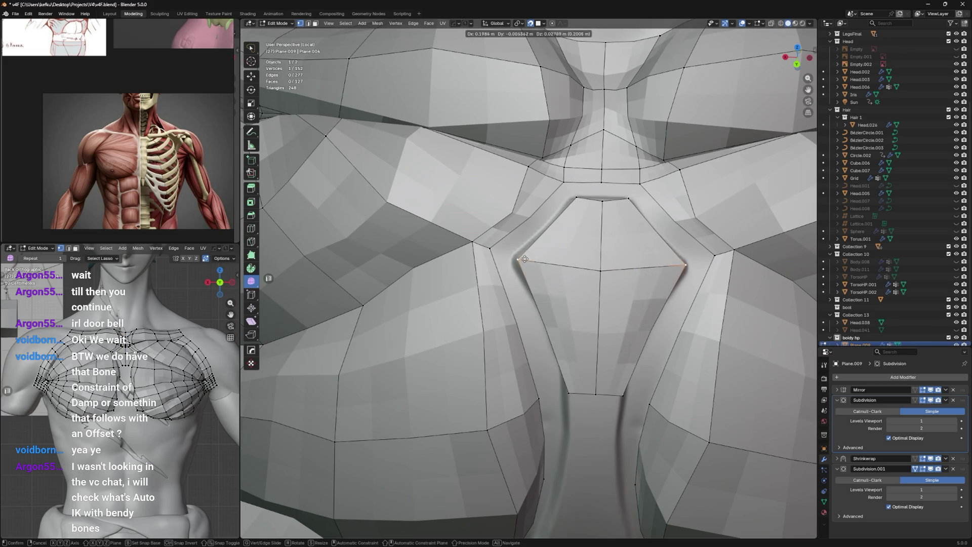
pyautogui.click(526, 261)
pyautogui.click(602, 272)
pyautogui.press('g')
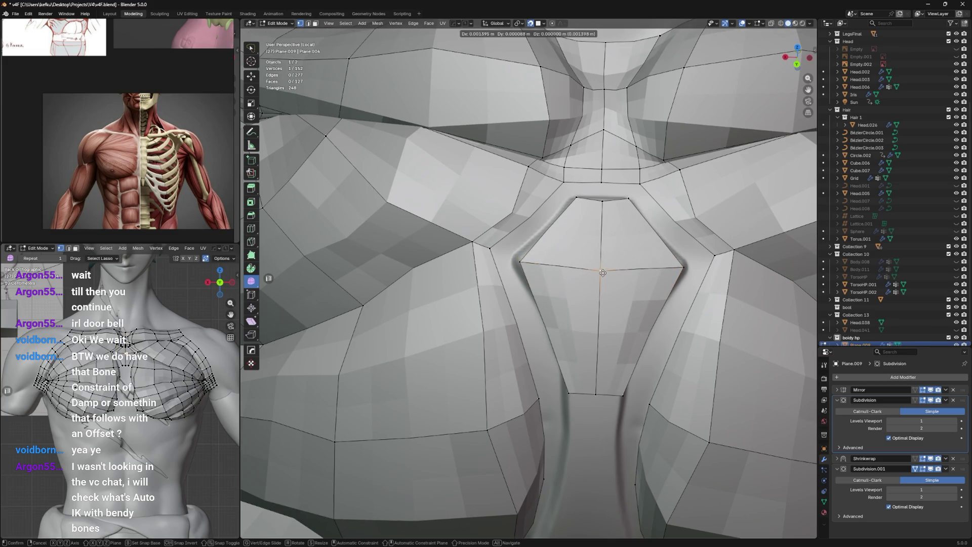
pyautogui.click(603, 270)
# Extrude the strip's bottom edge further down the groove.
pyautogui.keyDown('shift'); pyautogui.moveTo(603, 270); pyautogui.dragTo(610, 143, button='middle'); pyautogui.keyUp('shift')
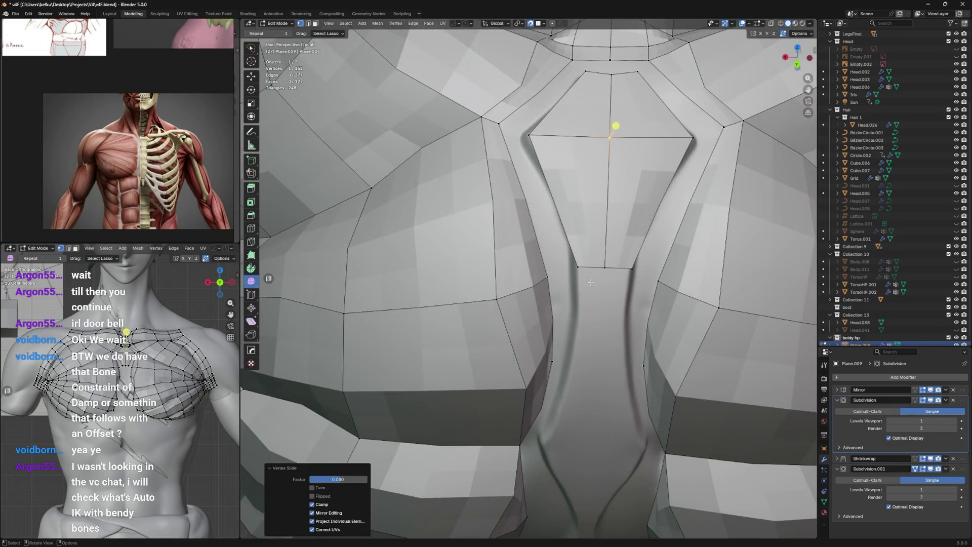
pyautogui.keyDown('shift'); pyautogui.click(623, 266); pyautogui.keyUp('shift')
pyautogui.keyDown('shift'); pyautogui.moveTo(622, 266); pyautogui.dragTo(622, 166, button='middle'); pyautogui.keyUp('shift')
pyautogui.press('e')
pyautogui.click(597, 459)
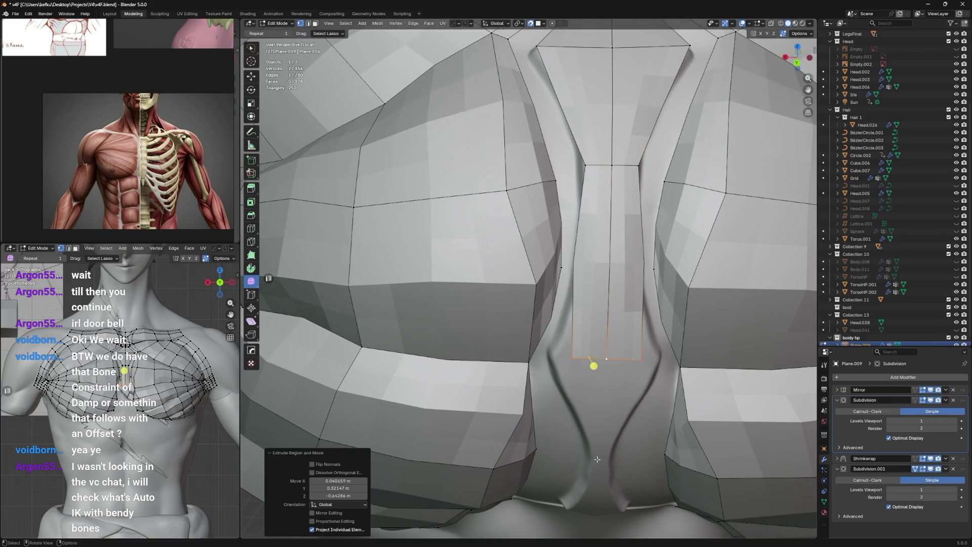
# Scale the new bottom edge wider and nudge its right bottom vertex.
pyautogui.press('s')
pyautogui.click(553, 362)
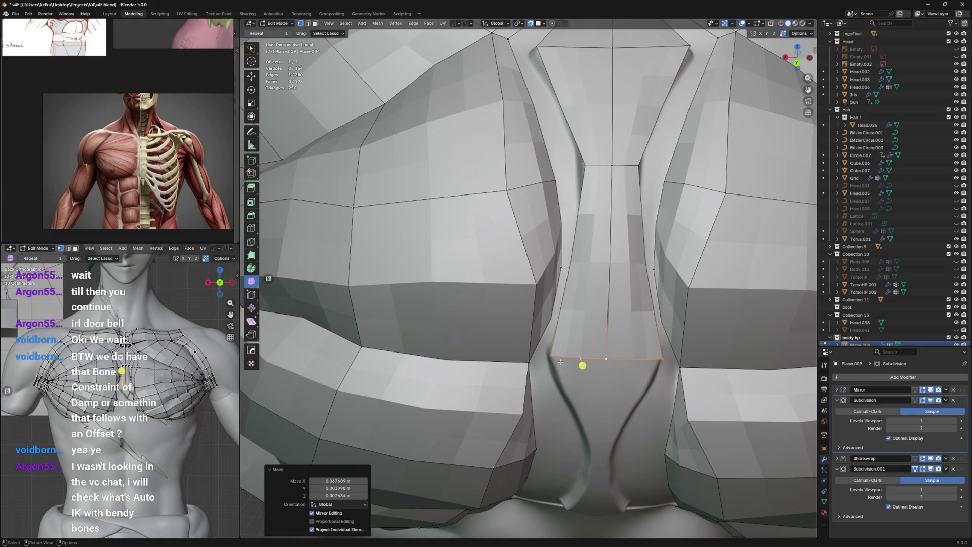
pyautogui.click(663, 358)
pyautogui.press('g')
pyautogui.click(659, 363)
pyautogui.click(555, 361)
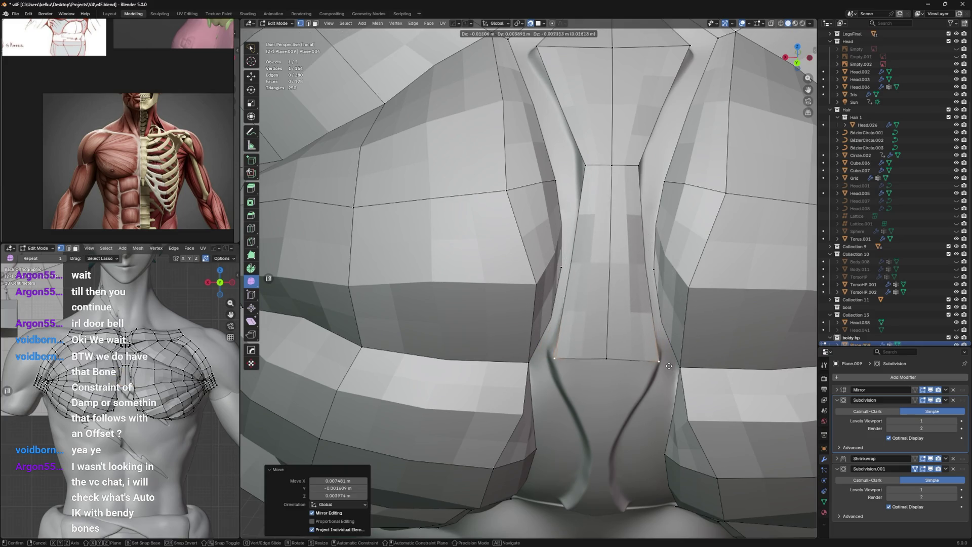
pyautogui.keyDown('shift'); pyautogui.click(607, 359); pyautogui.keyUp('shift')
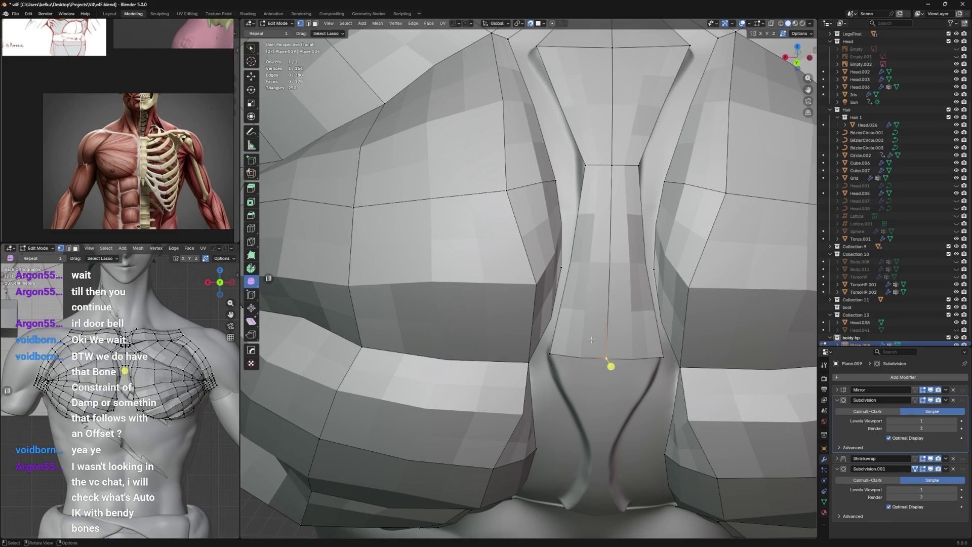
# Extrude the bottom edge further down and adjust its corner and middle vertices.
pyautogui.keyDown('shift'); pyautogui.moveTo(609, 365); pyautogui.dragTo(590, 298, button='middle'); pyautogui.keyUp('shift')
pyautogui.keyDown('shift'); pyautogui.moveTo(542, 195); pyautogui.dragTo(567, 94, button='middle'); pyautogui.keyUp('shift')
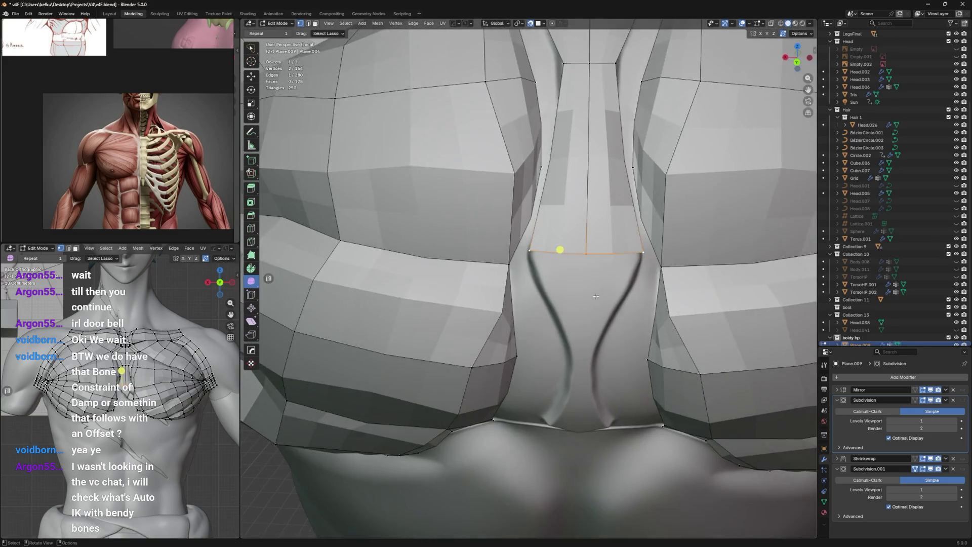
pyautogui.press('e')
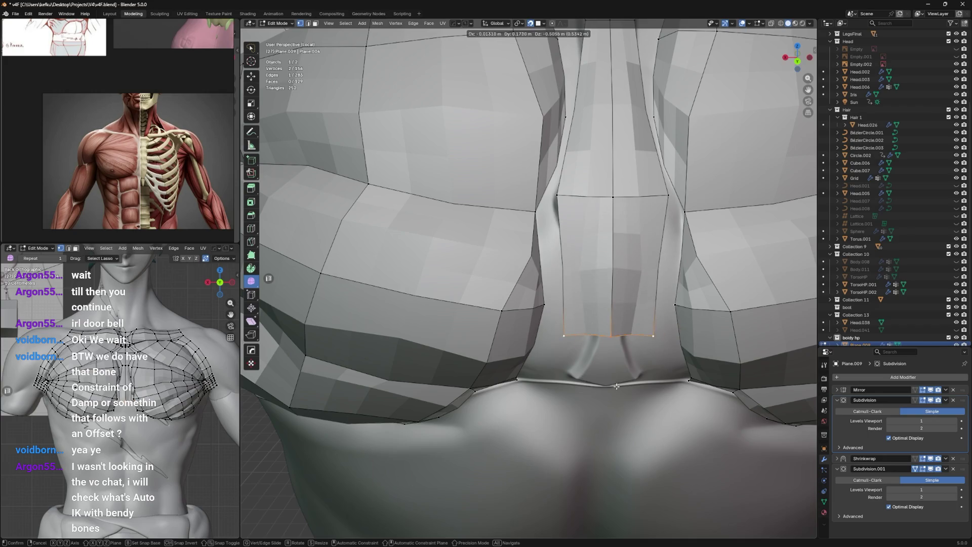
pyautogui.click(585, 379)
pyautogui.moveTo(601, 393)
pyautogui.keyDown('shift'); pyautogui.mouseDown(button='middle')
pyautogui.moveTo(594, 351)
pyautogui.moveTo(608, 304)
pyautogui.mouseUp(button='middle'); pyautogui.keyUp('shift')
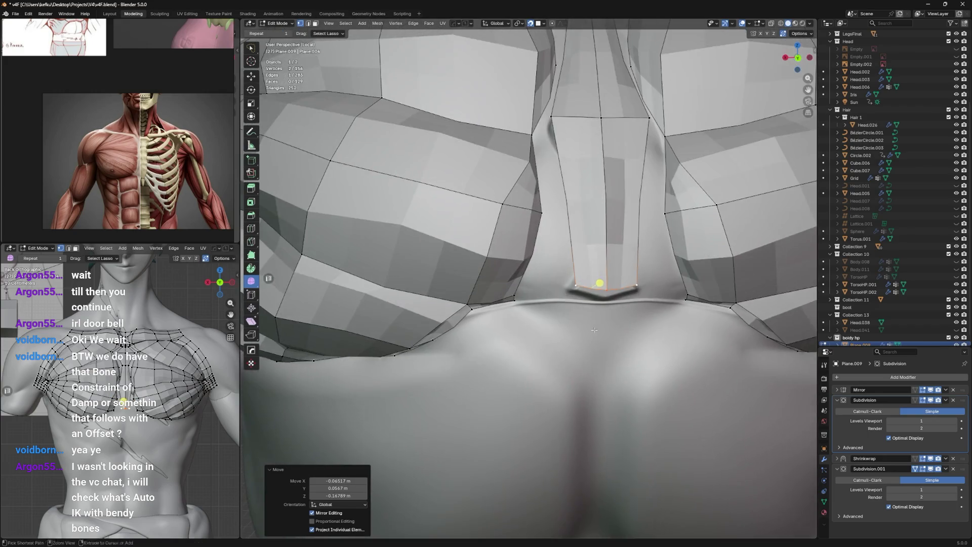
pyautogui.click(597, 295)
pyautogui.press('g')
pyautogui.click(625, 290)
pyautogui.press('g')
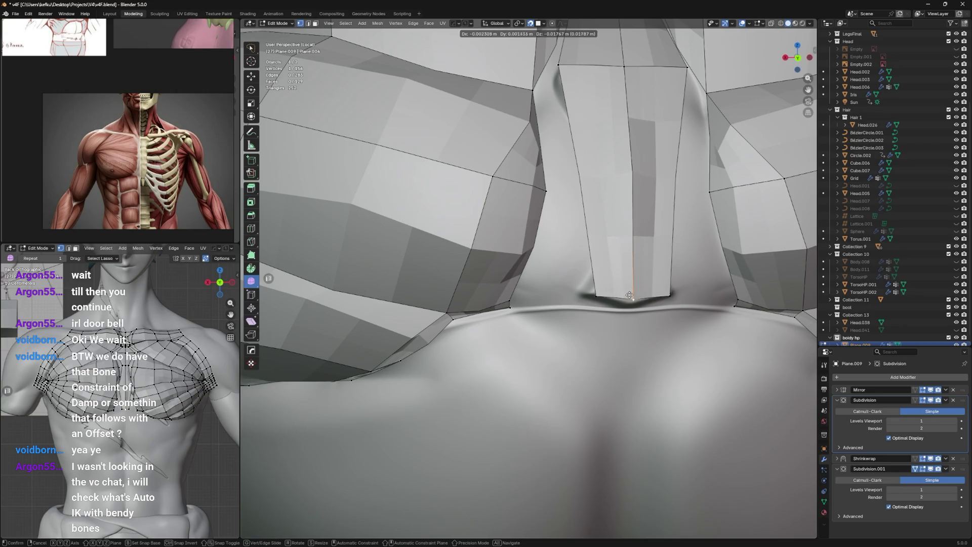
pyautogui.click(603, 289)
pyautogui.press('g')
pyautogui.click(601, 290)
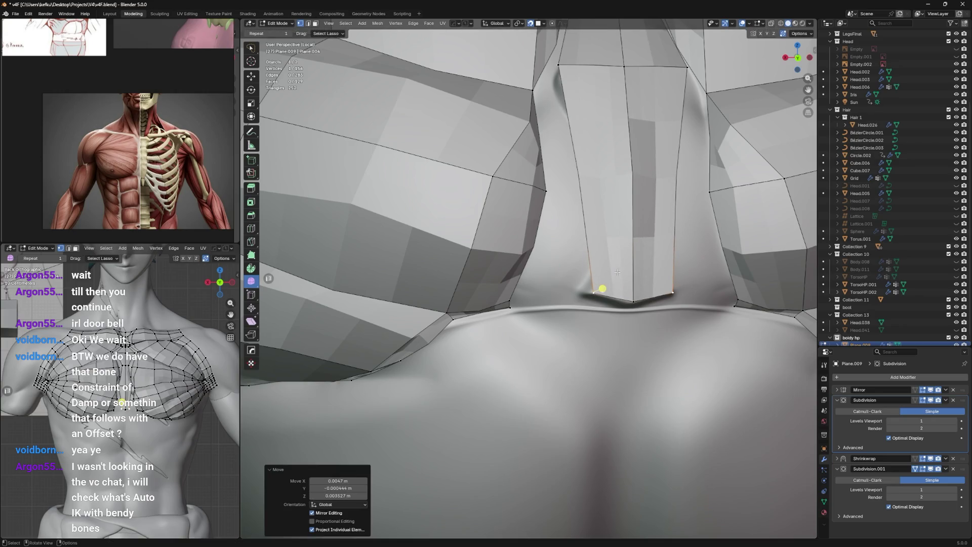
# Add a loop cut across the strip, pinching it inward and levelling the pinch vertex.
pyautogui.keyDown('shift'); pyautogui.moveTo(600, 289); pyautogui.dragTo(582, 330, button='middle'); pyautogui.keyUp('shift')
pyautogui.hotkey('ctrl', 'r')
pyautogui.click(558, 198)
pyautogui.press('g')
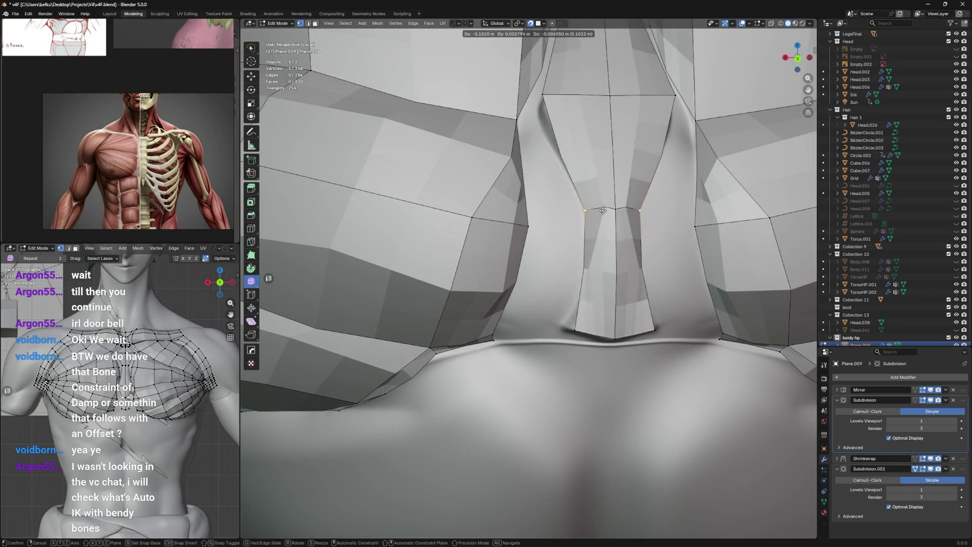
pyautogui.click(611, 219)
pyautogui.press('g')
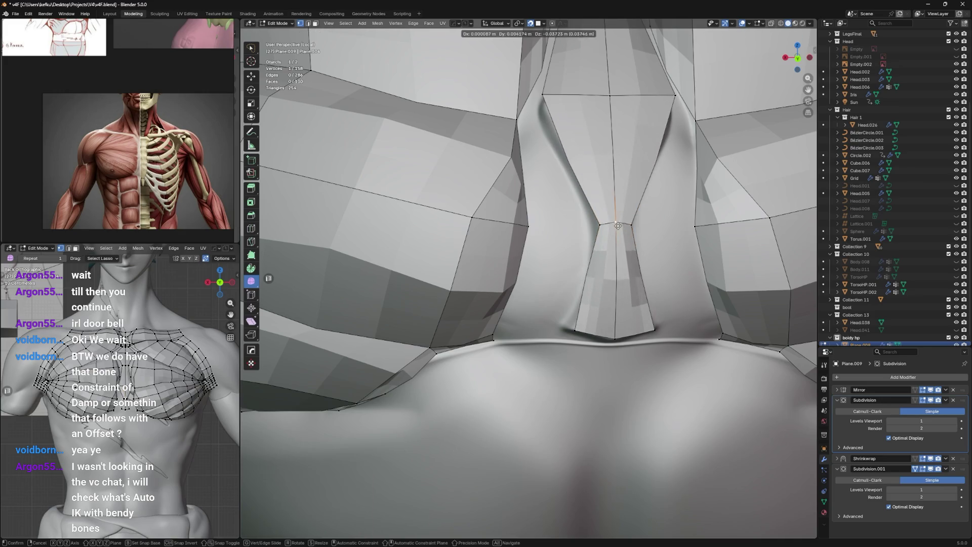
pyautogui.click(611, 223)
pyautogui.keyDown('shift'); pyautogui.moveTo(611, 223); pyautogui.dragTo(581, 286, button='middle'); pyautogui.keyUp('shift')
pyautogui.click(582, 286)
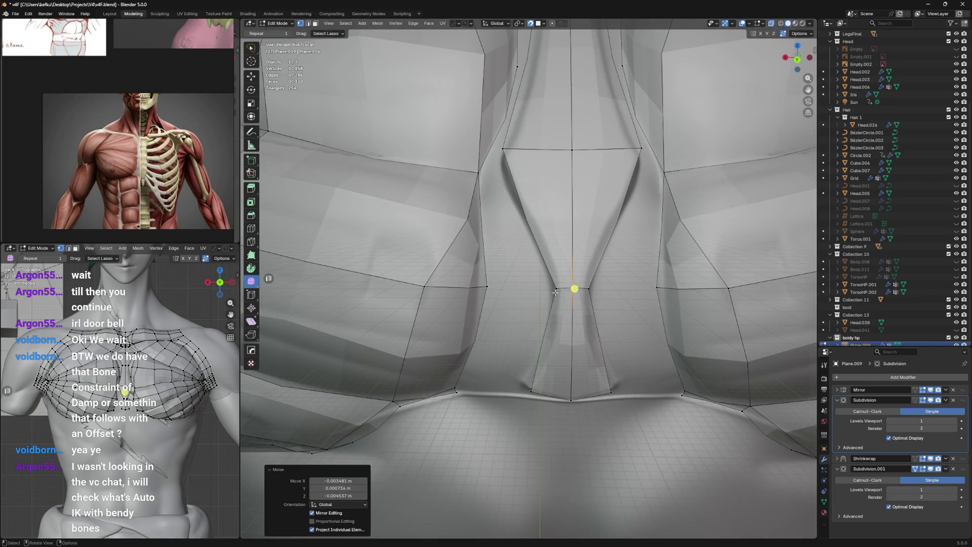
# Extrude a new vertex below the pinch and position it down the sternum.
pyautogui.press('g')
pyautogui.click(566, 295)
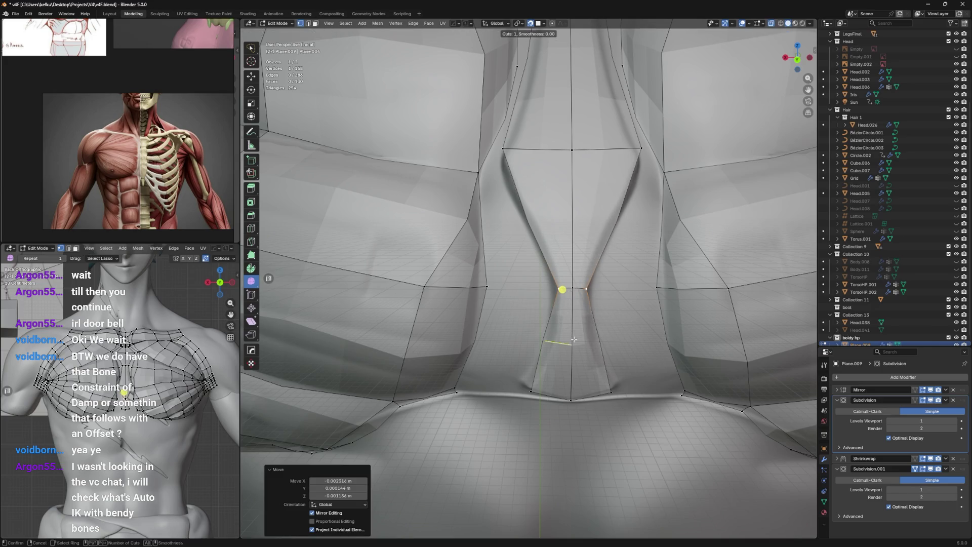
pyautogui.press('e')
pyautogui.click(542, 348)
pyautogui.press('g')
pyautogui.click(568, 343)
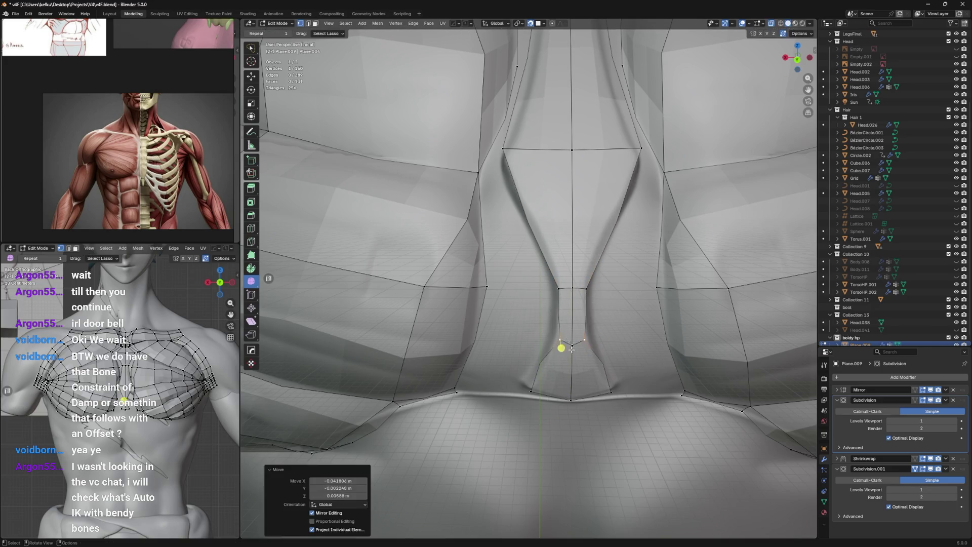
pyautogui.press('g')
pyautogui.click(574, 347)
pyautogui.keyDown('shift'); pyautogui.scroll(3, 561, 355); pyautogui.keyUp('shift')
pyautogui.keyDown('shift'); pyautogui.scroll(6, 561, 356); pyautogui.keyUp('shift')
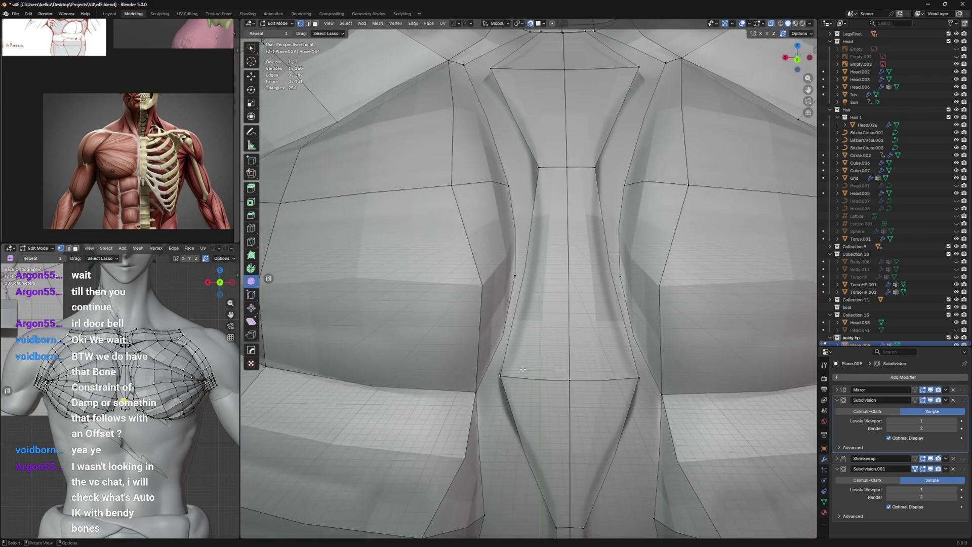
# Add a new vertex on the upper chest with Ctrl+right-click and place it beside the centre vertex.
pyautogui.keyDown('ctrl'); pyautogui.rightClick(527, 271); pyautogui.keyUp('ctrl')
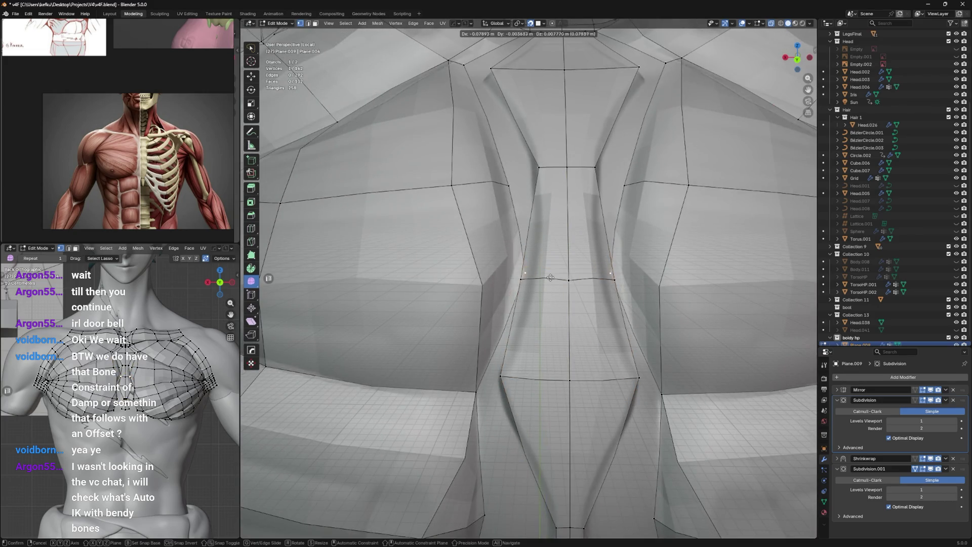
pyautogui.press('g')
pyautogui.click(540, 288)
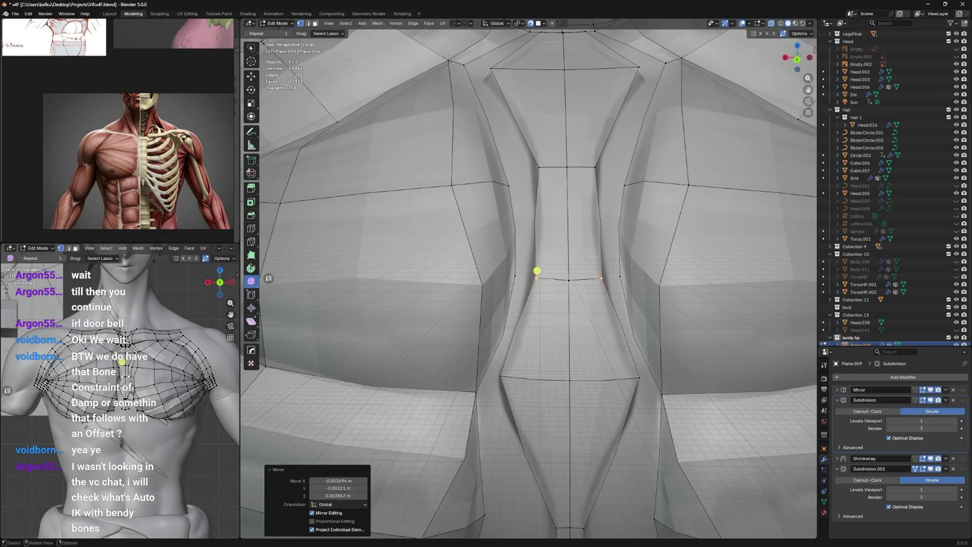
pyautogui.click(567, 279)
pyautogui.press('g')
pyautogui.click(568, 279)
# Adjust the upper sternum vertices, pushing the side vertex outward.
pyautogui.keyDown('shift'); pyautogui.scroll(4, 567, 273); pyautogui.keyUp('shift')
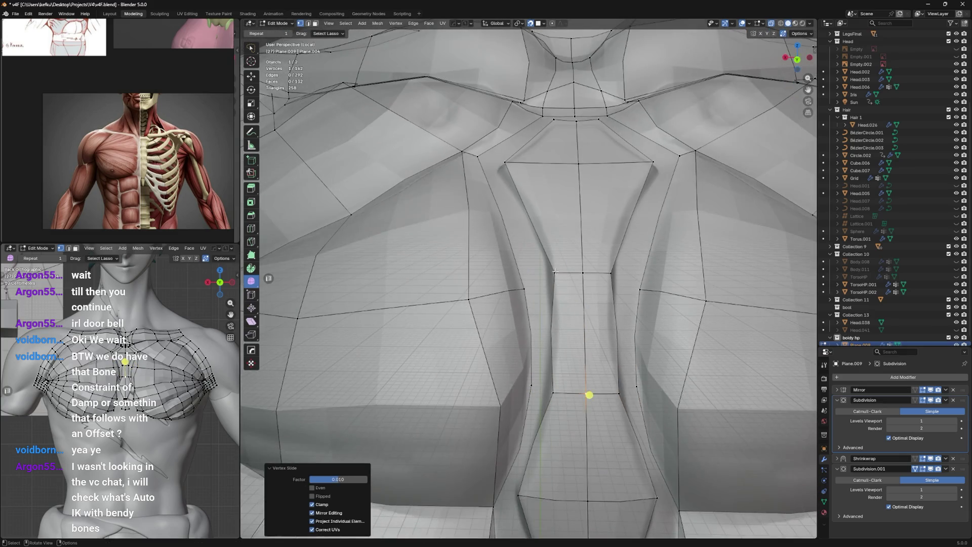
pyautogui.press('g')
pyautogui.click(557, 282)
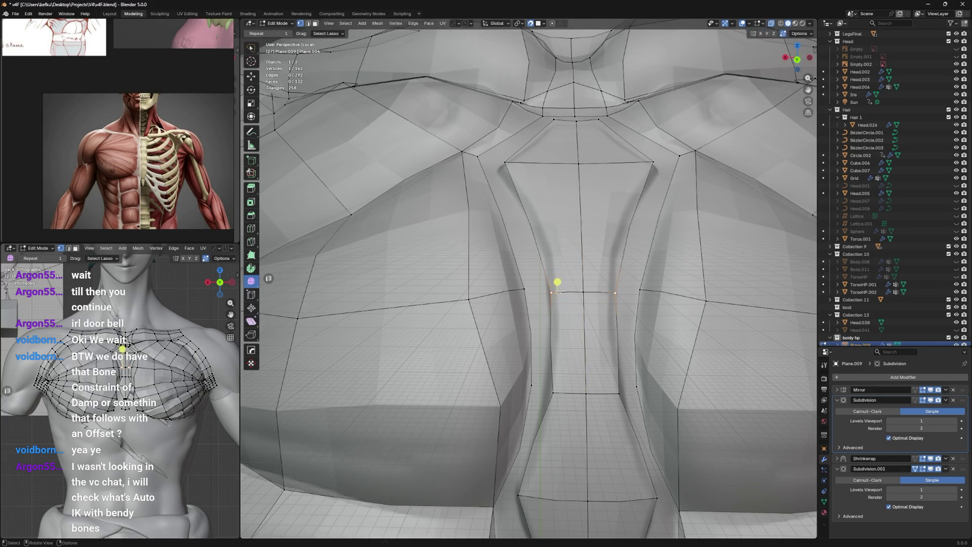
pyautogui.press('g')
pyautogui.click(567, 289)
pyautogui.keyDown('shift'); pyautogui.scroll(4, 556, 284); pyautogui.keyUp('shift')
pyautogui.press('g')
pyautogui.click(537, 306)
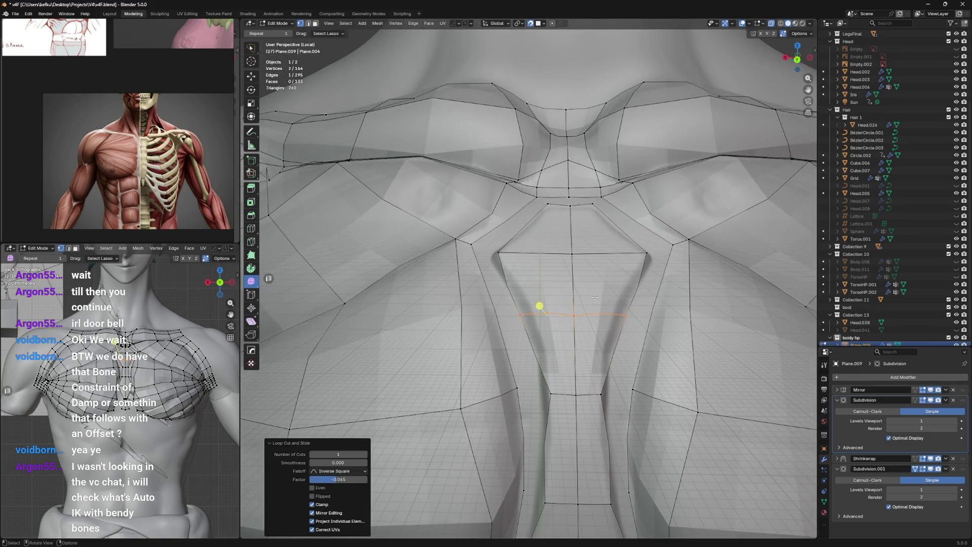
pyautogui.press('g')
pyautogui.click(537, 307)
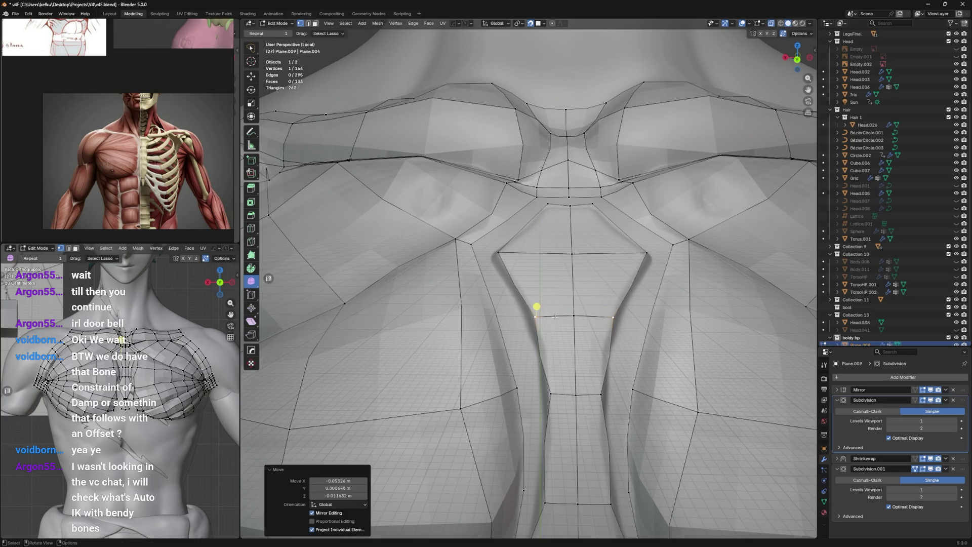
# Save, then set both Subdivision modifiers to Catmull-Clark.
pyautogui.hotkey('ctrl', 's')
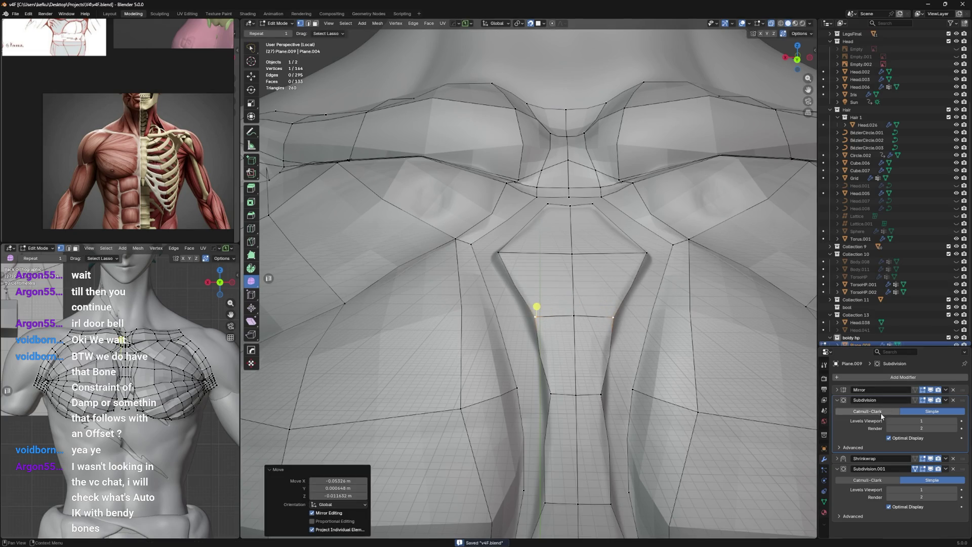
pyautogui.click(881, 412)
pyautogui.click(878, 481)
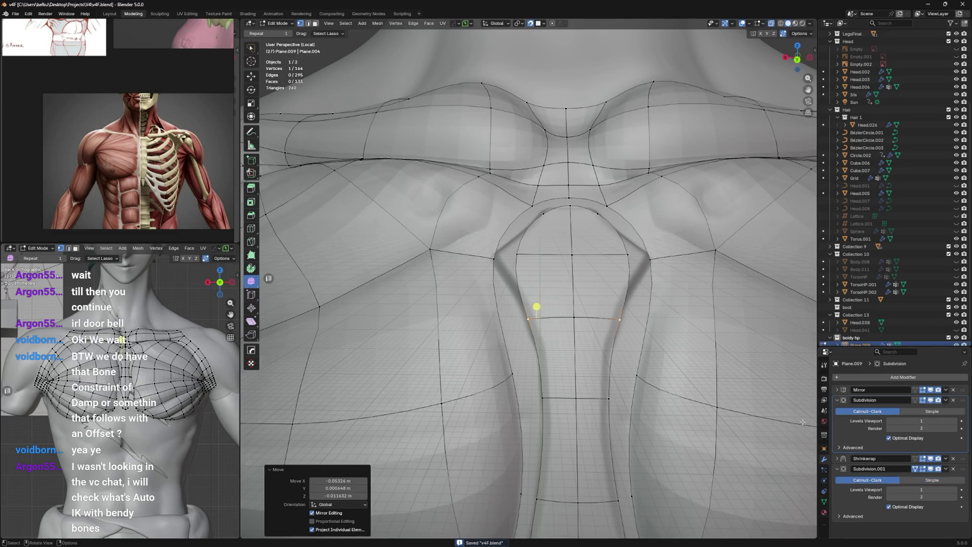
pyautogui.moveTo(541, 385); pyautogui.dragTo(540, 351, button='middle')
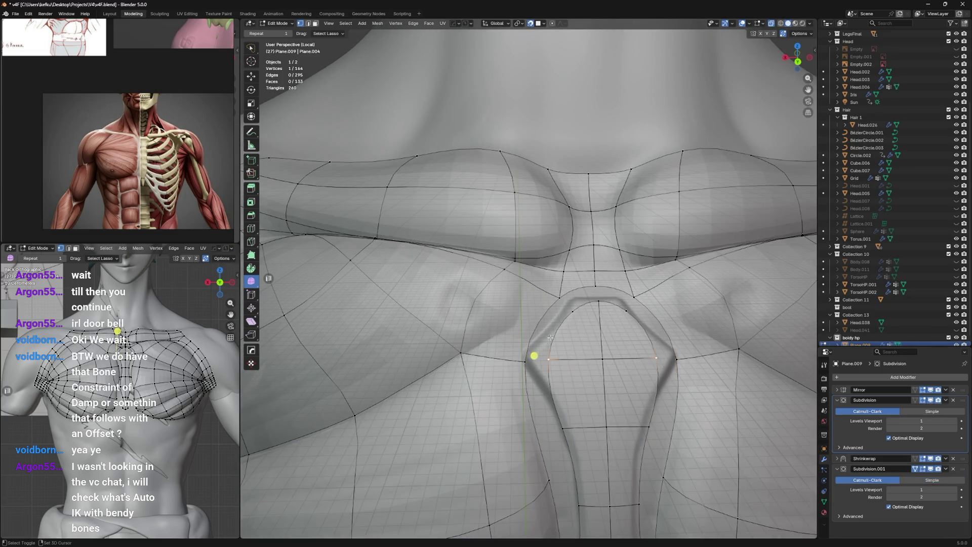
# Fill the open upper-sternum holes with faces, save, and merge the apex edge into one vertex.
pyautogui.press('f')
pyautogui.hotkey('ctrl', 's')
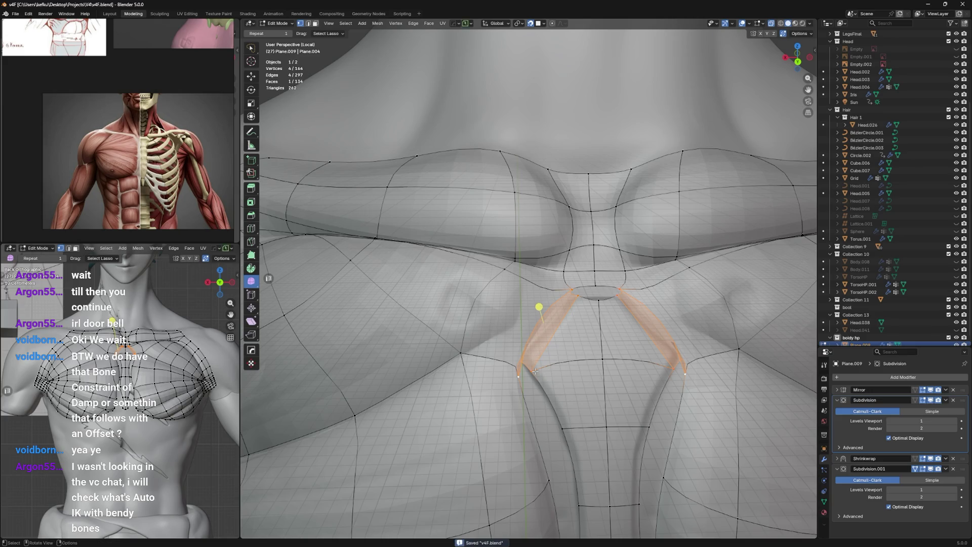
pyautogui.click(534, 346)
pyautogui.moveTo(534, 347); pyautogui.dragTo(552, 272, button='middle')
pyautogui.press('f')
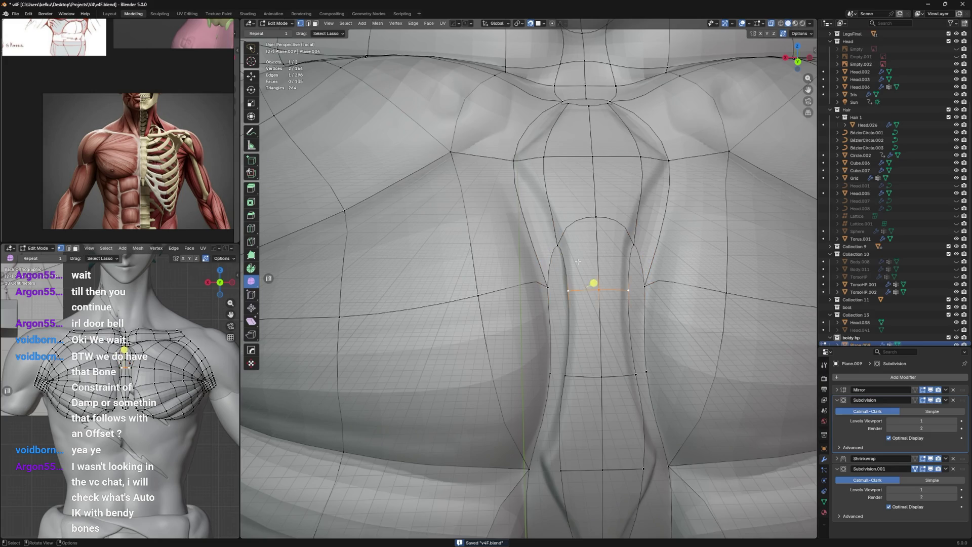
pyautogui.press('m')
pyautogui.click(594, 250)
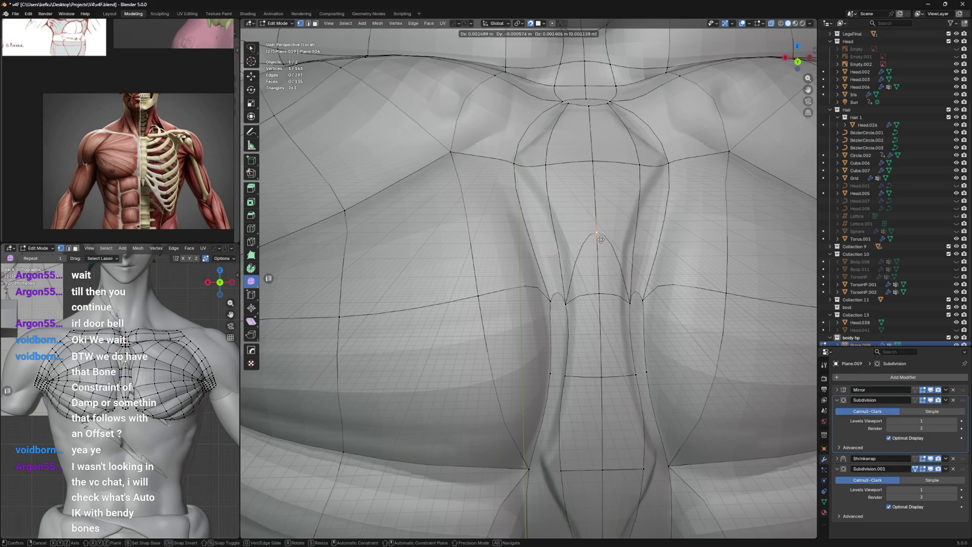
pyautogui.moveTo(596, 232); pyautogui.dragTo(566, 304)
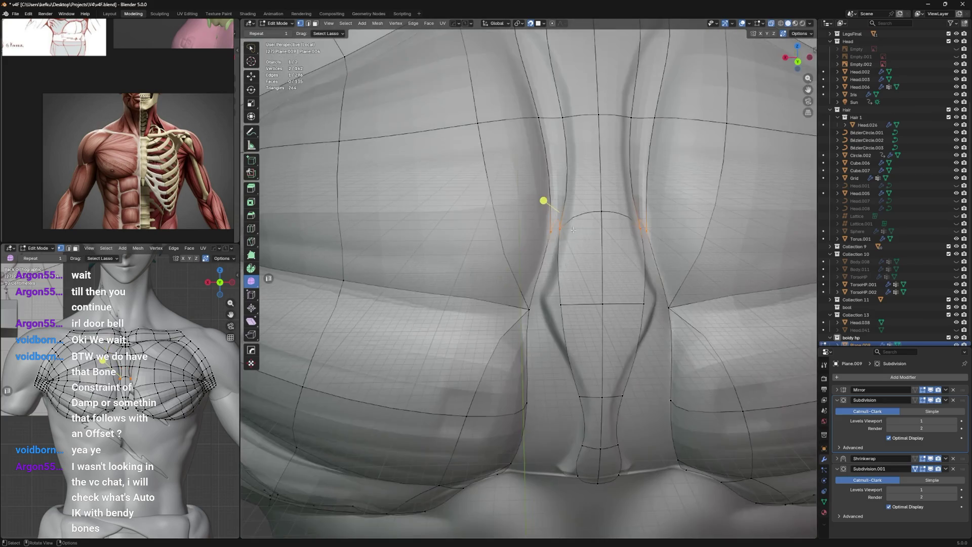
pyautogui.moveTo(563, 291); pyautogui.dragTo(592, 231, button='middle')
# Fill two more faces down the sternum strip and extrude its bottom edge downward.
pyautogui.press('f')
pyautogui.press('f')
pyautogui.press('f')
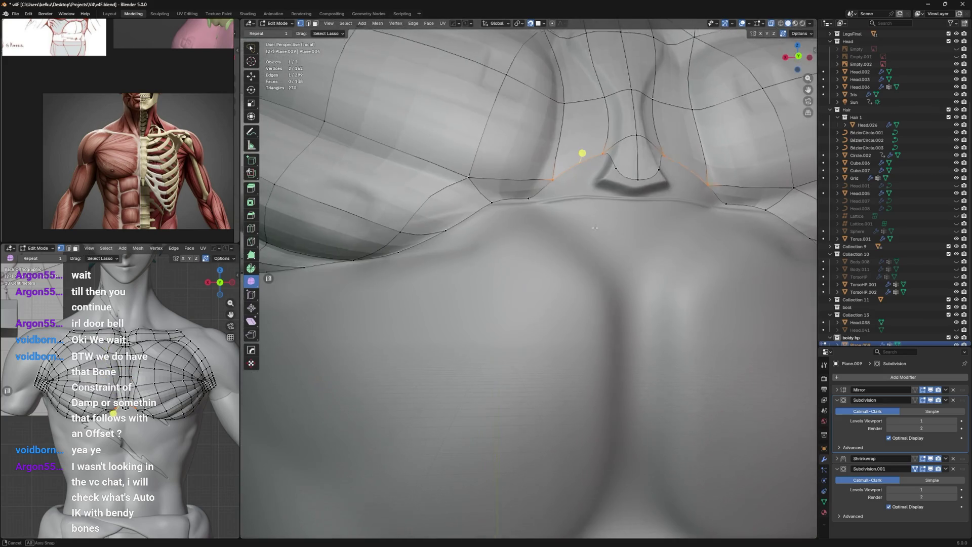
pyautogui.press('f')
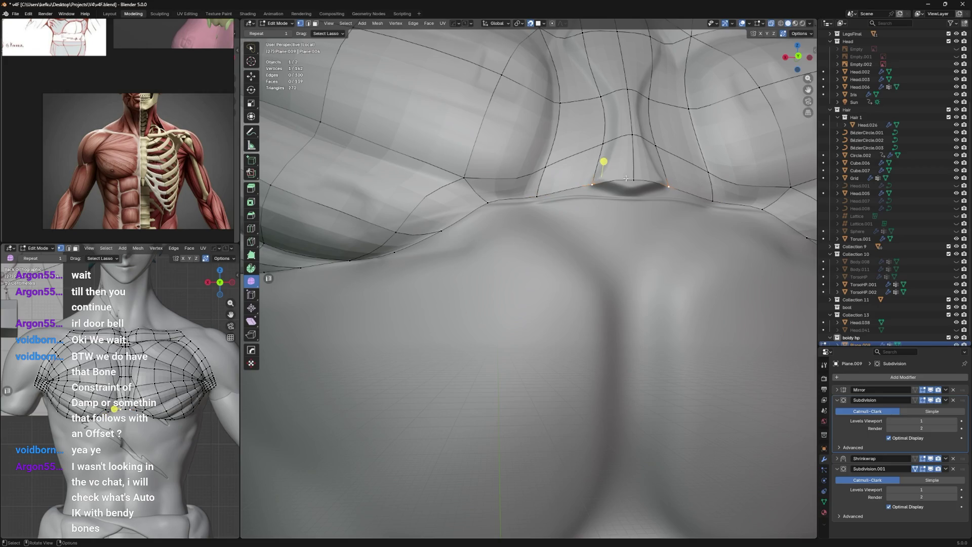
pyautogui.press('e')
pyautogui.click(653, 241)
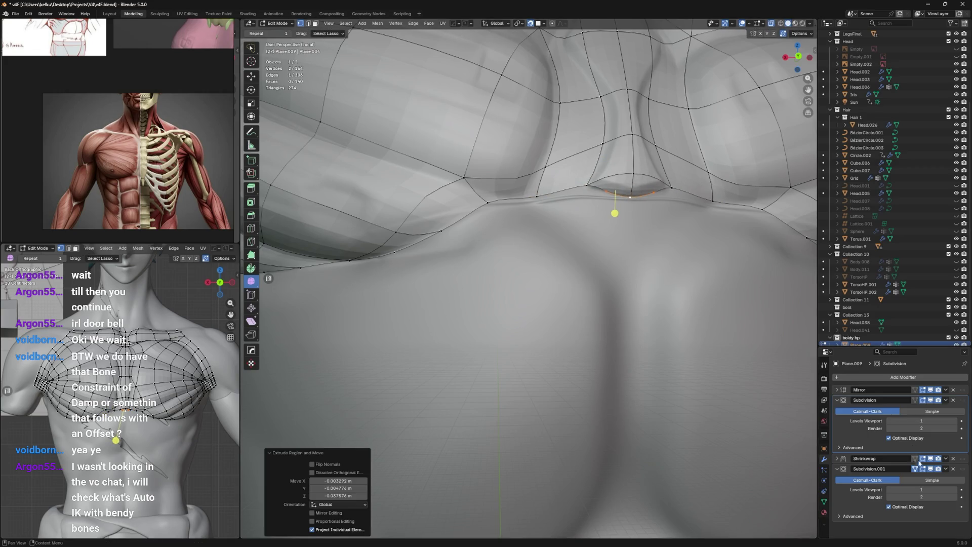
# Hide both subdivisions in the viewport and fill a triangular face from three bottom-edge vertices.
pyautogui.click(931, 469)
pyautogui.click(931, 400)
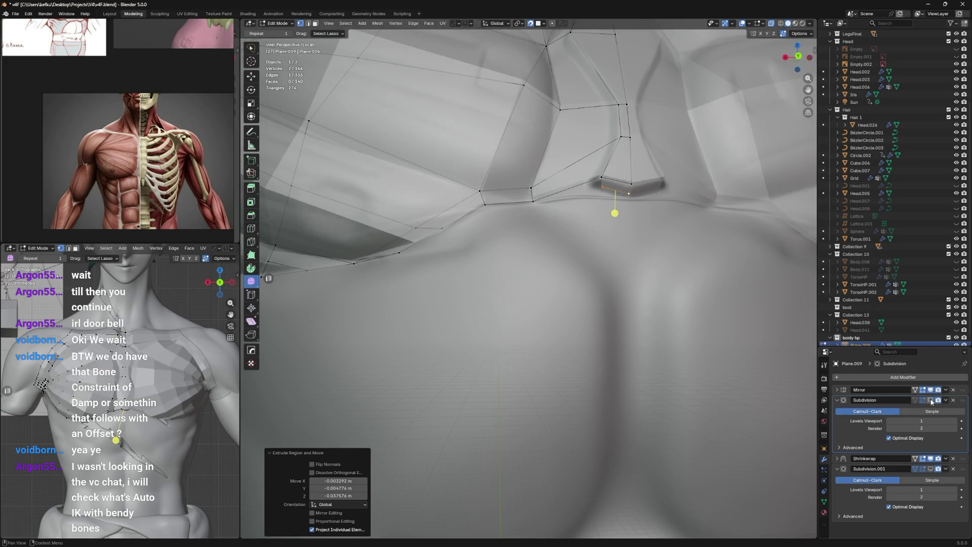
pyautogui.click(632, 199)
pyautogui.keyDown('shift'); pyautogui.click(601, 188); pyautogui.keyUp('shift')
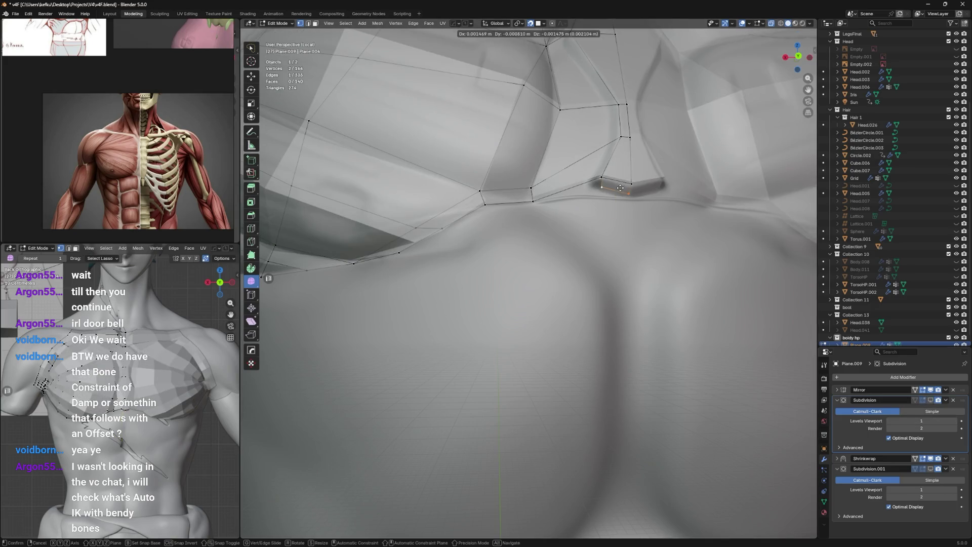
pyautogui.moveTo(601, 189); pyautogui.dragTo(600, 189)
pyautogui.click(600, 189)
pyautogui.moveTo(600, 188)
pyautogui.keyDown('shift'); pyautogui.mouseDown(button='middle')
pyautogui.moveTo(543, 235)
pyautogui.moveTo(536, 212)
pyautogui.mouseUp(button='middle'); pyautogui.keyUp('shift')
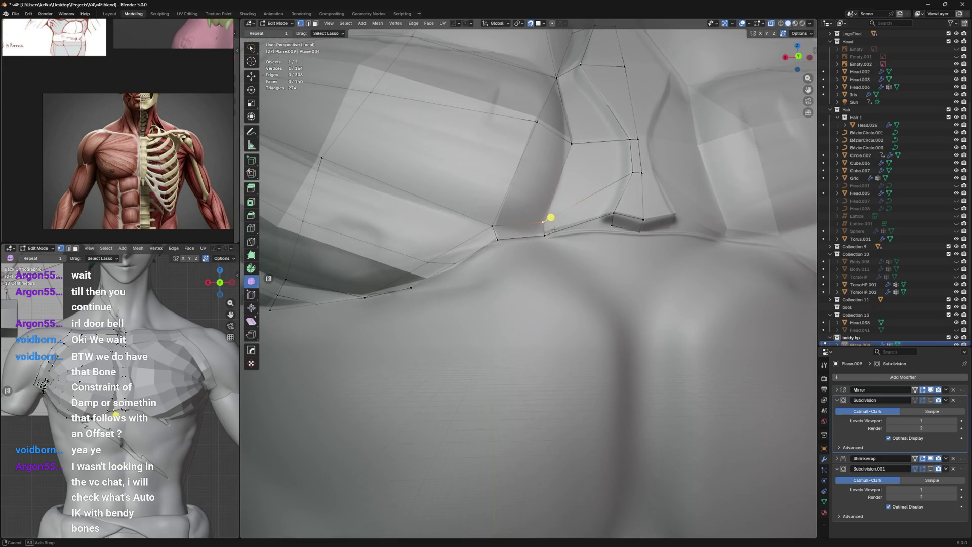
pyautogui.keyDown('shift'); pyautogui.click(601, 221); pyautogui.keyUp('shift')
pyautogui.press('f')
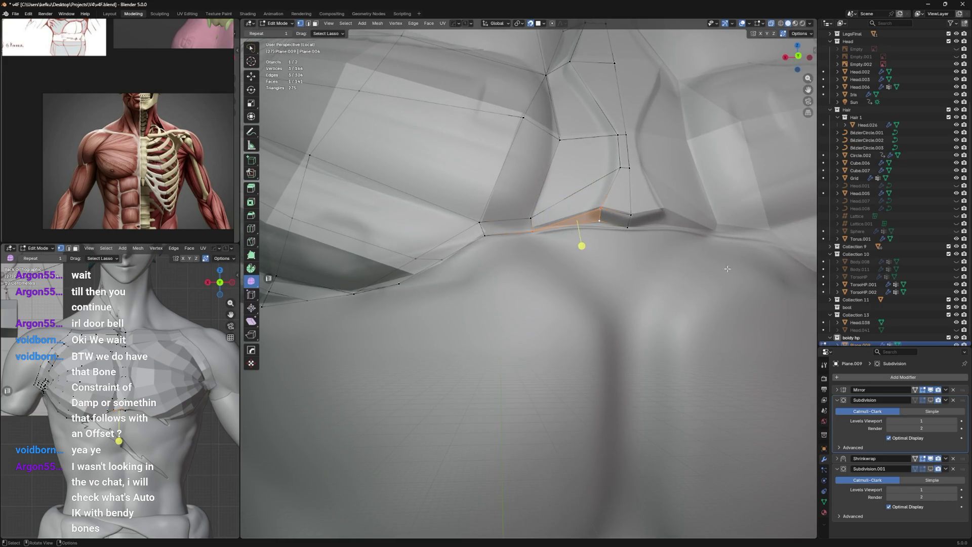
# Nudge the centre vertex at the sternum base slightly to the left.
pyautogui.moveTo(730, 321); pyautogui.dragTo(728, 331, button='middle')
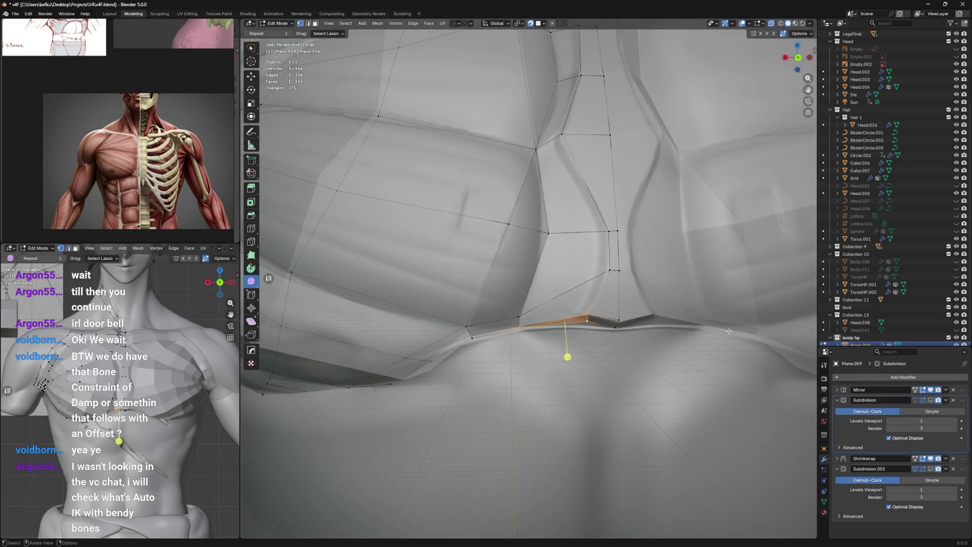
pyautogui.moveTo(561, 296)
pyautogui.keyDown('ctrl'); pyautogui.mouseDown(button='middle')
pyautogui.moveTo(608, 335)
pyautogui.moveTo(608, 314)
pyautogui.mouseUp(button='middle'); pyautogui.keyUp('ctrl')
pyautogui.click(600, 325)
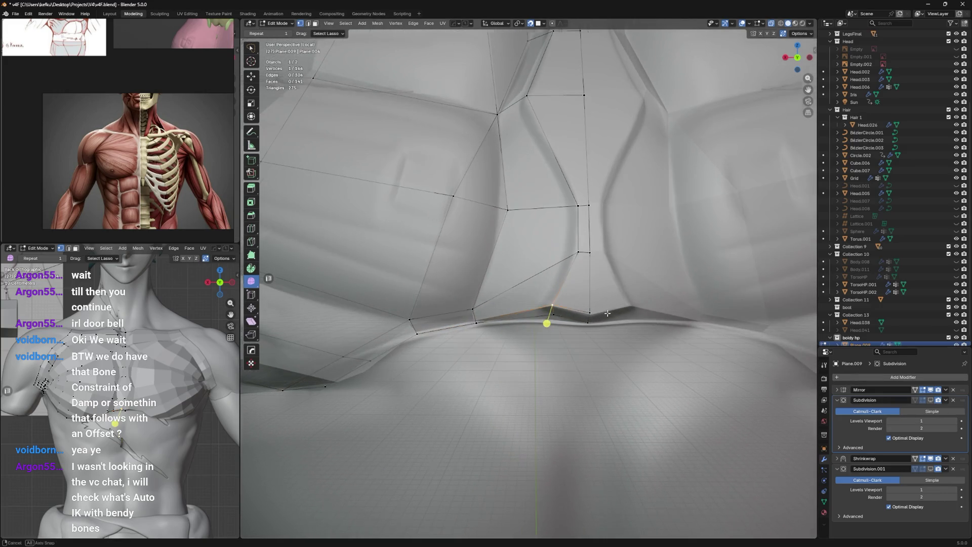
pyautogui.moveTo(559, 318); pyautogui.dragTo(559, 321)
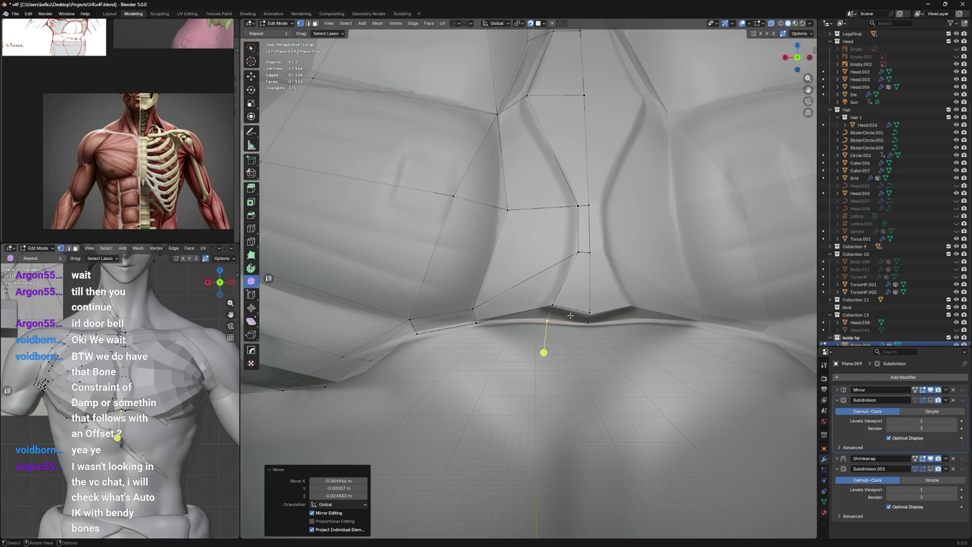
pyautogui.click(593, 315)
# Show both subdivisions again, save v4F.blend, and set both modifiers back to Simple.
pyautogui.click(930, 469)
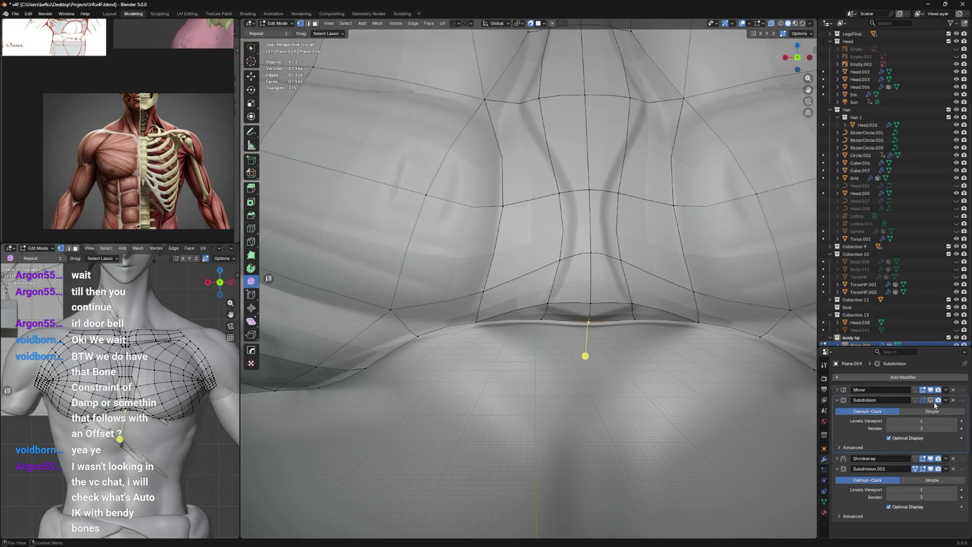
pyautogui.click(930, 400)
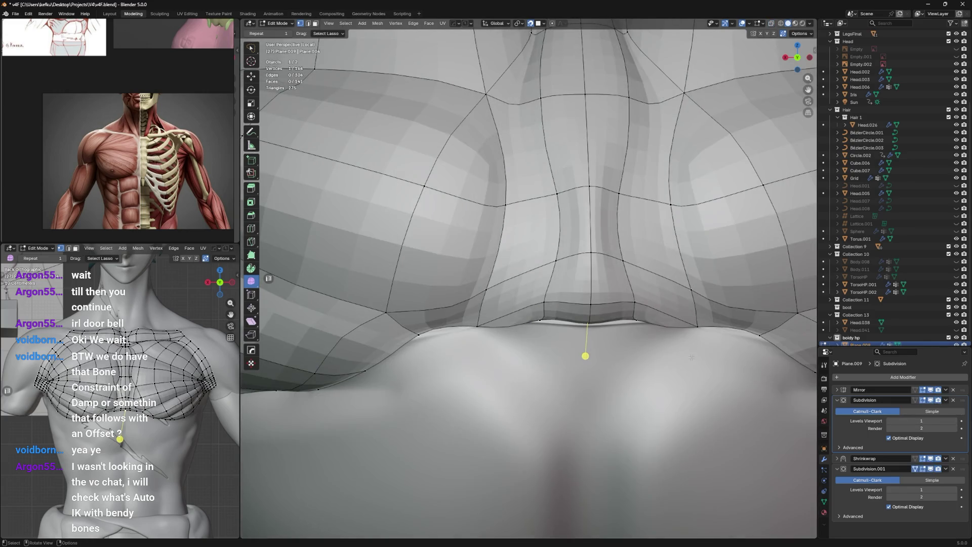
pyautogui.moveTo(604, 306); pyautogui.dragTo(579, 318, button='middle')
pyautogui.hotkey('ctrl', 's')
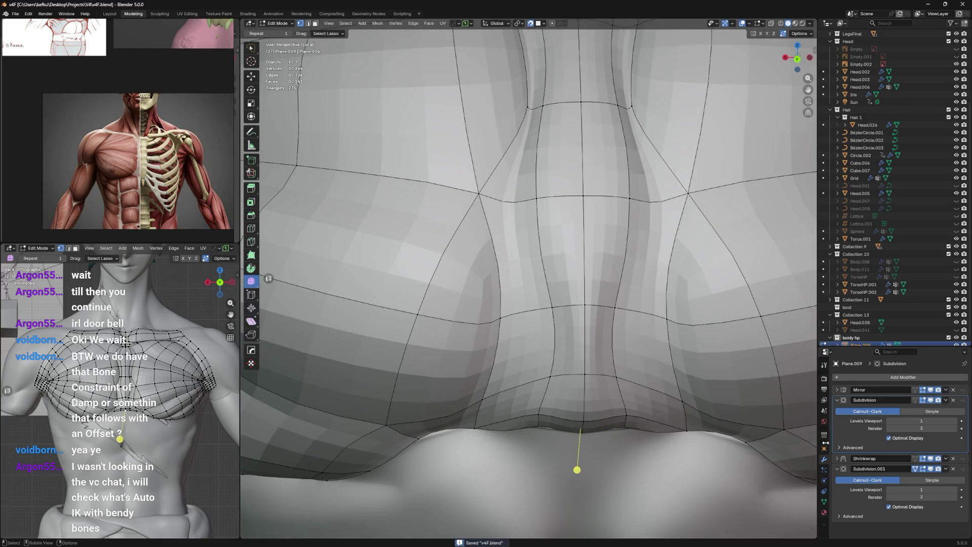
pyautogui.click(932, 480)
pyautogui.click(932, 411)
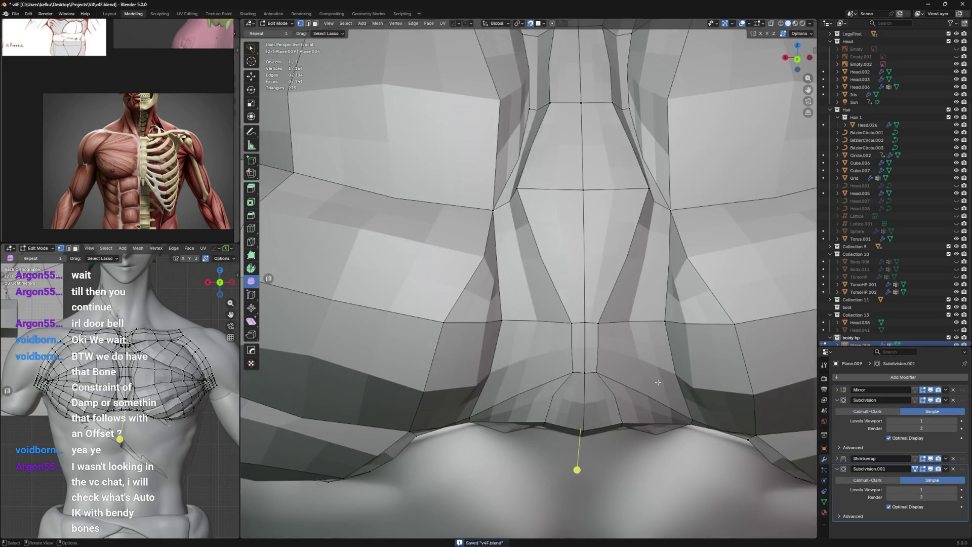
# Pull the selected sternum vertex slightly downward.
pyautogui.moveTo(663, 446)
pyautogui.mouseDown(button='middle')
pyautogui.moveTo(658, 347)
pyautogui.moveTo(619, 302)
pyautogui.mouseUp(button='middle')
pyautogui.scroll(-2, 619, 302)
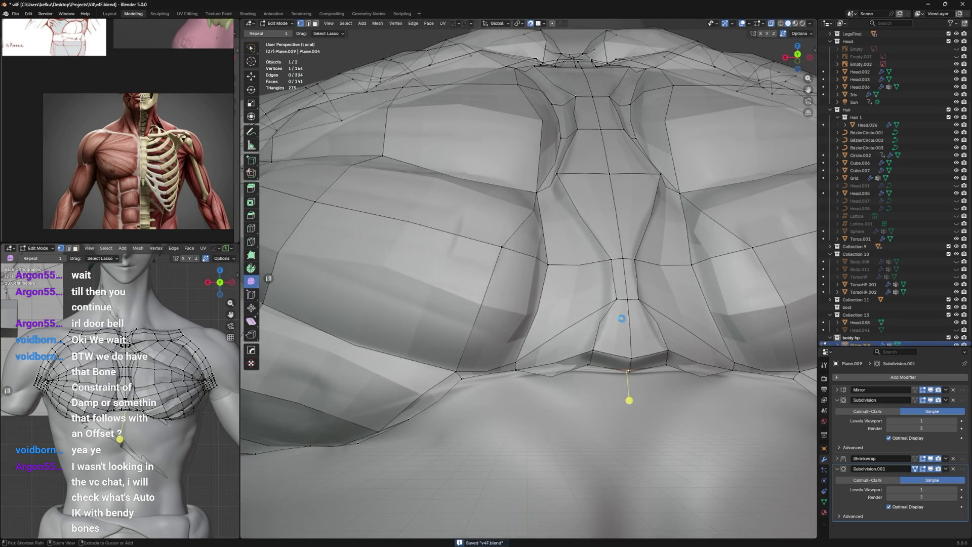
pyautogui.moveTo(619, 302); pyautogui.dragTo(615, 306)
pyautogui.press('a')
pyautogui.hotkey('ctrl', 'z')
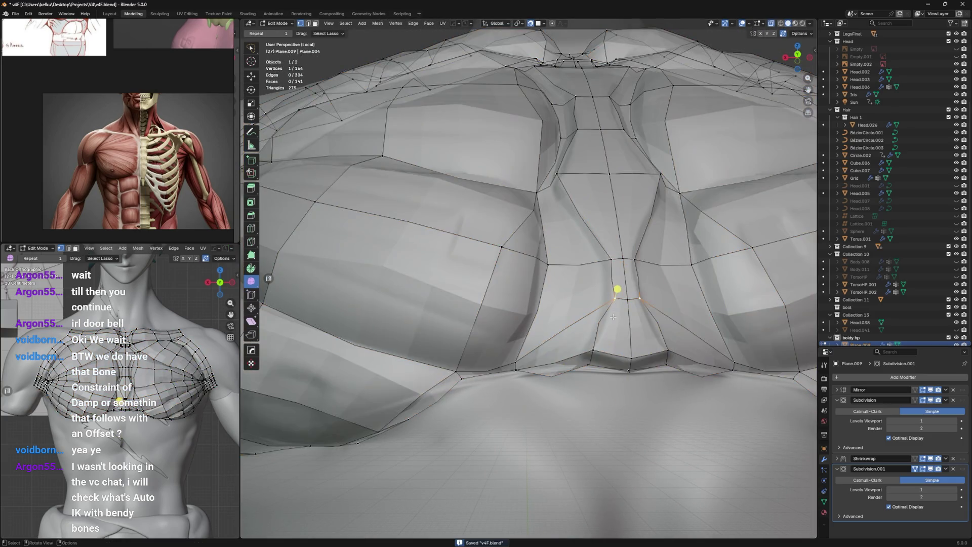
pyautogui.moveTo(600, 345); pyautogui.dragTo(598, 364)
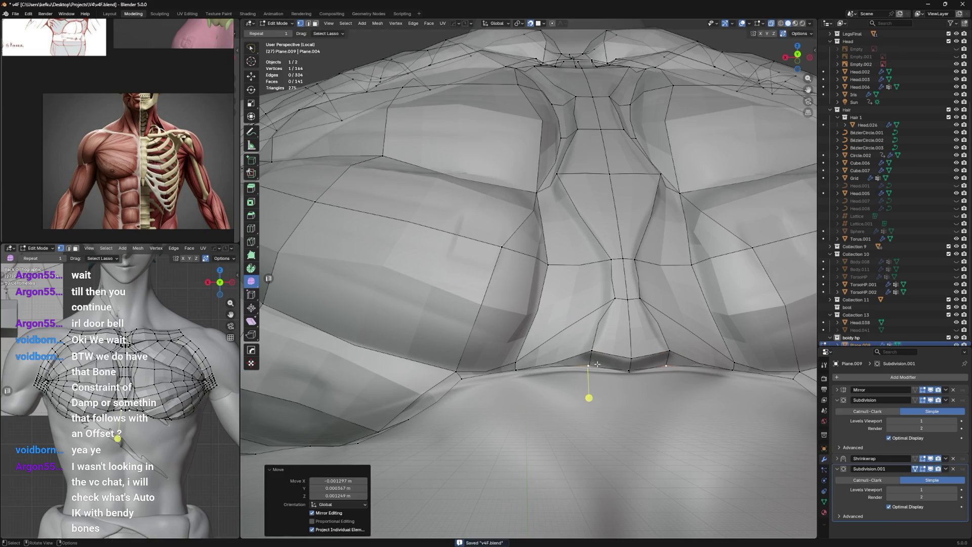
pyautogui.moveTo(598, 364)
pyautogui.mouseDown(button='middle')
pyautogui.moveTo(612, 298)
pyautogui.moveTo(618, 312)
pyautogui.moveTo(590, 316)
pyautogui.mouseUp(button='middle')
# Cut a new edge loop down the sternum and move two of its vertices into place.
pyautogui.hotkey('ctrl', 'r')
pyautogui.click(590, 317)
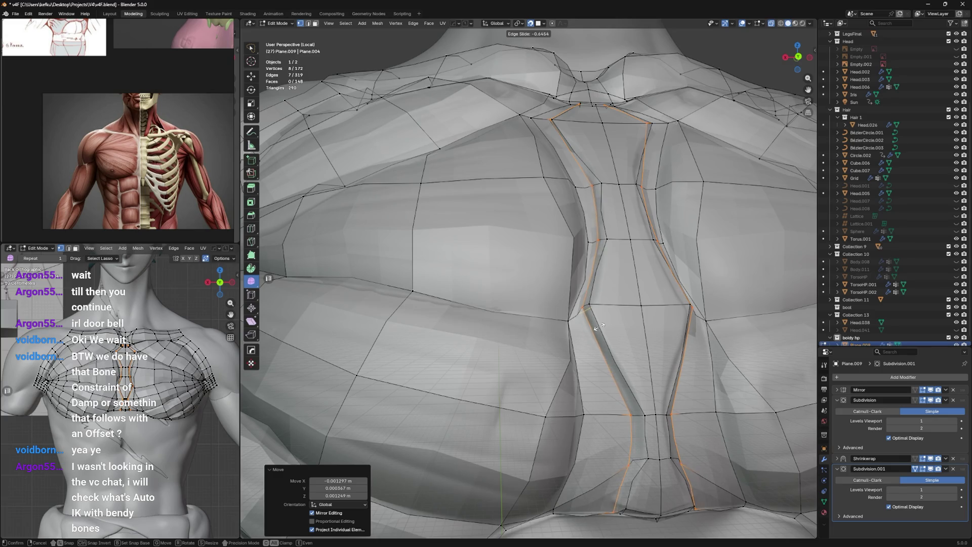
pyautogui.click(597, 330)
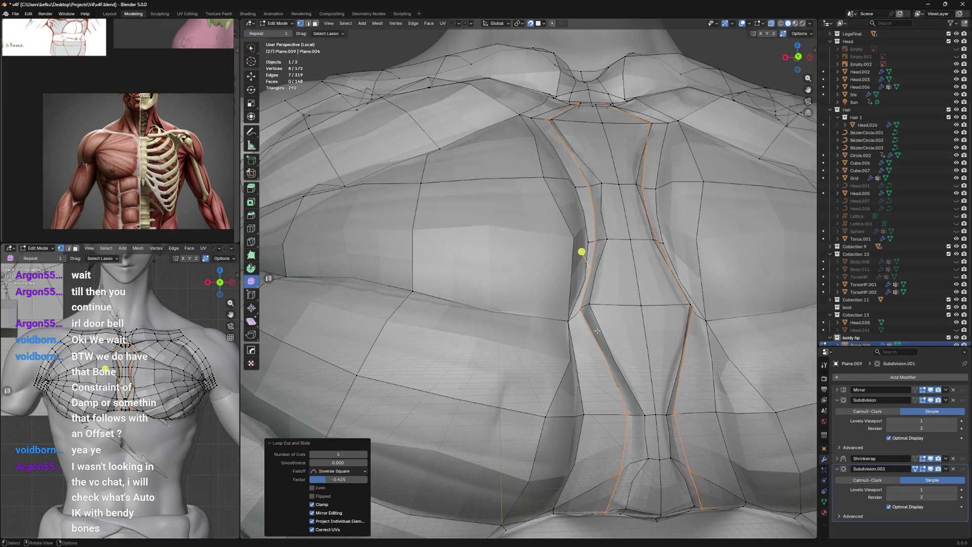
pyautogui.click(589, 315)
pyautogui.press('g')
pyautogui.click(590, 316)
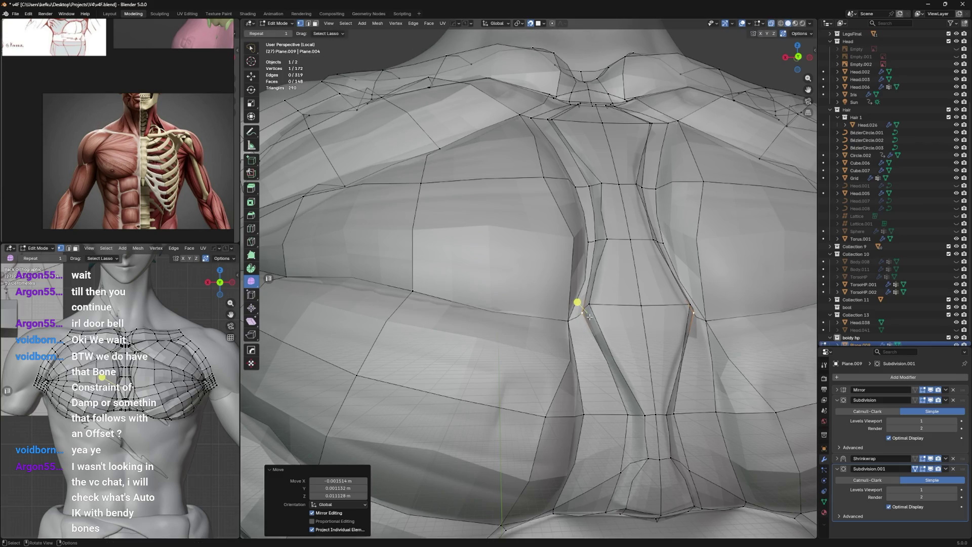
pyautogui.click(628, 410)
pyautogui.press('g')
pyautogui.click(630, 423)
# Lower the sternum vertex pair and fine-tune a neighbouring vertex's position.
pyautogui.press('g')
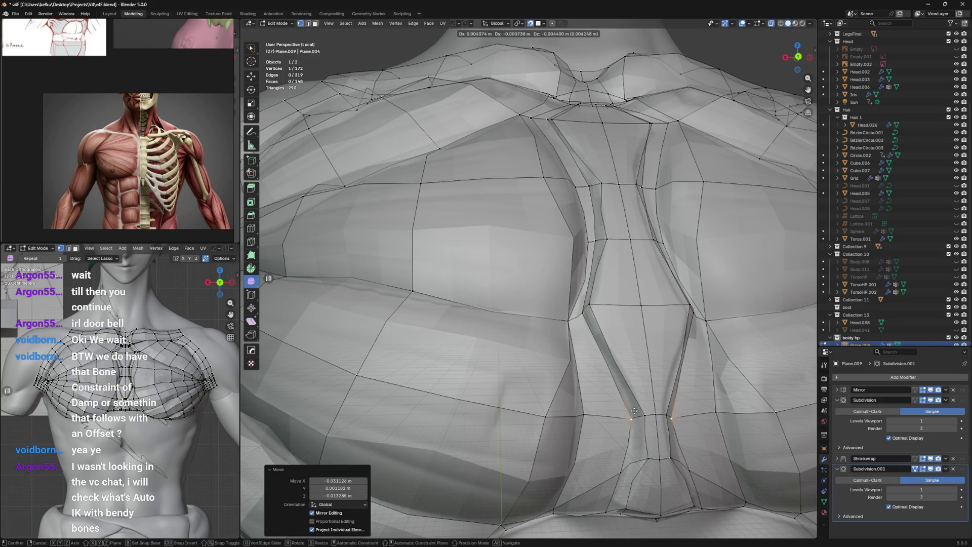
pyautogui.keyDown('alt'); pyautogui.moveTo(626, 418); pyautogui.dragTo(624, 278, button='middle'); pyautogui.keyUp('alt')
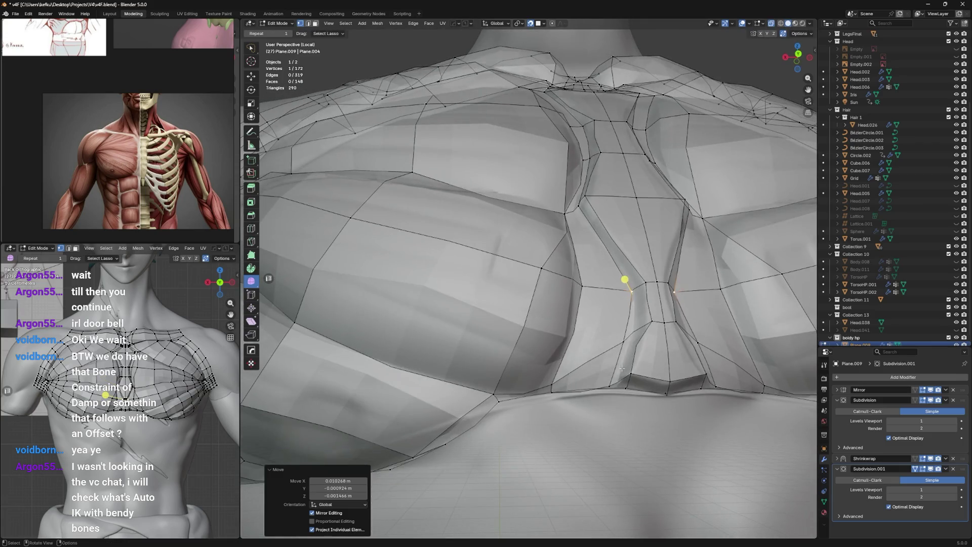
pyautogui.click(633, 336)
pyautogui.press('g')
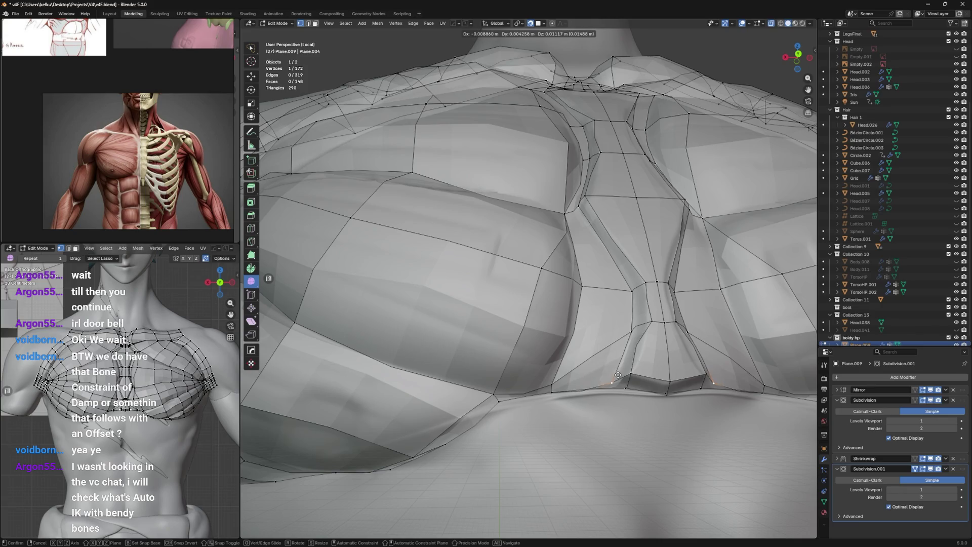
pyautogui.click(621, 368)
pyautogui.moveTo(608, 375); pyautogui.dragTo(634, 374, button='middle')
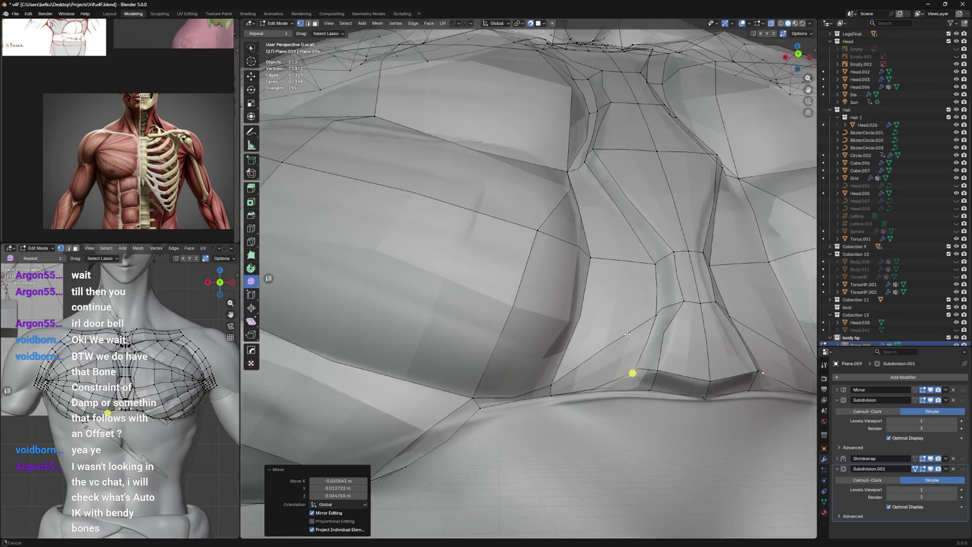
pyautogui.press('g')
pyautogui.click(635, 384)
pyautogui.keyDown('shift'); pyautogui.click(648, 403); pyautogui.keyUp('shift')
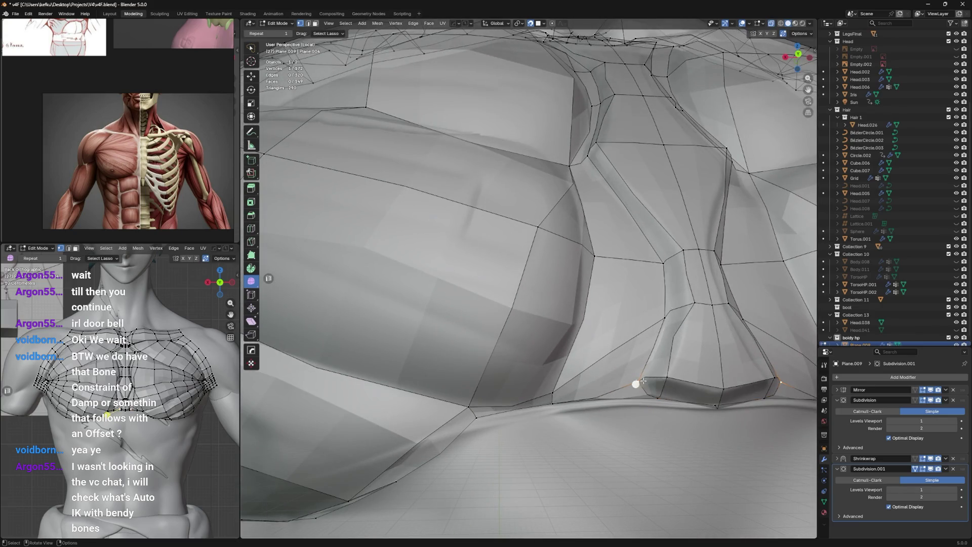
pyautogui.moveTo(643, 384); pyautogui.dragTo(650, 296, button='middle')
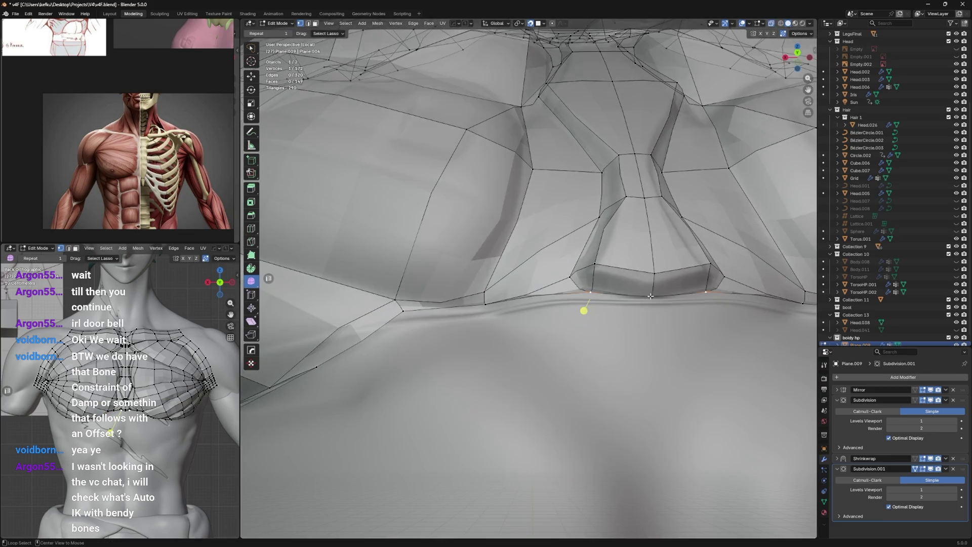
# Cut a loop across the lower sternum ring, raise the vertex below it, and exit to Object Mode.
pyautogui.hotkey('ctrl', 'r')
pyautogui.click(651, 294)
pyautogui.click(649, 290)
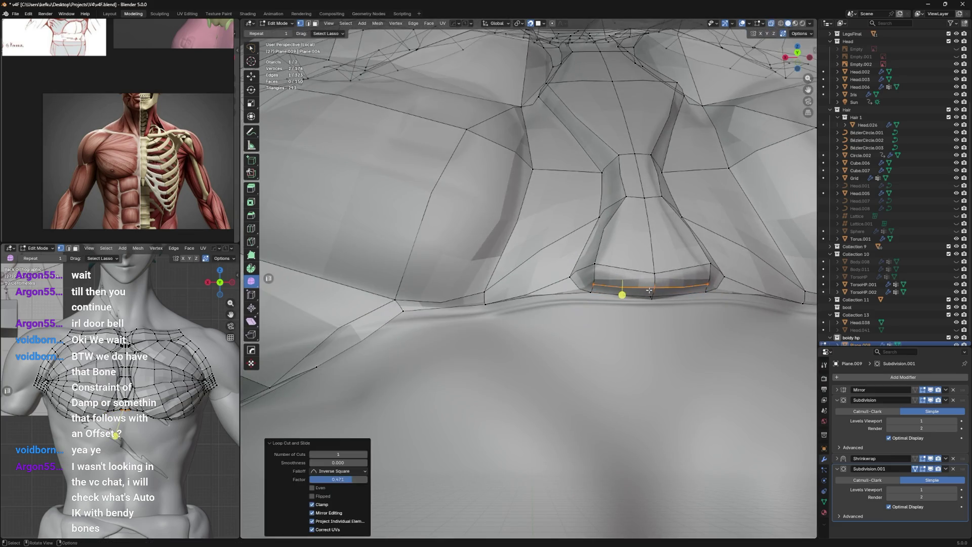
pyautogui.click(651, 299)
pyautogui.press('g')
pyautogui.click(654, 304)
pyautogui.press('g')
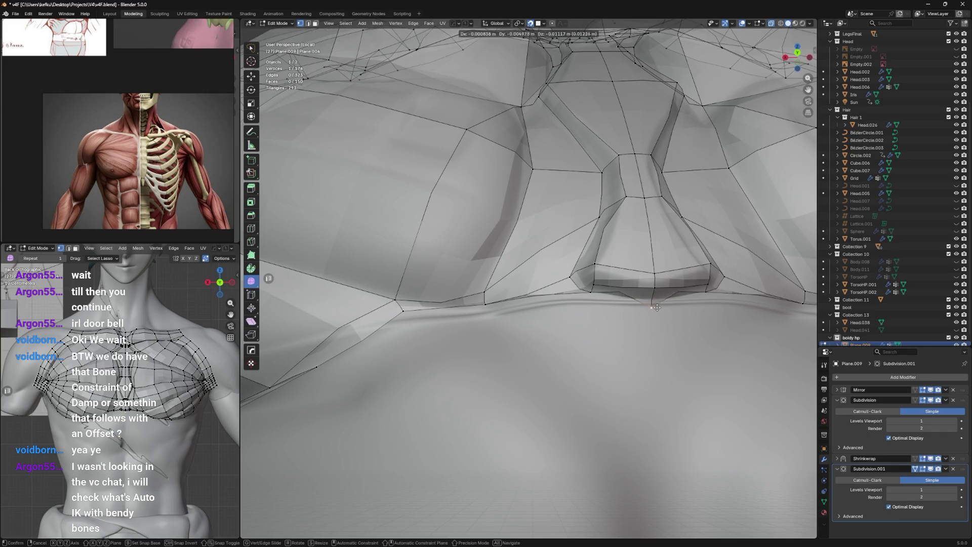
pyautogui.click(654, 299)
pyautogui.press('Tab')
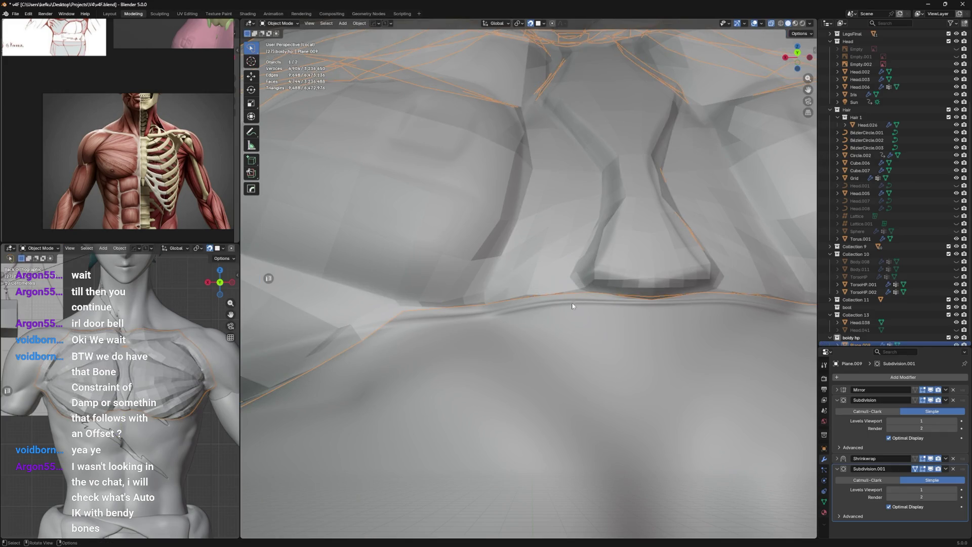
pyautogui.click(597, 324)
# Put the torso in Sculpt Mode with X-ray, shrink the brush to 59 px, and return to solid shading.
pyautogui.scroll(-5, 505, 338)
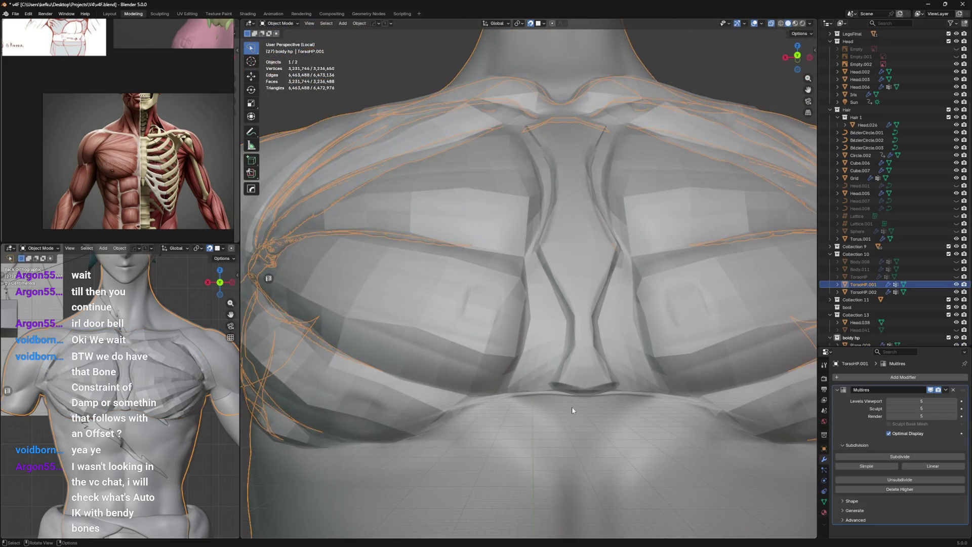
pyautogui.scroll(5, 581, 350)
pyautogui.hotkey('ctrl', 'Tab')
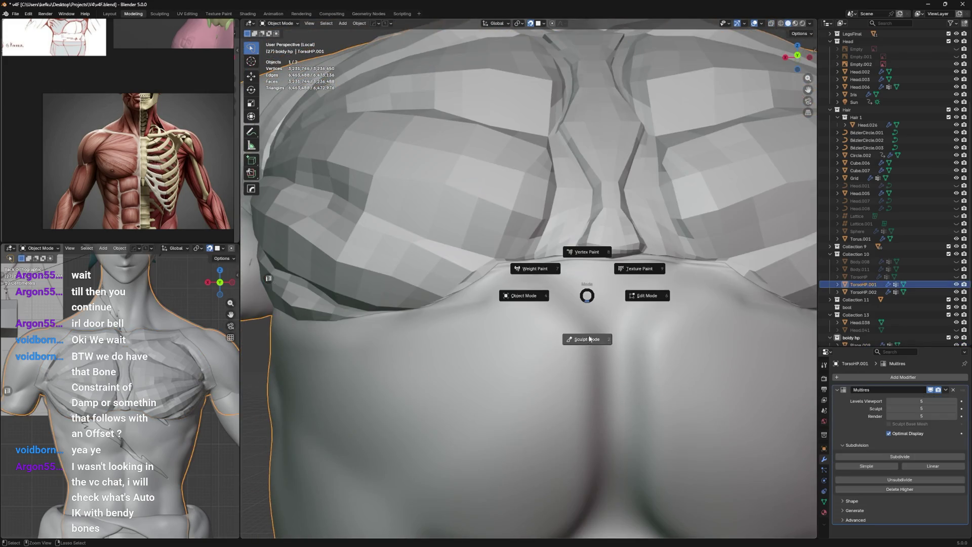
pyautogui.click(586, 338)
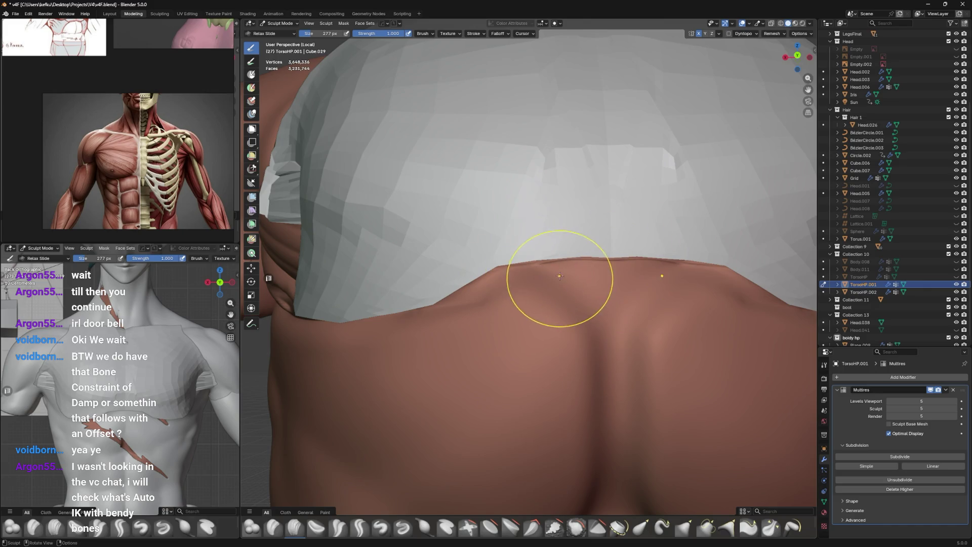
pyautogui.hotkey('alt', 'z')
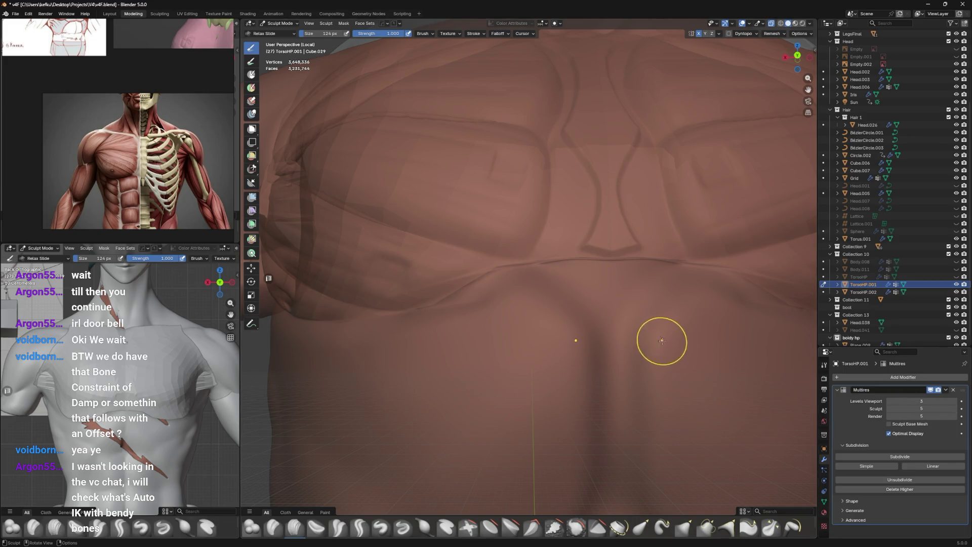
pyautogui.moveTo(661, 341); pyautogui.dragTo(662, 360, button='middle')
pyautogui.press('[')
pyautogui.press('[')
pyautogui.press('[')
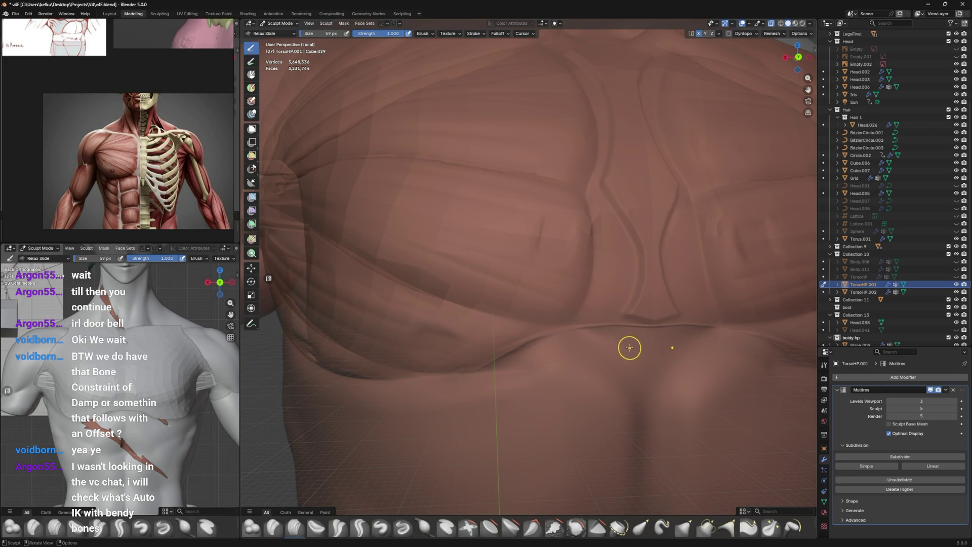
pyautogui.press('z')
pyautogui.press('z')
pyautogui.click(630, 394)
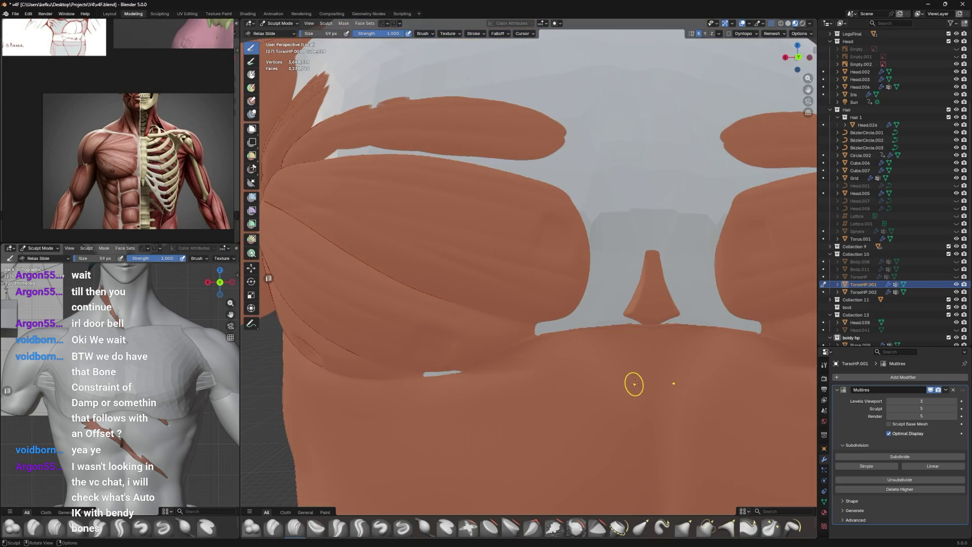
pyautogui.press('z')
pyautogui.click(658, 366)
# Hide the retopology mesh Plane.009 and put TorsoHP.001 back into Sculpt Mode.
pyautogui.press('Tab')
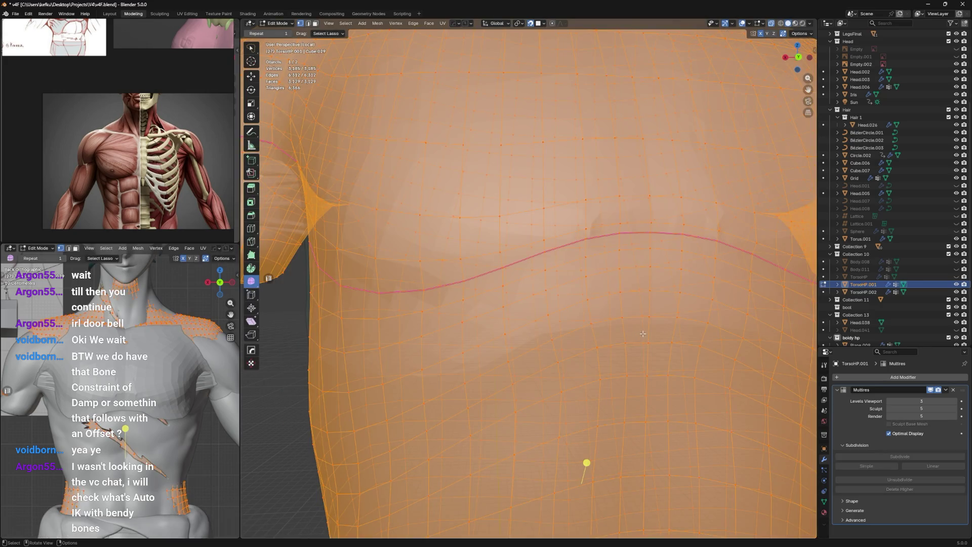
pyautogui.press('Tab')
pyautogui.hotkey('ctrl', 'Tab')
pyautogui.click(545, 366)
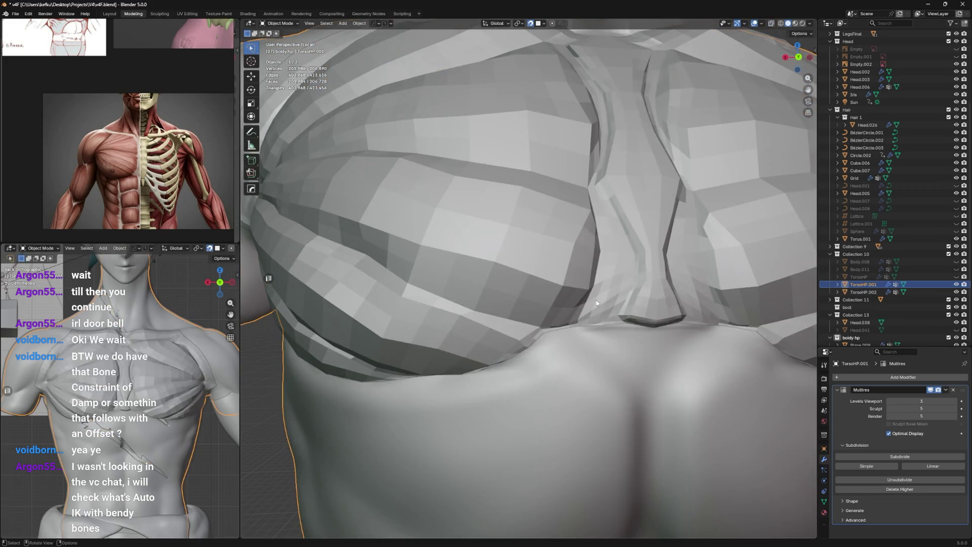
pyautogui.click(596, 303)
pyautogui.scroll(-1, 906, 318)
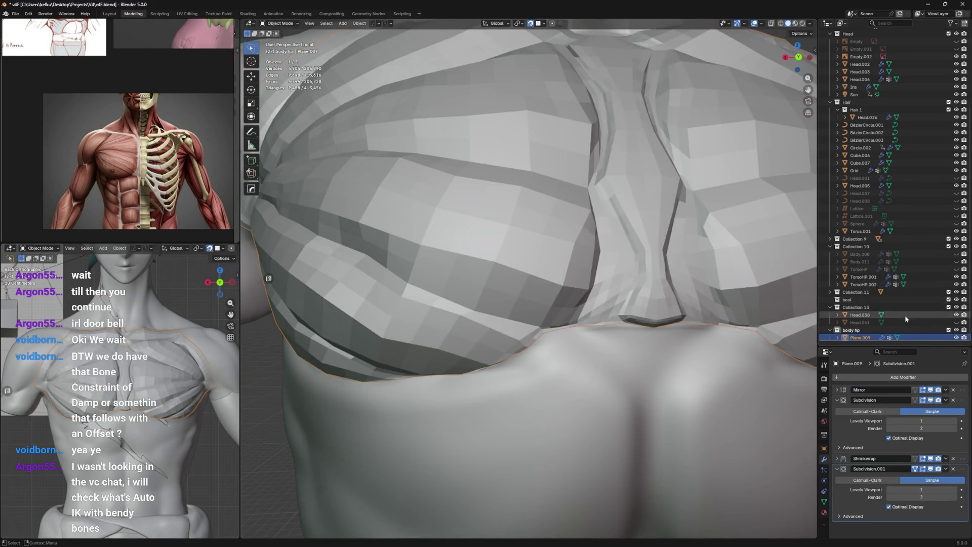
pyautogui.press('h')
pyautogui.click(636, 369)
pyautogui.hotkey('ctrl', 'Tab')
pyautogui.click(616, 333)
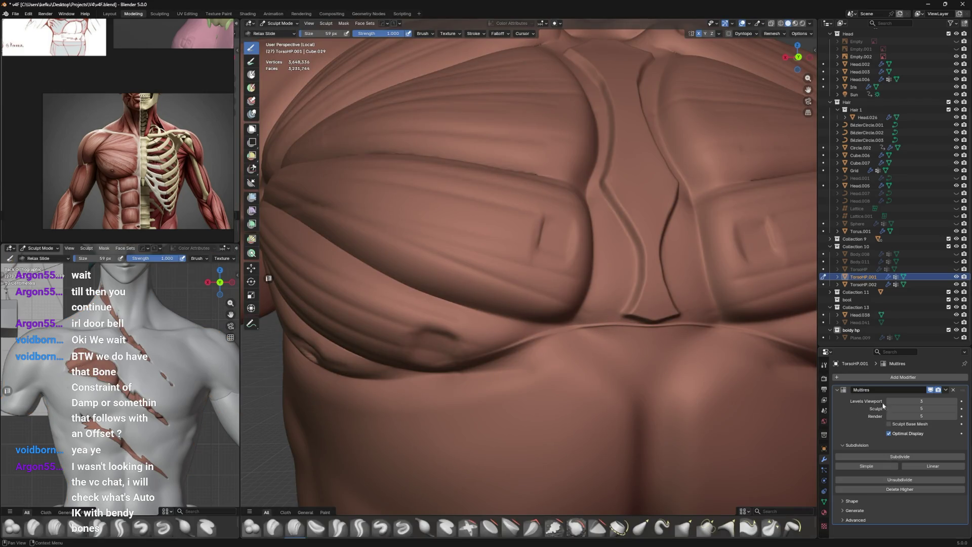
# Raise the Multires viewport level to 5 and pick the Clay Strips brush with the N panel open.
pyautogui.moveTo(936, 401); pyautogui.dragTo(937, 401)
pyautogui.moveTo(837, 421); pyautogui.dragTo(841, 420)
pyautogui.press('e')
pyautogui.scroll(2, 661, 349)
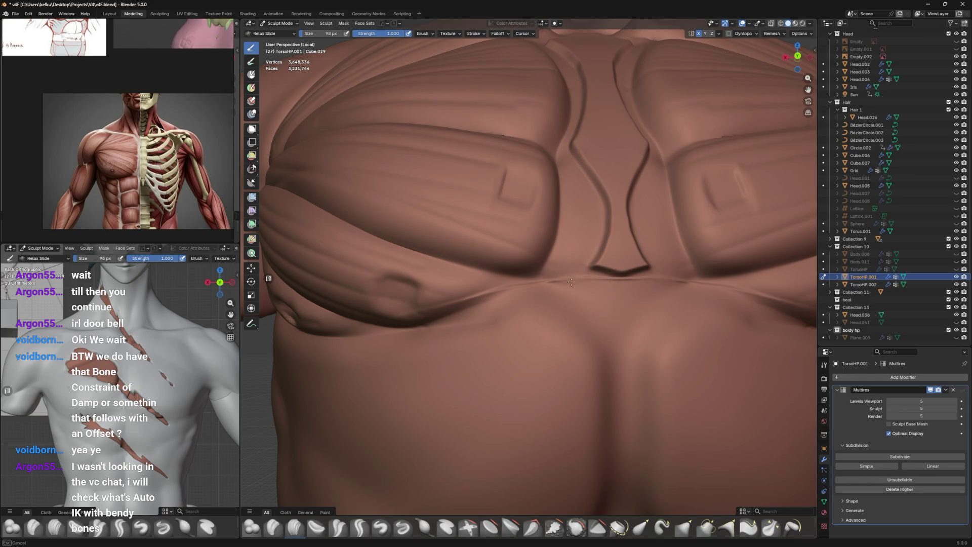
pyautogui.moveTo(616, 276); pyautogui.dragTo(622, 281, button='middle')
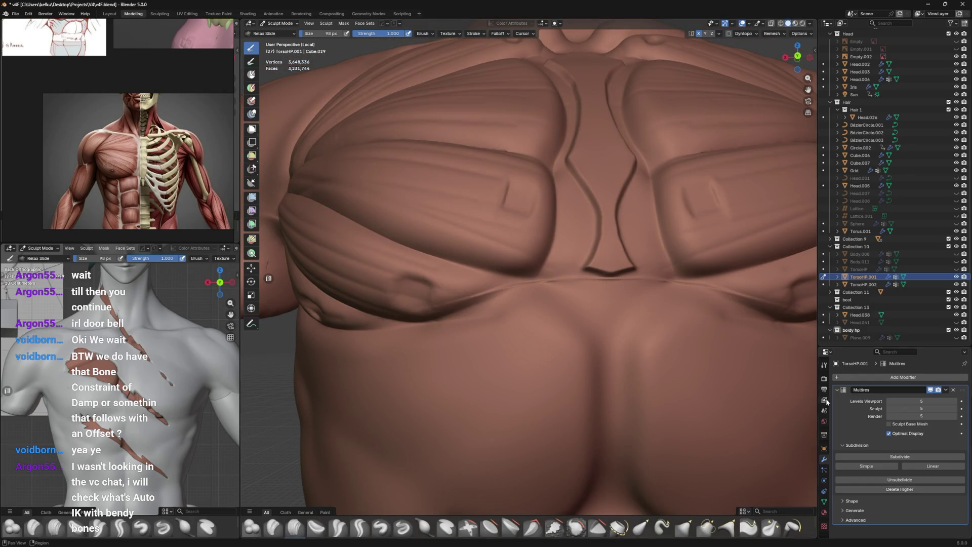
pyautogui.moveTo(740, 378); pyautogui.dragTo(634, 344, button='middle')
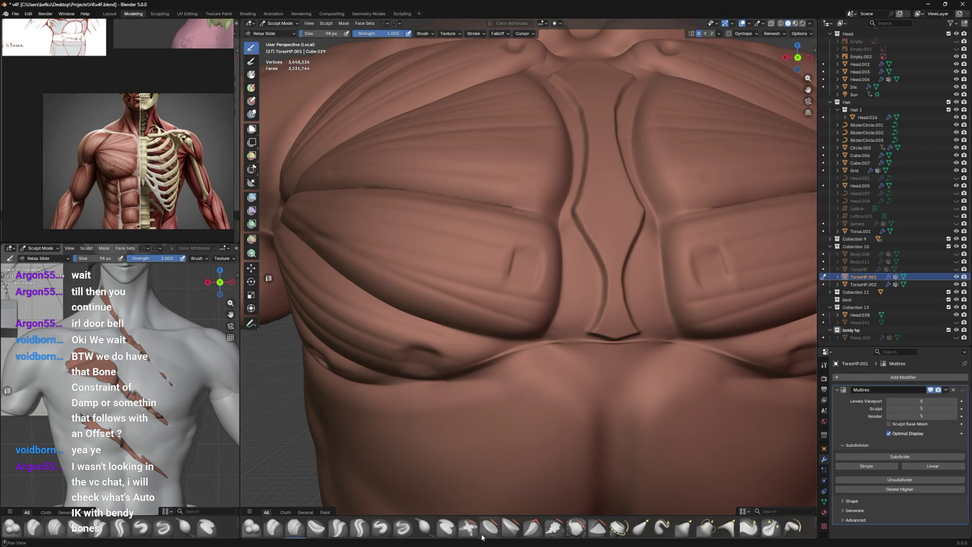
pyautogui.press('n')
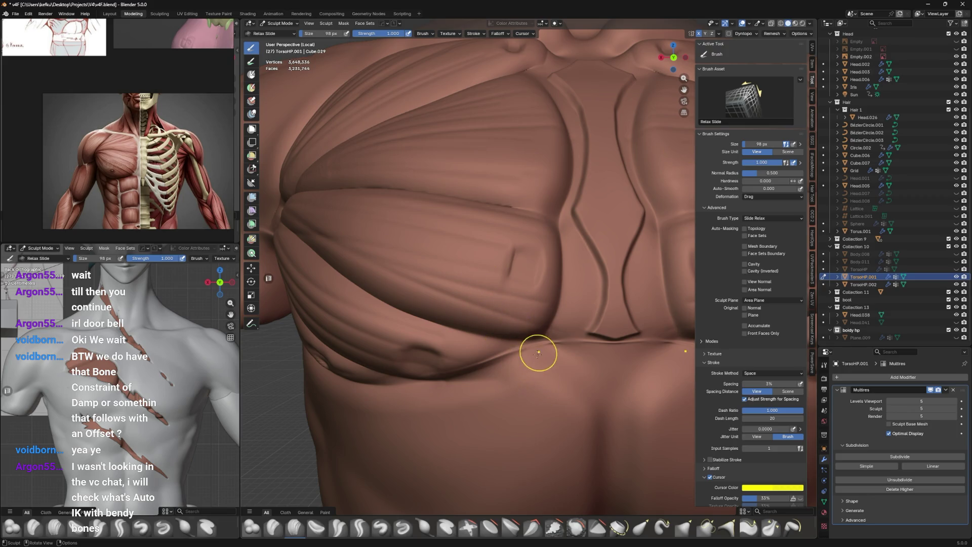
pyautogui.keyDown('shift'); pyautogui.moveTo(539, 347); pyautogui.dragTo(542, 321, button='middle'); pyautogui.keyUp('shift')
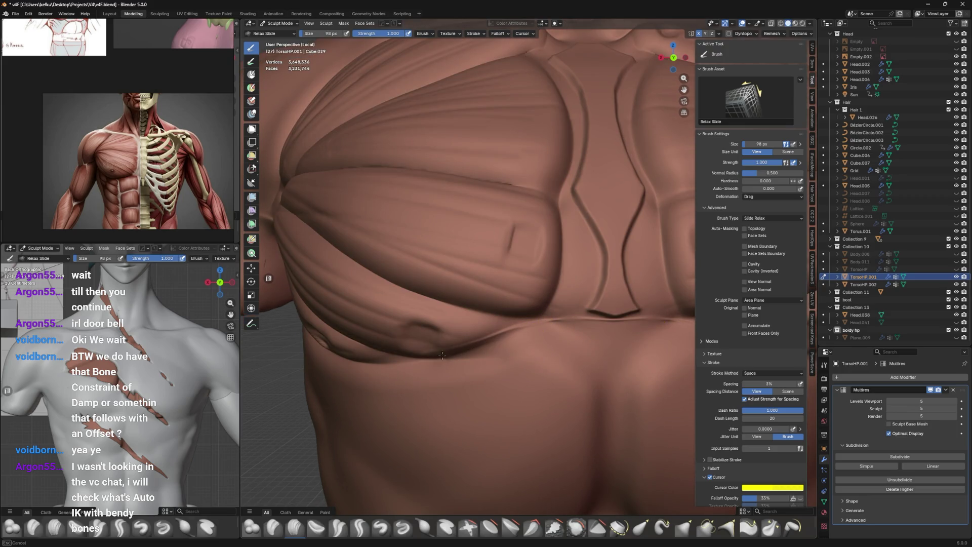
pyautogui.click(294, 525)
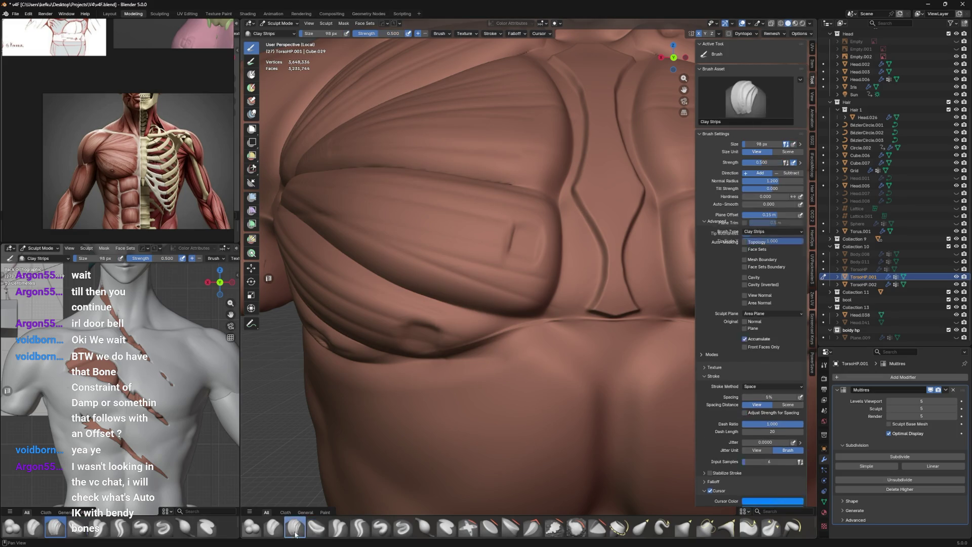
# Orbit and pan around the sculpted chest to a frontal view, then bring up the mode pie menu.
pyautogui.keyDown('shift'); pyautogui.moveTo(464, 355); pyautogui.dragTo(481, 331, button='middle'); pyautogui.keyUp('shift')
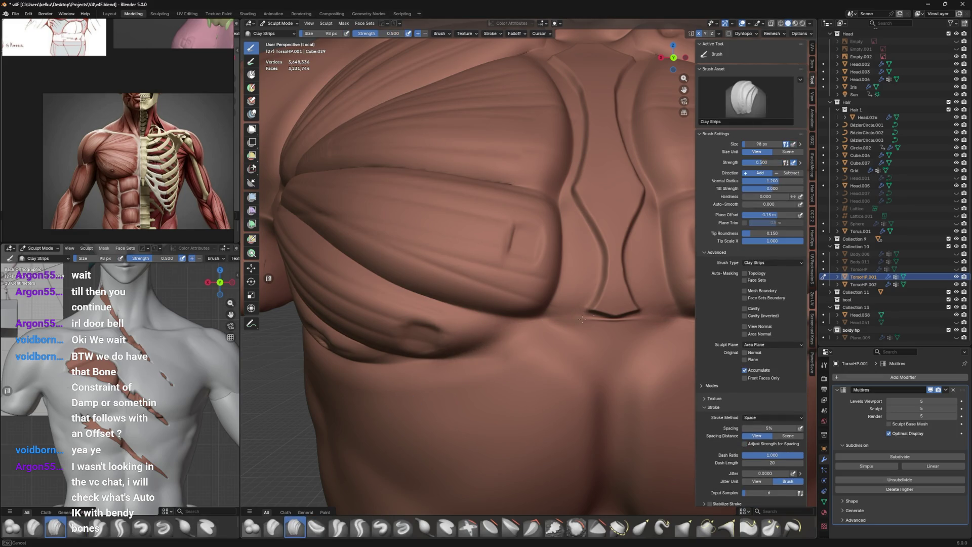
pyautogui.moveTo(572, 311)
pyautogui.keyDown('shift'); pyautogui.mouseDown(button='middle')
pyautogui.moveTo(545, 310)
pyautogui.moveTo(568, 281)
pyautogui.moveTo(540, 312)
pyautogui.moveTo(571, 304)
pyautogui.moveTo(535, 236)
pyautogui.moveTo(571, 200)
pyautogui.mouseUp(button='middle'); pyautogui.keyUp('shift')
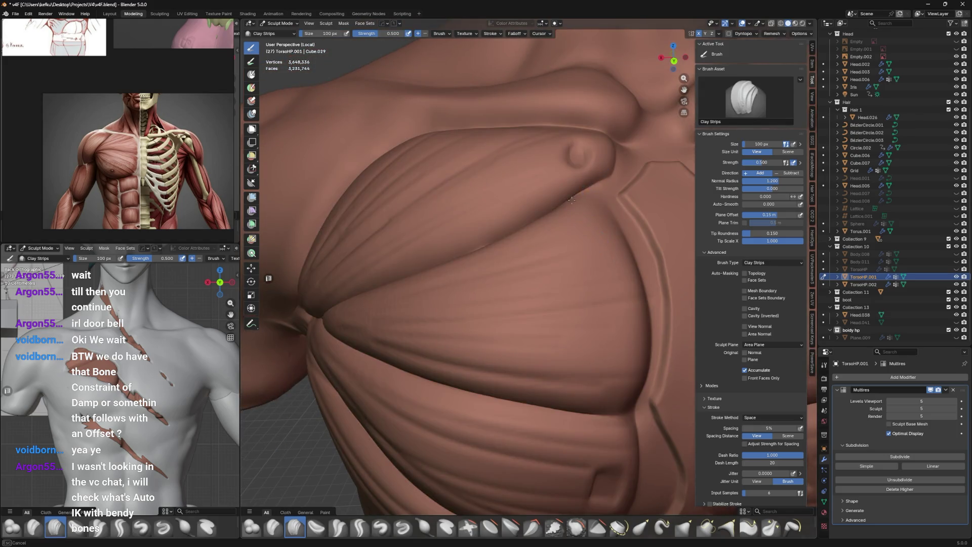
pyautogui.moveTo(434, 267)
pyautogui.mouseDown(button='middle')
pyautogui.moveTo(608, 207)
pyautogui.moveTo(605, 220)
pyautogui.mouseUp(button='middle')
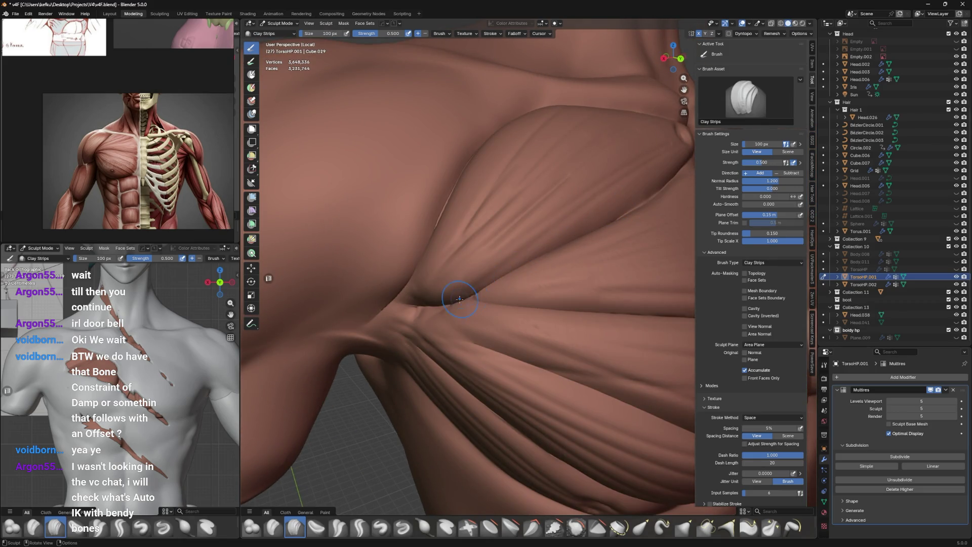
pyautogui.moveTo(429, 304); pyautogui.dragTo(471, 287, button='middle')
pyautogui.moveTo(520, 306)
pyautogui.mouseDown(button='middle')
pyautogui.moveTo(526, 346)
pyautogui.moveTo(524, 312)
pyautogui.mouseUp(button='middle')
pyautogui.moveTo(549, 273); pyautogui.dragTo(542, 267, button='middle')
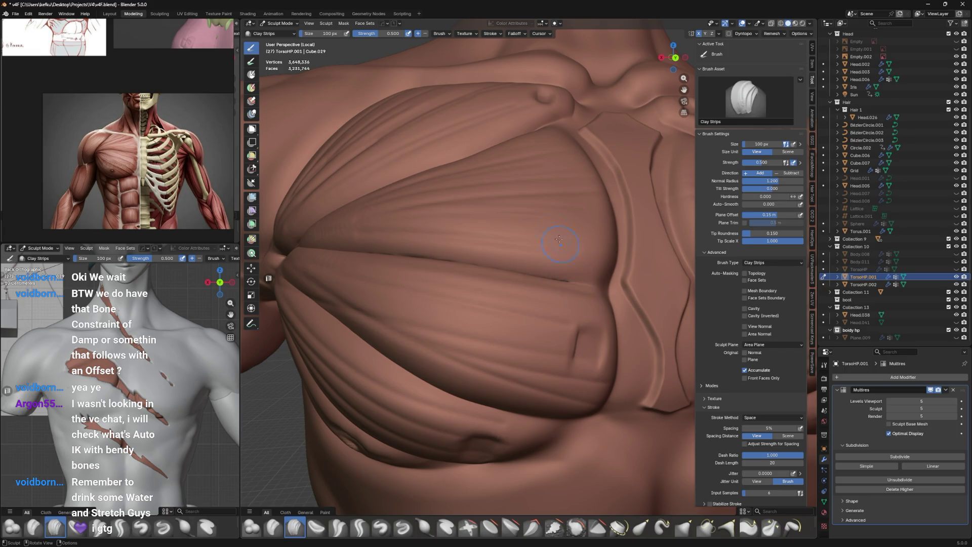
pyautogui.moveTo(559, 239); pyautogui.dragTo(657, 354, button='middle')
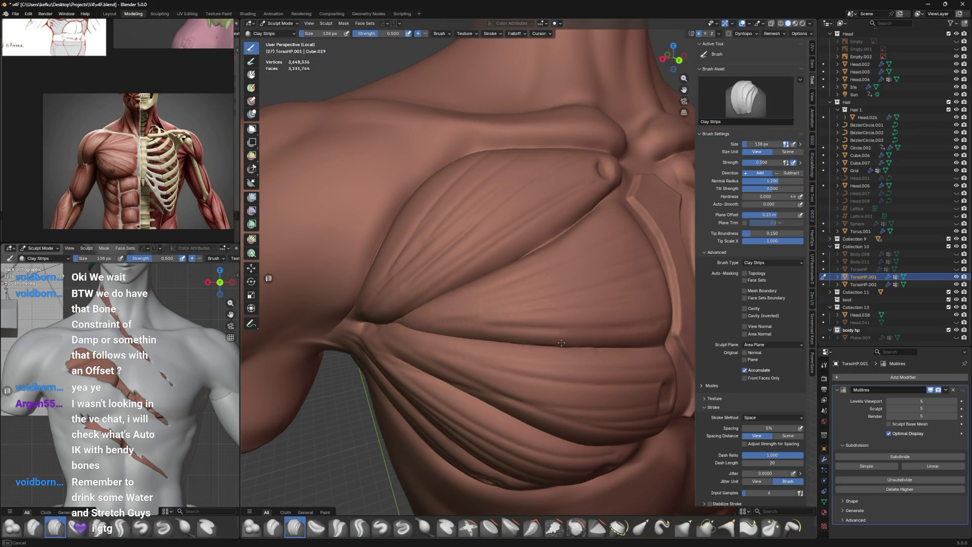
pyautogui.moveTo(456, 334); pyautogui.dragTo(587, 346, button='middle')
pyautogui.hotkey('ctrl', 'Tab')
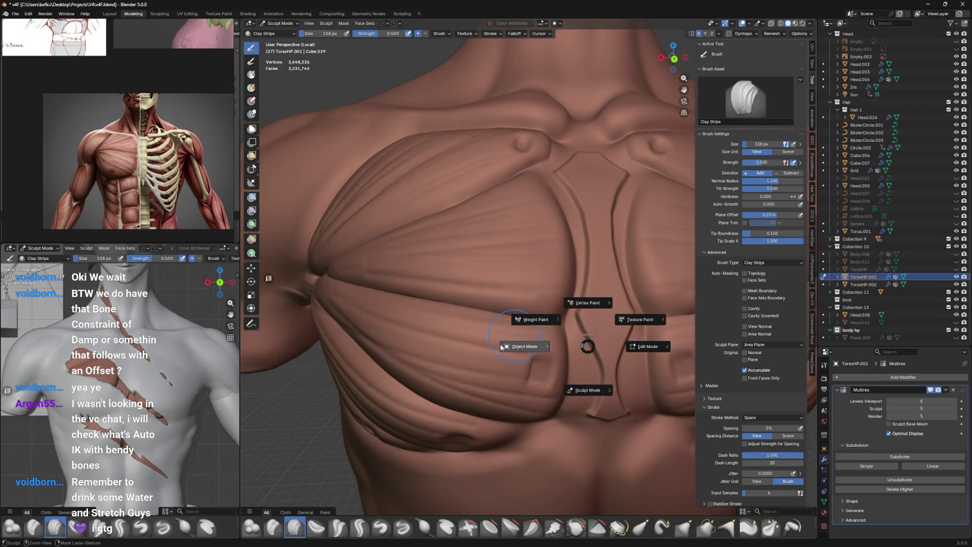
# Return to Object Mode, unhide Plane.009, and enter Edit Mode on it.
pyautogui.click(566, 340)
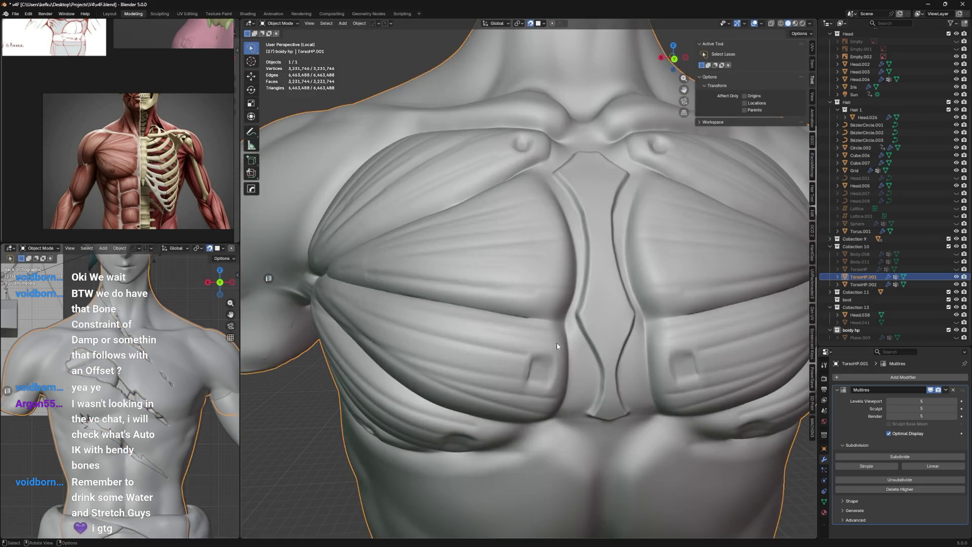
pyautogui.click(956, 338)
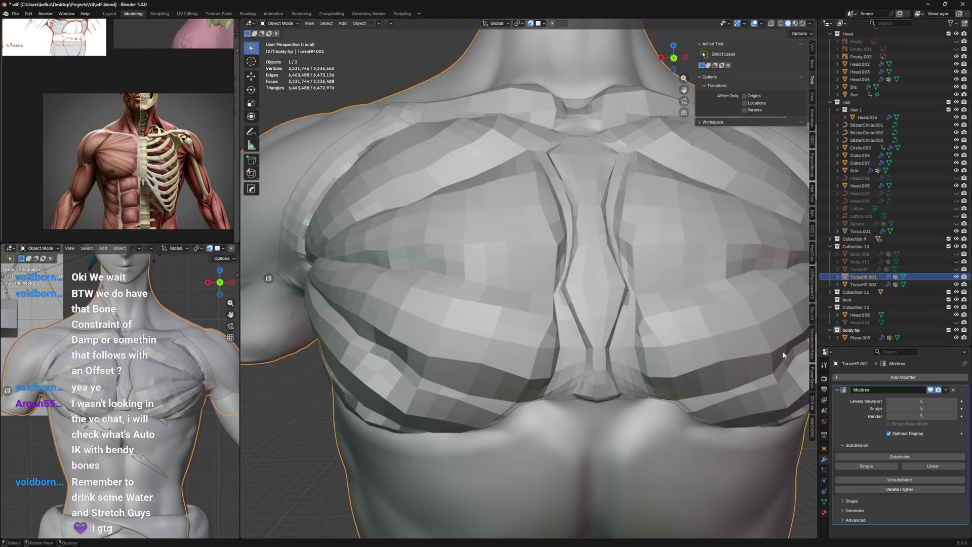
pyautogui.click(661, 331)
pyautogui.moveTo(674, 345); pyautogui.dragTo(617, 350, button='middle')
pyautogui.press('Tab')
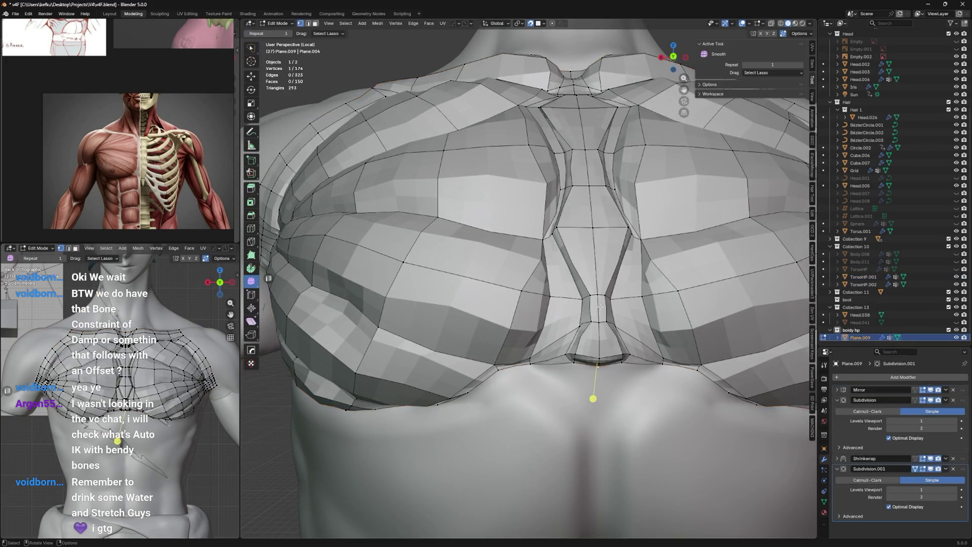
pyautogui.scroll(3, 617, 350)
pyautogui.scroll(-5, 618, 349)
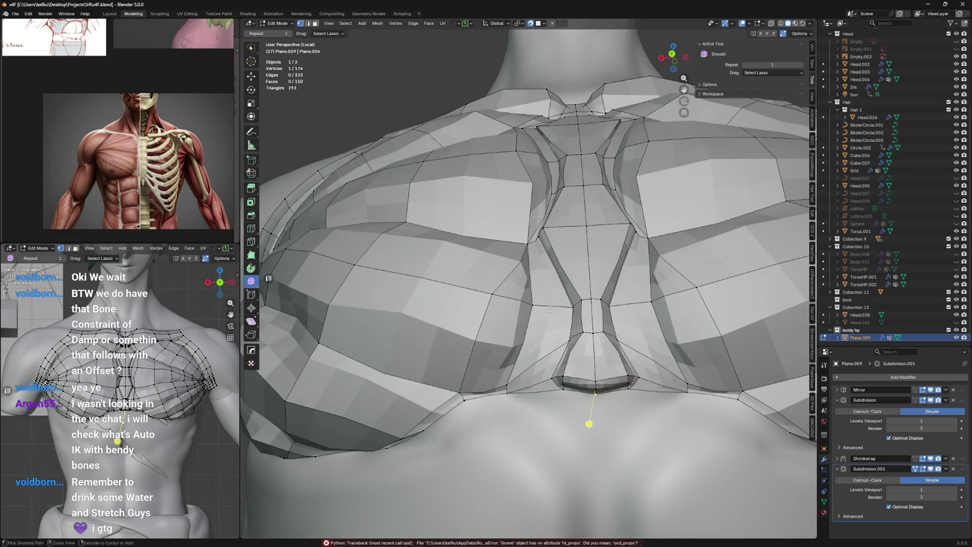
# Slide a new loop cut outward along the sternum and preview it with both subdivisions Catmull-Clark.
pyautogui.hotkey('ctrl', 'r')
pyautogui.click(544, 313)
pyautogui.moveTo(544, 313); pyautogui.dragTo(531, 318)
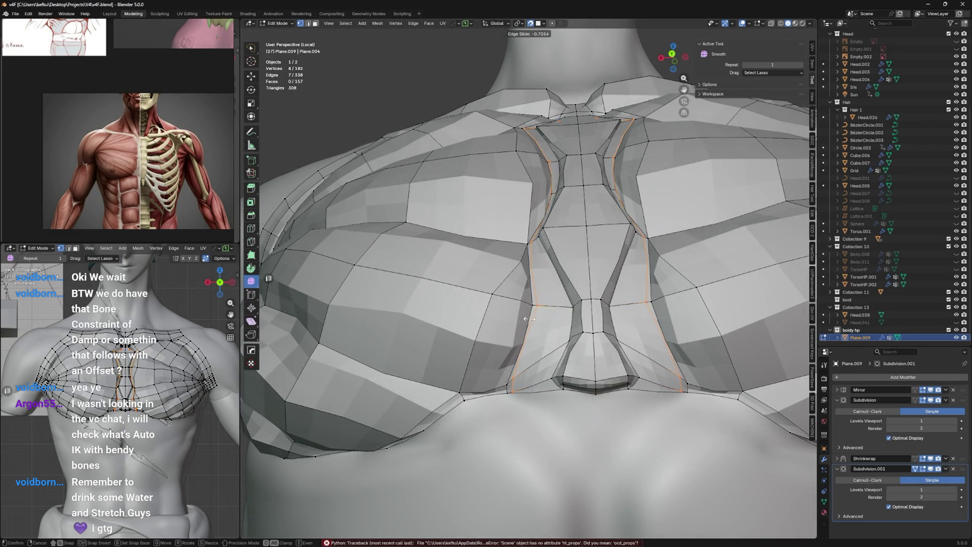
pyautogui.click(529, 318)
pyautogui.press('Tab')
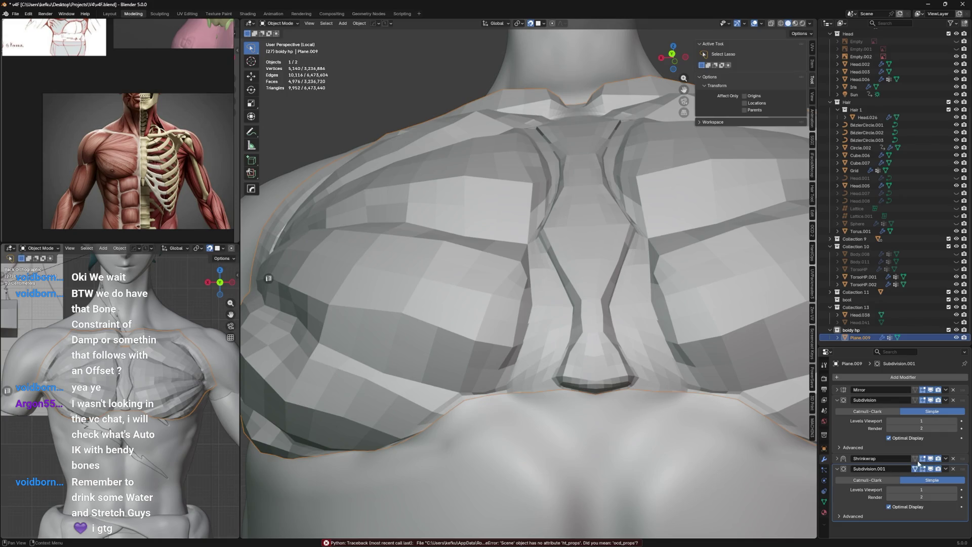
pyautogui.click(883, 480)
pyautogui.click(868, 412)
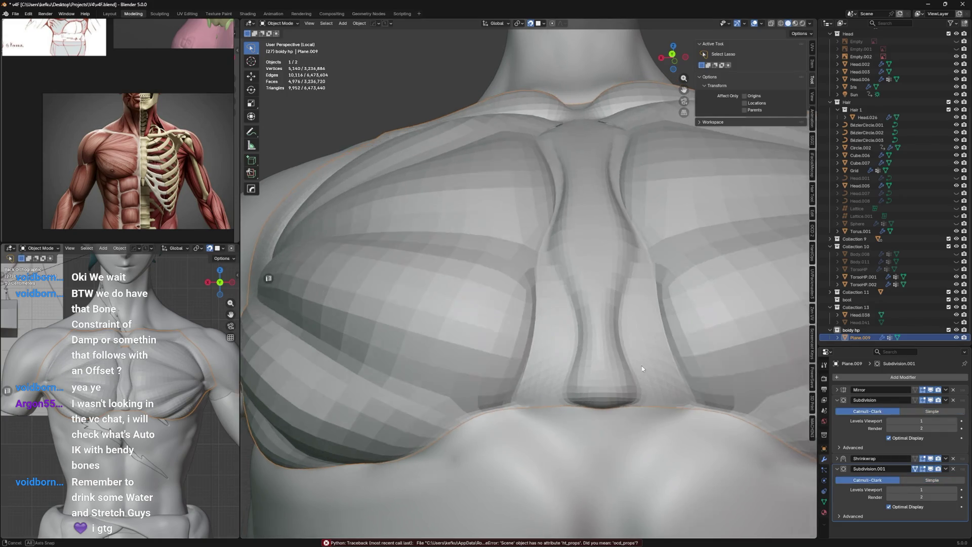
# Add another loop along the sternum strip after undoing a misplaced one.
pyautogui.press('Tab')
pyautogui.moveTo(643, 350); pyautogui.dragTo(668, 324, button='middle')
pyautogui.hotkey('ctrl', 'r')
pyautogui.click(664, 263)
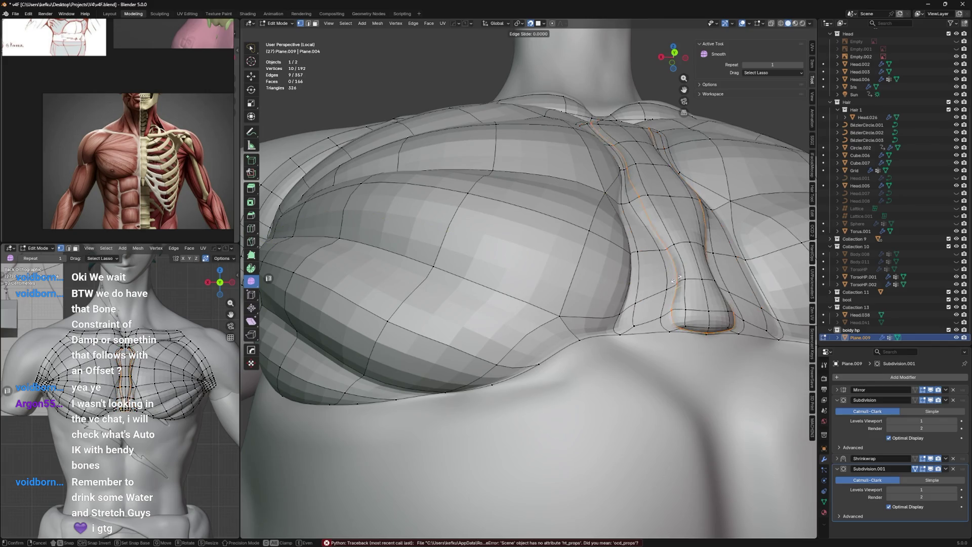
pyautogui.rightClick(671, 283)
pyautogui.hotkey('ctrl', 'z')
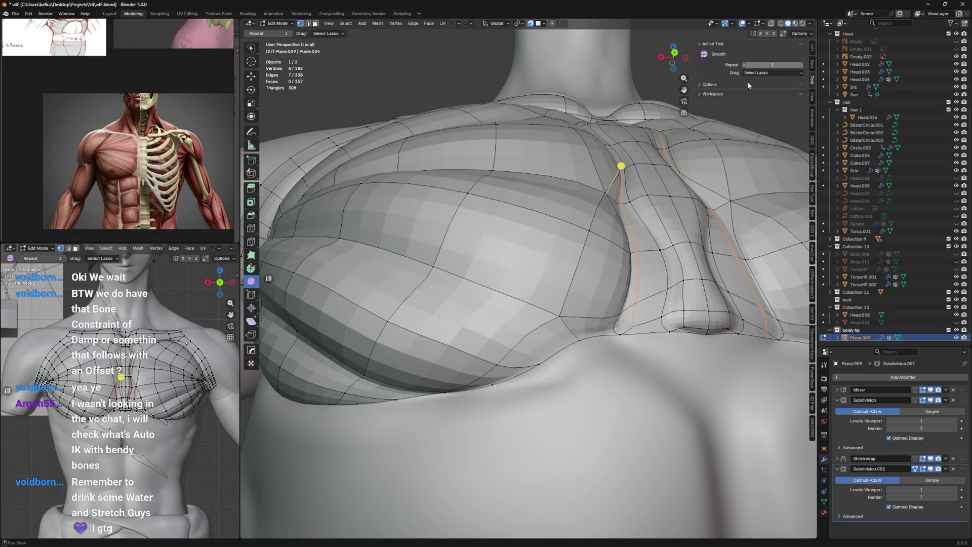
pyautogui.hotkey('ctrl', 'r')
pyautogui.click(628, 317)
pyautogui.click(629, 316)
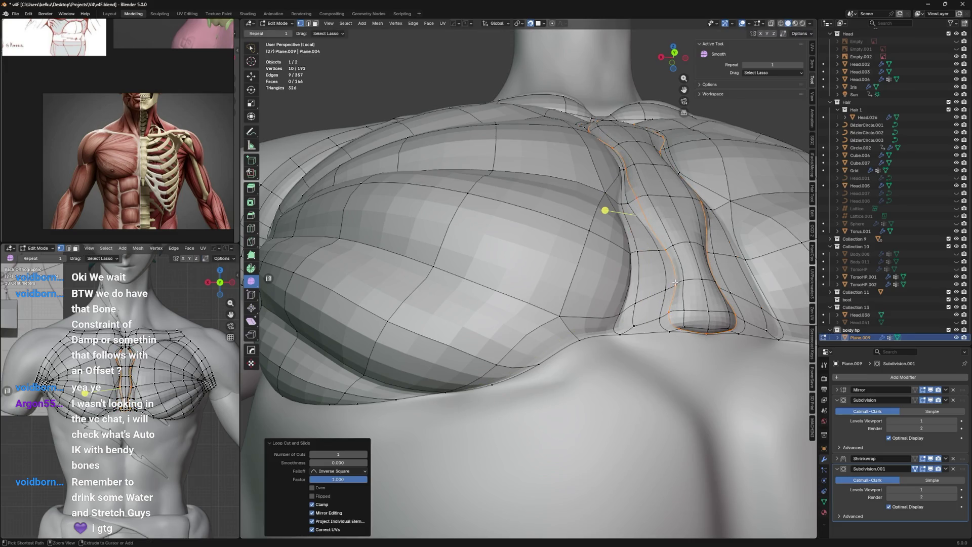
# Slide a vertex beside the sternum along its edge, checking the shape in Object Mode.
pyautogui.press('Tab')
pyautogui.moveTo(711, 234); pyautogui.dragTo(579, 400, button='middle')
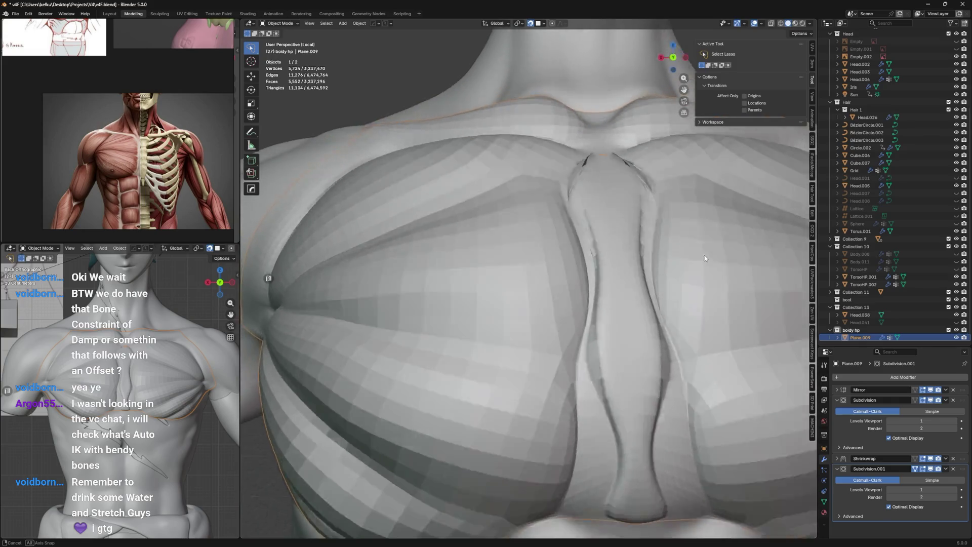
pyautogui.press('Tab')
pyautogui.click(605, 370)
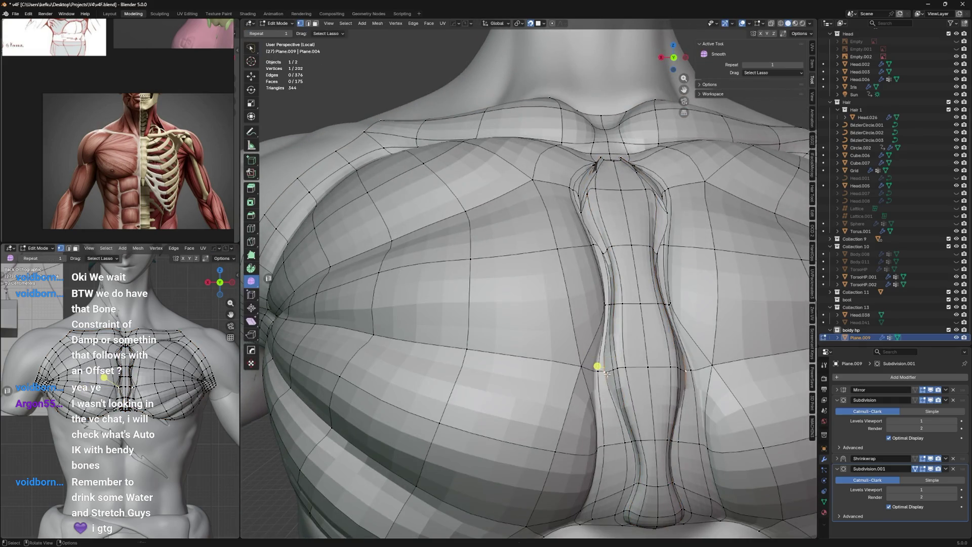
pyautogui.hotkey('shift', 'v')
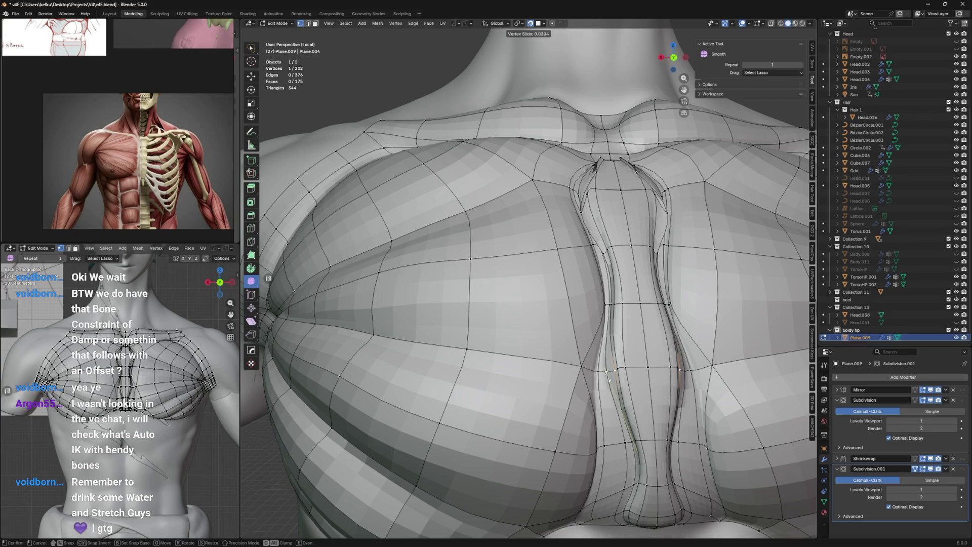
pyautogui.click(587, 367)
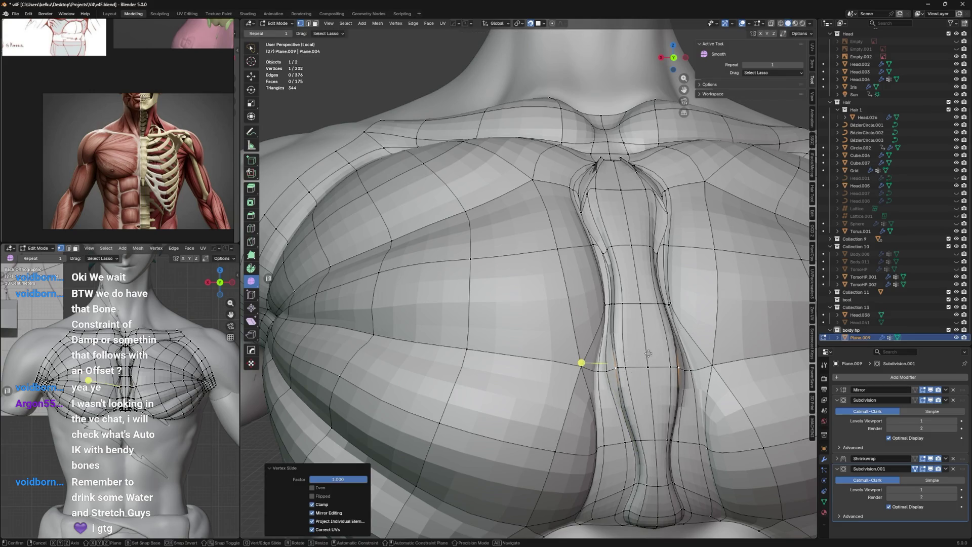
pyautogui.moveTo(590, 374)
pyautogui.mouseDown(button='middle')
pyautogui.moveTo(634, 313)
pyautogui.moveTo(632, 334)
pyautogui.mouseUp(button='middle')
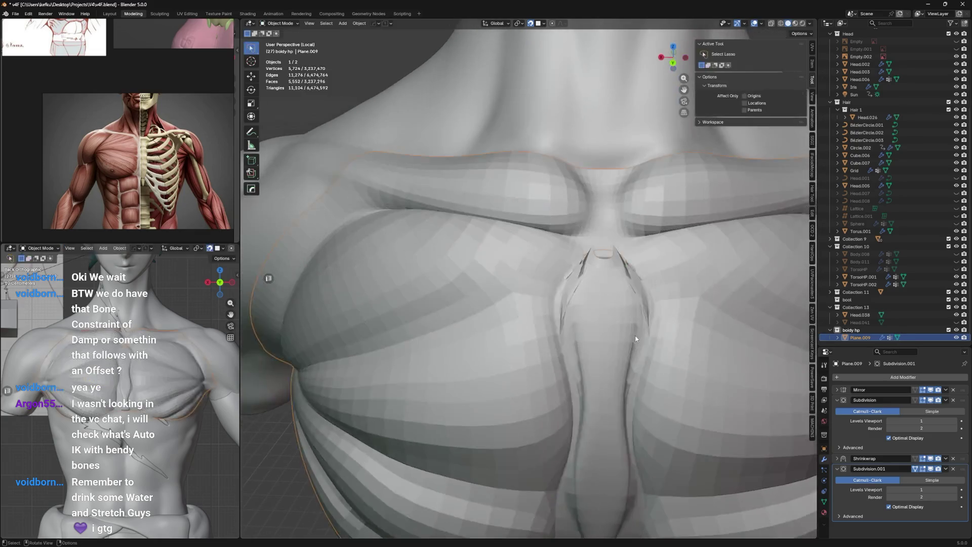
pyautogui.press('Tab')
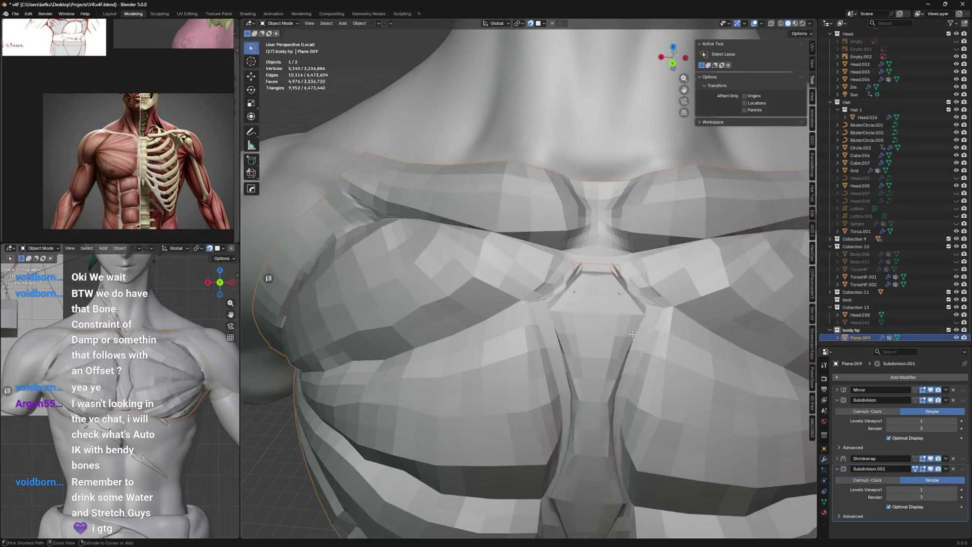
# Reposition the selected vertex nearer the sternum.
pyautogui.press('Tab')
pyautogui.press('Tab')
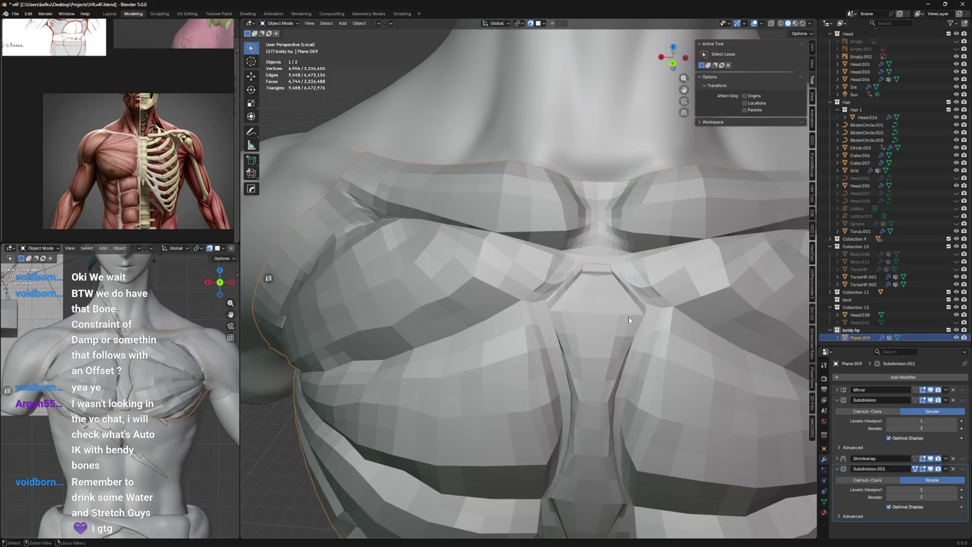
pyautogui.press('Tab')
pyautogui.scroll(3, 611, 291)
pyautogui.scroll(2, 611, 291)
pyautogui.press('g')
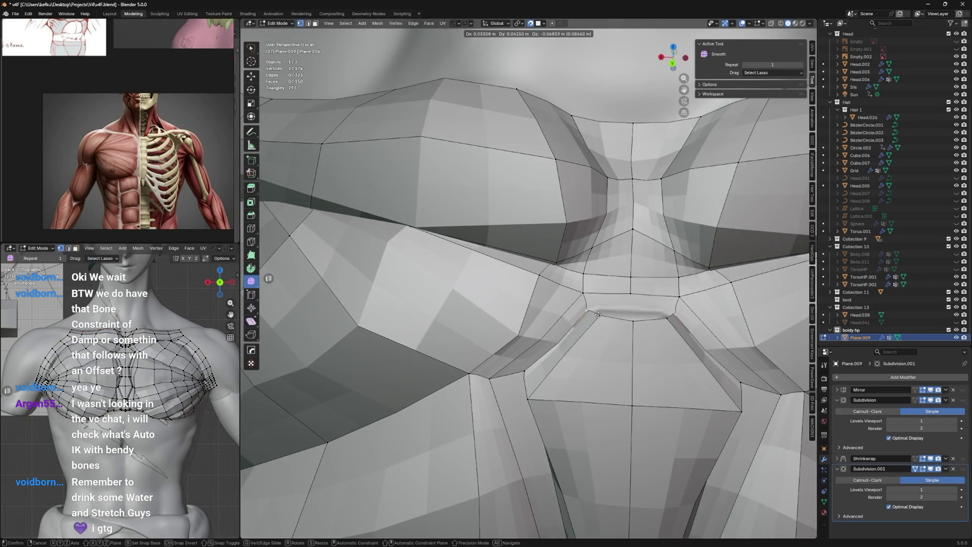
pyautogui.click(606, 312)
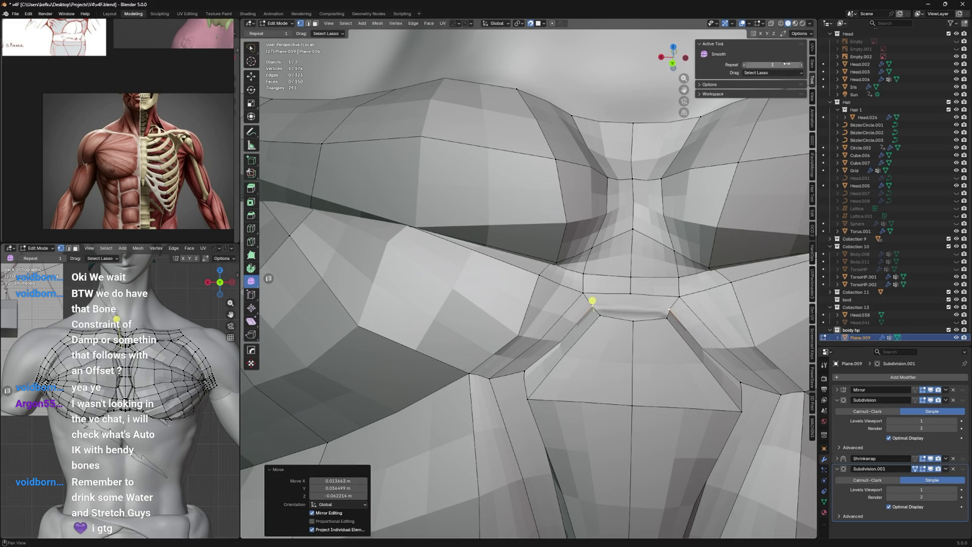
# With mirror symmetry on, fill the gap below the sternum-base edge and nudge a vertex.
pyautogui.click(784, 33)
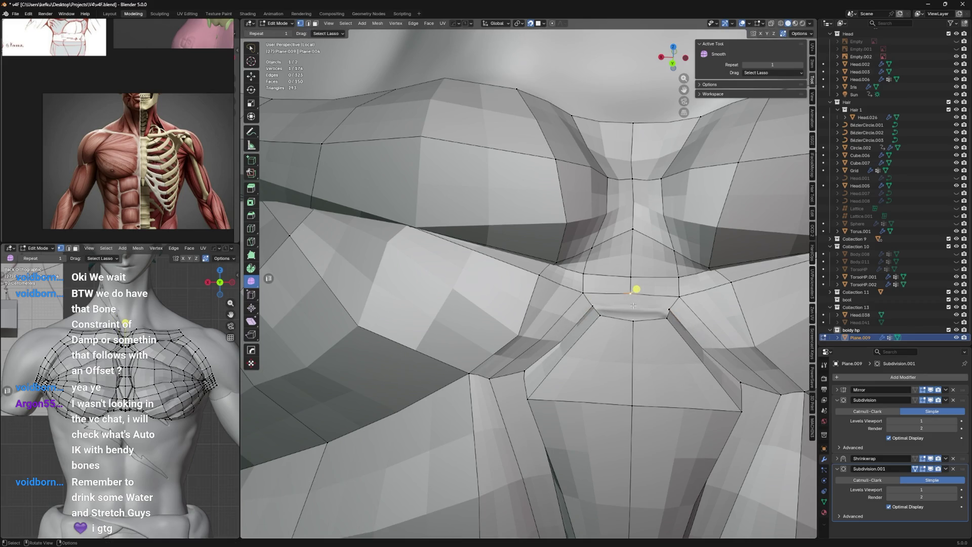
pyautogui.press('e')
pyautogui.click(599, 293)
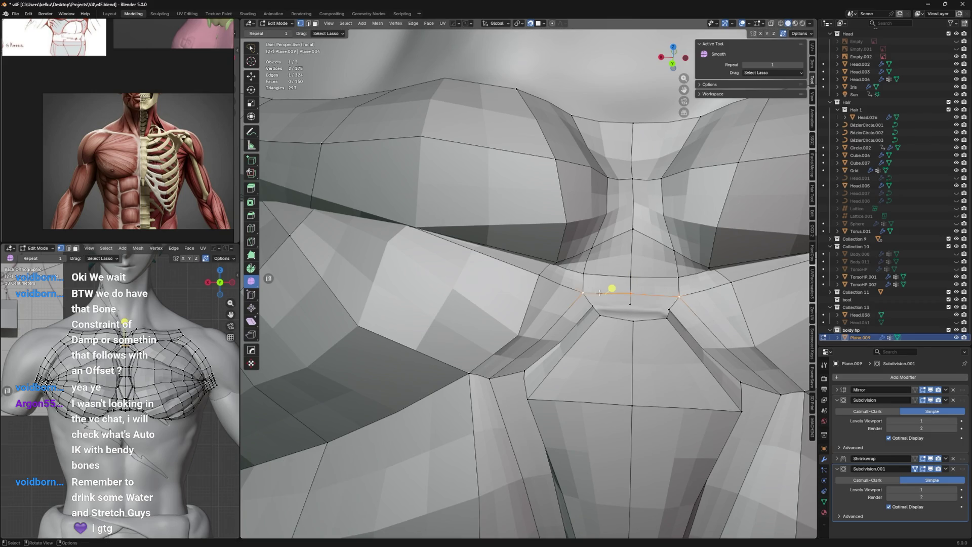
pyautogui.click(627, 304)
pyautogui.press('f')
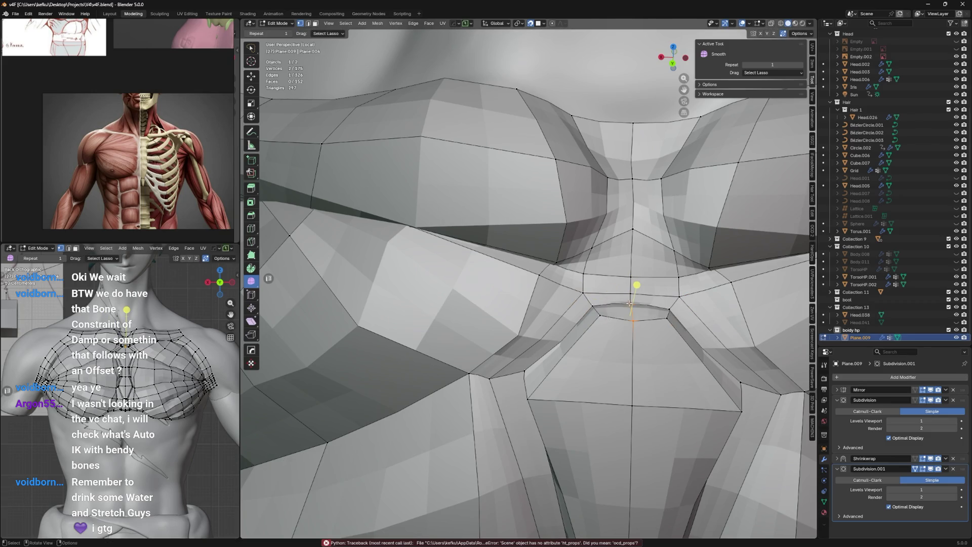
pyautogui.moveTo(628, 304); pyautogui.dragTo(601, 306)
# Dissolve one edge on the lower rim of the sternum face strip.
pyautogui.press('3')
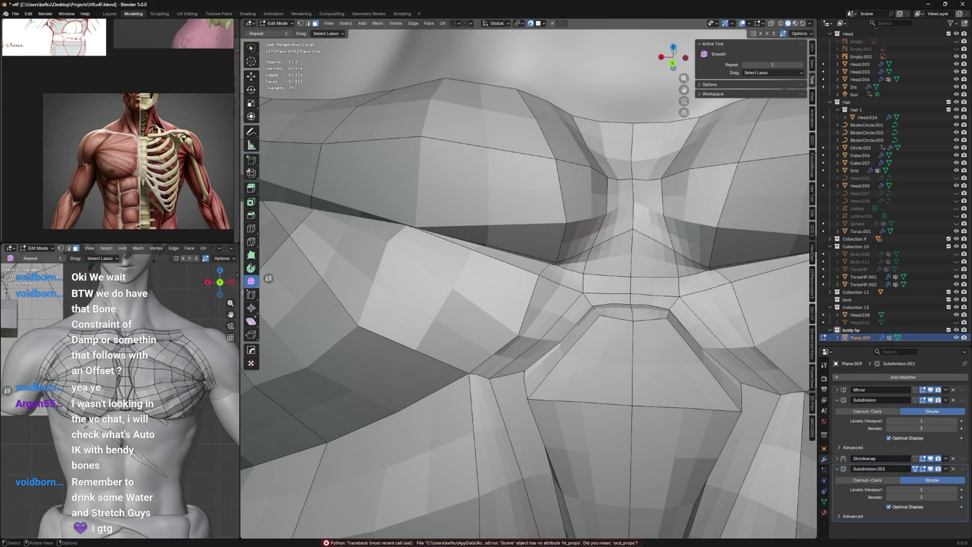
pyautogui.keyDown('alt'); pyautogui.click(601, 306); pyautogui.keyUp('alt')
pyautogui.moveTo(601, 306)
pyautogui.mouseDown(button='middle')
pyautogui.moveTo(624, 282)
pyautogui.moveTo(668, 318)
pyautogui.mouseUp(button='middle')
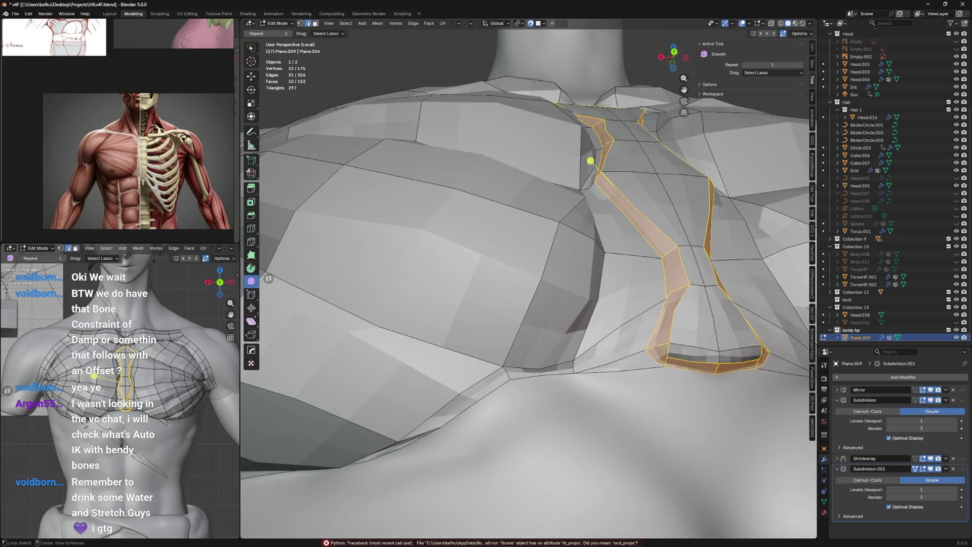
pyautogui.keyDown('alt'); pyautogui.click(657, 344); pyautogui.keyUp('alt')
pyautogui.moveTo(655, 353); pyautogui.dragTo(613, 358)
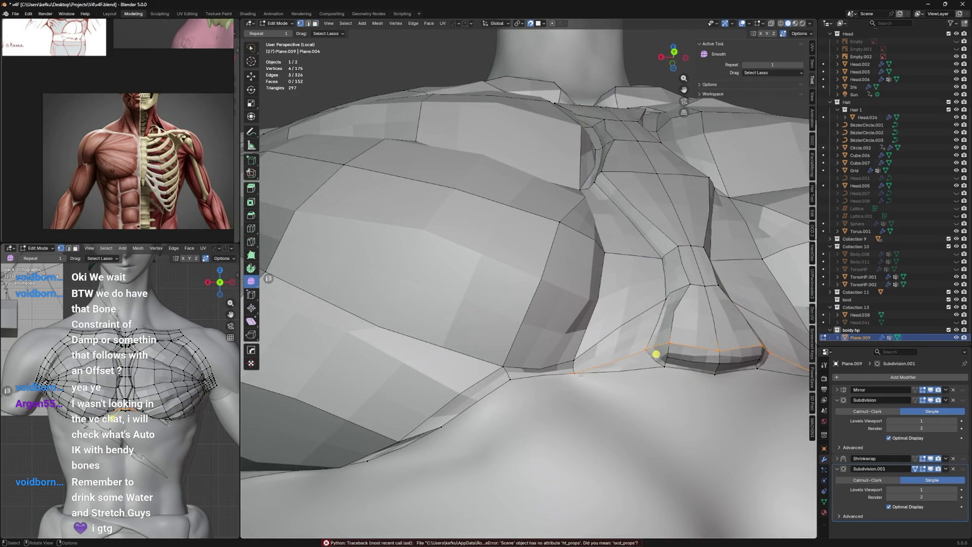
pyautogui.press('x')
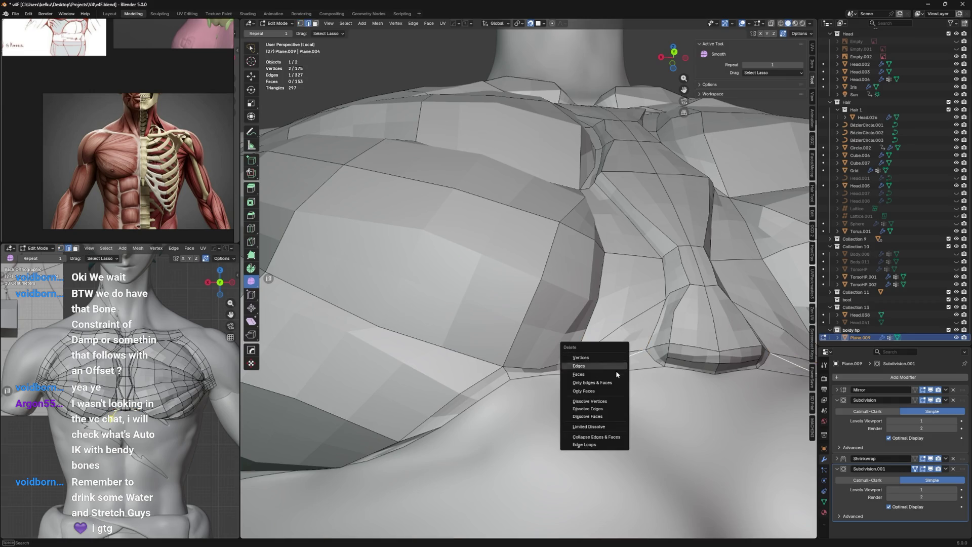
pyautogui.click(616, 405)
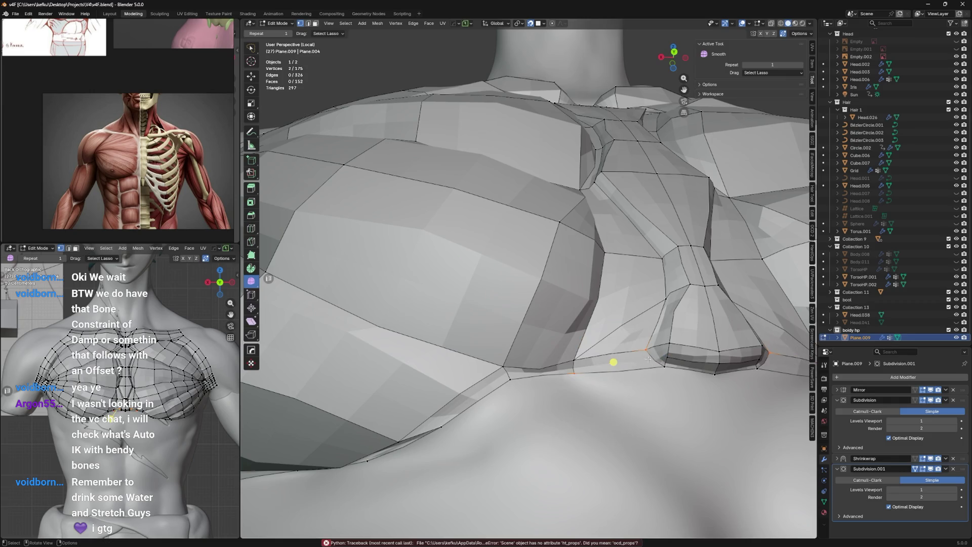
# Connect the lower-rim vertices with a new edge and move the next rim vertex.
pyautogui.click(582, 378)
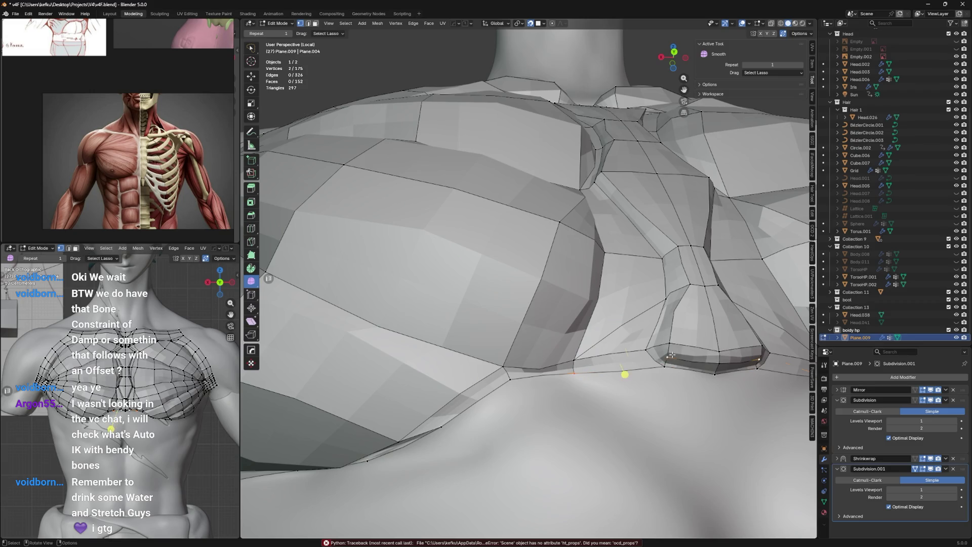
pyautogui.press('j')
pyautogui.click(671, 342)
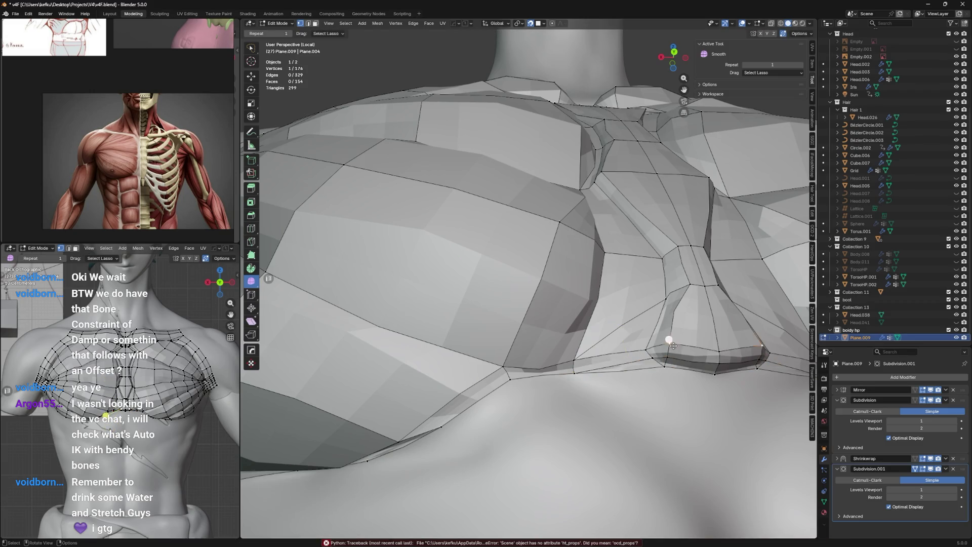
pyautogui.press('g')
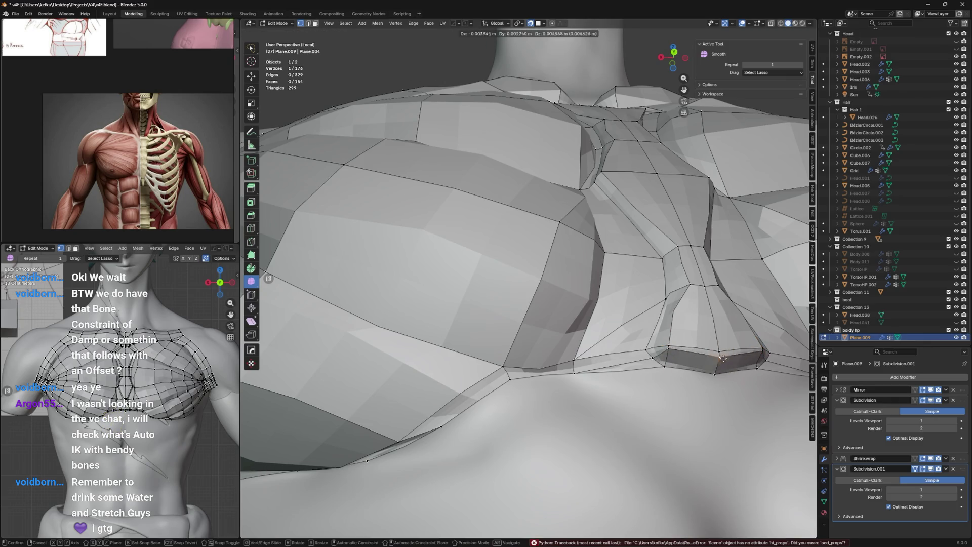
pyautogui.click(723, 358)
# Loop-cut across the bottom strip, join its vertices, and slide one along its edge.
pyautogui.hotkey('ctrl', 'r')
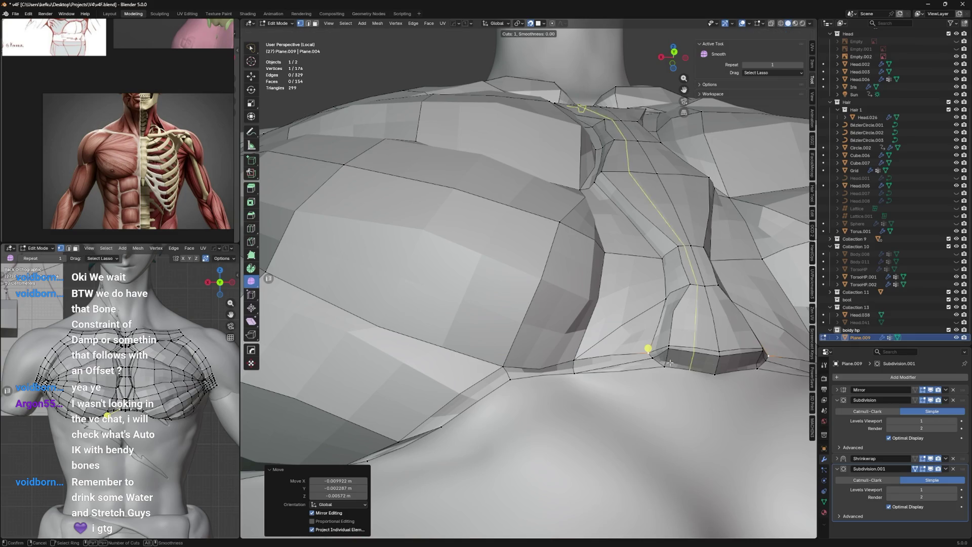
pyautogui.click(668, 363)
pyautogui.press('Tab')
pyautogui.press('Tab')
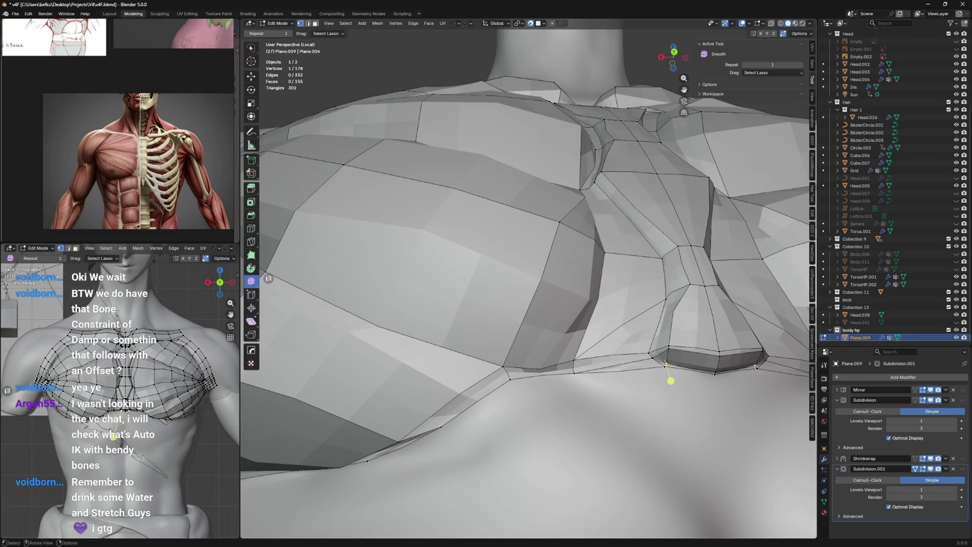
pyautogui.keyDown('shift'); pyautogui.click(573, 373); pyautogui.keyUp('shift')
pyautogui.press('j')
pyautogui.click(667, 362)
pyautogui.hotkey('shift', 'v')
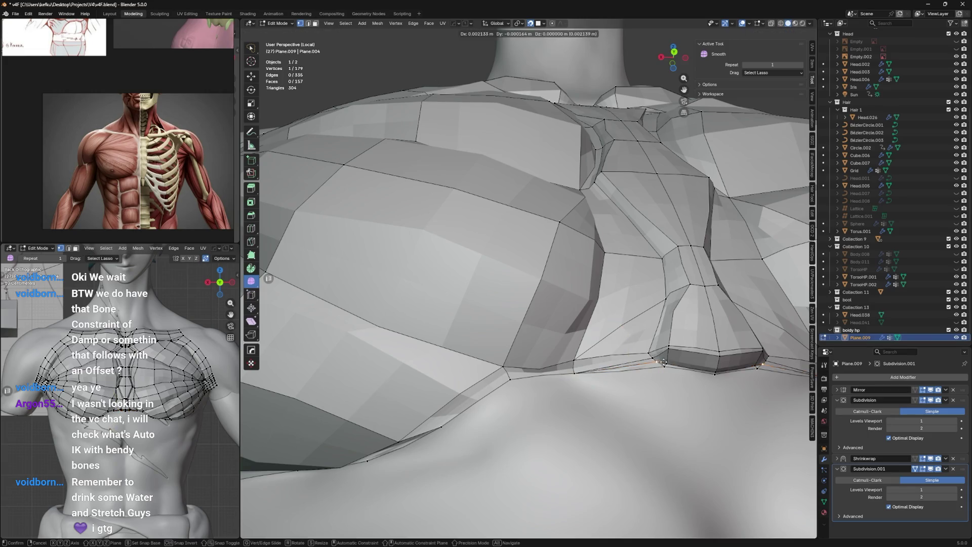
pyautogui.click(669, 365)
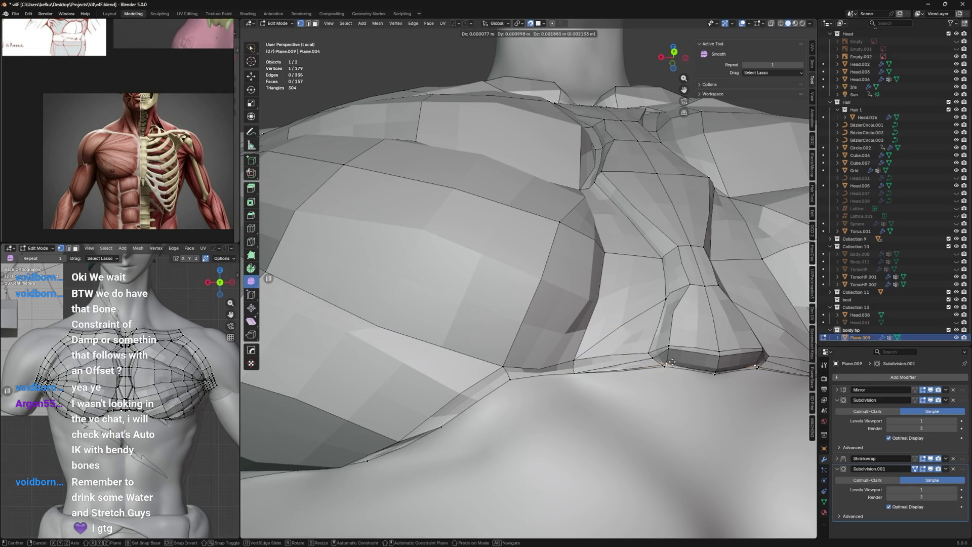
# Move the vertex higher along the groove and set both subdivisions to Catmull-Clark.
pyautogui.press('Tab')
pyautogui.moveTo(669, 364); pyautogui.dragTo(681, 324, button='middle')
pyautogui.press('Tab')
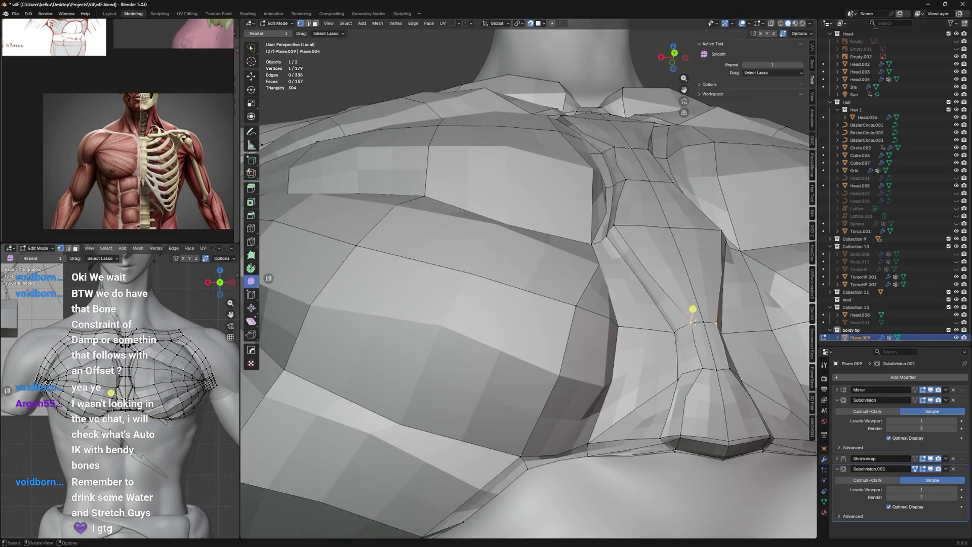
pyautogui.press('g')
pyautogui.click(692, 310)
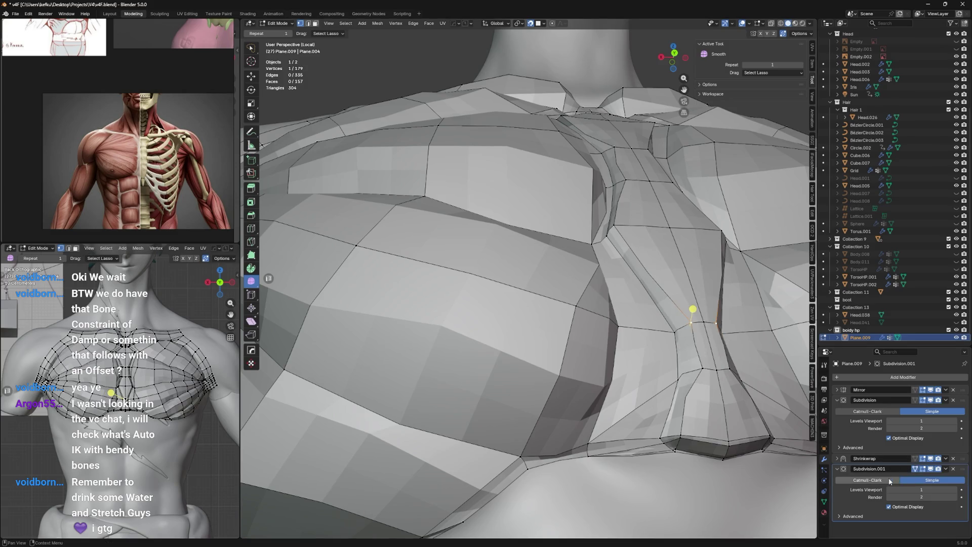
pyautogui.click(868, 480)
pyautogui.click(878, 411)
# Inset the lower sternum face loop, bringing the mesh from 179 to 203 vertices.
pyautogui.press('3')
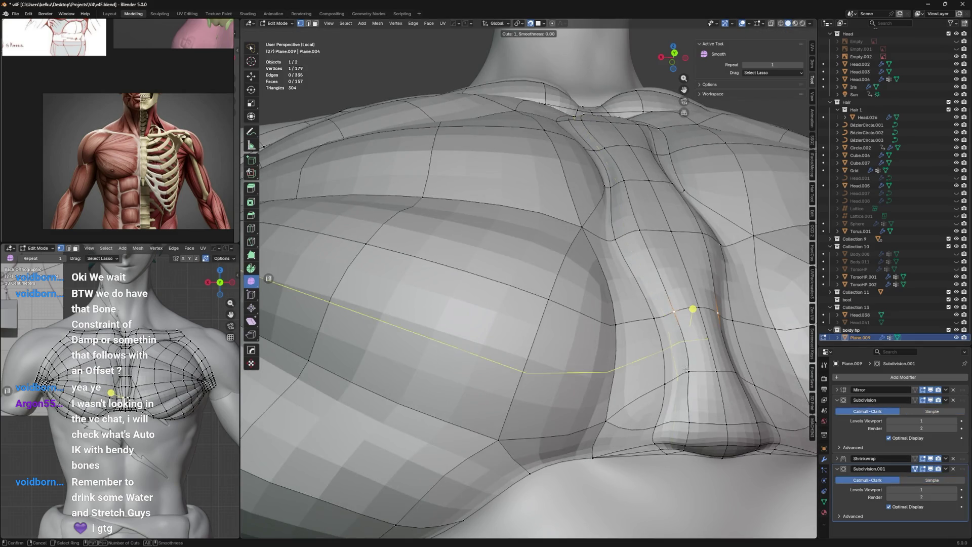
pyautogui.keyDown('alt'); pyautogui.click(682, 369); pyautogui.keyUp('alt')
pyautogui.moveTo(682, 369)
pyautogui.mouseDown(button='middle')
pyautogui.moveTo(730, 323)
pyautogui.moveTo(692, 356)
pyautogui.mouseUp(button='middle')
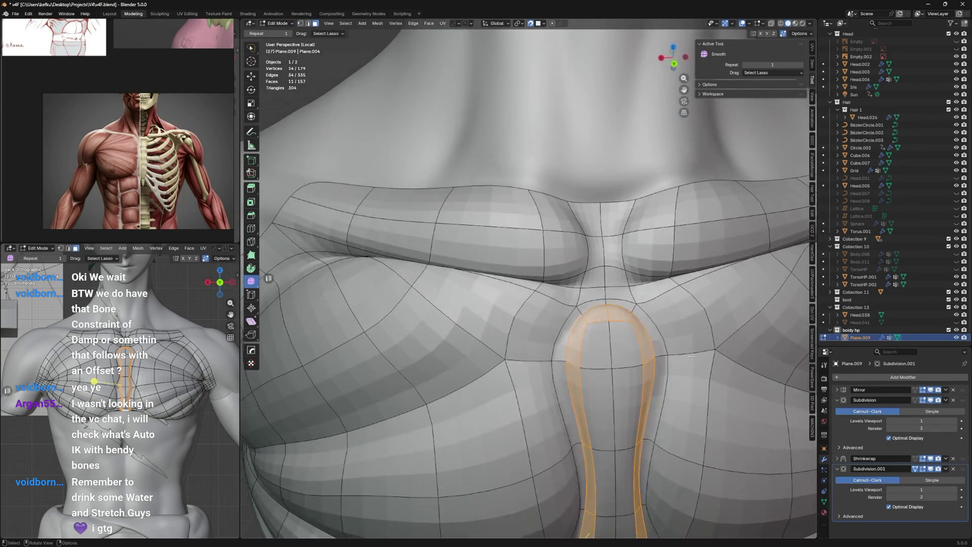
pyautogui.press('i')
pyautogui.click(710, 274)
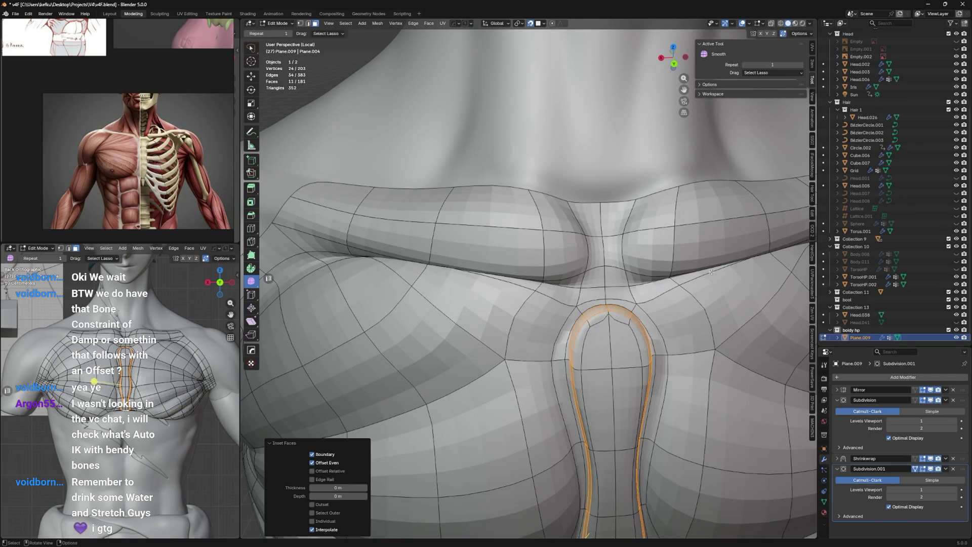
pyautogui.scroll(4, 681, 371)
pyautogui.click(683, 380)
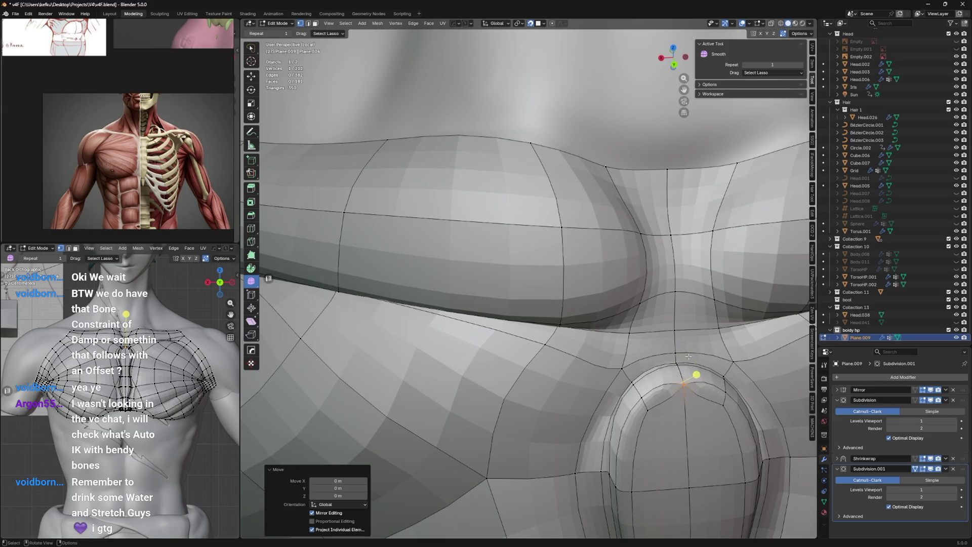
# Move a vertex near the groove top up and to the left.
pyautogui.press('g')
pyautogui.rightClick(691, 400)
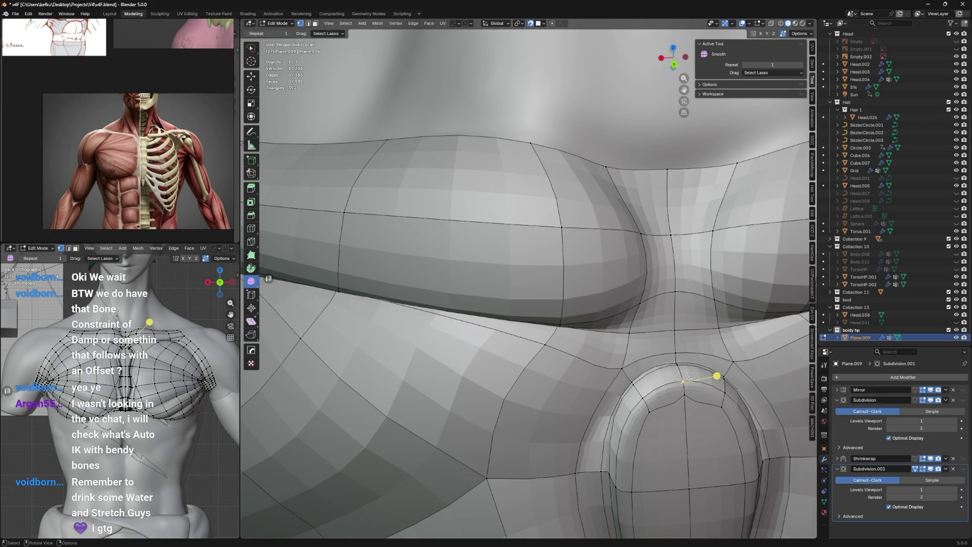
pyautogui.press('a')
pyautogui.click(721, 376)
pyautogui.press('g')
pyautogui.click(683, 373)
# Dissolve the unwanted edges above the top of the sternum groove.
pyautogui.click(682, 376)
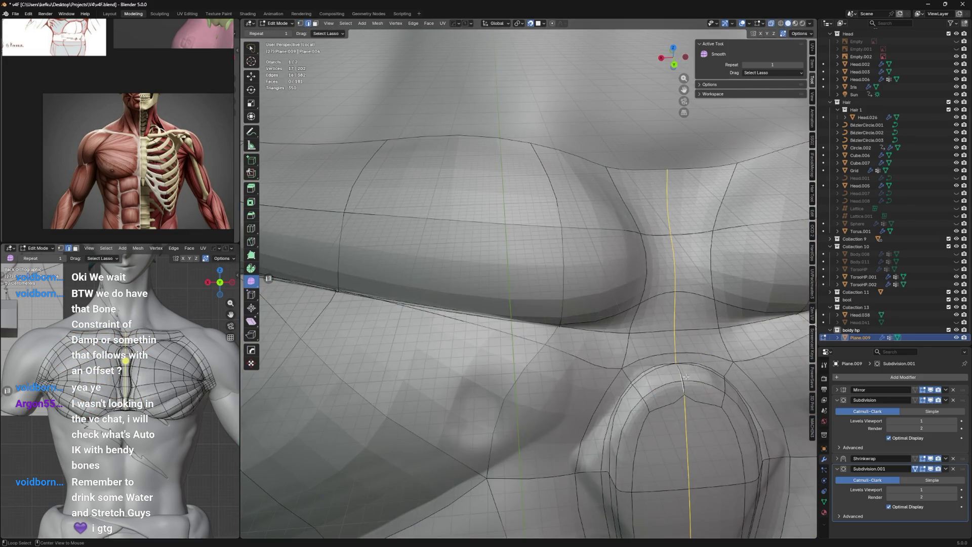
pyautogui.press('x')
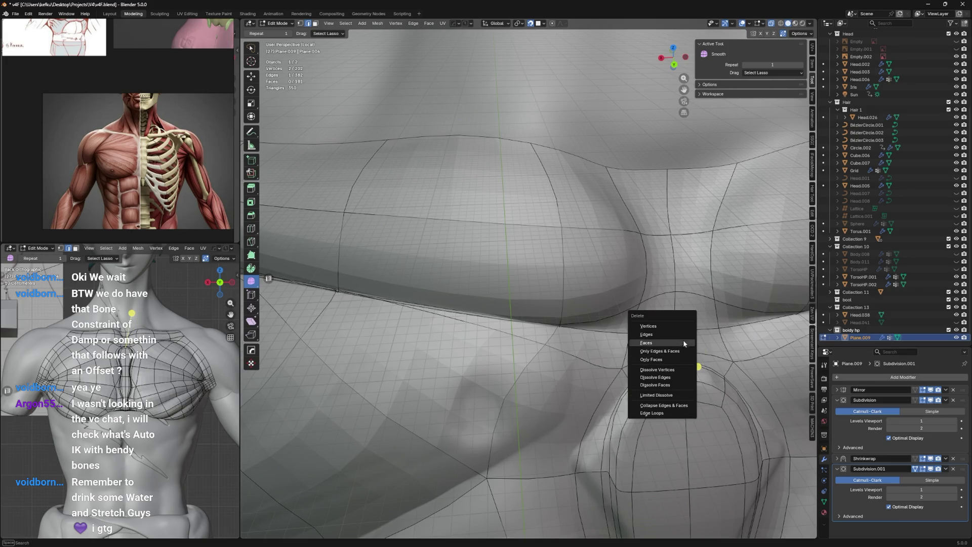
pyautogui.click(691, 342)
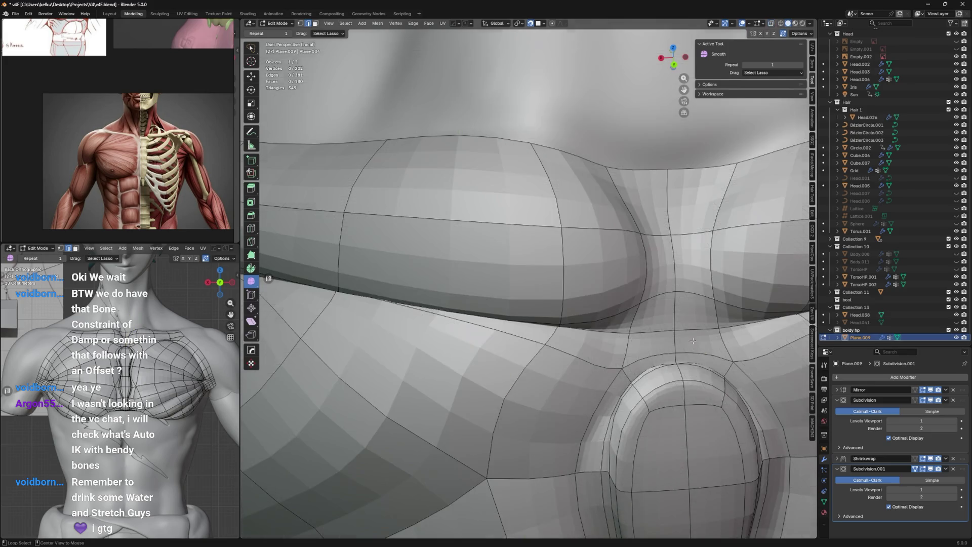
pyautogui.press('1')
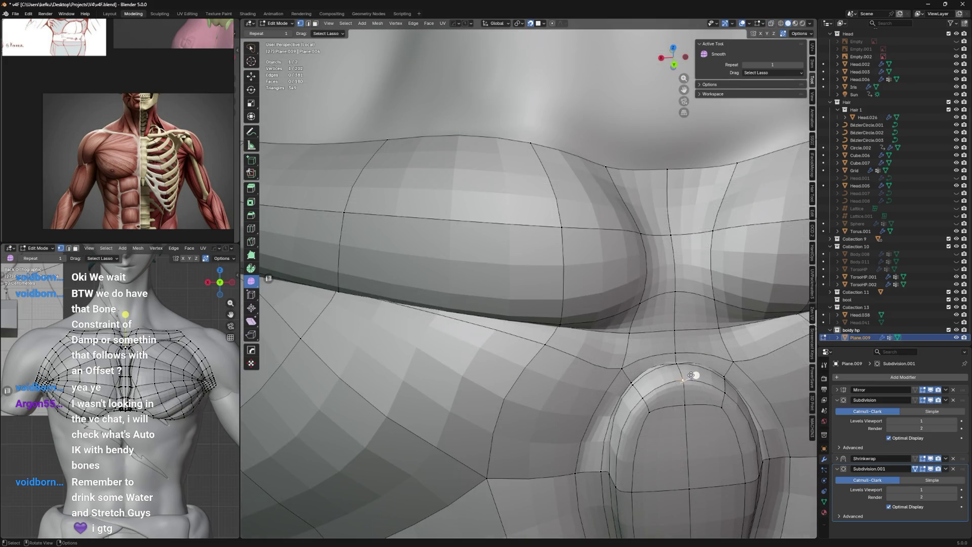
pyautogui.moveTo(691, 375); pyautogui.dragTo(687, 388, button='middle')
pyautogui.keyDown('shift'); pyautogui.click(660, 405); pyautogui.keyUp('shift')
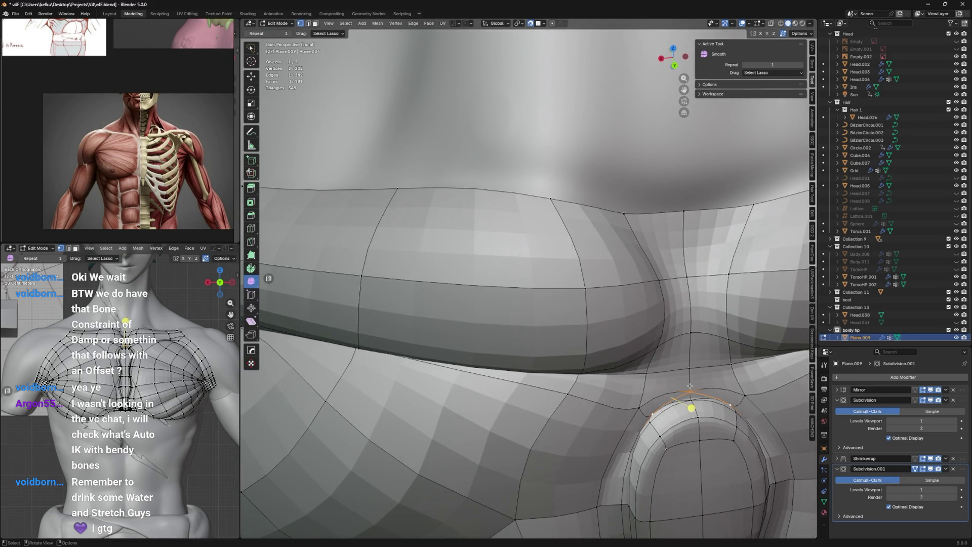
pyautogui.press('2')
pyautogui.press('x')
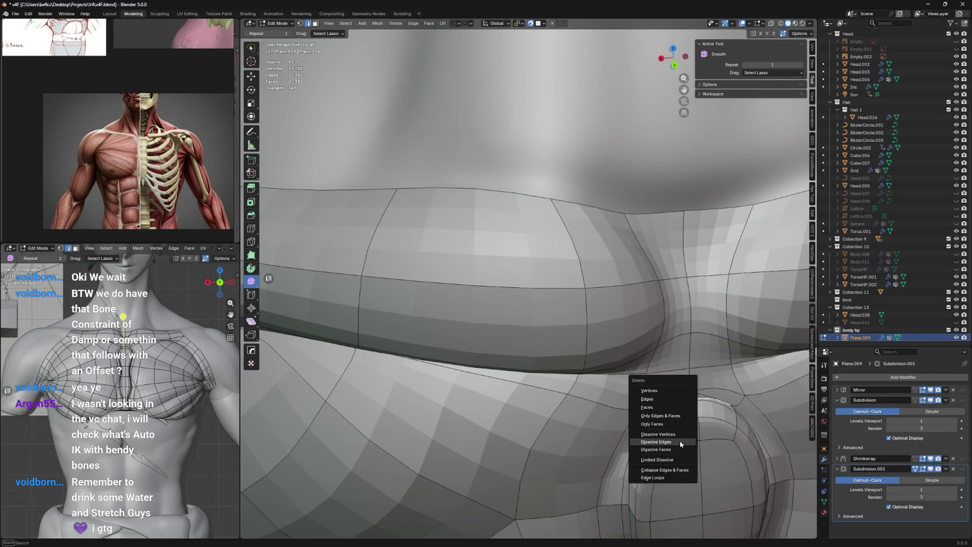
pyautogui.click(683, 444)
# Pull the two rim vertices up and outward and dissolve another edge.
pyautogui.press('1')
pyautogui.moveTo(694, 397); pyautogui.dragTo(689, 373)
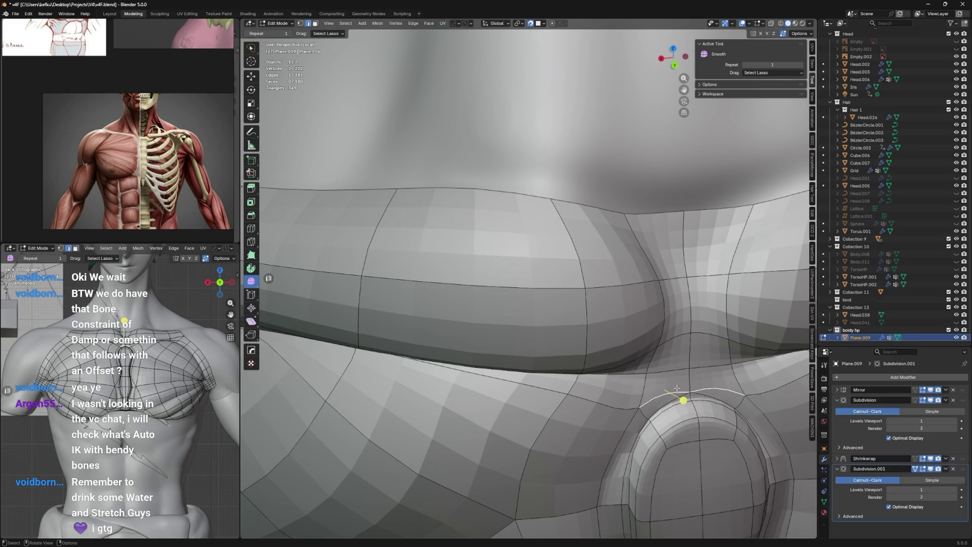
pyautogui.rightClick(686, 377)
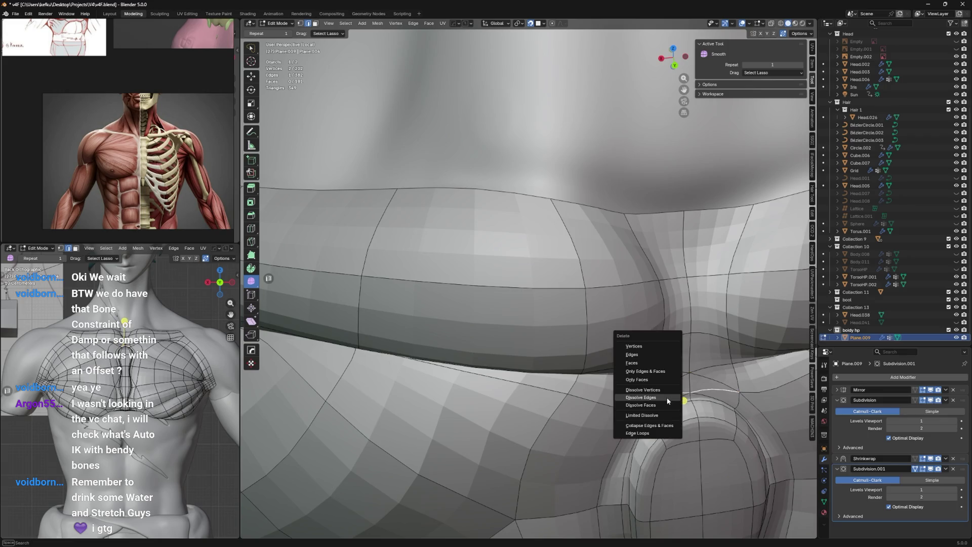
pyautogui.click(668, 400)
pyautogui.moveTo(674, 389)
pyautogui.mouseDown(button='middle')
pyautogui.moveTo(675, 363)
pyautogui.moveTo(649, 305)
pyautogui.mouseUp(button='middle')
pyautogui.press('x')
pyautogui.click(648, 304)
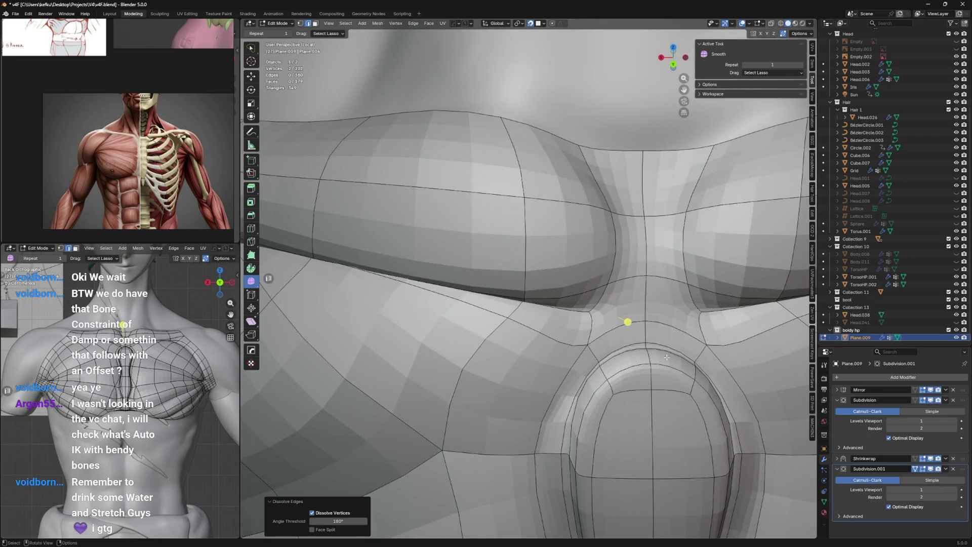
# Save the file with Ctrl+S and return to Object Mode.
pyautogui.hotkey('ctrl', 's')
pyautogui.hotkey('ctrl', 'r')
pyautogui.press('1')
pyautogui.click(639, 302)
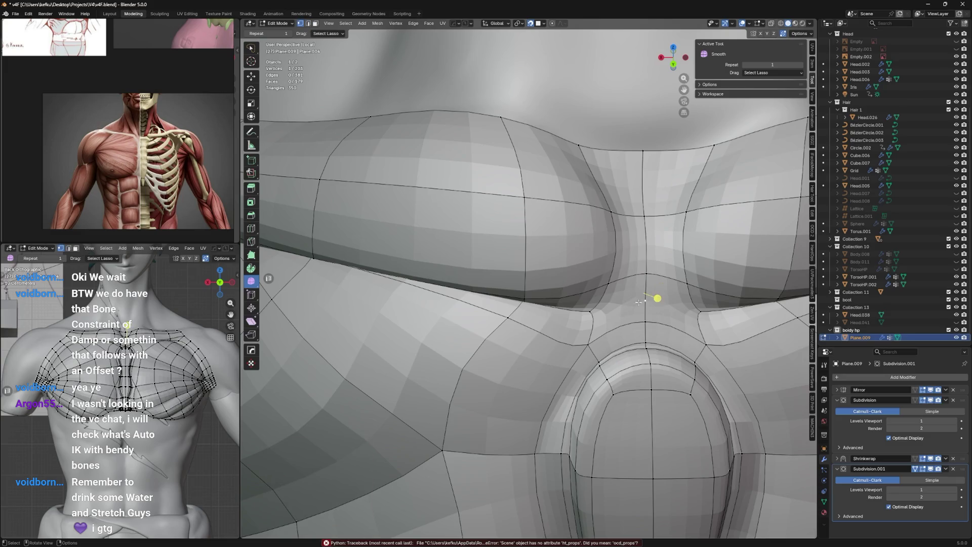
pyautogui.press('Tab')
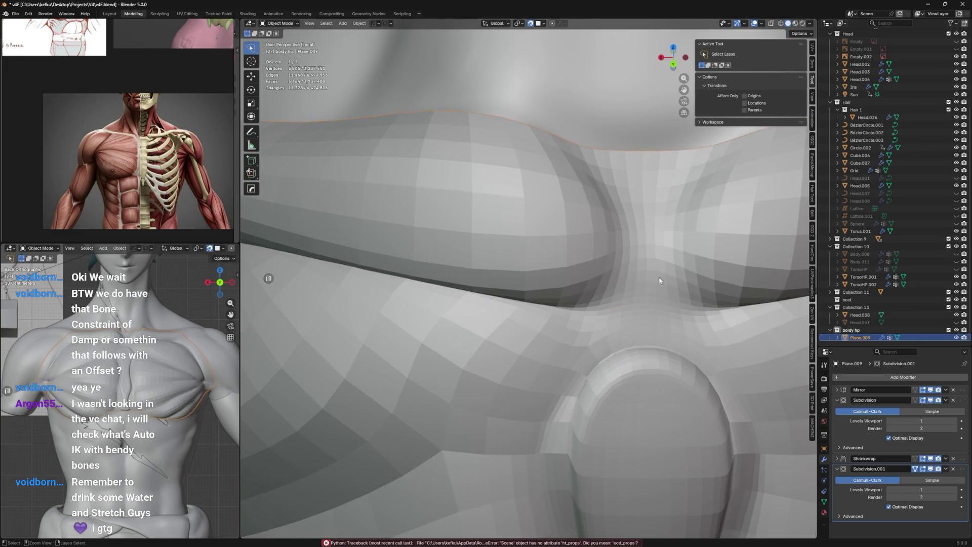
# Turn off Subdivision.001's edit-mode display so the unsubdivided cage shows.
pyautogui.moveTo(658, 276)
pyautogui.mouseDown(button='middle')
pyautogui.moveTo(663, 351)
pyautogui.moveTo(660, 270)
pyautogui.mouseUp(button='middle')
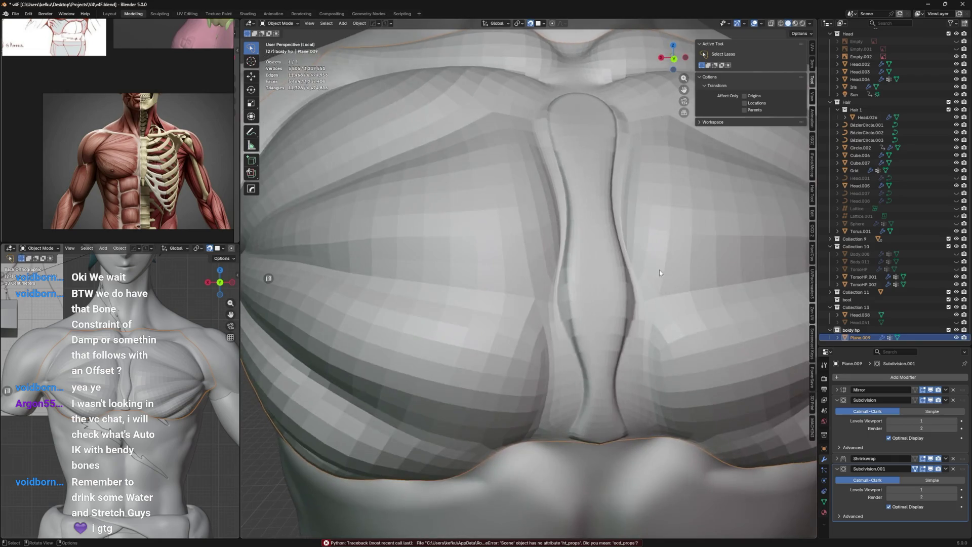
pyautogui.press('Tab')
pyautogui.scroll(3, 649, 205)
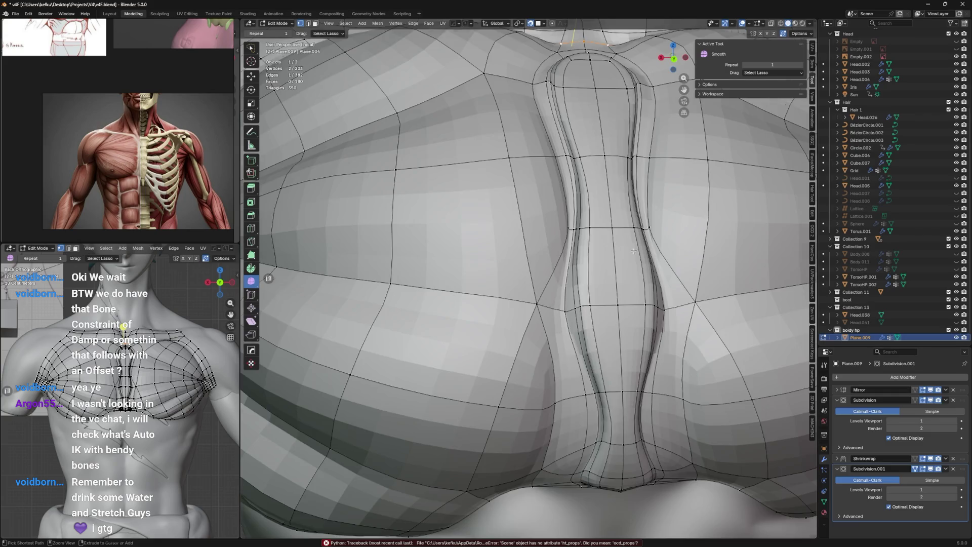
pyautogui.scroll(-2, 634, 251)
pyautogui.moveTo(626, 306); pyautogui.dragTo(693, 364, button='middle')
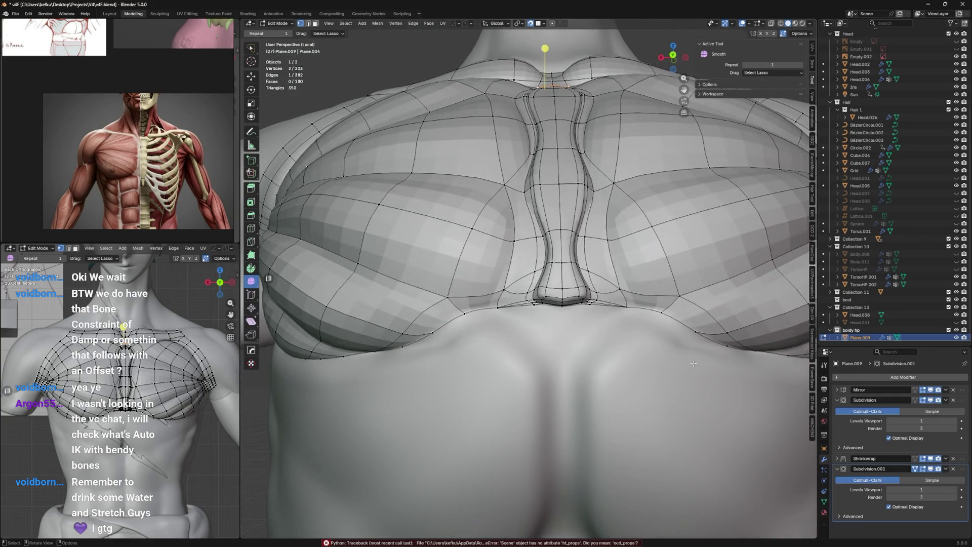
pyautogui.click(922, 469)
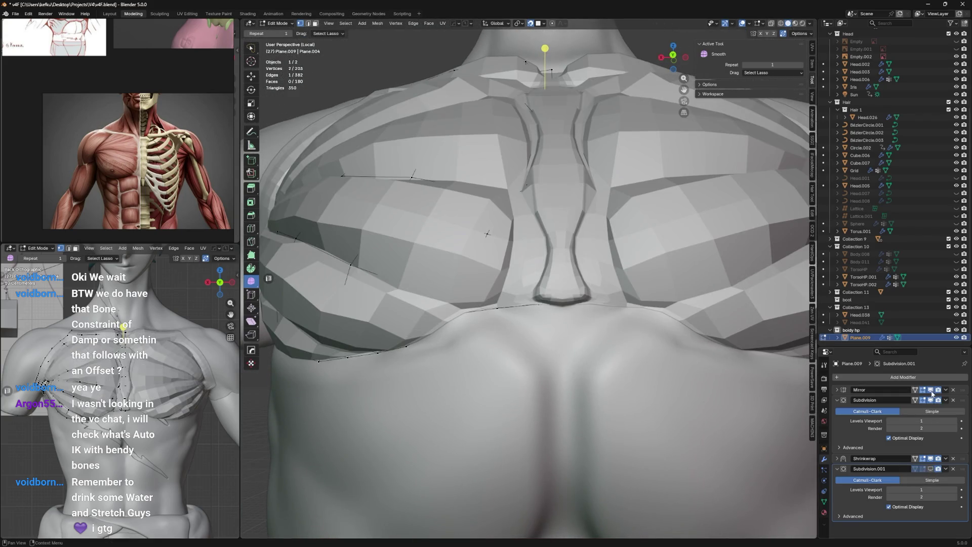
# Enable X-ray with Alt+Z and go back into Edit Mode.
pyautogui.moveTo(705, 372); pyautogui.dragTo(889, 396, button='middle')
pyautogui.press('Tab')
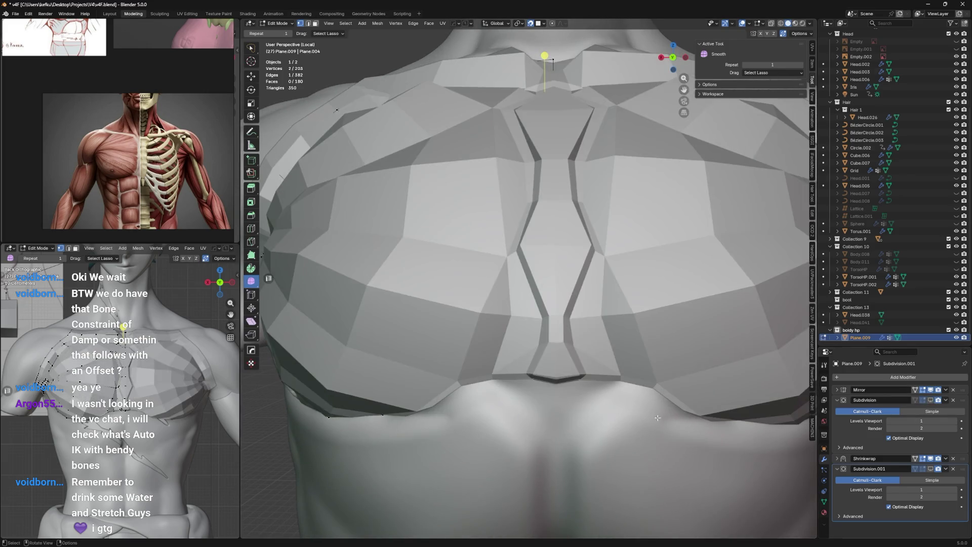
pyautogui.moveTo(657, 382); pyautogui.dragTo(648, 351, button='middle')
pyautogui.hotkey('alt', 'z')
pyautogui.press('Tab')
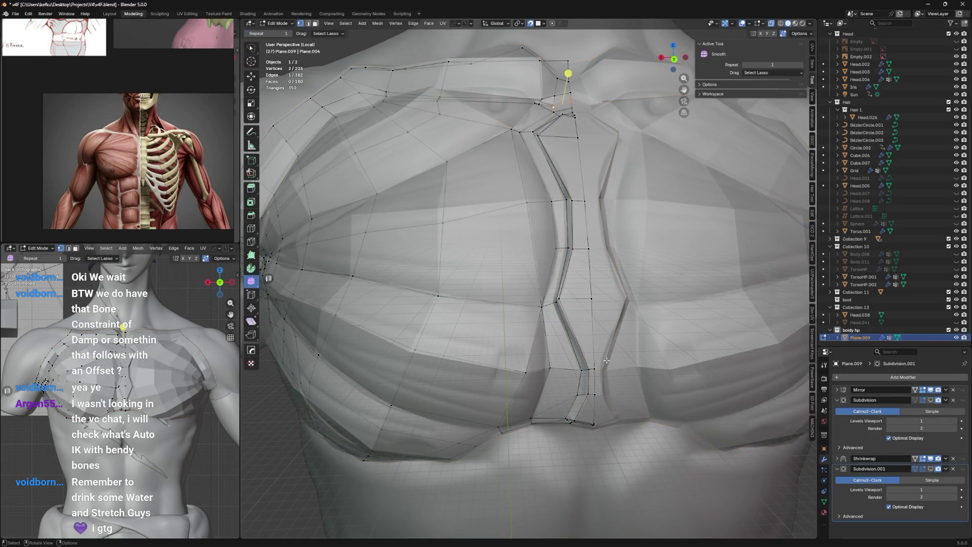
# Shift a vertex up and left and slide another along its edge near the strip's end.
pyautogui.scroll(2, 612, 354)
pyautogui.scroll(2, 612, 347)
pyautogui.moveTo(611, 347); pyautogui.dragTo(607, 371, button='middle')
pyautogui.moveTo(582, 292); pyautogui.dragTo(577, 277, button='middle')
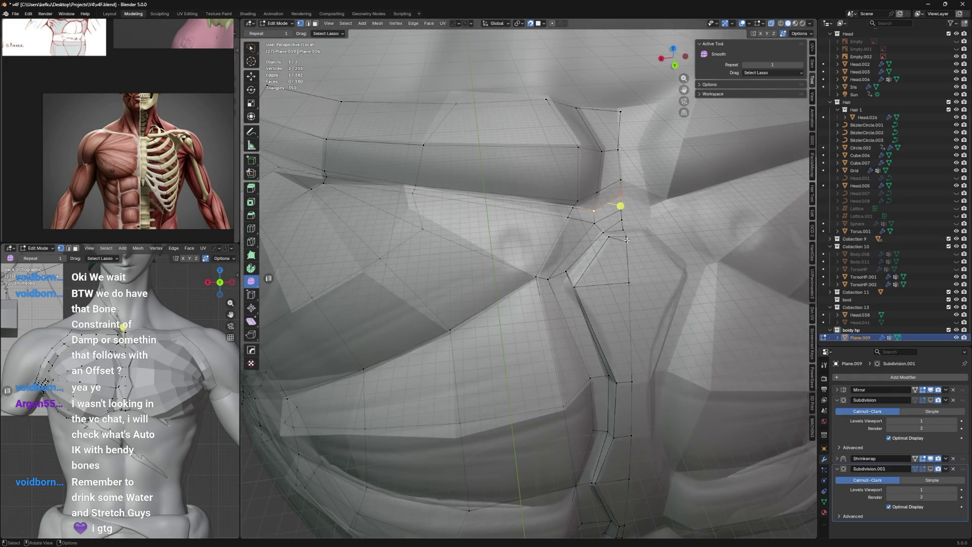
pyautogui.moveTo(635, 252); pyautogui.dragTo(604, 254)
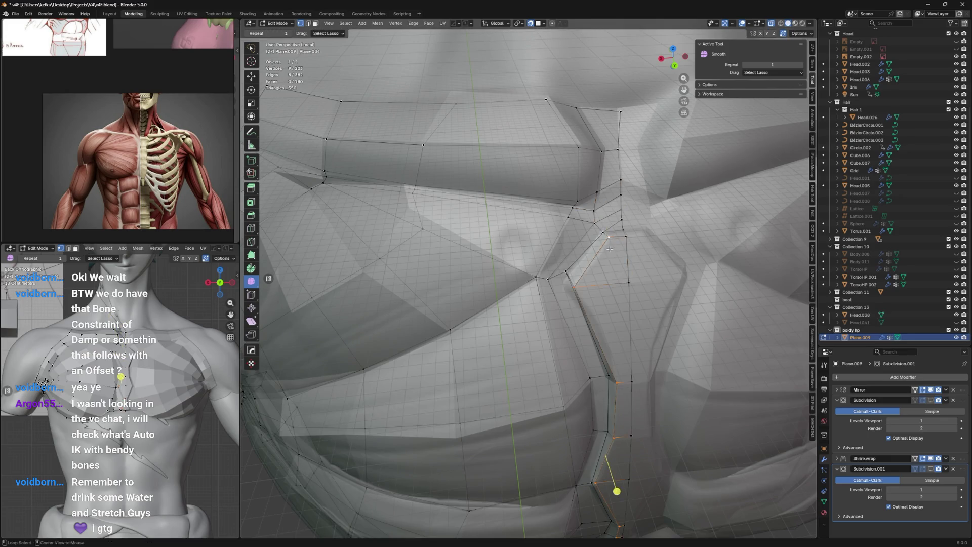
pyautogui.click(618, 192)
pyautogui.moveTo(618, 192)
pyautogui.mouseDown(button='middle')
pyautogui.moveTo(641, 305)
pyautogui.moveTo(699, 308)
pyautogui.mouseUp(button='middle')
pyautogui.hotkey('shift', 'v')
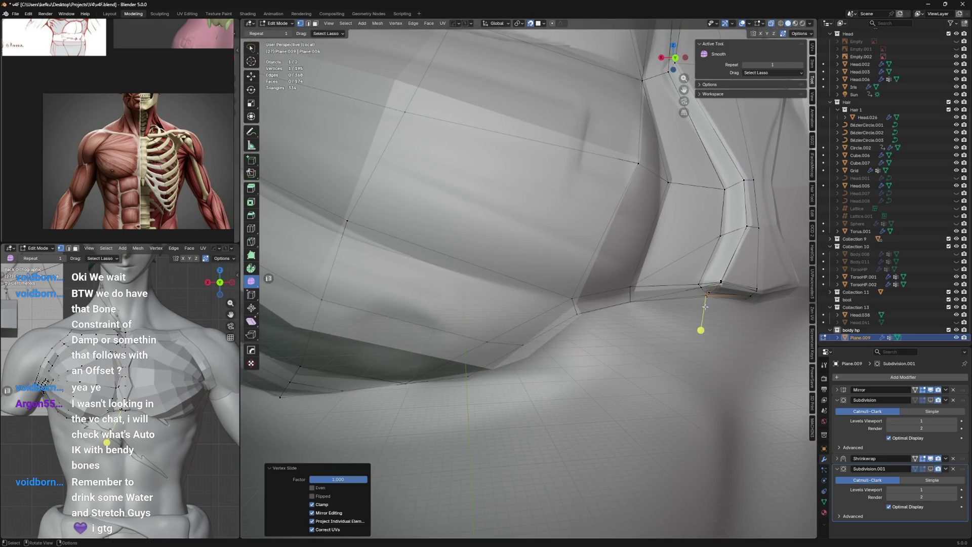
pyautogui.click(719, 317)
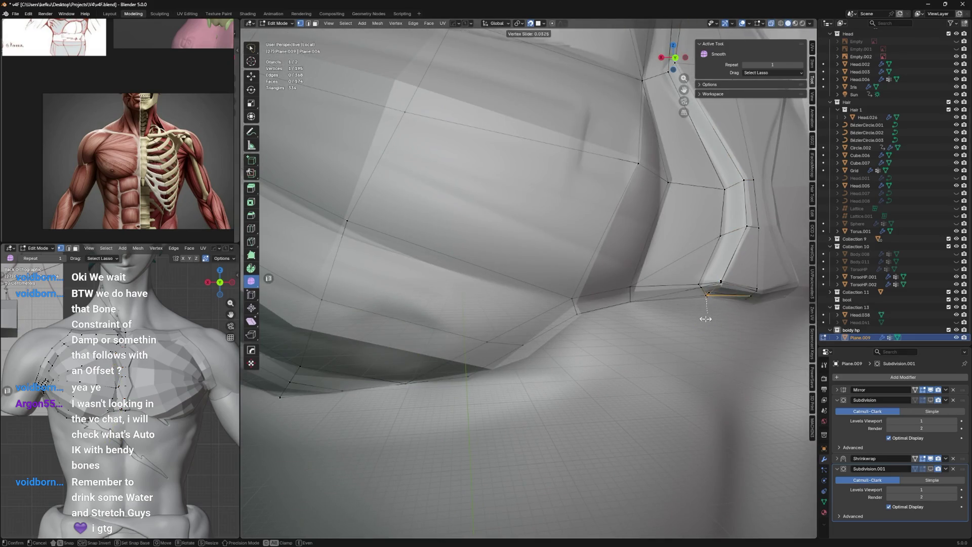
# Delete the stray vertices at the lower end of the sternum strip.
pyautogui.press('ctrl+KP_Add')
pyautogui.press('x')
pyautogui.click(685, 254)
pyautogui.moveTo(685, 254); pyautogui.dragTo(677, 314, button='middle')
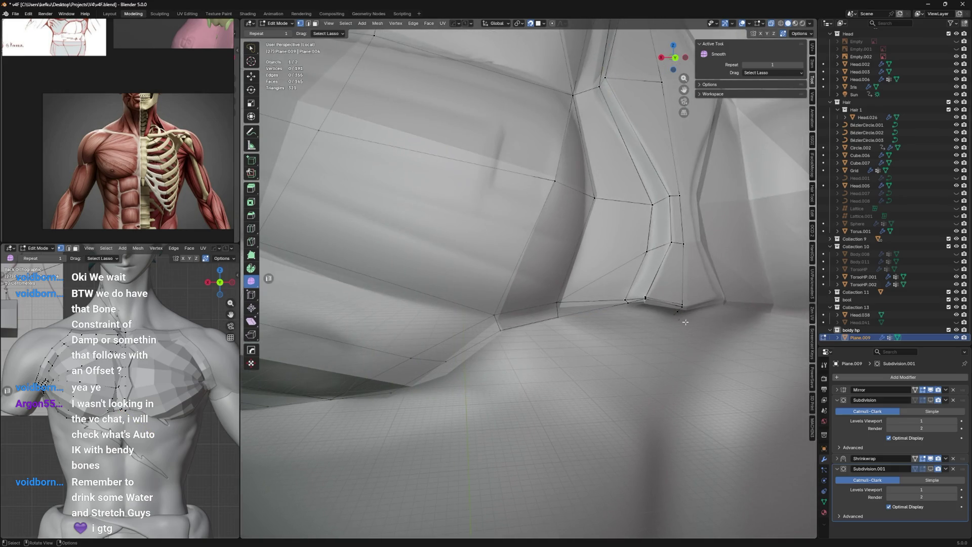
pyautogui.click(682, 305)
pyautogui.press('x')
pyautogui.press('Escape')
pyautogui.press('x')
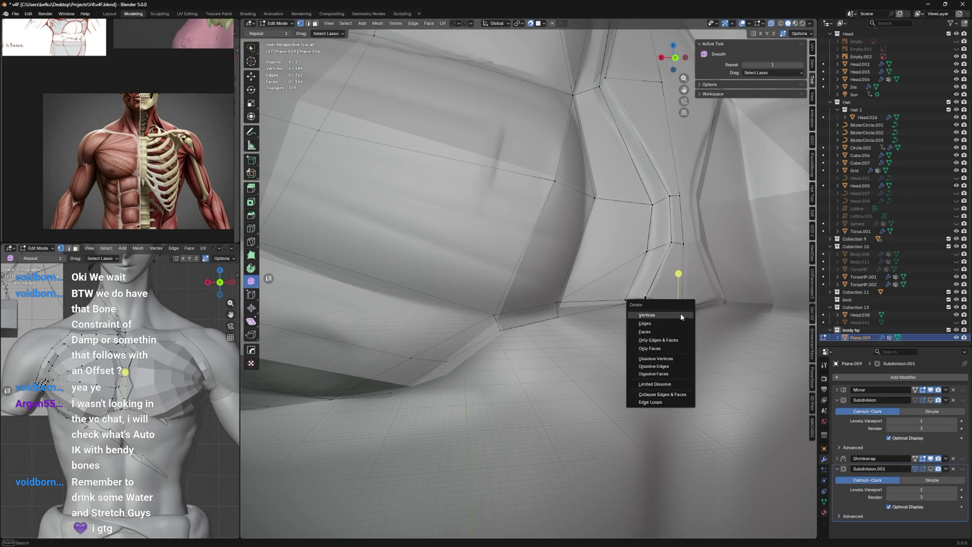
pyautogui.click(678, 320)
# Reposition a vertex and delete the remaining unwanted vertices and faces.
pyautogui.moveTo(678, 320); pyautogui.dragTo(682, 318, button='middle')
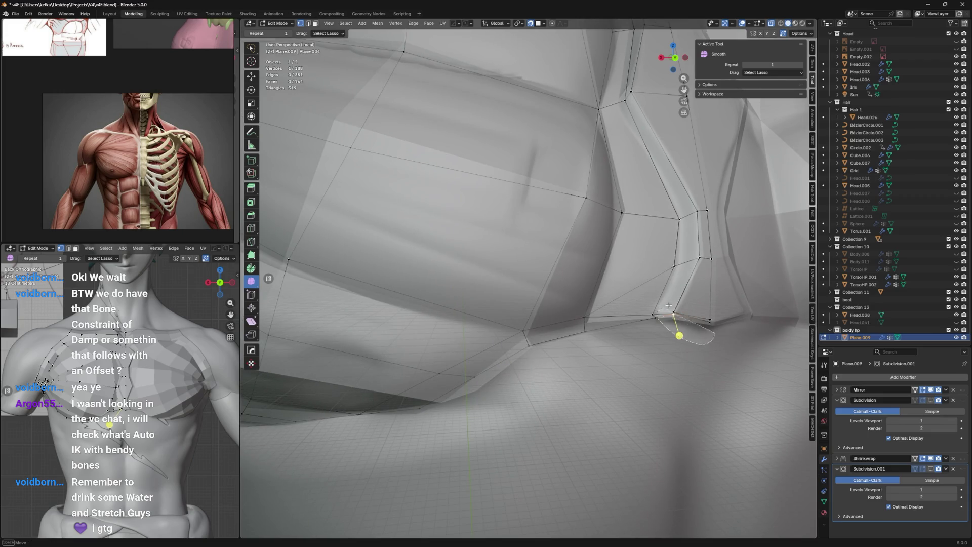
pyautogui.press('g')
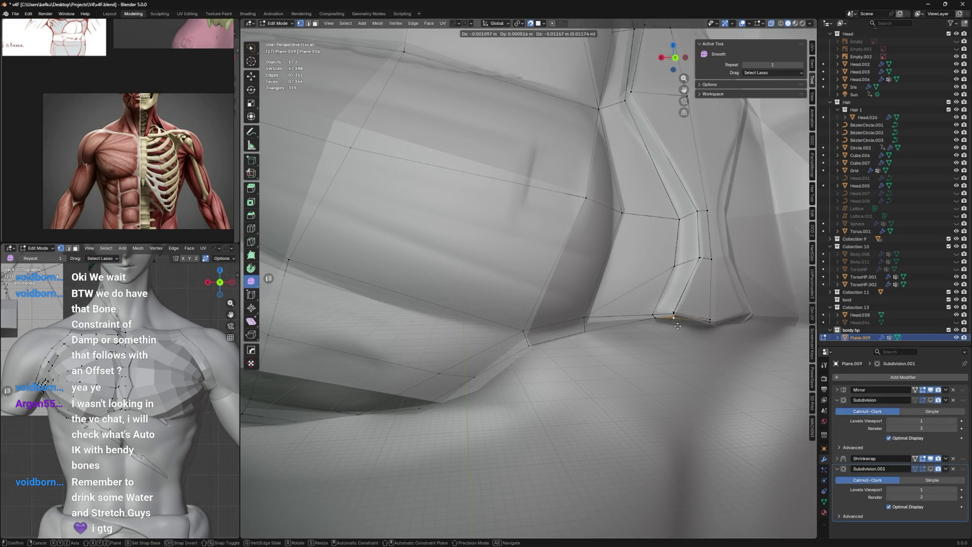
pyautogui.click(679, 331)
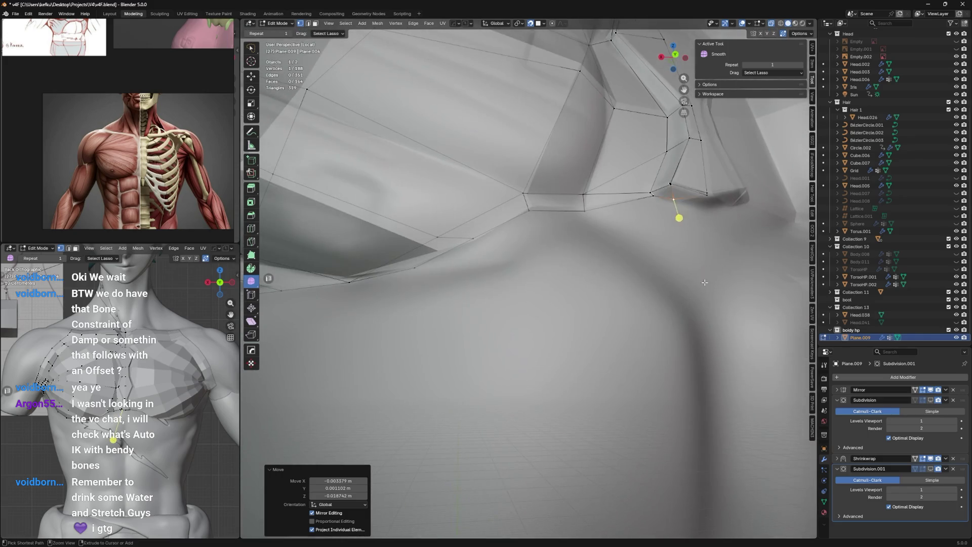
pyautogui.moveTo(680, 331)
pyautogui.mouseDown(button='middle')
pyautogui.moveTo(695, 315)
pyautogui.moveTo(677, 299)
pyautogui.mouseUp(button='middle')
pyautogui.press('x')
pyautogui.click(698, 290)
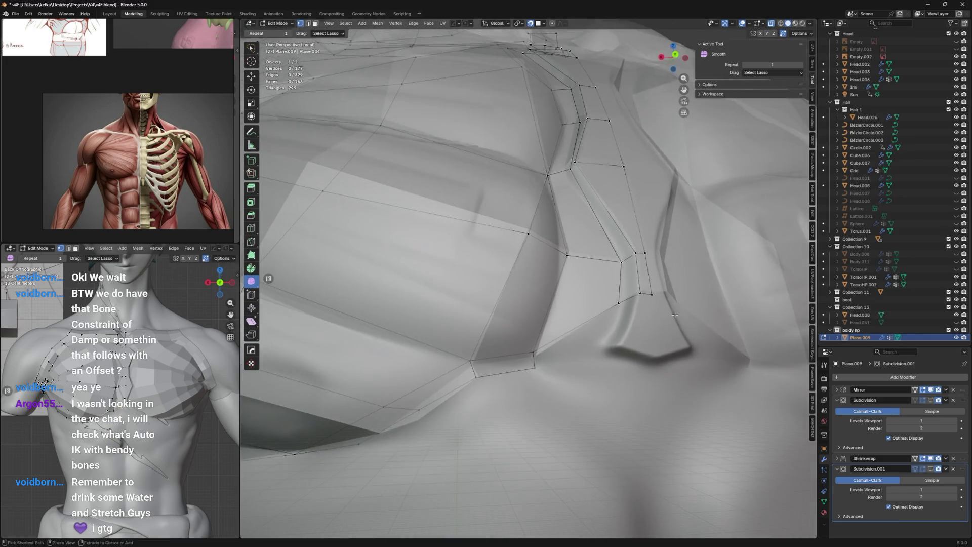
# Extrude the bottom edge into a new closing face and adjust one of its vertices.
pyautogui.press('e')
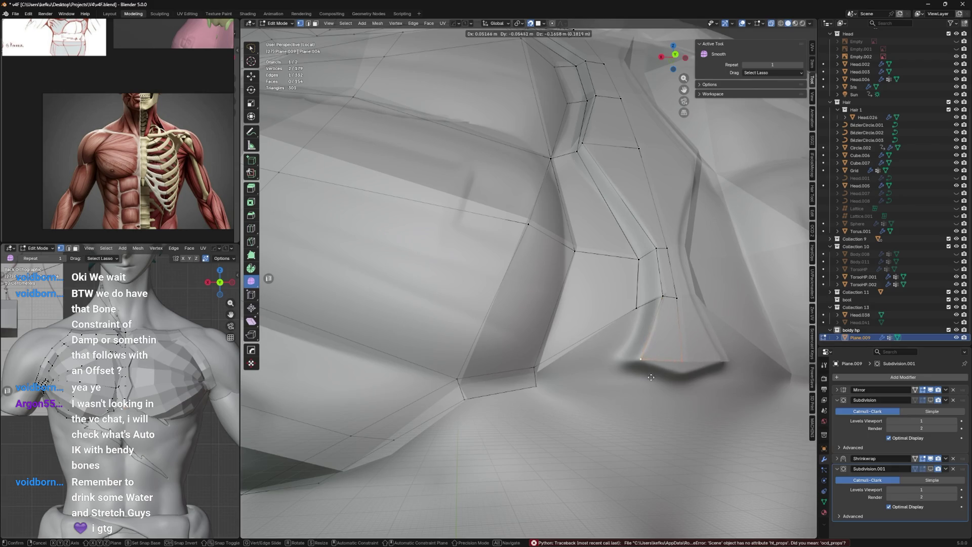
pyautogui.click(651, 377)
pyautogui.click(701, 358)
pyautogui.press('g')
pyautogui.click(699, 304)
pyautogui.moveTo(691, 253)
pyautogui.mouseDown(button='middle')
pyautogui.moveTo(671, 303)
pyautogui.moveTo(642, 330)
pyautogui.mouseUp(button='middle')
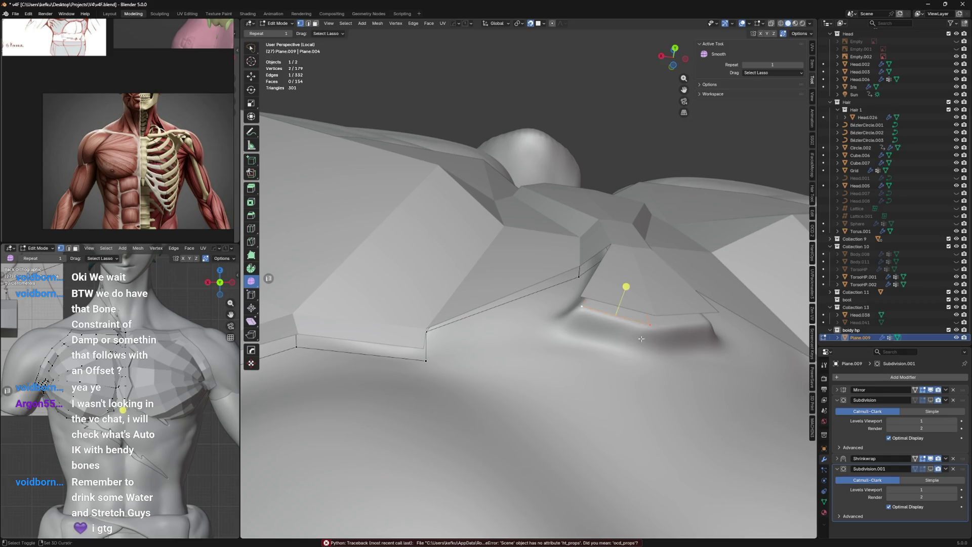
# Set the Shrinkwrap modifier's offset to 0.002 m.
pyautogui.doubleClick(838, 396)
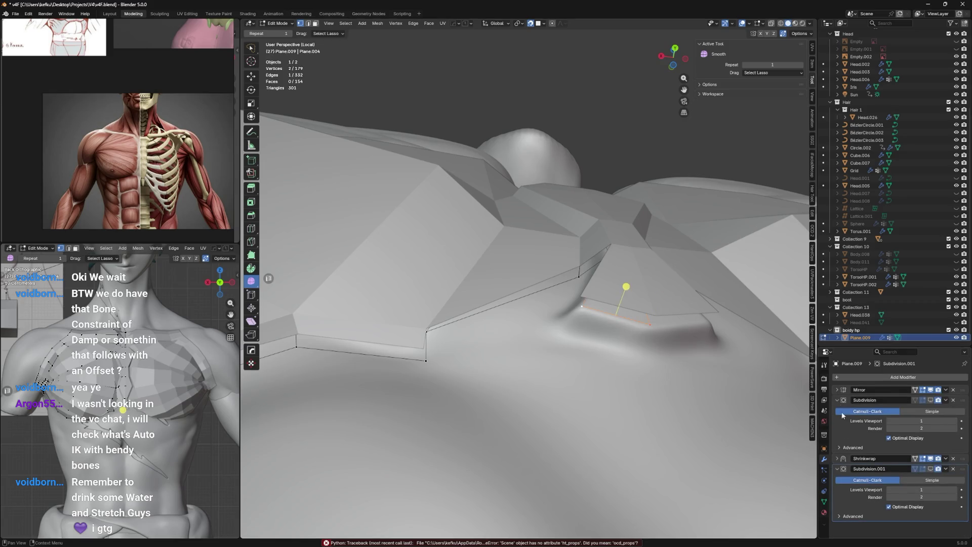
pyautogui.click(837, 459)
pyautogui.moveTo(918, 498); pyautogui.dragTo(907, 494)
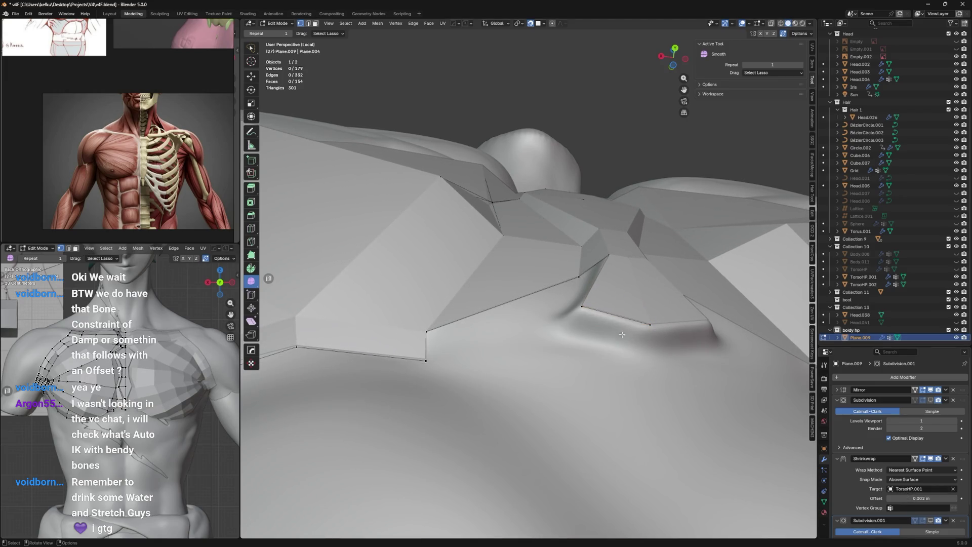
# Extrude the strip's lower-end edge into a new face and reposition one of its vertices.
pyautogui.keyDown('shift'); pyautogui.click(623, 316); pyautogui.keyUp('shift')
pyautogui.moveTo(623, 316)
pyautogui.mouseDown(button='middle')
pyautogui.moveTo(615, 370)
pyautogui.moveTo(615, 342)
pyautogui.moveTo(607, 355)
pyautogui.mouseUp(button='middle')
pyautogui.press('e')
pyautogui.click(615, 372)
pyautogui.click(614, 369)
pyautogui.press('g')
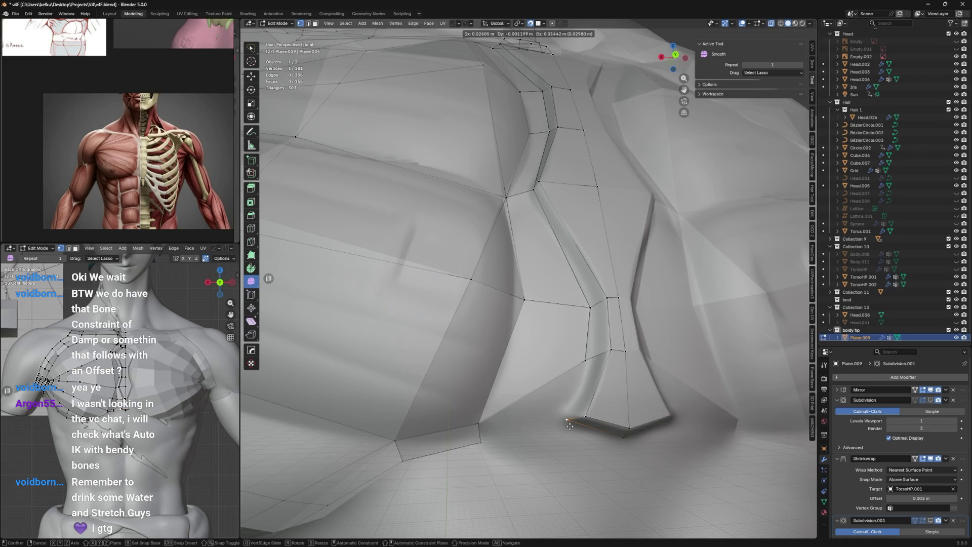
pyautogui.click(587, 413)
# Nudge a vertex beside the strip, then undo the moves to remove redundant vertices.
pyautogui.moveTo(587, 413)
pyautogui.mouseDown(button='middle')
pyautogui.moveTo(620, 400)
pyautogui.moveTo(658, 327)
pyautogui.mouseUp(button='middle')
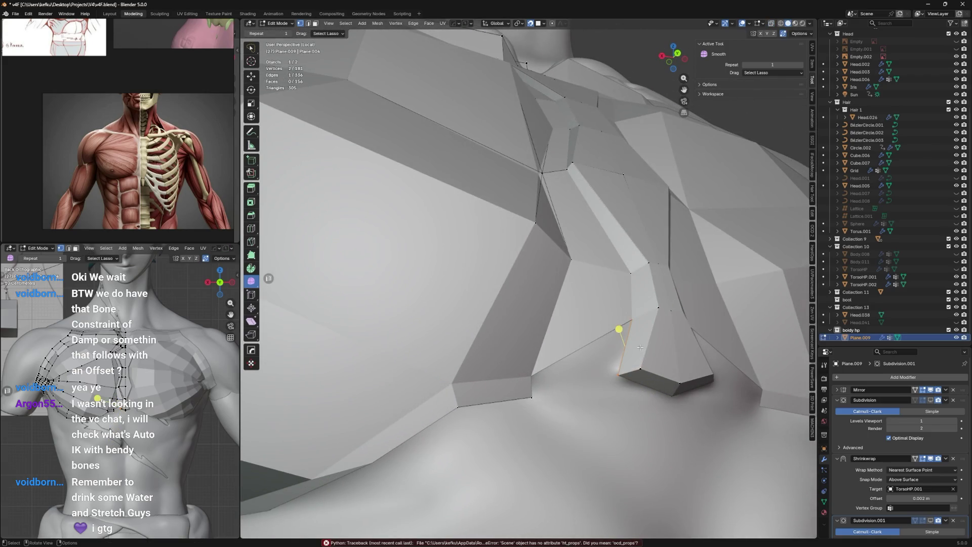
pyautogui.click(619, 375)
pyautogui.press('g')
pyautogui.click(610, 375)
pyautogui.moveTo(610, 374); pyautogui.dragTo(599, 379, button='middle')
pyautogui.press('g')
pyautogui.click(598, 379)
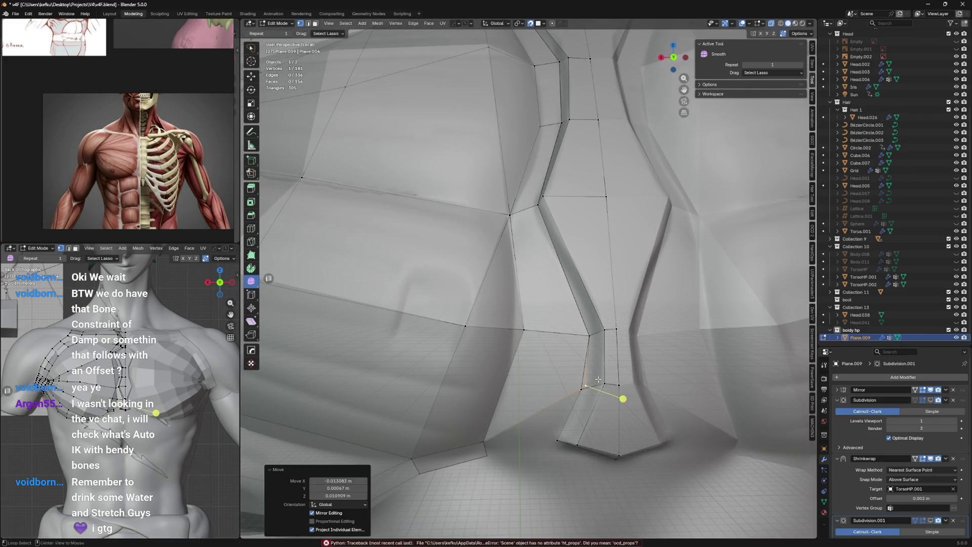
pyautogui.hotkey('ctrl', 'z')
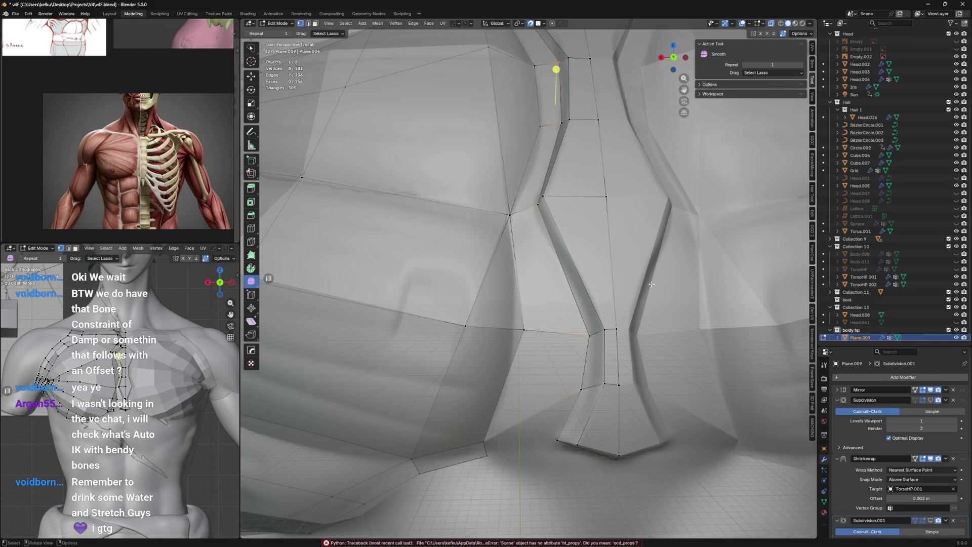
pyautogui.moveTo(651, 284)
pyautogui.mouseDown(button='middle')
pyautogui.moveTo(639, 297)
pyautogui.moveTo(608, 261)
pyautogui.mouseUp(button='middle')
pyautogui.hotkey('ctrl', 'z')
# Reposition an upper-chest vertex and slide it along its edge.
pyautogui.click(604, 260)
pyautogui.press('g')
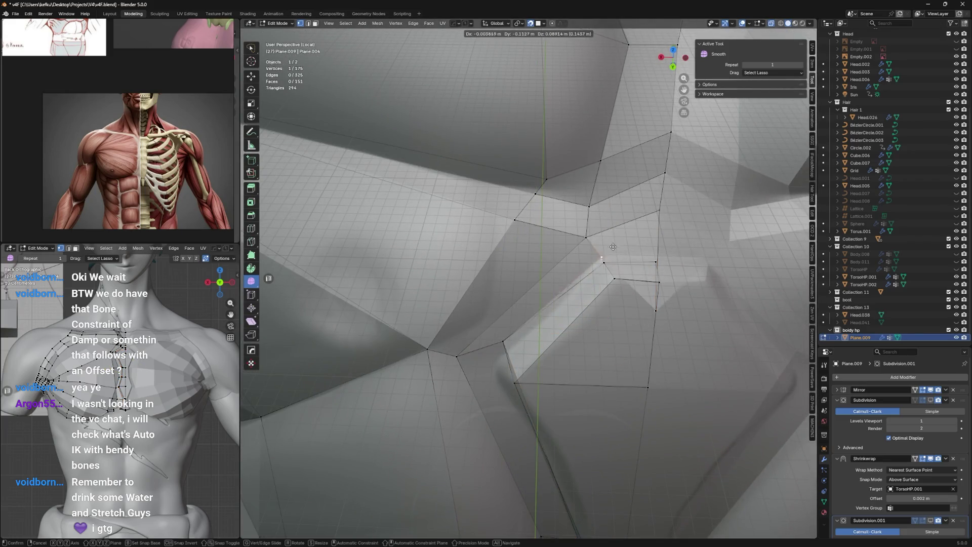
pyautogui.click(603, 253)
pyautogui.moveTo(603, 254); pyautogui.dragTo(662, 256)
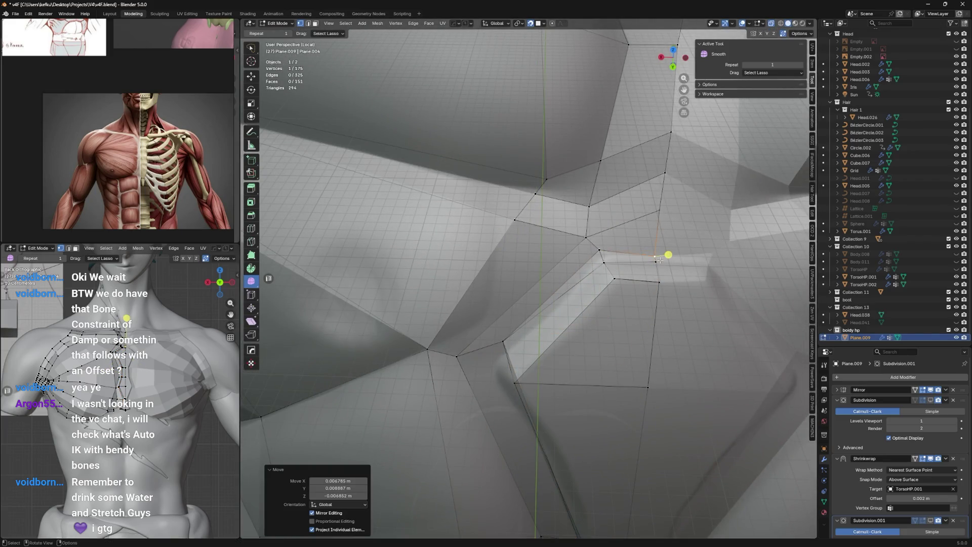
pyautogui.press('g')
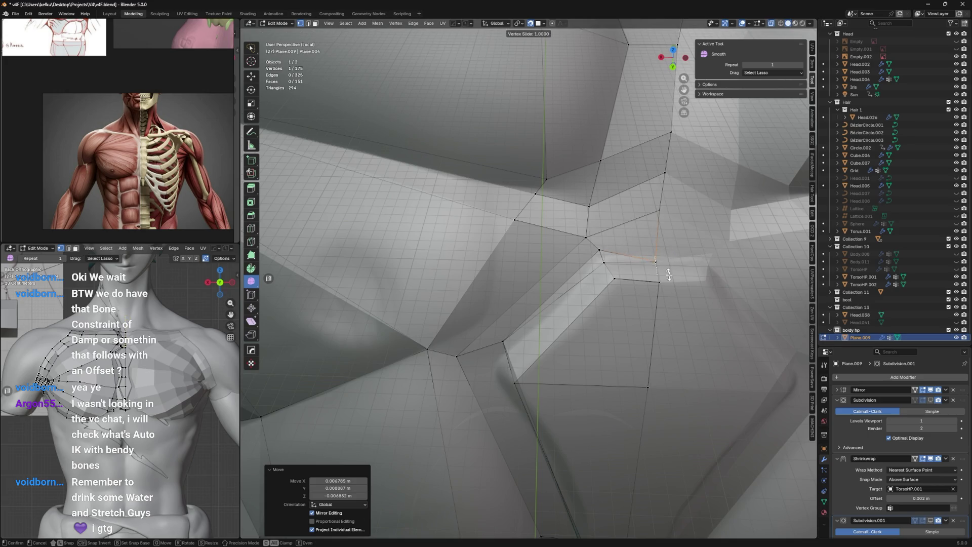
pyautogui.click(608, 259)
pyautogui.hotkey('alt', 'a')
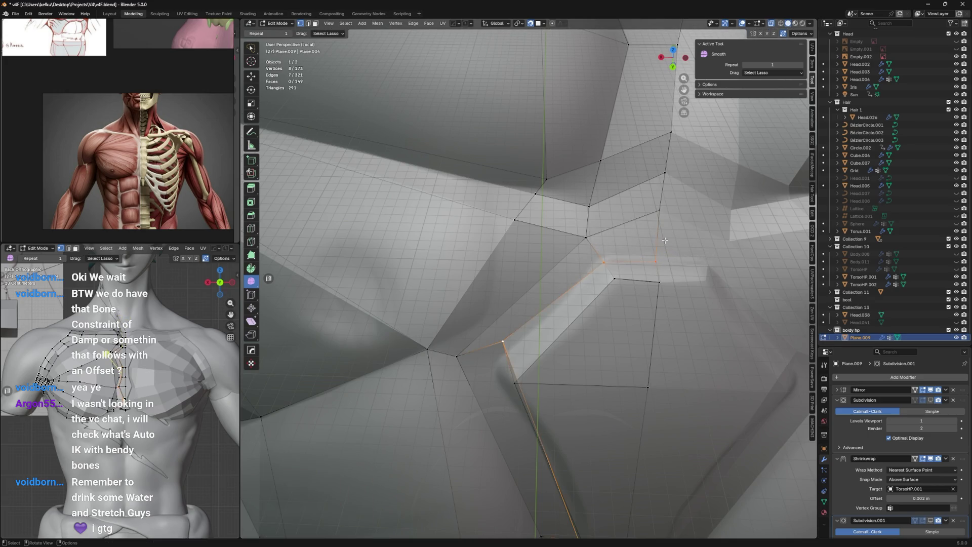
pyautogui.click(658, 260)
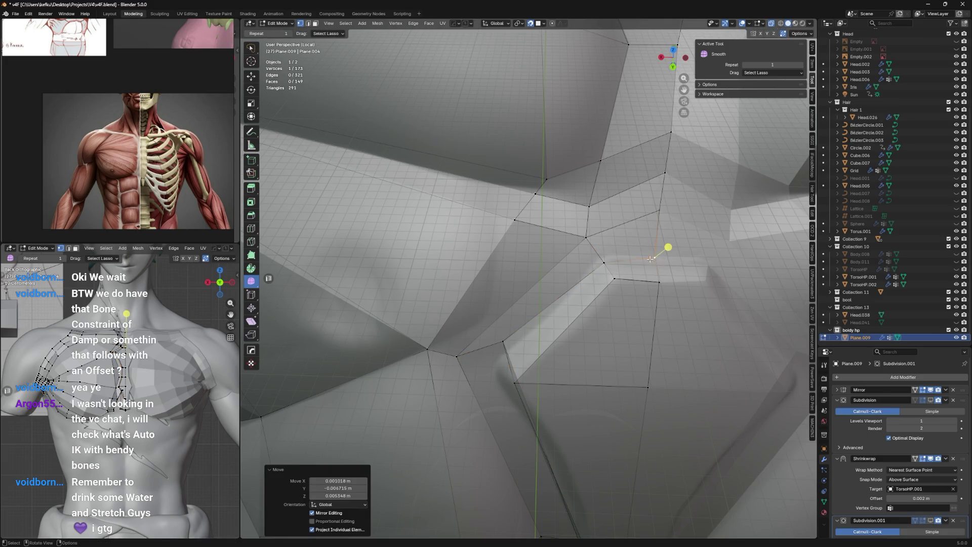
# Shift the next upper-chest vertices to the right.
pyautogui.moveTo(658, 253)
pyautogui.mouseDown(button='middle')
pyautogui.moveTo(596, 302)
pyautogui.moveTo(640, 246)
pyautogui.moveTo(668, 309)
pyautogui.mouseUp(button='middle')
pyautogui.press('g')
pyautogui.click(633, 269)
pyautogui.press('g')
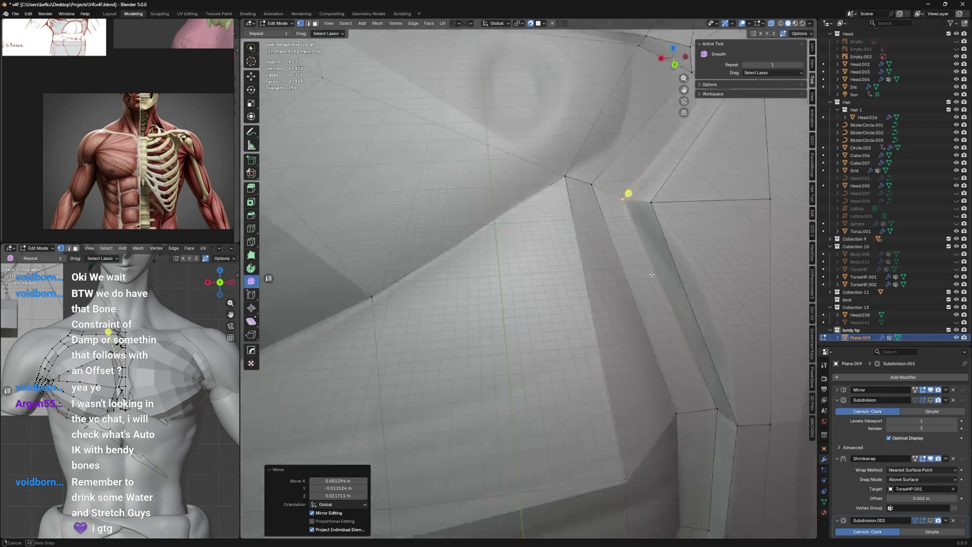
pyautogui.click(668, 309)
pyautogui.press('g')
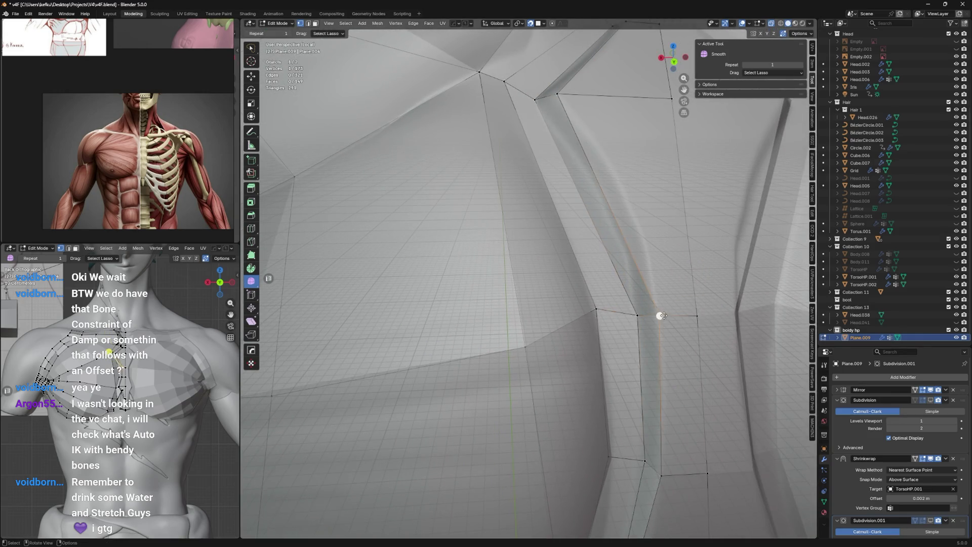
pyautogui.click(660, 311)
pyautogui.press('g')
pyautogui.click(703, 297)
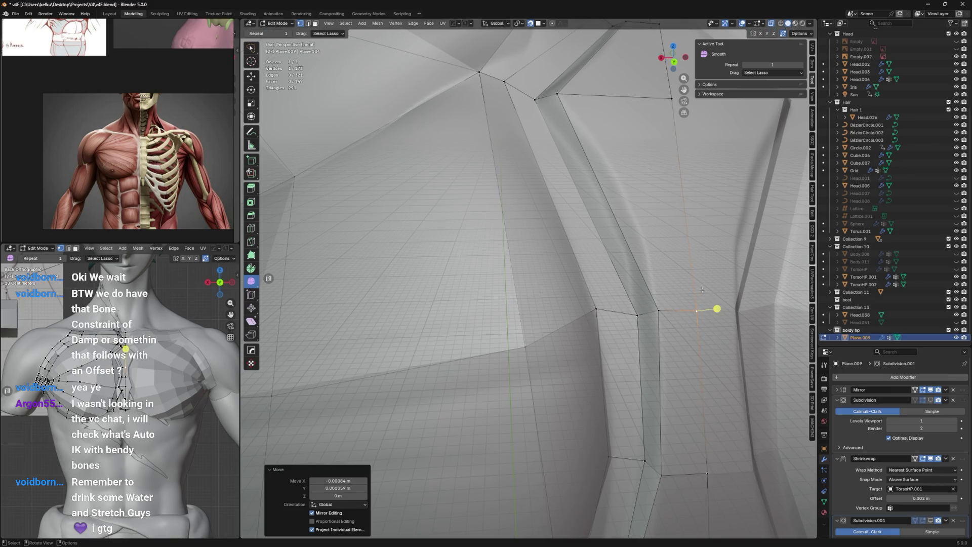
# Move a vertex on the strip's side lower and to the left.
pyautogui.moveTo(702, 290); pyautogui.dragTo(669, 326, button='middle')
pyautogui.press('g')
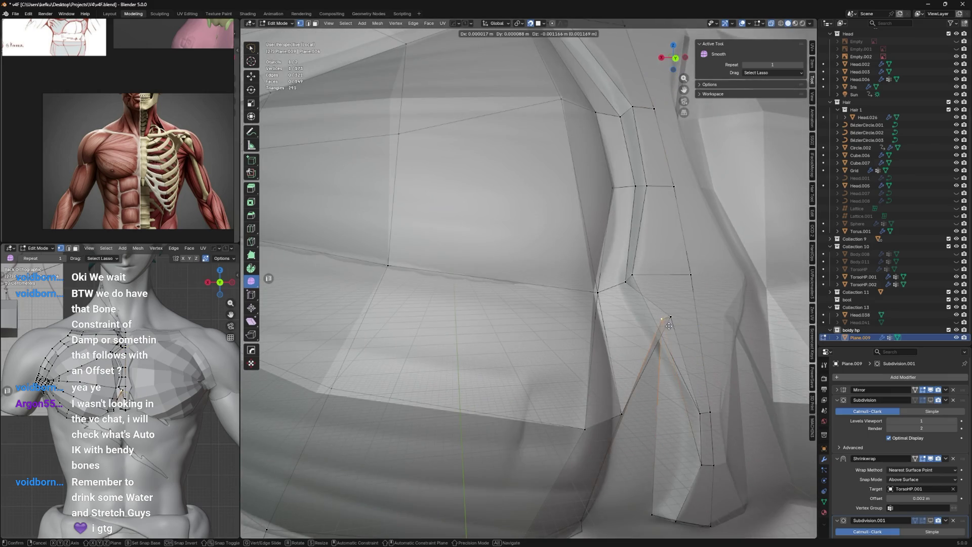
pyautogui.click(674, 368)
pyautogui.press('g')
pyautogui.click(669, 365)
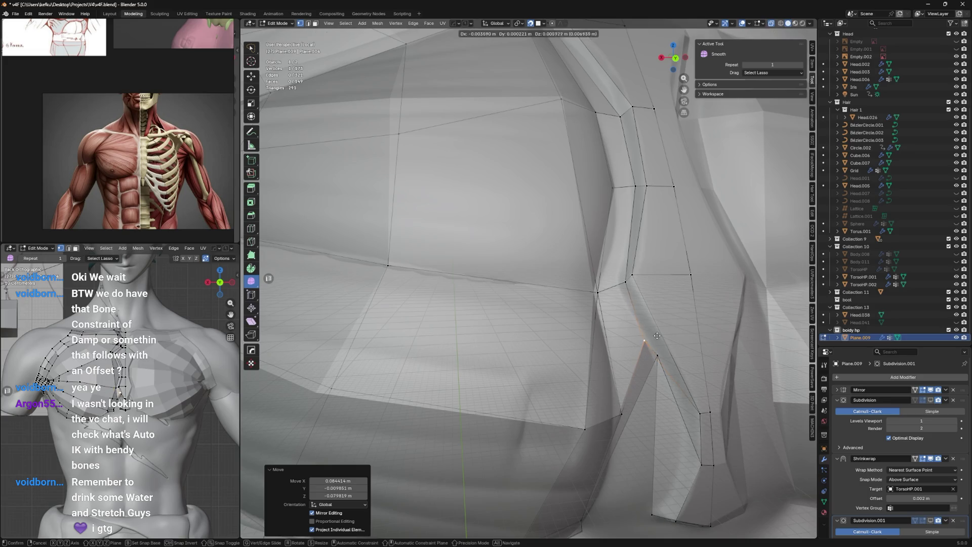
pyautogui.press('g')
pyautogui.click(663, 362)
pyautogui.press('g')
pyautogui.moveTo(664, 362)
pyautogui.mouseDown(button='middle')
pyautogui.moveTo(709, 382)
pyautogui.moveTo(583, 377)
pyautogui.mouseUp(button='middle')
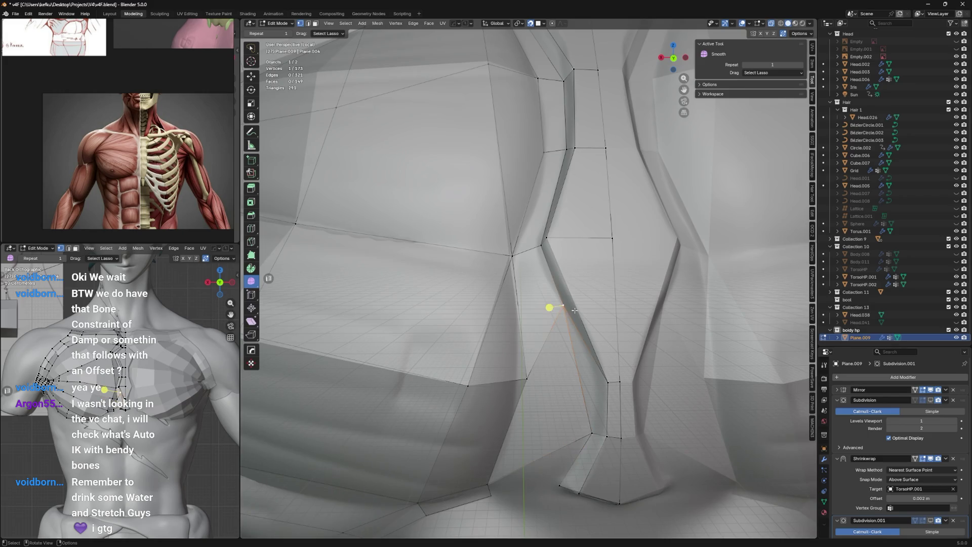
# Nudge a strip vertex upward and slide the lower edge row along the strip.
pyautogui.press('g')
pyautogui.click(600, 391)
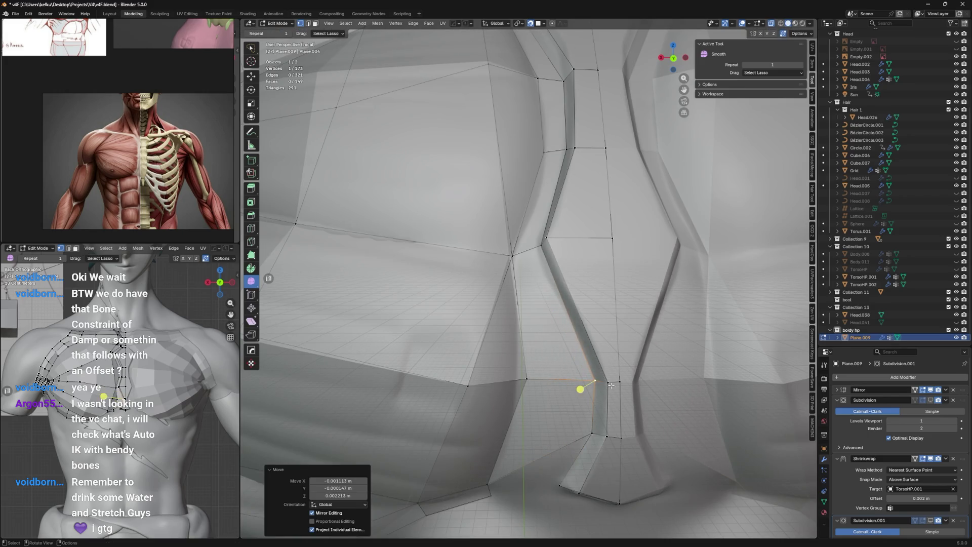
pyautogui.press('g')
pyautogui.click(606, 374)
pyautogui.moveTo(582, 446); pyautogui.dragTo(597, 403)
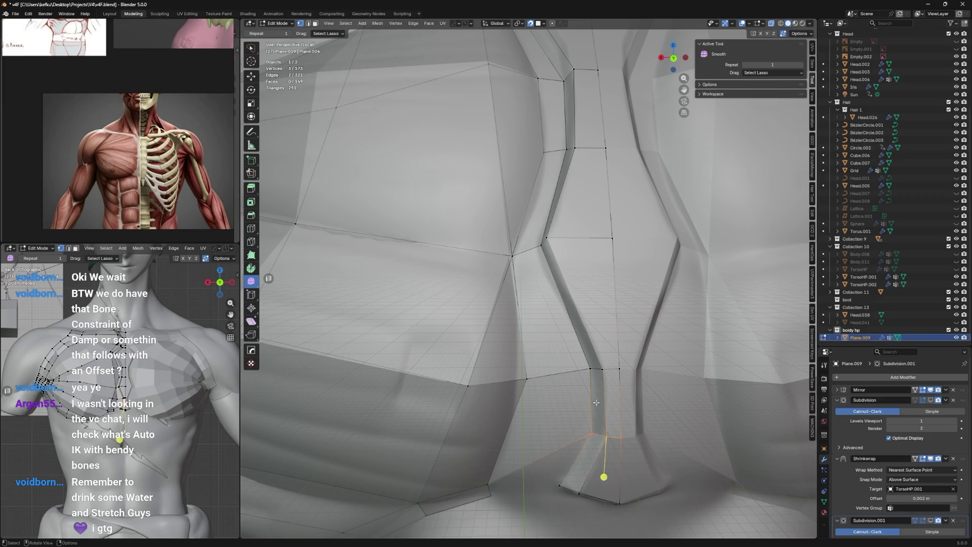
pyautogui.click(607, 419)
# Reposition the vertex at the strip's bottom and the upper vertex beside it.
pyautogui.click(600, 448)
pyautogui.press('g')
pyautogui.click(610, 451)
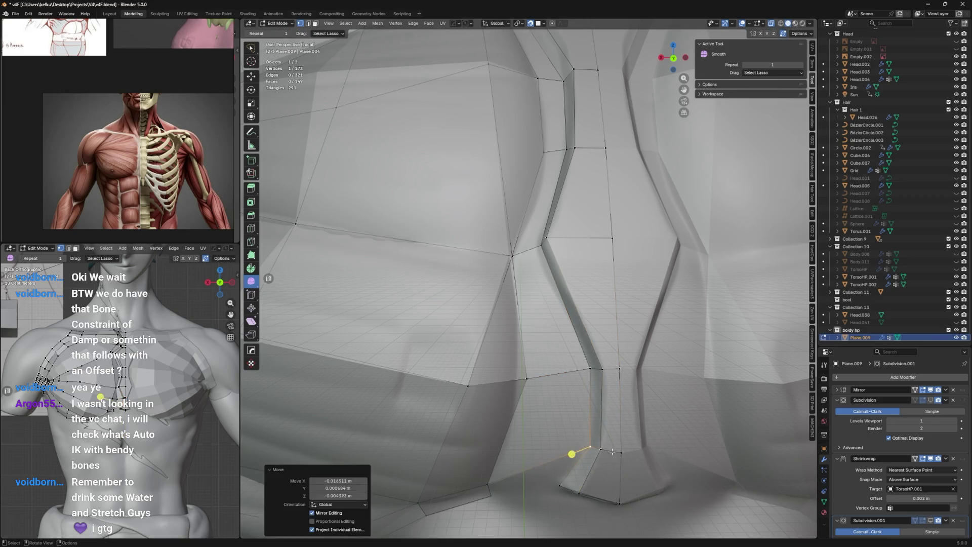
pyautogui.press('g')
pyautogui.click(607, 456)
pyautogui.click(592, 373)
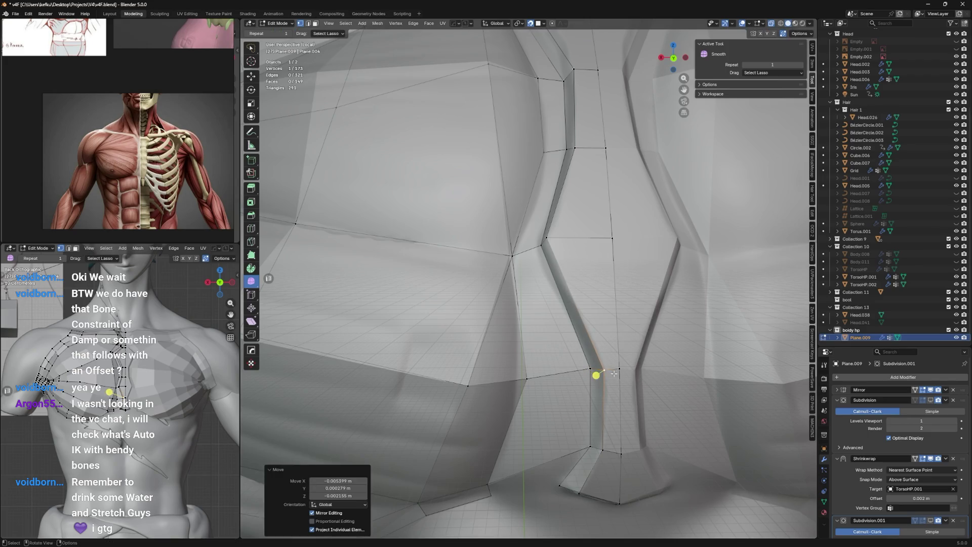
pyautogui.press('g')
pyautogui.click(597, 376)
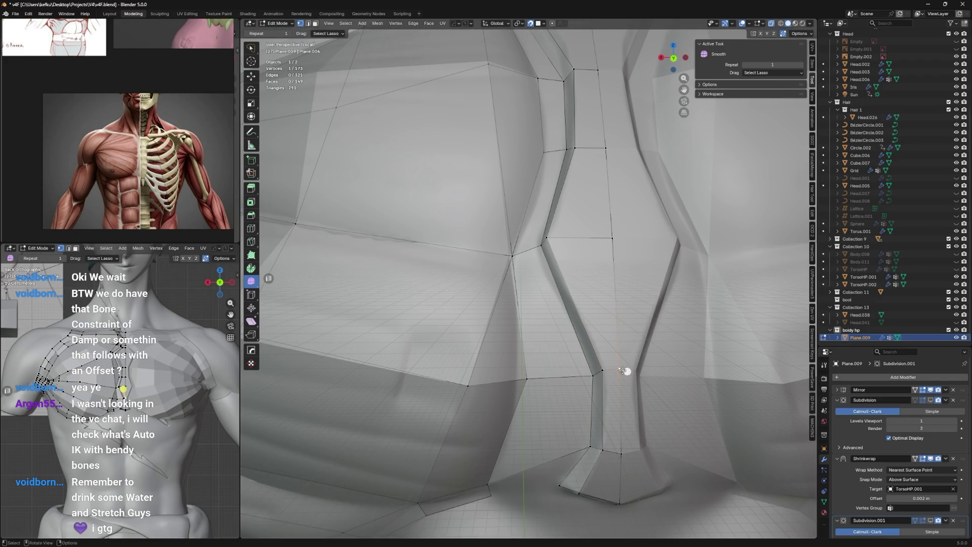
pyautogui.press('g')
pyautogui.click(603, 373)
pyautogui.moveTo(604, 373)
pyautogui.mouseDown(button='middle')
pyautogui.moveTo(607, 383)
pyautogui.moveTo(628, 333)
pyautogui.moveTo(583, 414)
pyautogui.mouseUp(button='middle')
# Move a strip vertex into place, finishing it higher up.
pyautogui.press('g')
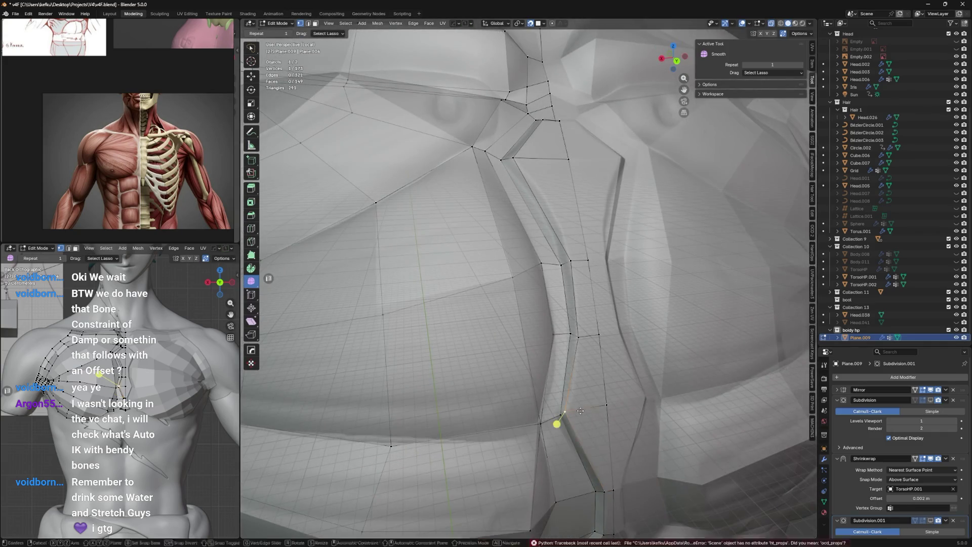
pyautogui.click(583, 413)
pyautogui.press('g')
pyautogui.click(582, 337)
pyautogui.moveTo(583, 337); pyautogui.dragTo(576, 380, button='middle')
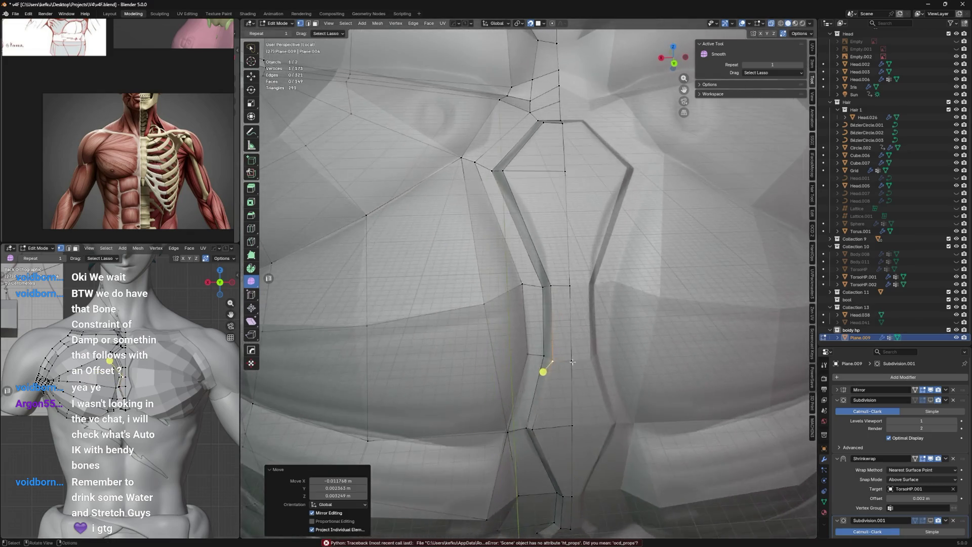
pyautogui.press('g')
pyautogui.click(579, 378)
# Move the hexagon's top-left vertex, merging it into its neighbour.
pyautogui.click(524, 266)
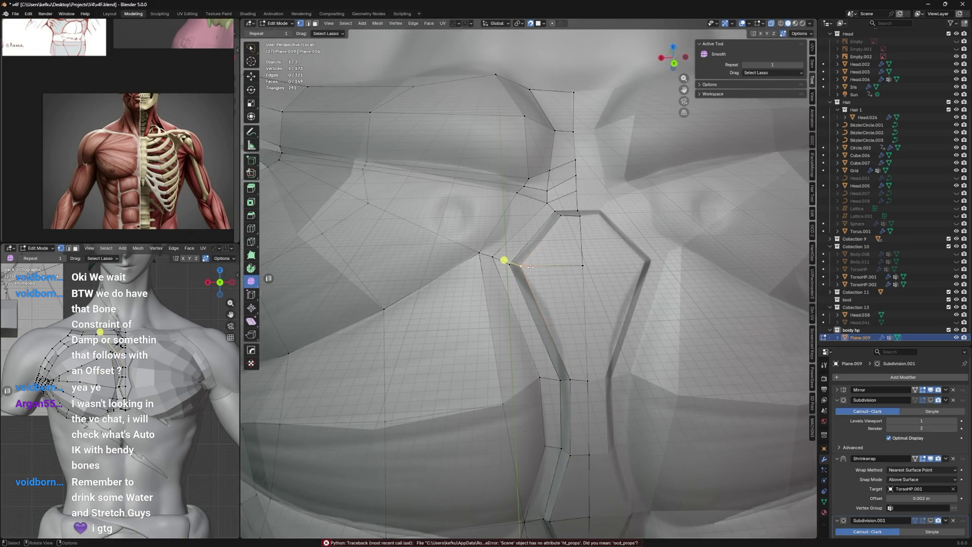
pyautogui.press('g')
pyautogui.click(524, 267)
pyautogui.keyDown('shift'); pyautogui.moveTo(580, 217); pyautogui.dragTo(580, 288, button='middle'); pyautogui.keyUp('shift')
pyautogui.click(581, 288)
pyautogui.press('g')
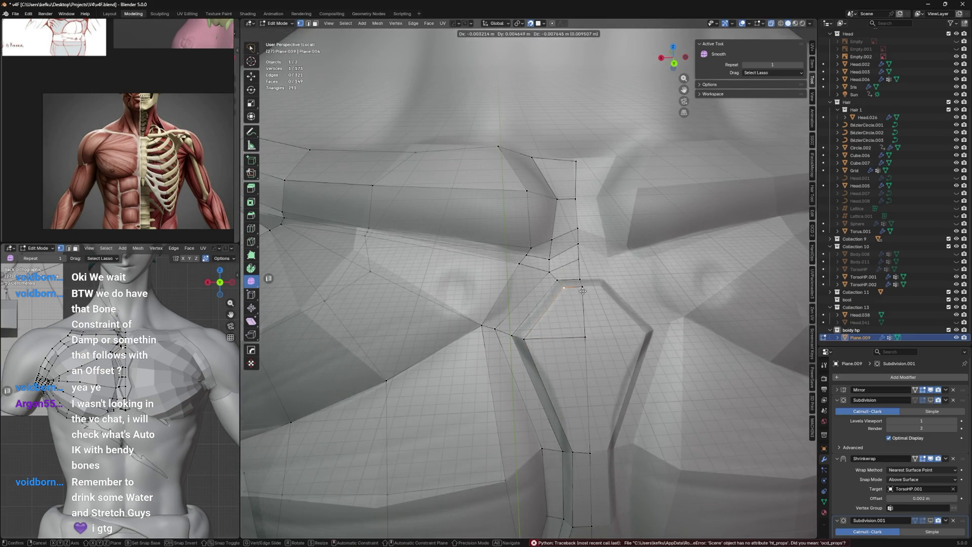
pyautogui.click(582, 289)
pyautogui.press('g')
pyautogui.click(589, 290)
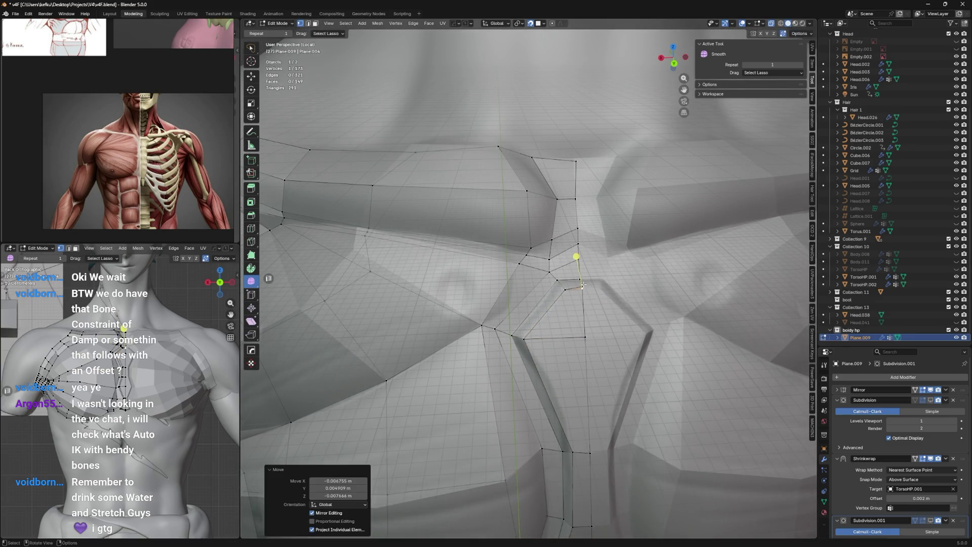
pyautogui.press('g')
pyautogui.click(582, 283)
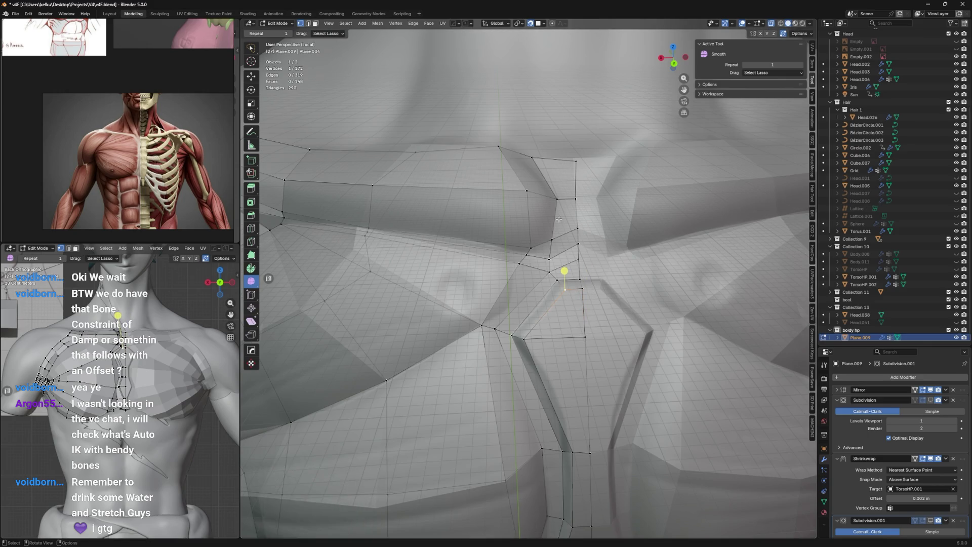
# Select the sternum edge path up to the top vertex and give it full 1.000 crease.
pyautogui.scroll(-3, 552, 325)
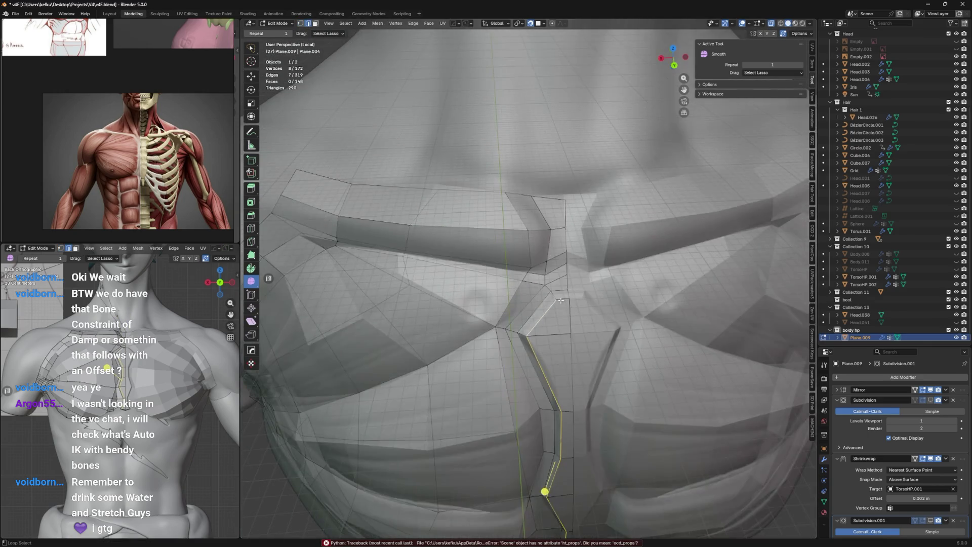
pyautogui.moveTo(547, 491); pyautogui.dragTo(575, 307, button='middle')
pyautogui.keyDown('shift'); pyautogui.click(530, 201); pyautogui.keyUp('shift')
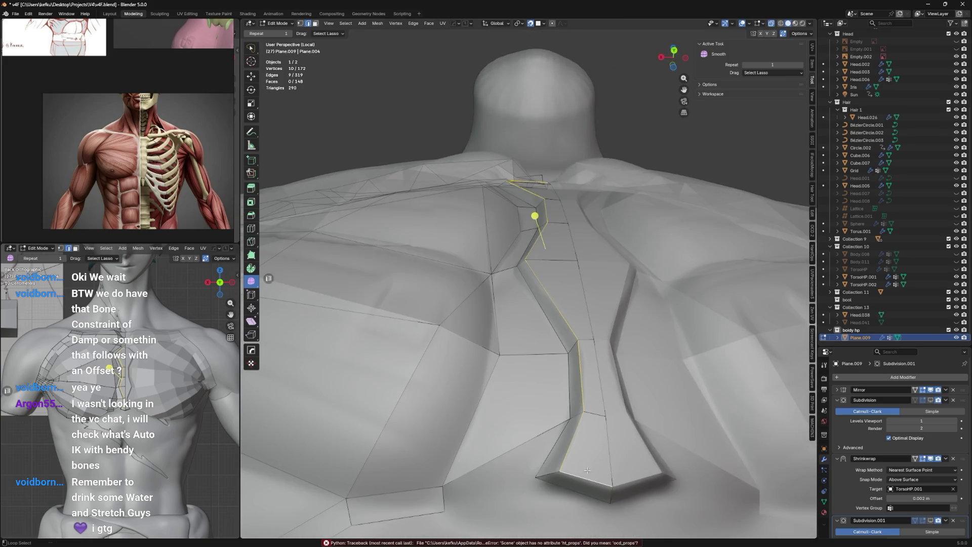
pyautogui.click(621, 339)
# Extrude two new vertices down from the strip's bottom edge.
pyautogui.moveTo(652, 433); pyautogui.dragTo(621, 367, button='middle')
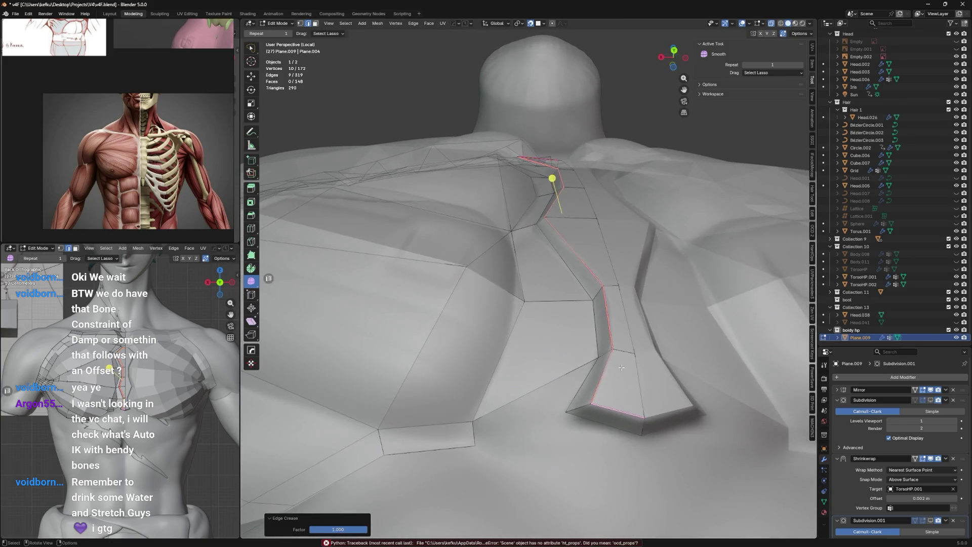
pyautogui.click(580, 367)
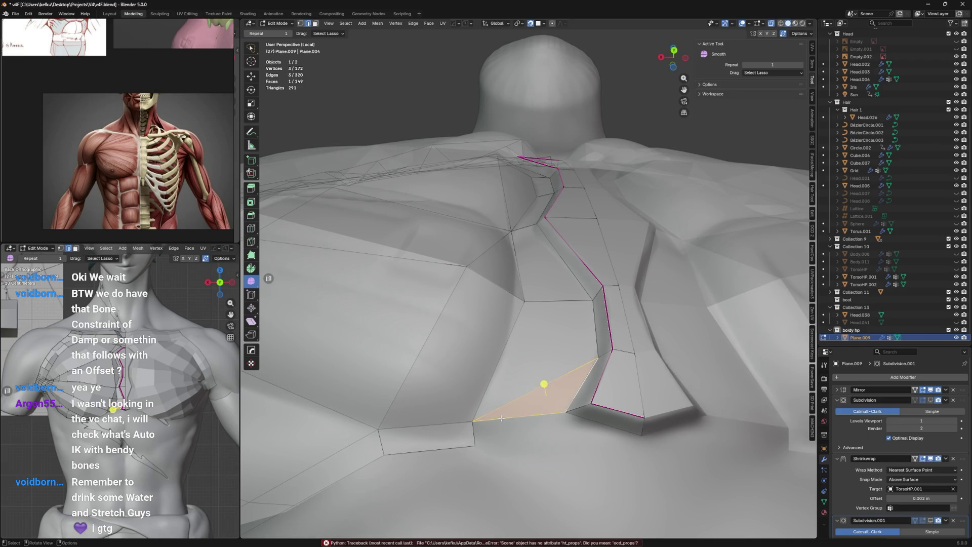
pyautogui.keyDown('ctrl'); pyautogui.rightClick(575, 417); pyautogui.keyUp('ctrl')
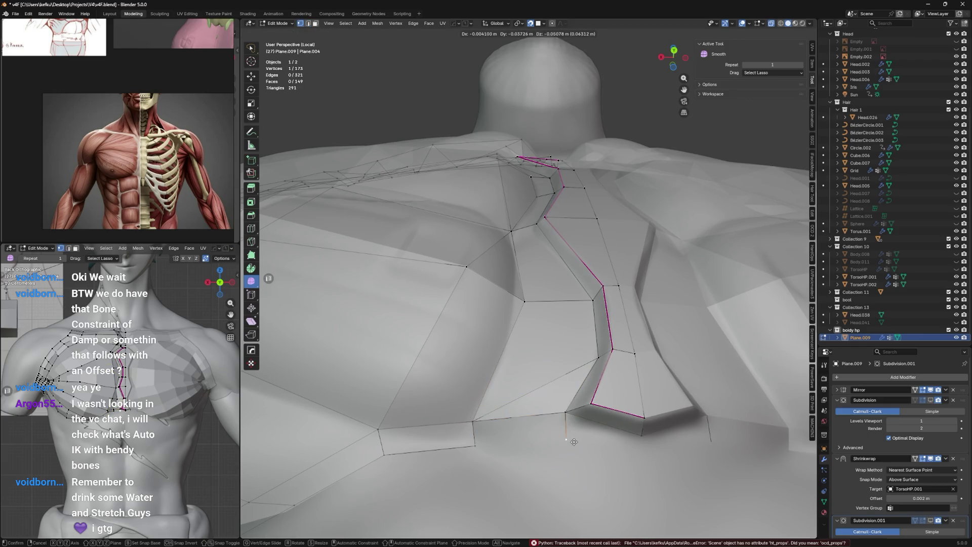
pyautogui.keyDown('ctrl'); pyautogui.rightClick(615, 421); pyautogui.keyUp('ctrl')
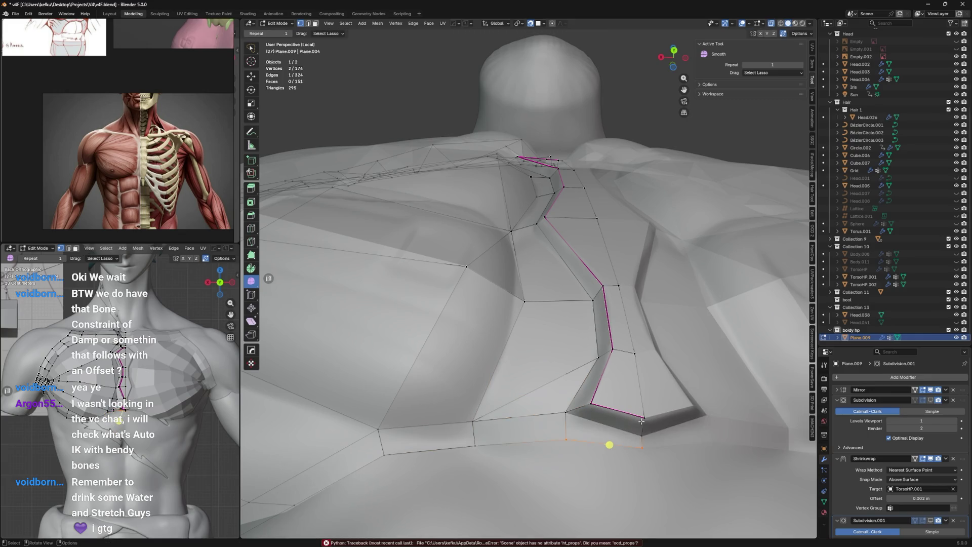
# Crease the selected sternum edges.
pyautogui.moveTo(574, 276); pyautogui.dragTo(623, 298, button='middle')
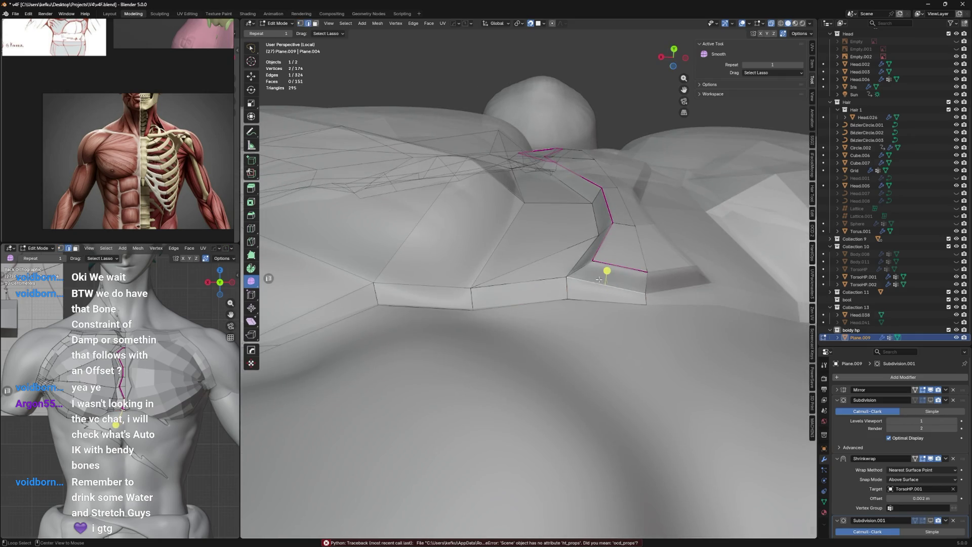
pyautogui.moveTo(594, 244)
pyautogui.mouseDown(button='middle')
pyautogui.moveTo(663, 158)
pyautogui.moveTo(614, 279)
pyautogui.mouseUp(button='middle')
pyautogui.hotkey('shift', 'e')
pyautogui.click(663, 157)
# Save the file and show the Subdivision modifier's result in Edit Mode.
pyautogui.hotkey('ctrl', 's')
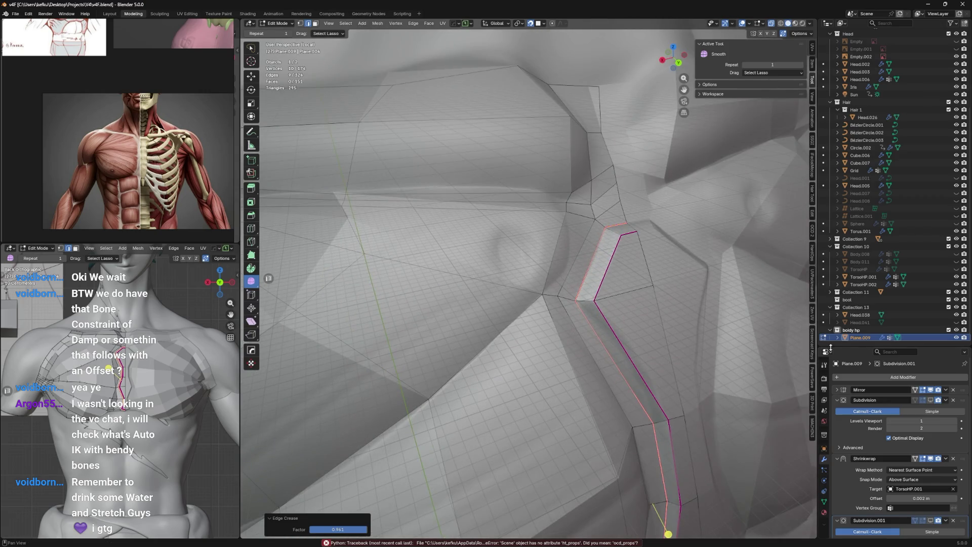
pyautogui.click(932, 400)
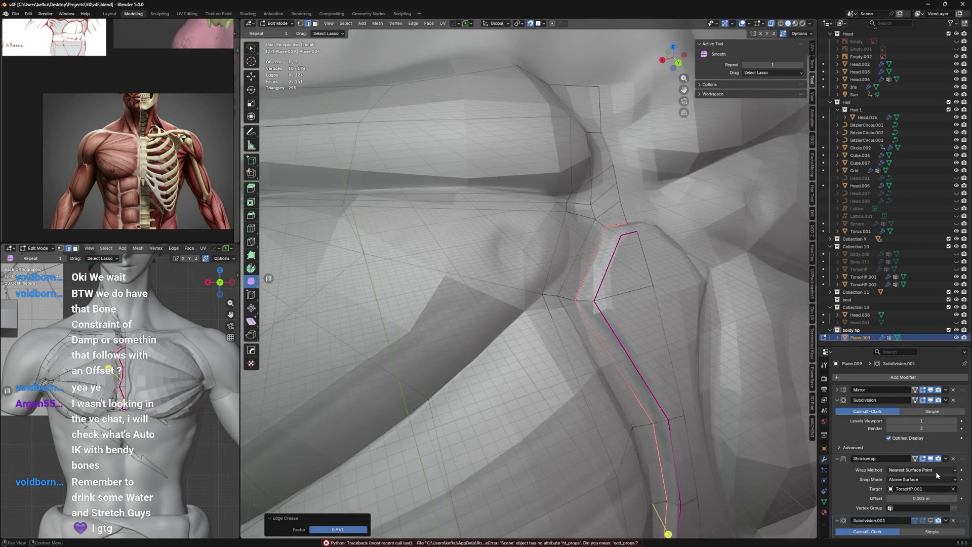
pyautogui.keyDown('alt'); pyautogui.click(614, 307); pyautogui.keyUp('alt')
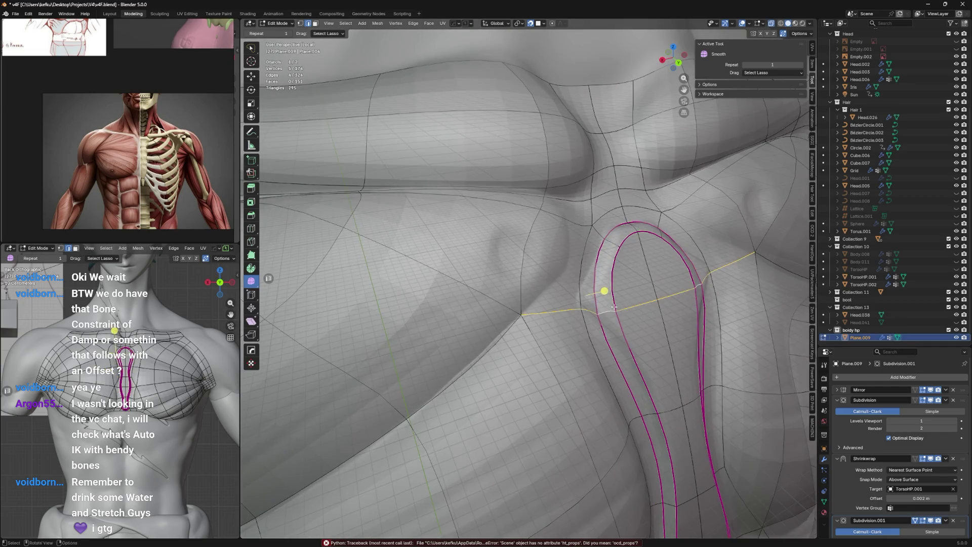
# Crease the selected sternum edge loop to 1.0 and turn on X-ray.
pyautogui.hotkey('shift', 'e')
pyautogui.write('1')
pyautogui.press('Return')
pyautogui.moveTo(610, 306); pyautogui.dragTo(639, 227, button='middle')
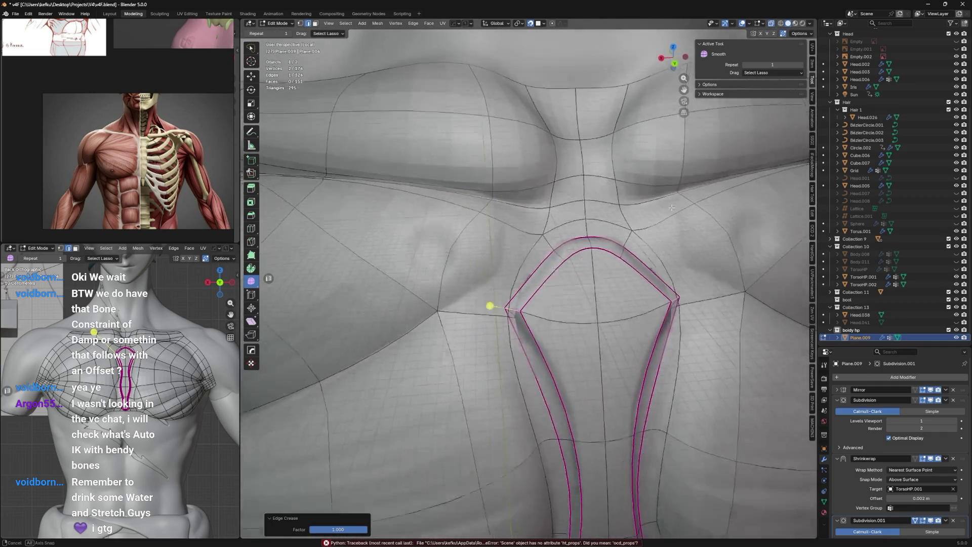
pyautogui.hotkey('alt', 'z')
# Fully crease the selected edges and the edge at the strip's corner.
pyautogui.hotkey('shift', 'e')
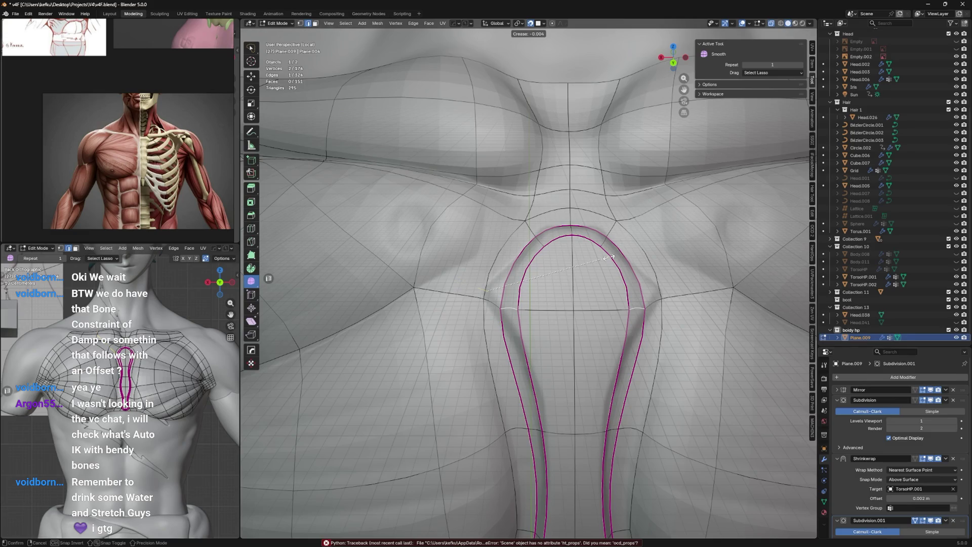
pyautogui.click(709, 179)
pyautogui.moveTo(709, 178); pyautogui.dragTo(525, 270, button='middle')
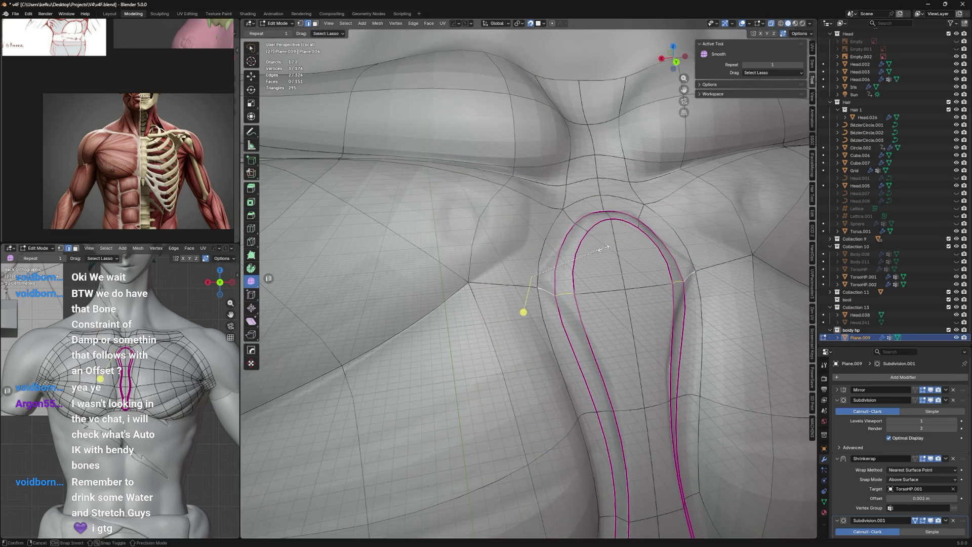
pyautogui.click(719, 151)
pyautogui.moveTo(719, 152); pyautogui.dragTo(521, 311, button='middle')
pyautogui.click(496, 306)
pyautogui.hotkey('shift', 'e')
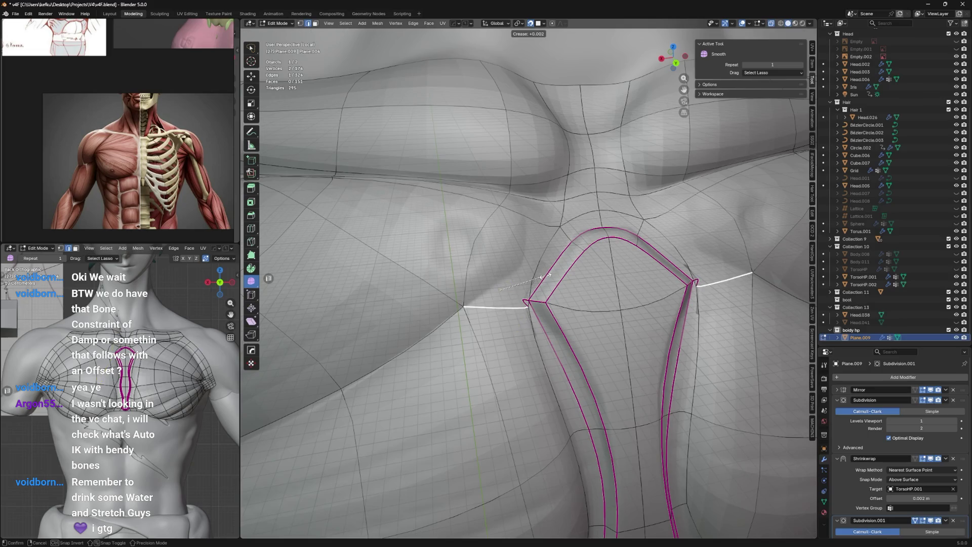
pyautogui.click(660, 177)
# Fully crease two lower sternum edges and the strip's bottom edge loop.
pyautogui.moveTo(660, 177)
pyautogui.mouseDown(button='middle')
pyautogui.moveTo(585, 320)
pyautogui.moveTo(568, 303)
pyautogui.mouseUp(button='middle')
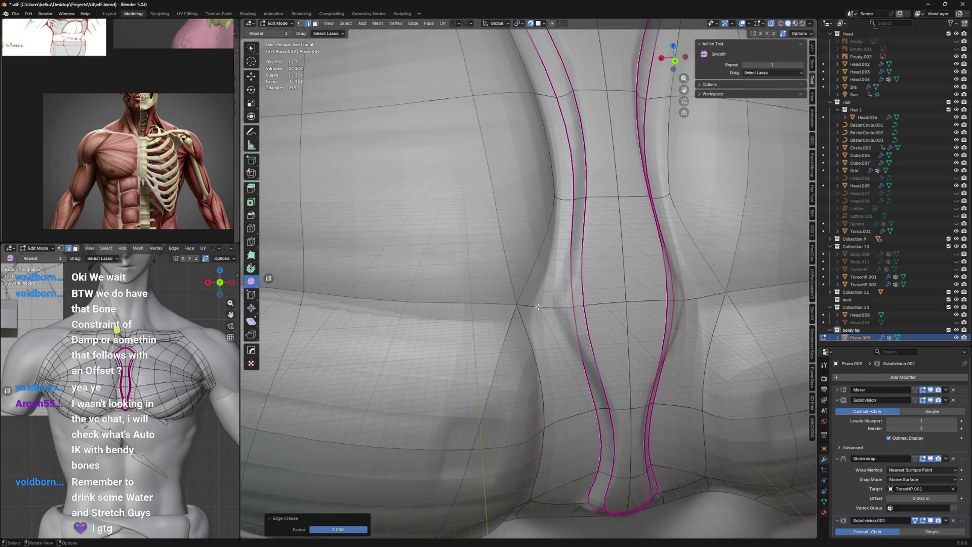
pyautogui.keyDown('shift'); pyautogui.click(701, 296); pyautogui.keyUp('shift')
pyautogui.hotkey('shift', 'e')
pyautogui.click(597, 304)
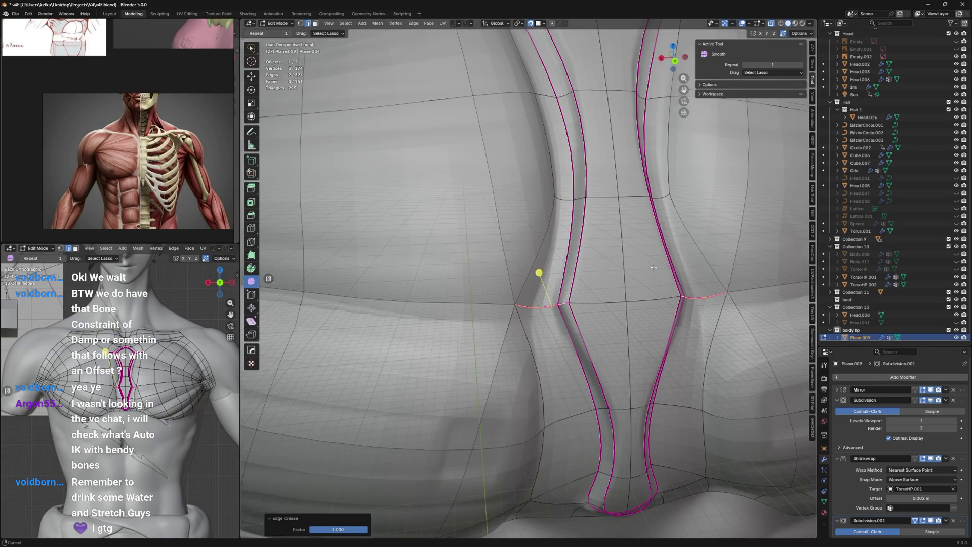
pyautogui.moveTo(597, 303)
pyautogui.mouseDown(button='middle')
pyautogui.moveTo(632, 253)
pyautogui.moveTo(597, 292)
pyautogui.mouseUp(button='middle')
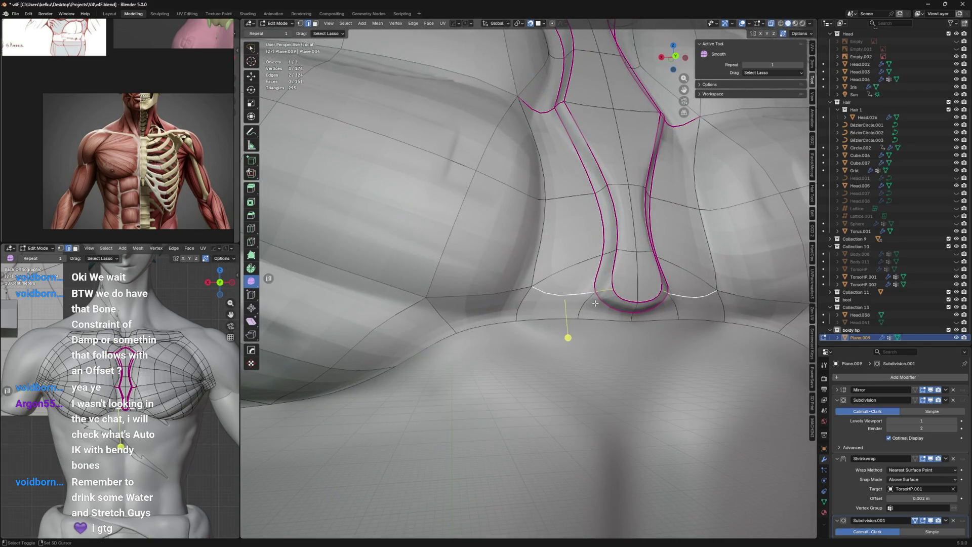
pyautogui.hotkey('shift', 'e')
pyautogui.click(609, 290)
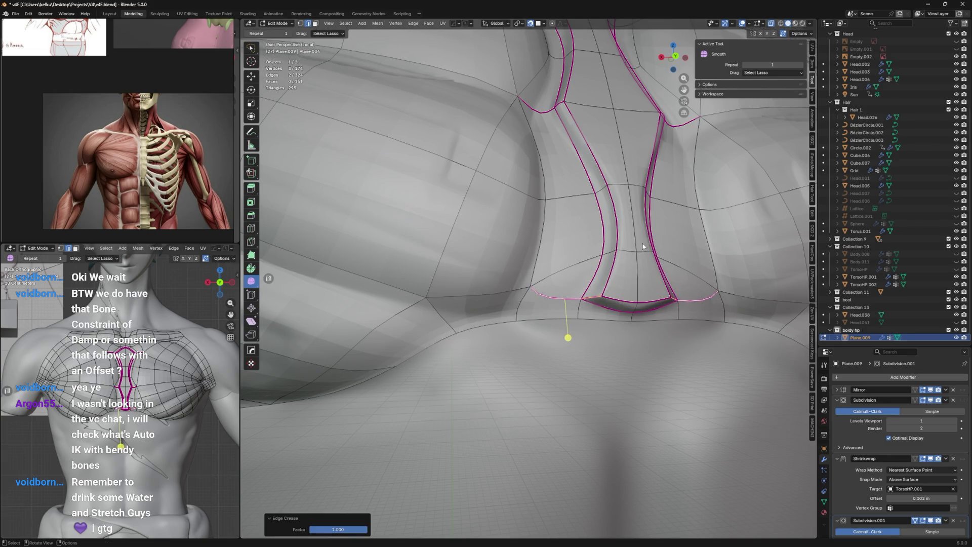
# Preview the creased chest in Object Mode and apply another full crease to the selected edges.
pyautogui.press('Tab')
pyautogui.moveTo(642, 247)
pyautogui.mouseDown(button='middle')
pyautogui.moveTo(667, 270)
pyautogui.moveTo(649, 310)
pyautogui.moveTo(577, 315)
pyautogui.mouseUp(button='middle')
pyautogui.press('Tab')
pyautogui.scroll(3, 649, 310)
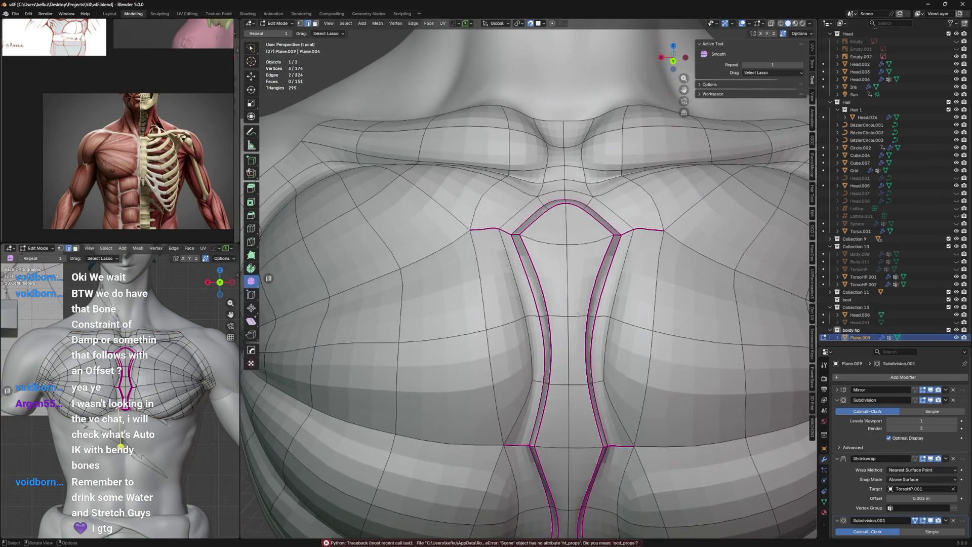
pyautogui.click(727, 176)
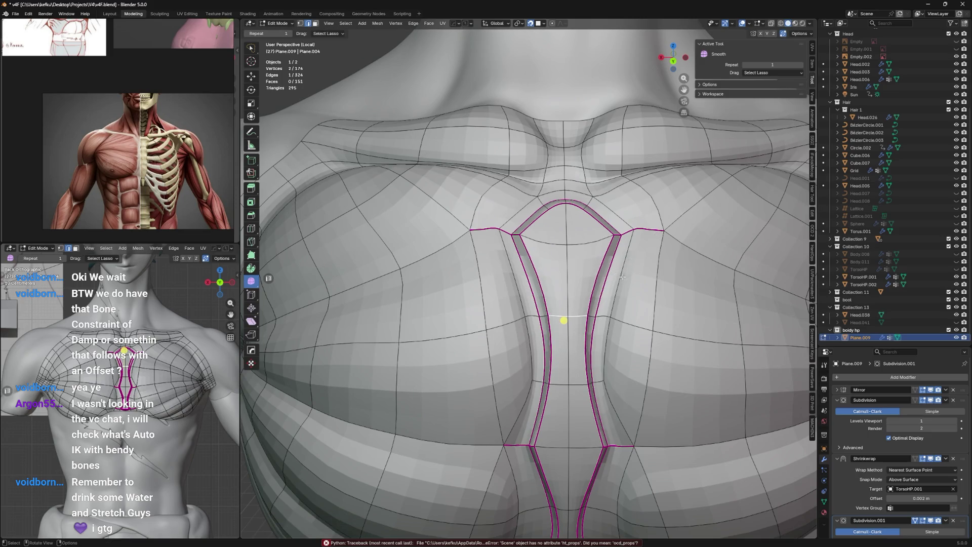
pyautogui.press('Tab')
pyautogui.moveTo(616, 285)
pyautogui.mouseDown(button='middle')
pyautogui.moveTo(623, 230)
pyautogui.moveTo(640, 234)
pyautogui.moveTo(627, 252)
pyautogui.mouseUp(button='middle')
pyautogui.press('Tab')
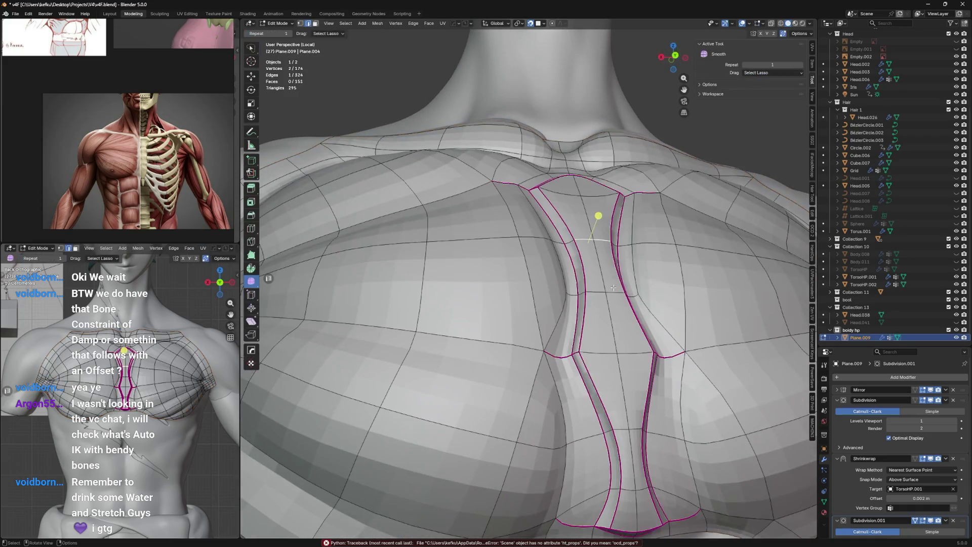
pyautogui.moveTo(602, 311); pyautogui.dragTo(608, 364, button='middle')
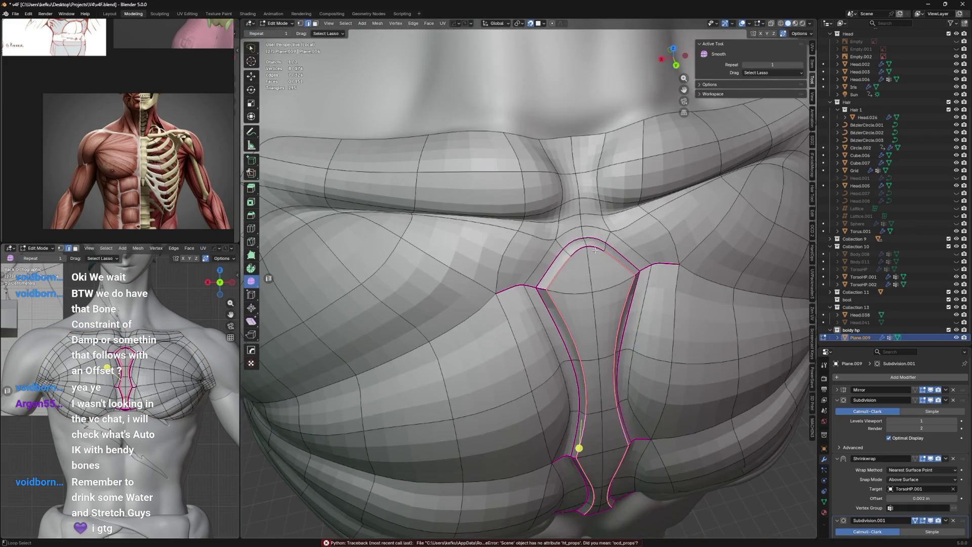
pyautogui.moveTo(595, 250); pyautogui.dragTo(594, 434, button='middle')
# Mark the strip's bottom boundary edges sharp and preview the groove.
pyautogui.keyDown('alt'); pyautogui.click(621, 481); pyautogui.keyUp('alt')
pyautogui.hotkey('ctrl', 'e')
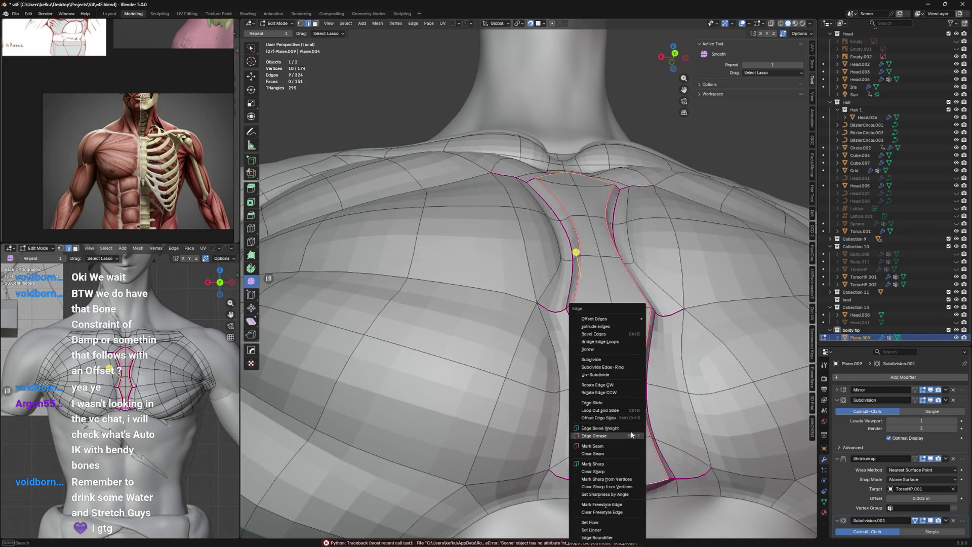
pyautogui.click(629, 464)
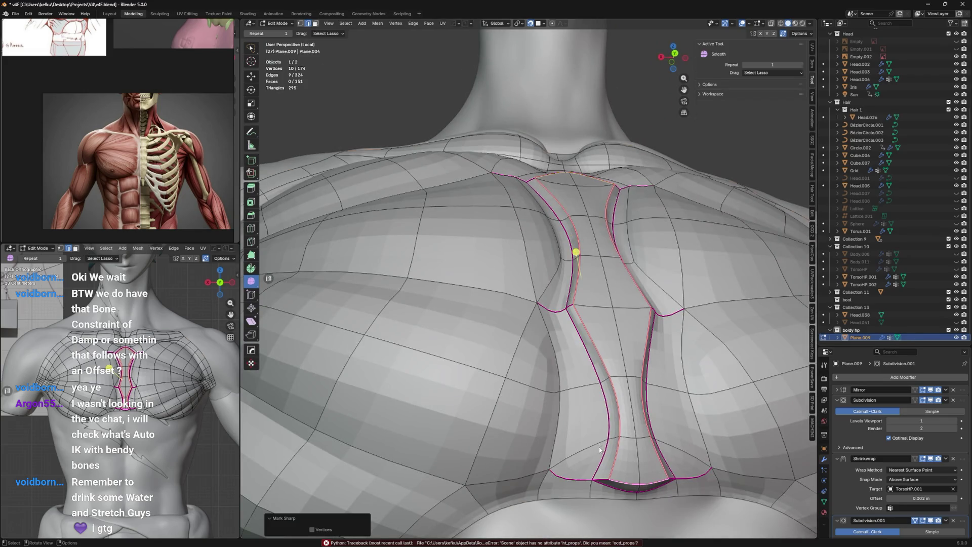
pyautogui.press('Tab')
pyautogui.moveTo(600, 450)
pyautogui.mouseDown(button='middle')
pyautogui.moveTo(626, 335)
pyautogui.moveTo(626, 355)
pyautogui.moveTo(626, 339)
pyautogui.moveTo(589, 306)
pyautogui.mouseUp(button='middle')
pyautogui.press('Tab')
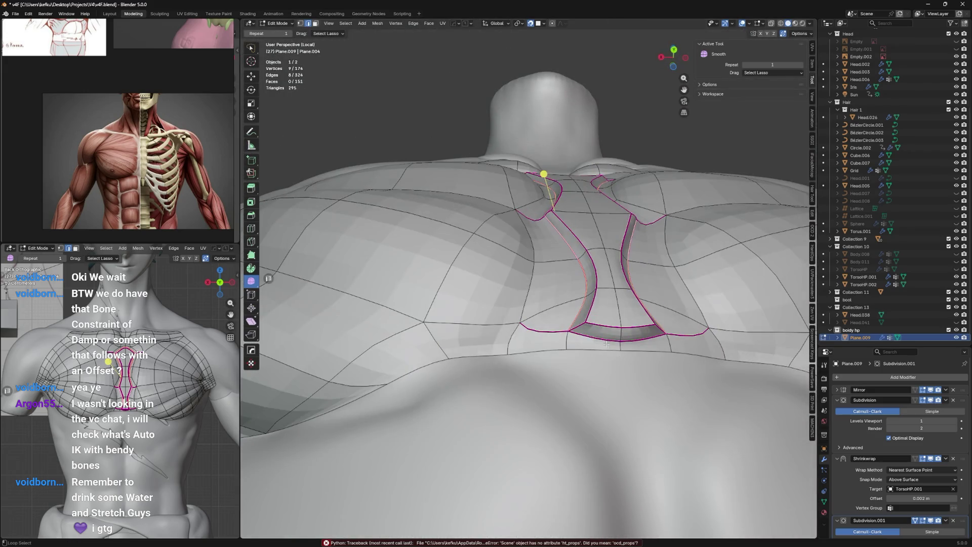
# Fully crease a single bottom edge of the strip and preview the smooth chest.
pyautogui.click(730, 176)
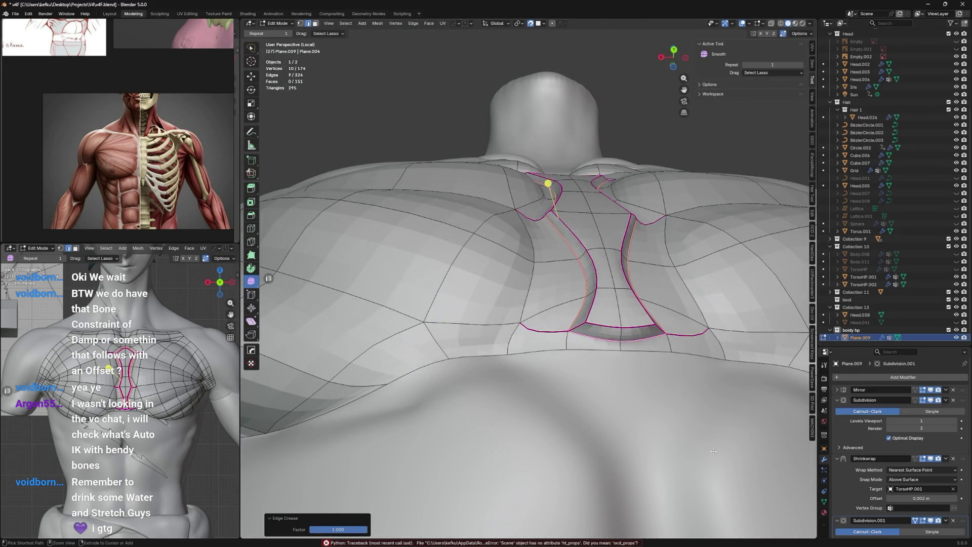
pyautogui.rightClick(678, 421)
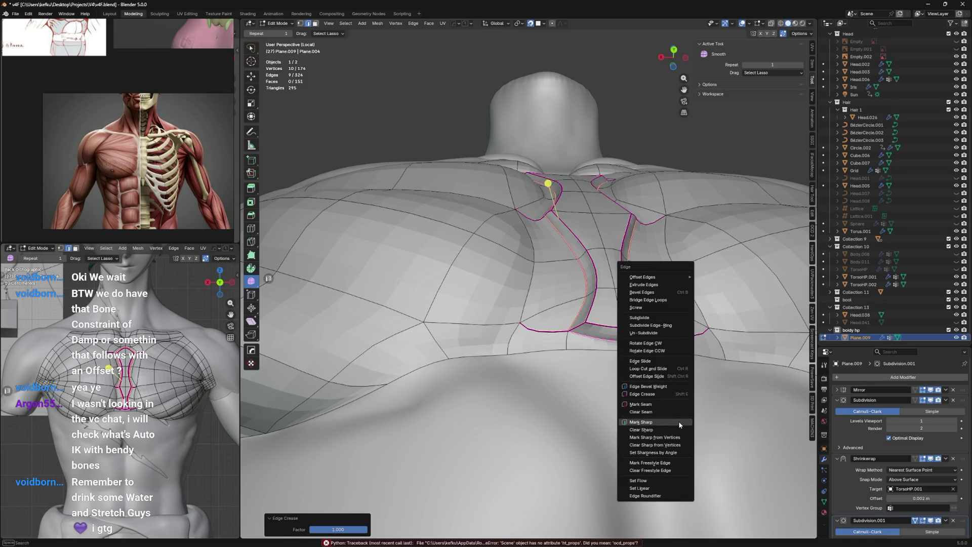
pyautogui.press('Escape')
pyautogui.click(623, 340)
pyautogui.hotkey('shift', 'e')
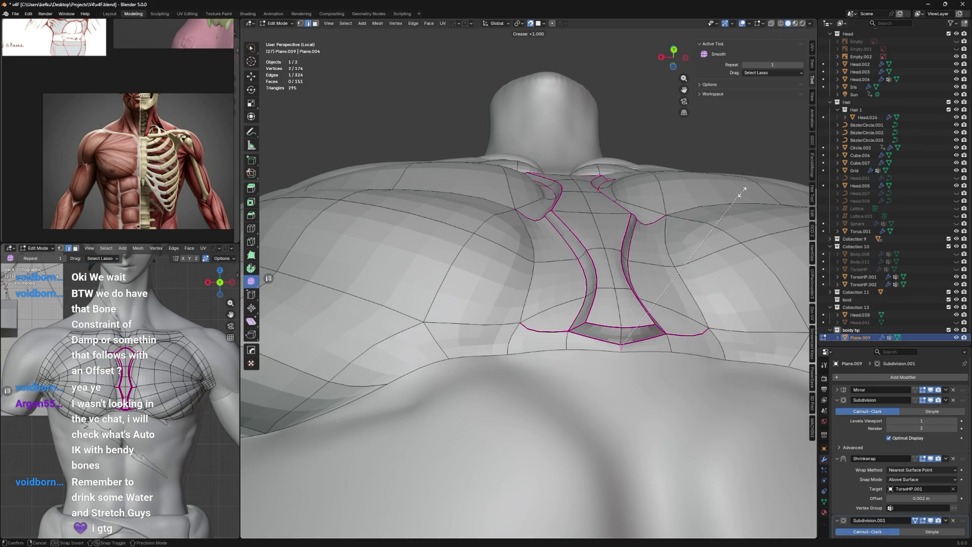
pyautogui.click(742, 191)
pyautogui.click(673, 266)
pyautogui.press('Tab')
pyautogui.moveTo(674, 266); pyautogui.dragTo(692, 251, button='middle')
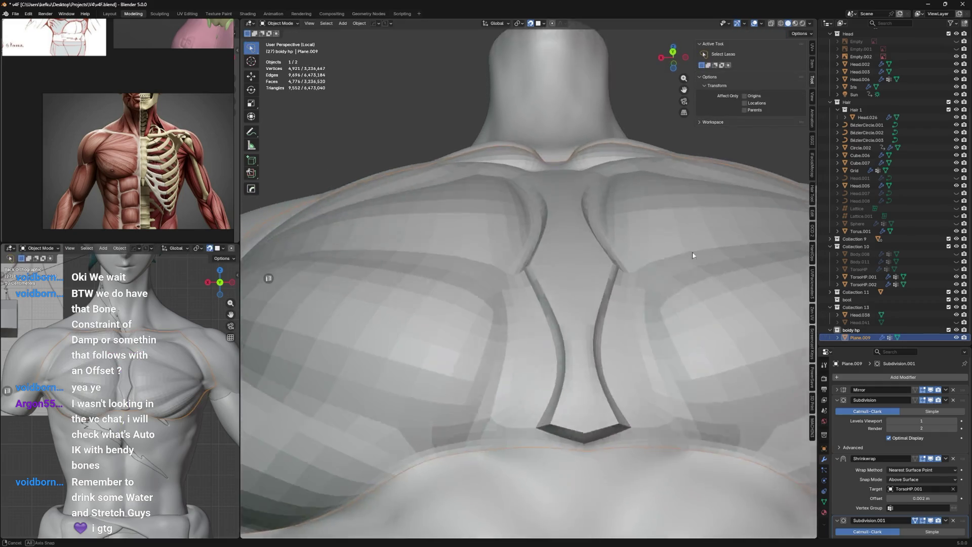
# Crease a single top sternum edge to 1.0 and preview the subdivided surface.
pyautogui.scroll(3, 681, 310)
pyautogui.press('Tab')
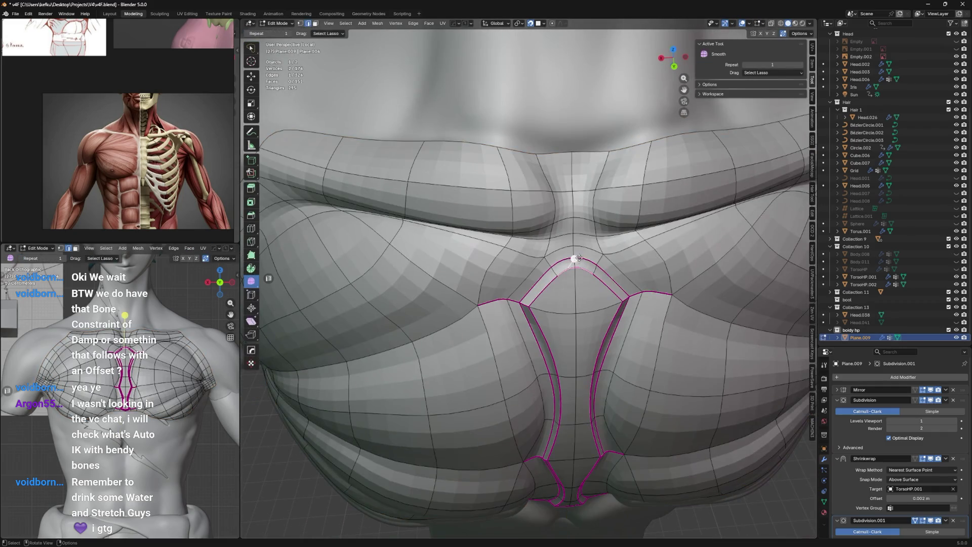
pyautogui.keyDown('shift'); pyautogui.click(575, 256); pyautogui.keyUp('shift')
pyautogui.hotkey('shift', 'e')
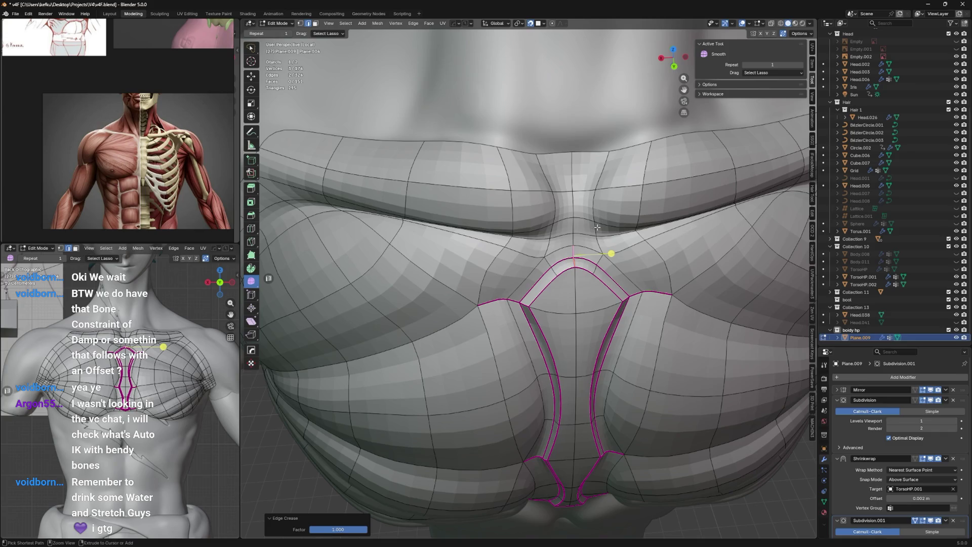
pyautogui.click(574, 259)
pyautogui.hotkey('shift', 'e')
pyautogui.click(681, 154)
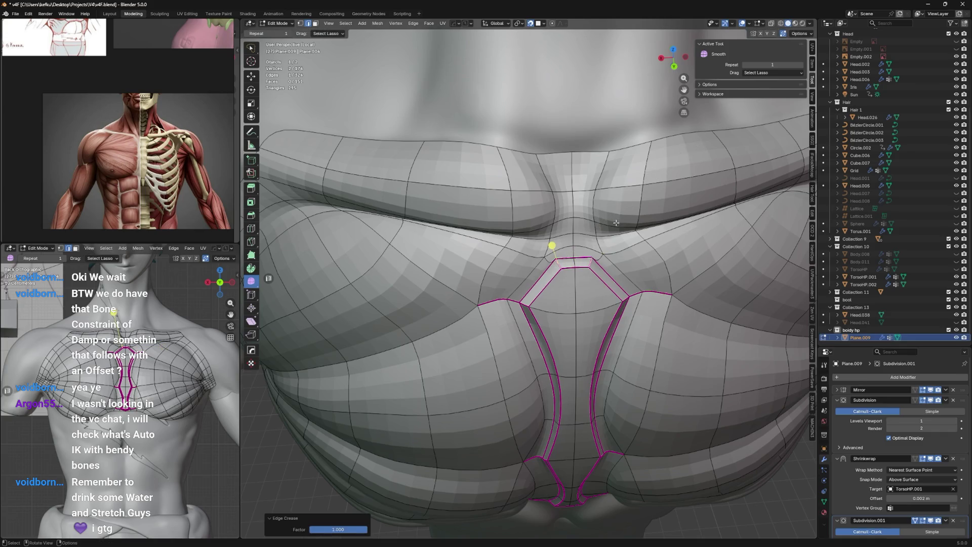
pyautogui.press('Tab')
pyautogui.moveTo(599, 253); pyautogui.dragTo(609, 295, button='middle')
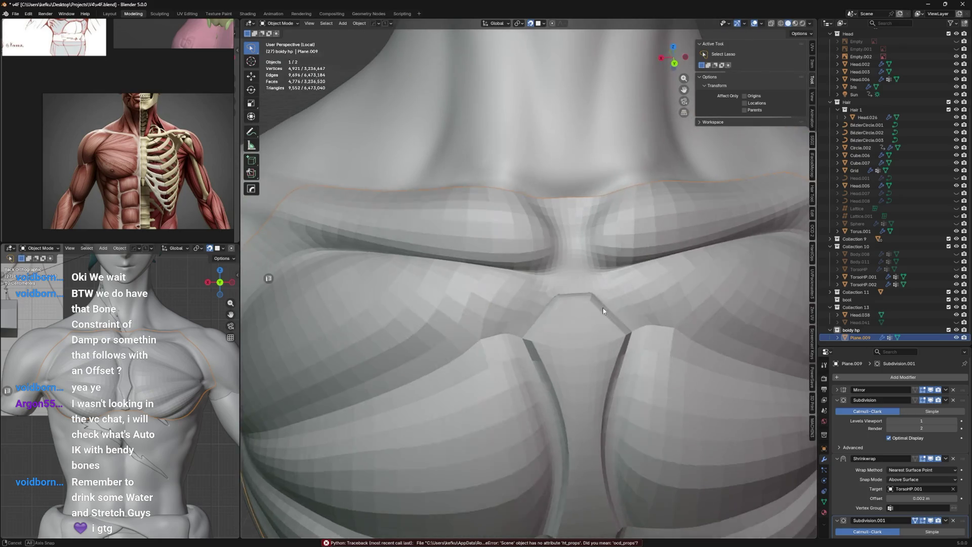
# Fully crease the edges along the sternum top and check the result in Object Mode.
pyautogui.press('Tab')
pyautogui.moveTo(585, 279); pyautogui.dragTo(593, 260)
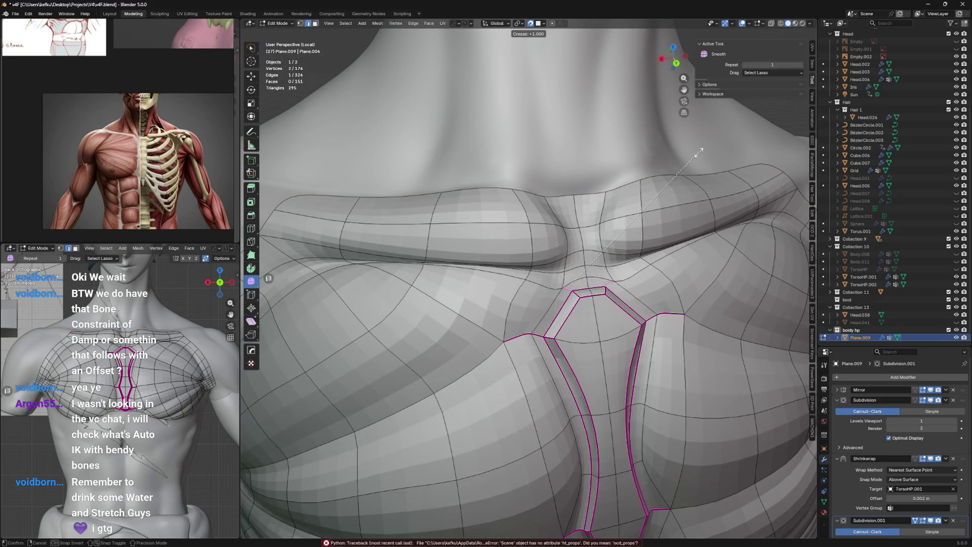
pyautogui.keyDown('shift'); pyautogui.click(628, 270); pyautogui.keyUp('shift')
pyautogui.hotkey('shift', 'e')
pyautogui.click(653, 187)
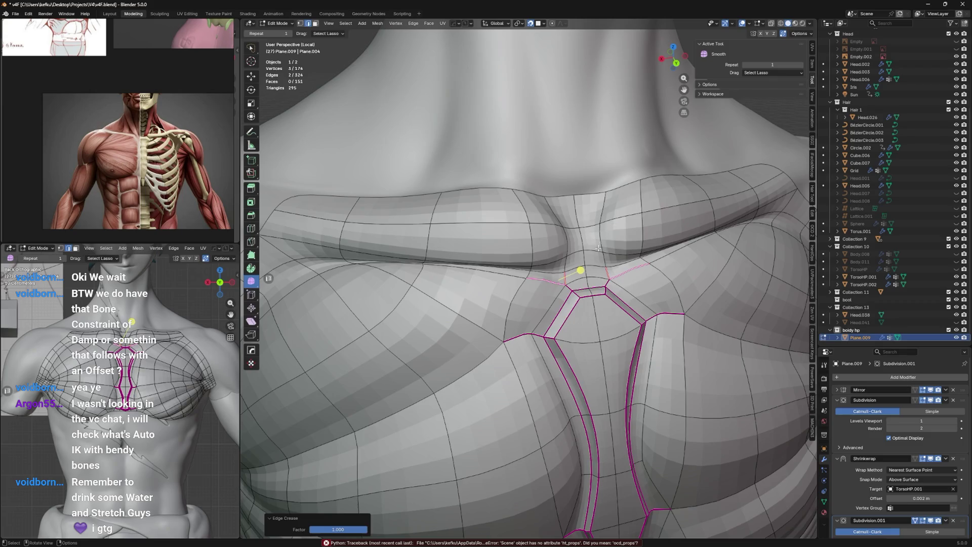
pyautogui.press('Tab')
pyautogui.moveTo(604, 233); pyautogui.dragTo(604, 248, button='middle')
pyautogui.scroll(-2, 604, 253)
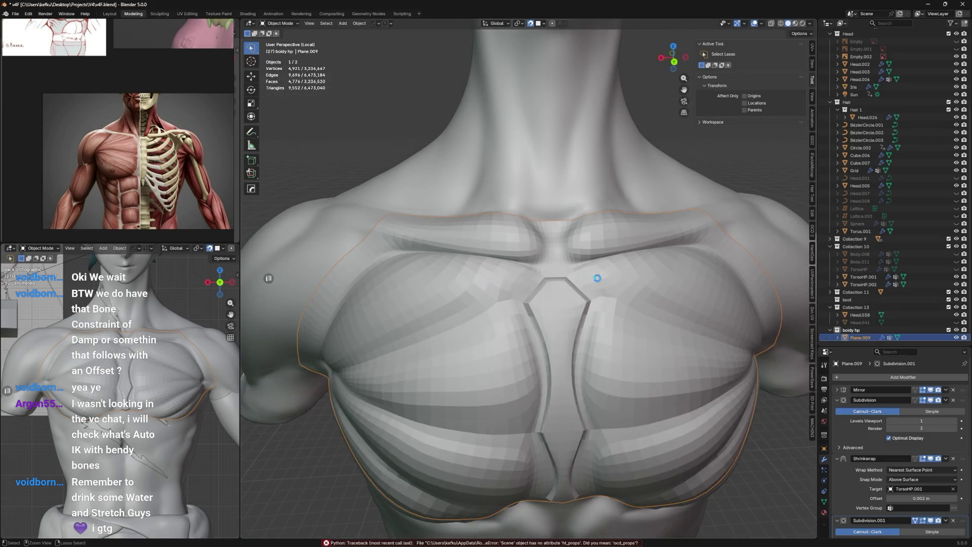
pyautogui.scroll(-1, 600, 279)
pyautogui.scroll(-2, 605, 291)
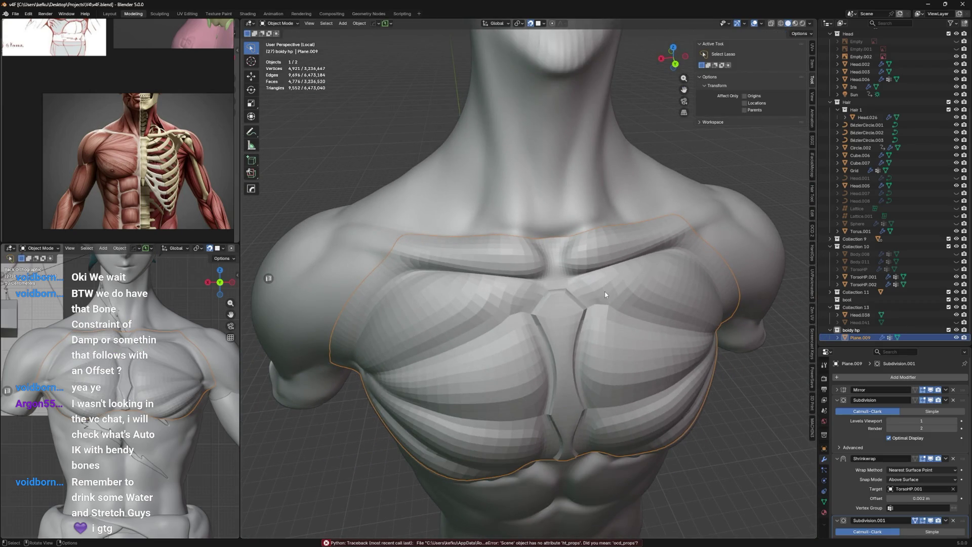
pyautogui.moveTo(605, 295); pyautogui.dragTo(609, 260, button='middle')
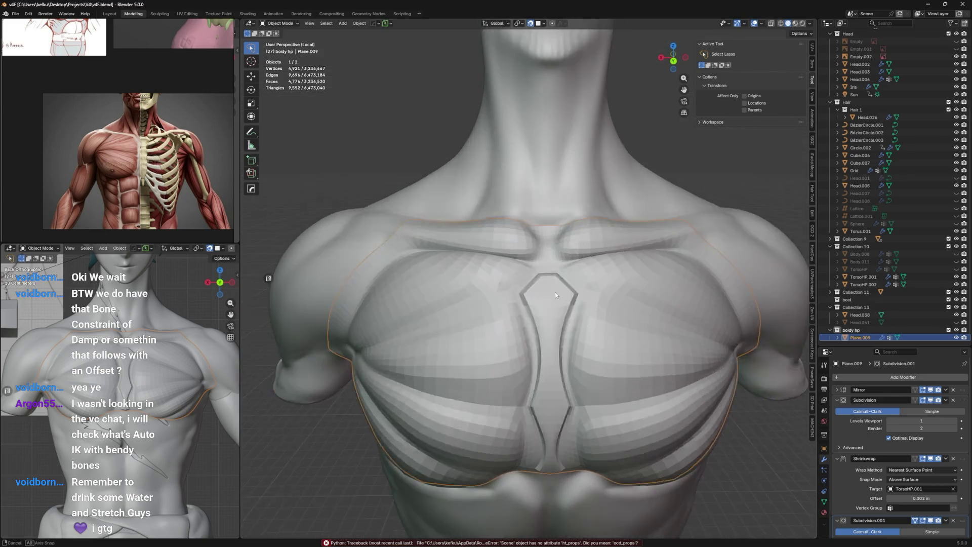
pyautogui.press('Tab')
pyautogui.scroll(2, 551, 326)
pyautogui.scroll(2, 541, 349)
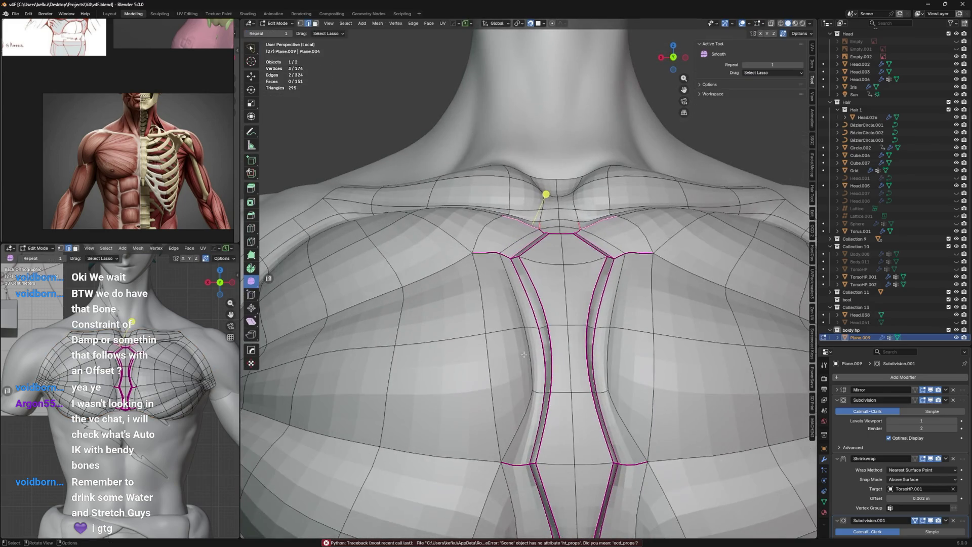
pyautogui.moveTo(534, 354)
pyautogui.mouseDown(button='middle')
pyautogui.moveTo(529, 369)
pyautogui.moveTo(522, 303)
pyautogui.mouseUp(button='middle')
# Slide the vertex beside the sternum top by a 0.025 factor and save the file.
pyautogui.click(511, 297)
pyautogui.hotkey('shift', 'v')
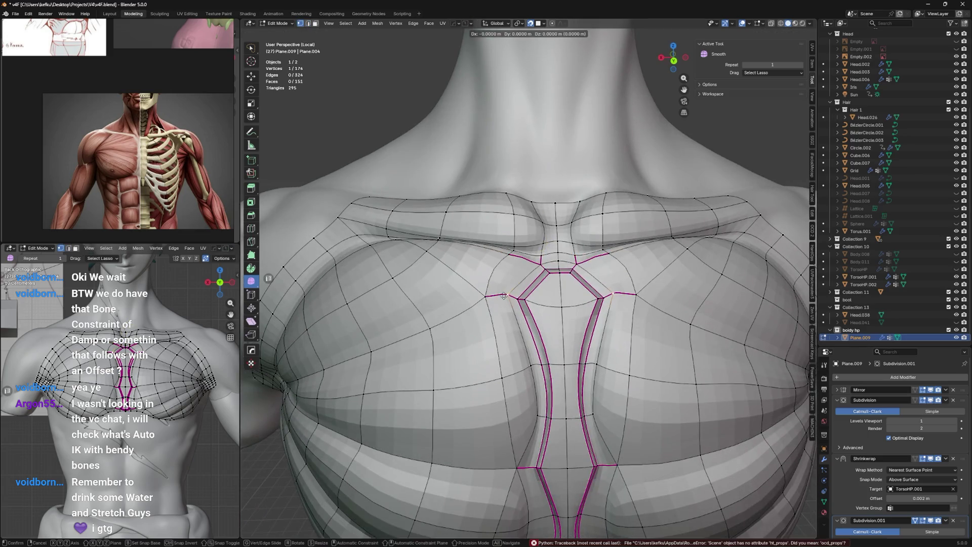
pyautogui.click(520, 288)
pyautogui.hotkey('shift', 'v')
pyautogui.click(499, 280)
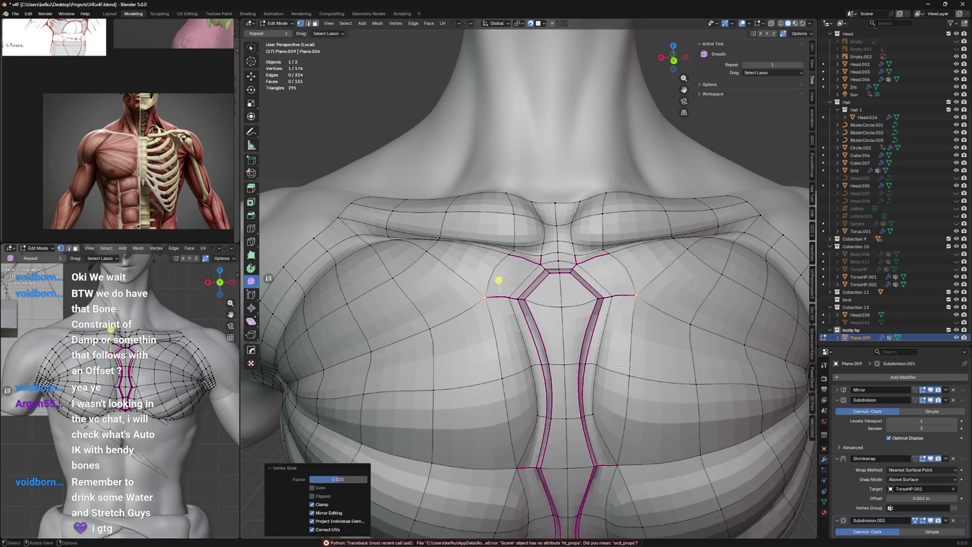
pyautogui.hotkey('ctrl', 's')
# Collapse the Shrinkwrap panel and hide Subdivision.001 in the viewport to show the cage.
pyautogui.click(935, 400)
pyautogui.click(934, 401)
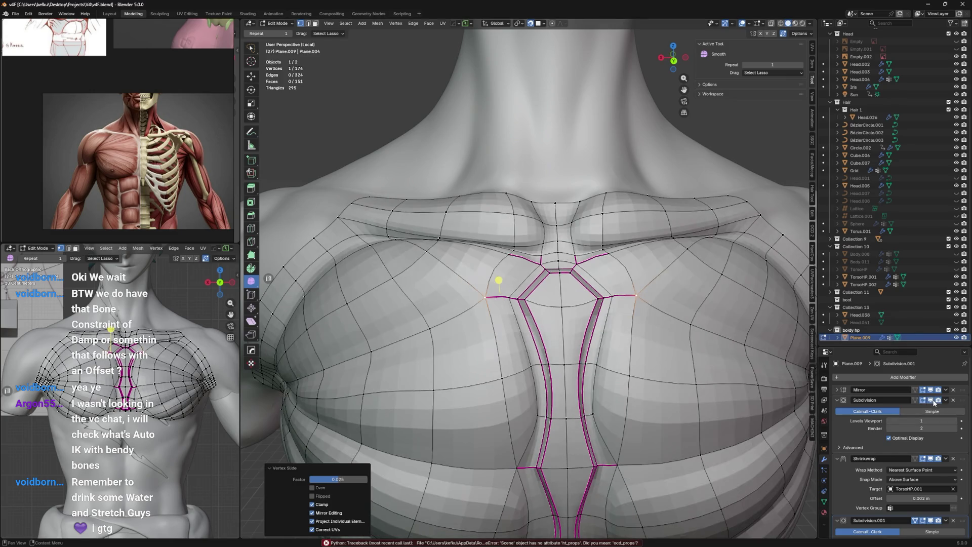
pyautogui.click(839, 459)
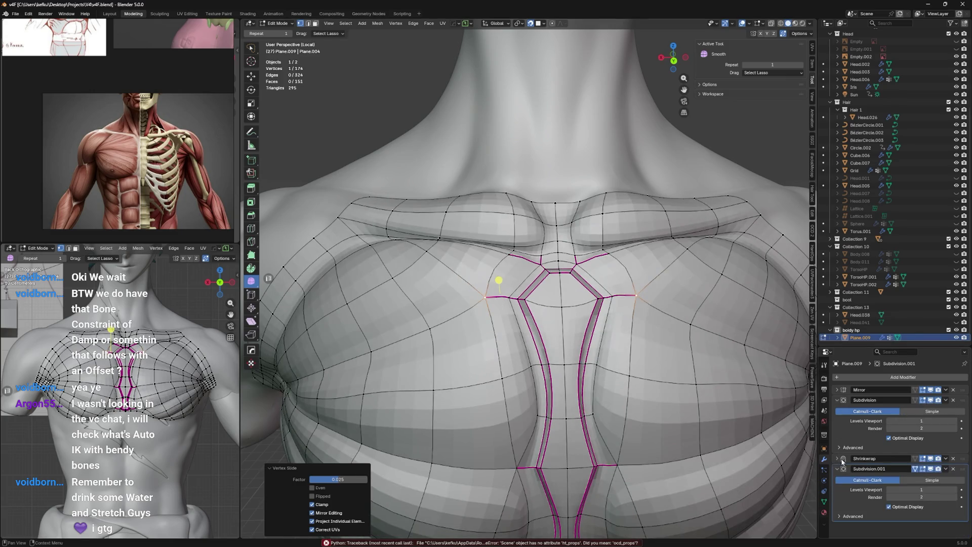
pyautogui.click(938, 469)
pyautogui.moveTo(739, 365)
pyautogui.mouseDown(button='middle')
pyautogui.moveTo(564, 310)
pyautogui.moveTo(511, 331)
pyautogui.mouseUp(button='middle')
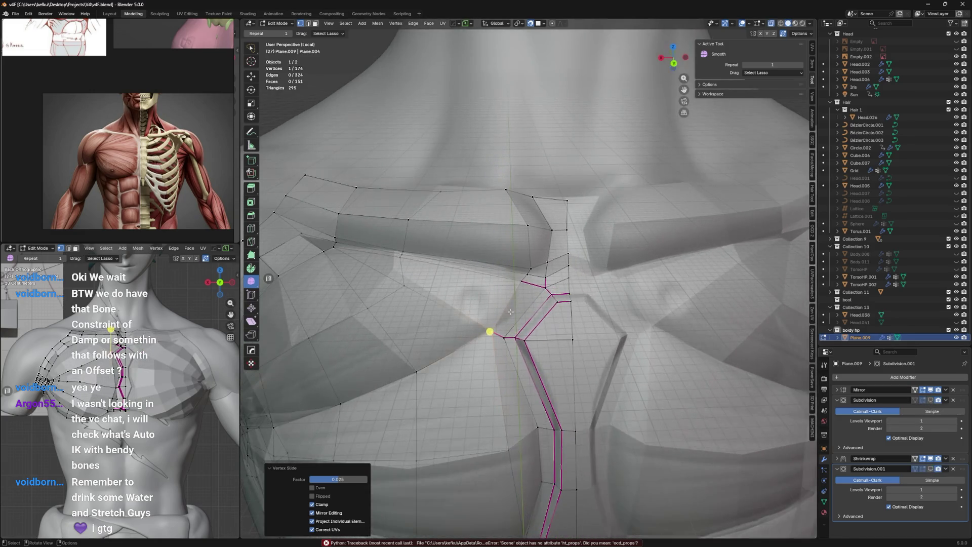
# Move the sternum strip's top-corner vertex roughly 0.021, 0.049, −0.064 m.
pyautogui.press('g')
pyautogui.click(512, 335)
pyautogui.moveTo(513, 335); pyautogui.dragTo(533, 263, button='middle')
# Mark one upper-chest edge as a seam and save the file.
pyautogui.keyDown('shift'); pyautogui.click(530, 276); pyautogui.keyUp('shift')
pyautogui.press('2')
pyautogui.keyDown('ctrl'); pyautogui.click(534, 267); pyautogui.keyUp('ctrl')
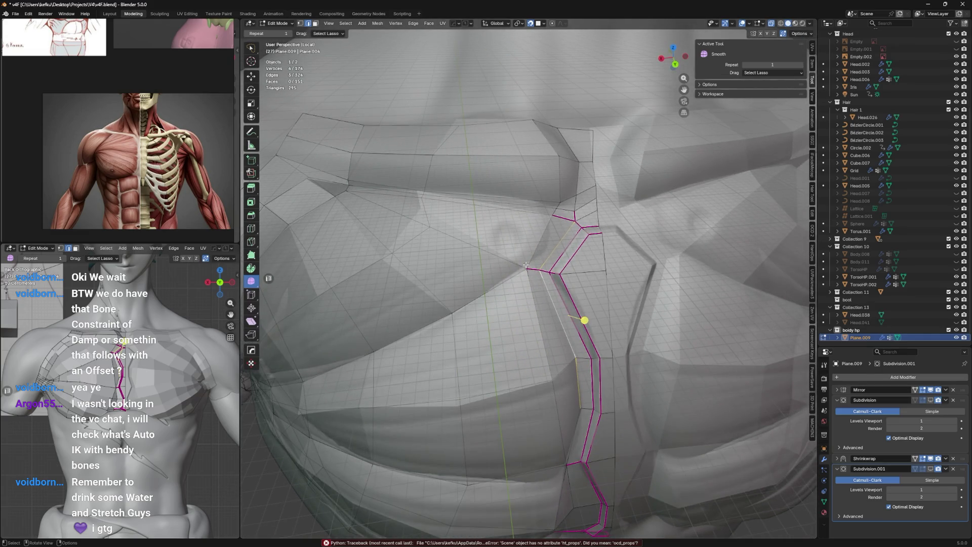
pyautogui.hotkey('ctrl', 'z')
pyautogui.hotkey('ctrl', 'e')
pyautogui.click(541, 231)
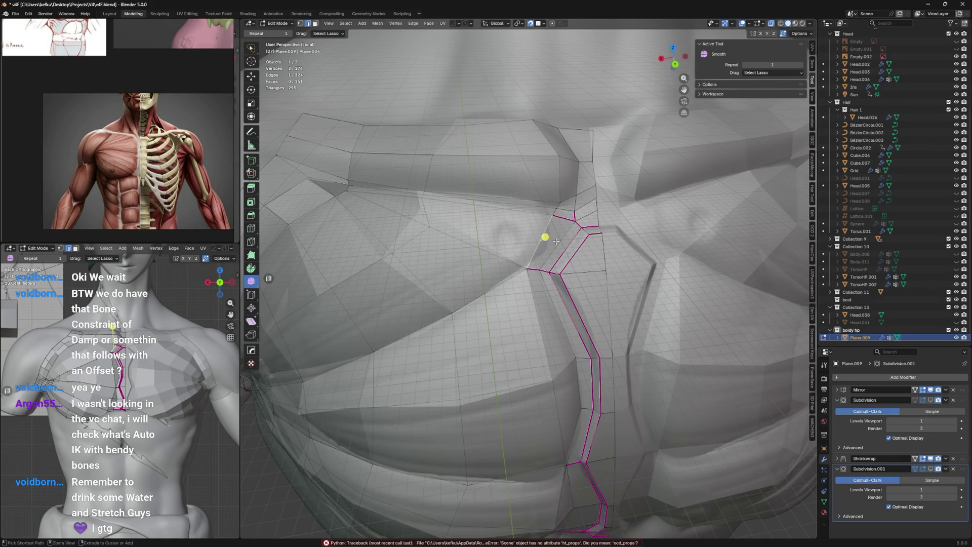
pyautogui.hotkey('ctrl', 's')
# Slide the selected upper-chest loop edge along the loop.
pyautogui.press('1')
pyautogui.keyDown('shift'); pyautogui.click(439, 195); pyautogui.keyUp('shift')
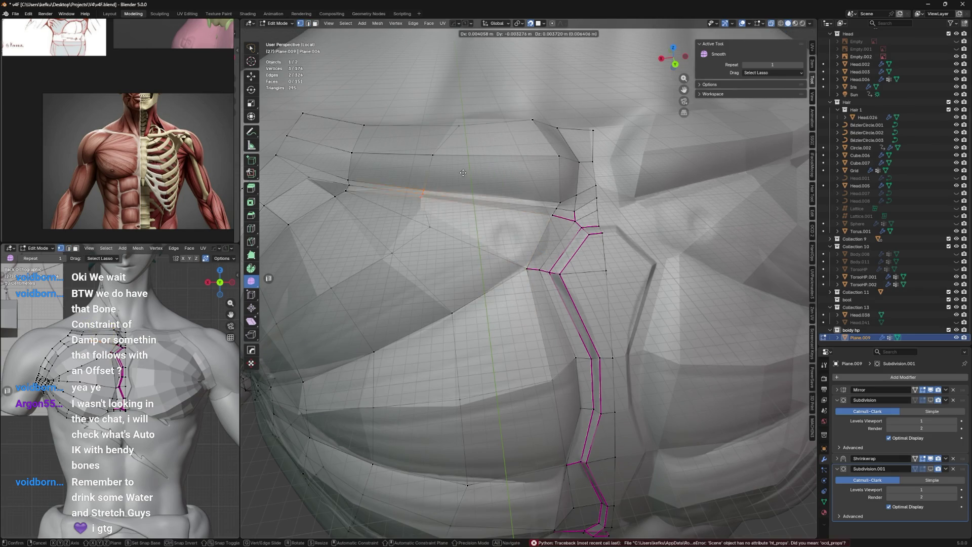
pyautogui.press('g')
pyautogui.press('g')
pyautogui.click(471, 179)
pyautogui.press('g')
pyautogui.press('Escape')
# Slide an upper-chest vertex along its edge, move it lower, and save.
pyautogui.click(439, 195)
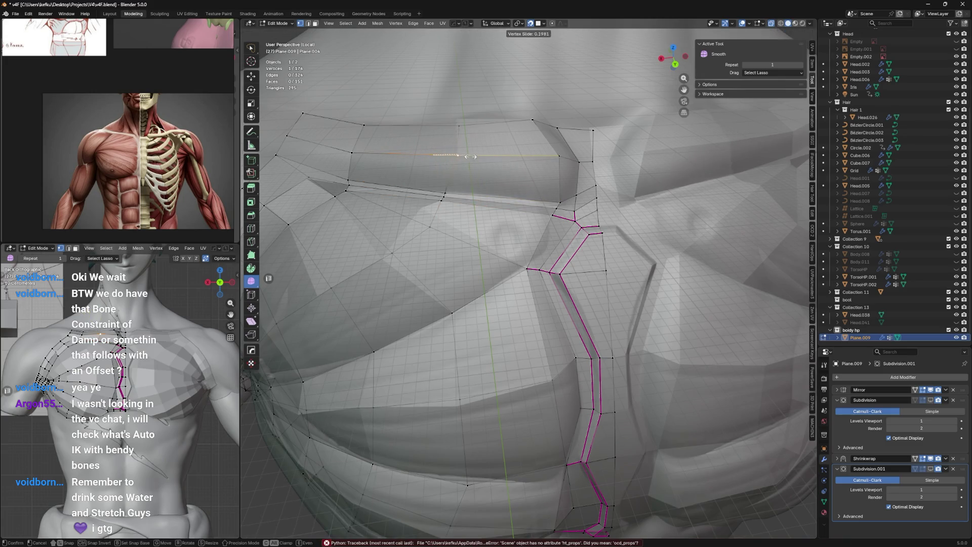
pyautogui.press('g')
pyautogui.press('g')
pyautogui.click(521, 202)
pyautogui.moveTo(521, 202); pyautogui.dragTo(551, 240, button='middle')
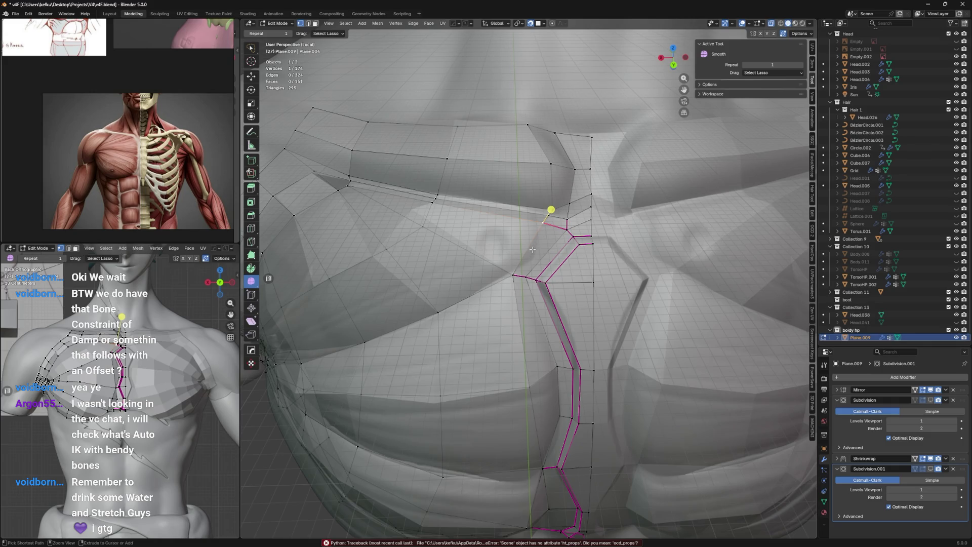
pyautogui.press('g')
pyautogui.click(553, 234)
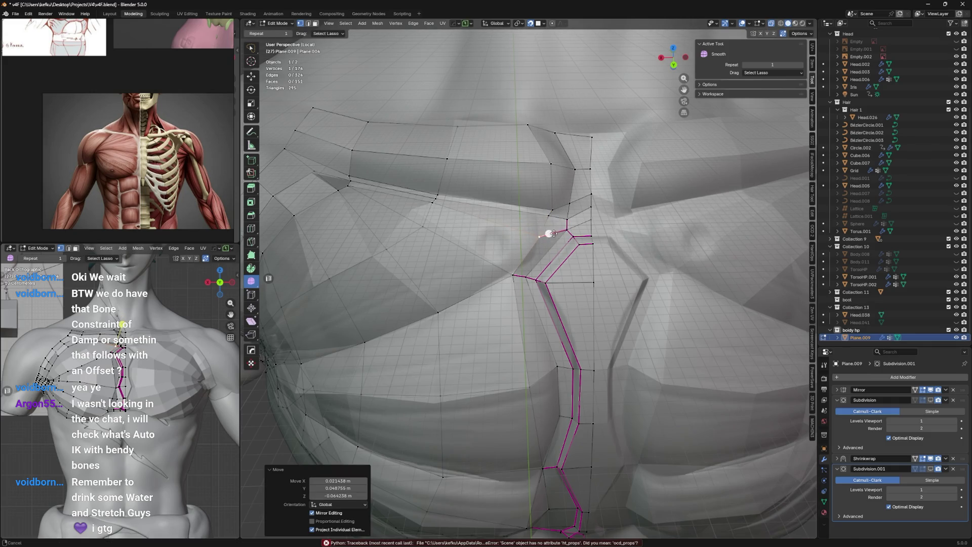
pyautogui.moveTo(552, 233)
pyautogui.mouseDown(button='middle')
pyautogui.moveTo(565, 225)
pyautogui.moveTo(546, 242)
pyautogui.mouseUp(button='middle')
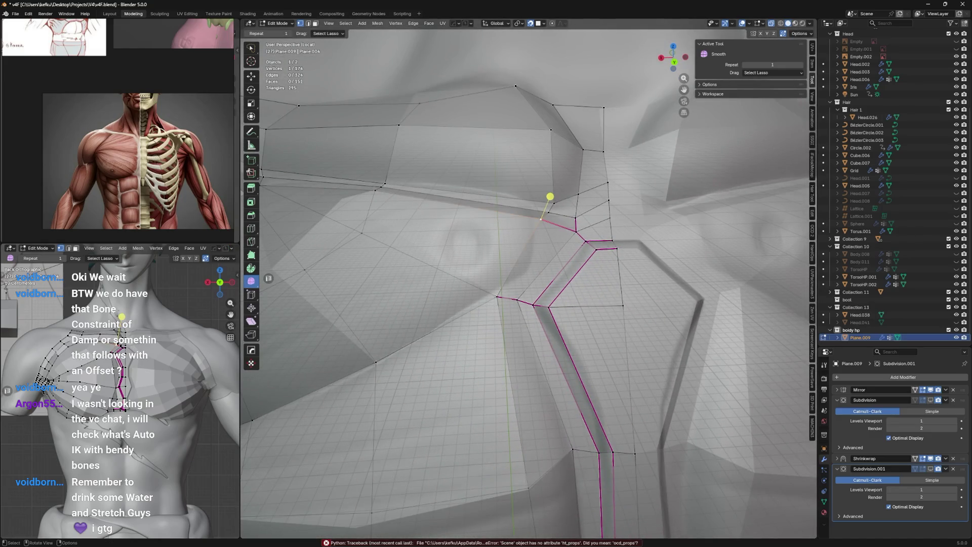
pyautogui.hotkey('ctrl', 's')
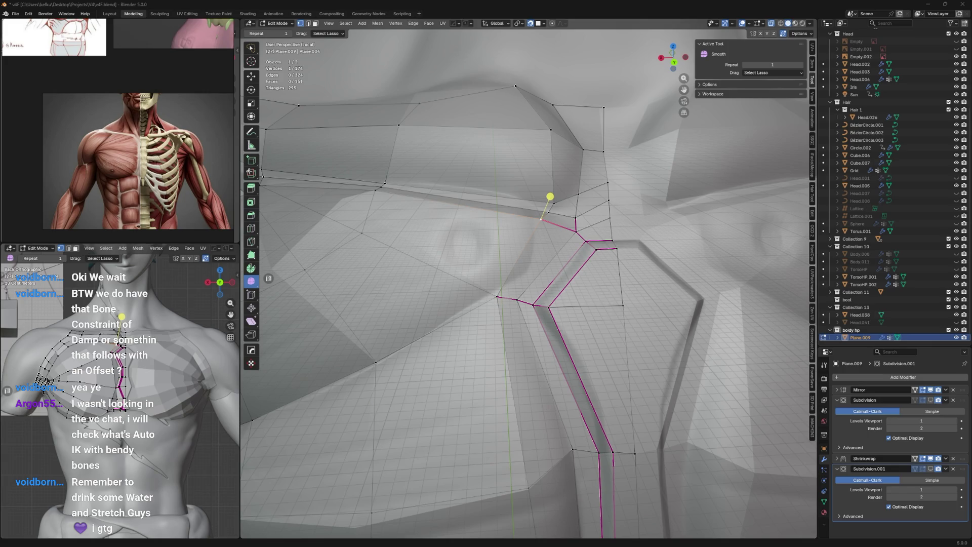
# Zoom out to the reference thumbnails, then zoom into the chest muscle anatomy image.
pyautogui.scroll(-2, 121, 154)
pyautogui.scroll(3, 122, 153)
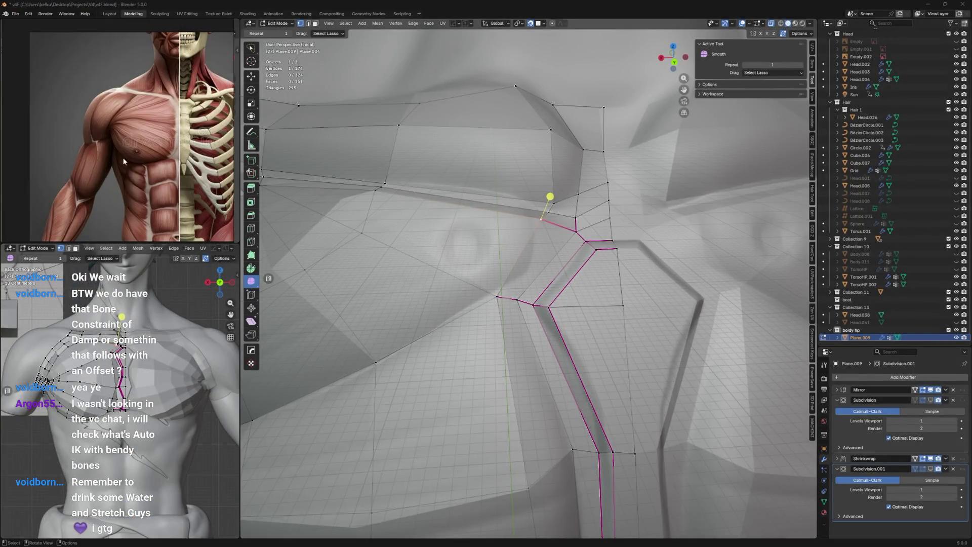
pyautogui.scroll(-2, 121, 153)
pyautogui.scroll(-1, 96, 162)
pyautogui.scroll(-1, 106, 165)
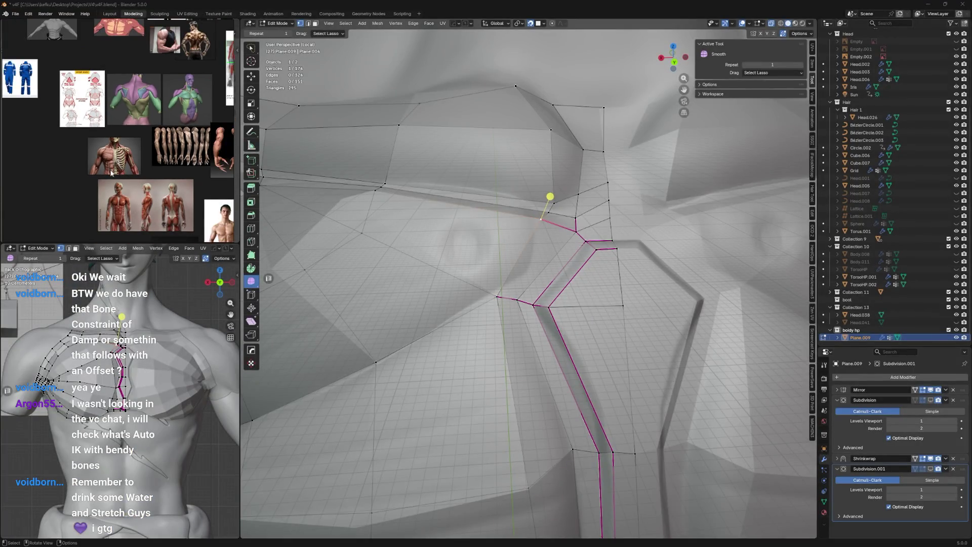
pyautogui.scroll(-1, 116, 167)
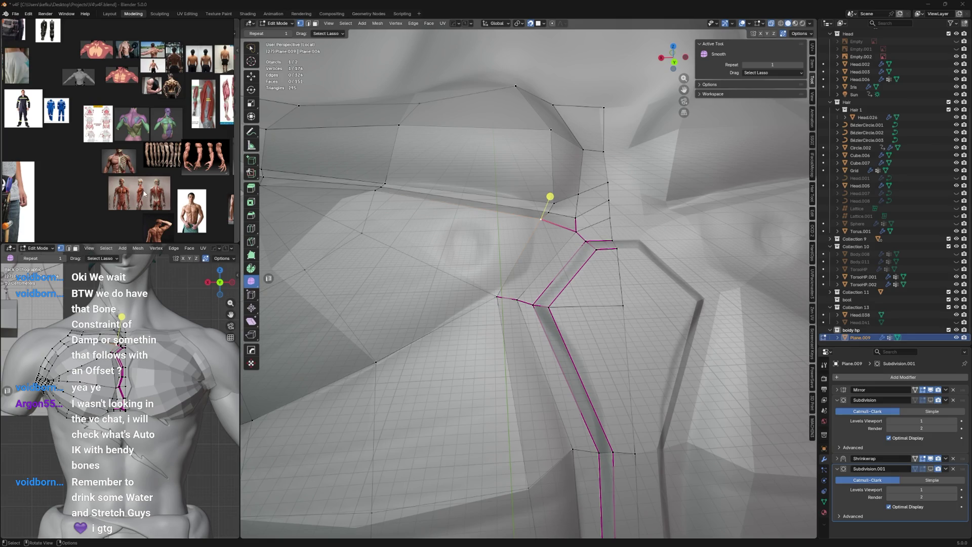
pyautogui.scroll(3, 153, 192)
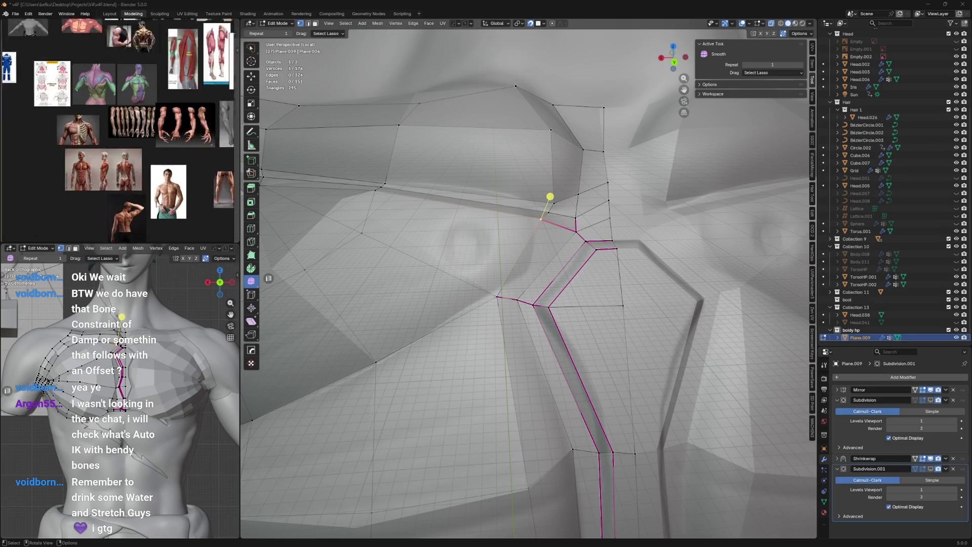
pyautogui.scroll(3, 64, 192)
pyautogui.scroll(3, 61, 165)
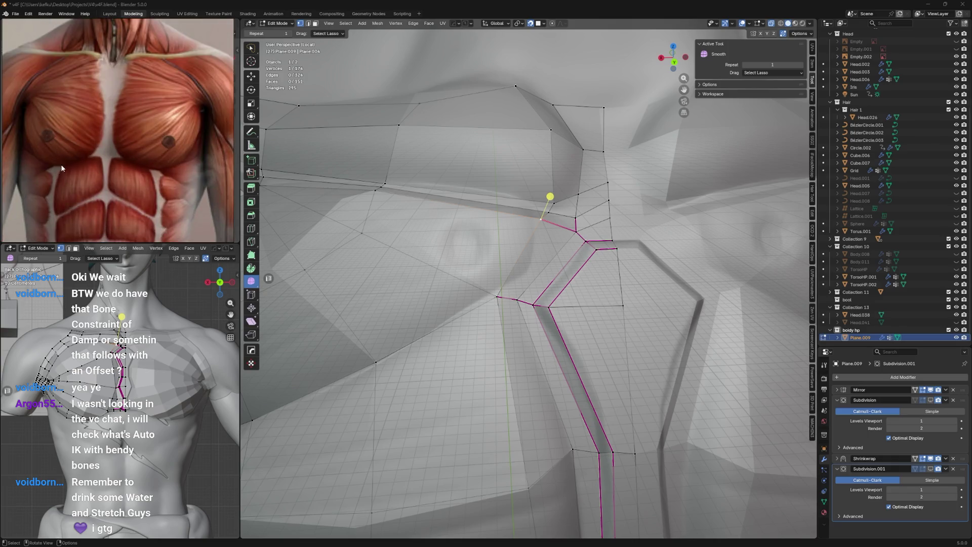
pyautogui.scroll(2, 84, 151)
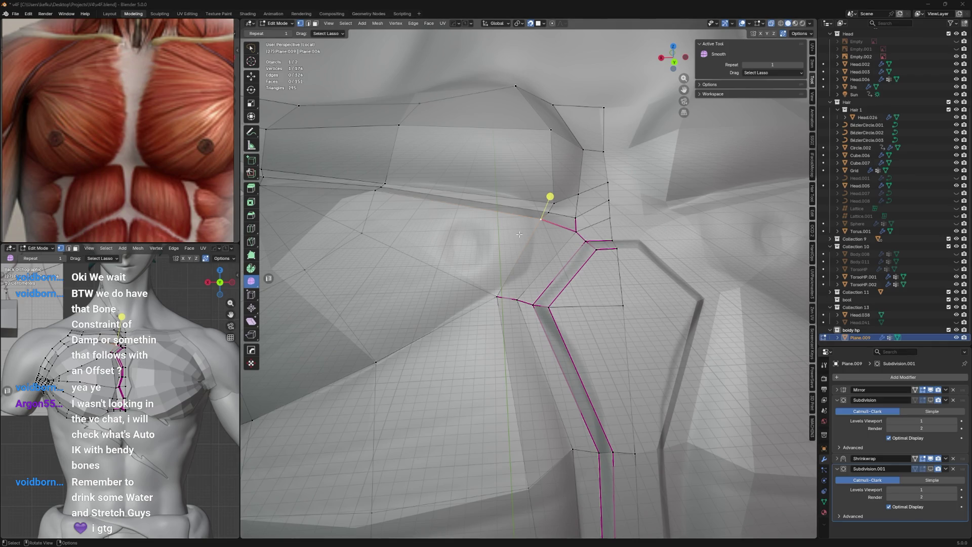
# Save the blend file and frame the view on the sternum border vertices.
pyautogui.moveTo(551, 218); pyautogui.dragTo(563, 259, button='middle')
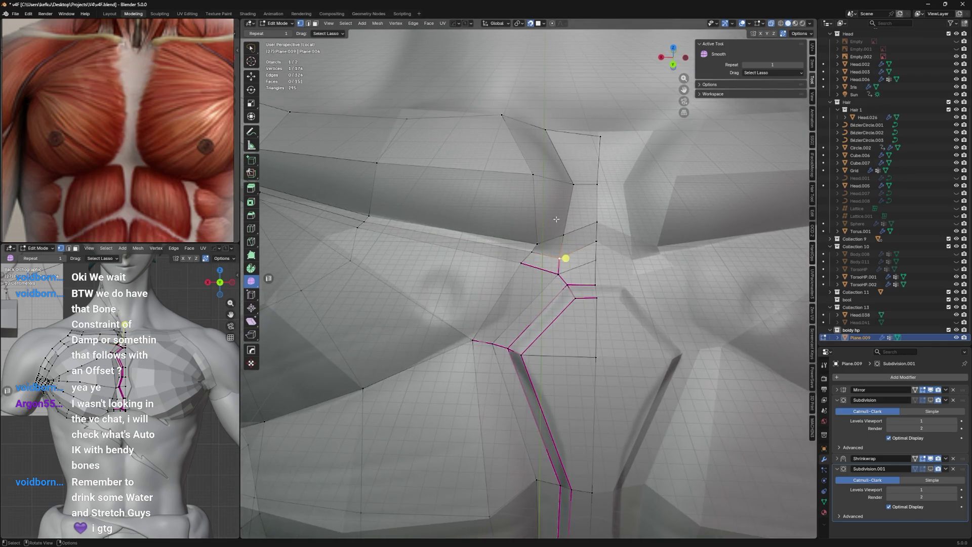
pyautogui.scroll(-2, 540, 230)
pyautogui.scroll(-3, 542, 238)
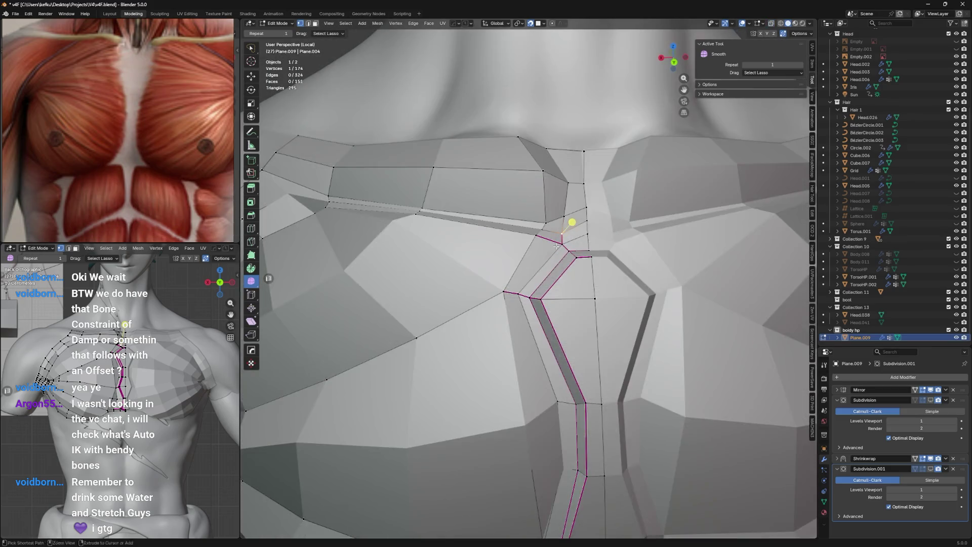
pyautogui.scroll(-2, 549, 254)
pyautogui.hotkey('ctrl', 's')
pyautogui.keyDown('ctrl'); pyautogui.click(549, 254); pyautogui.keyUp('ctrl')
pyautogui.press('KP_Decimal')
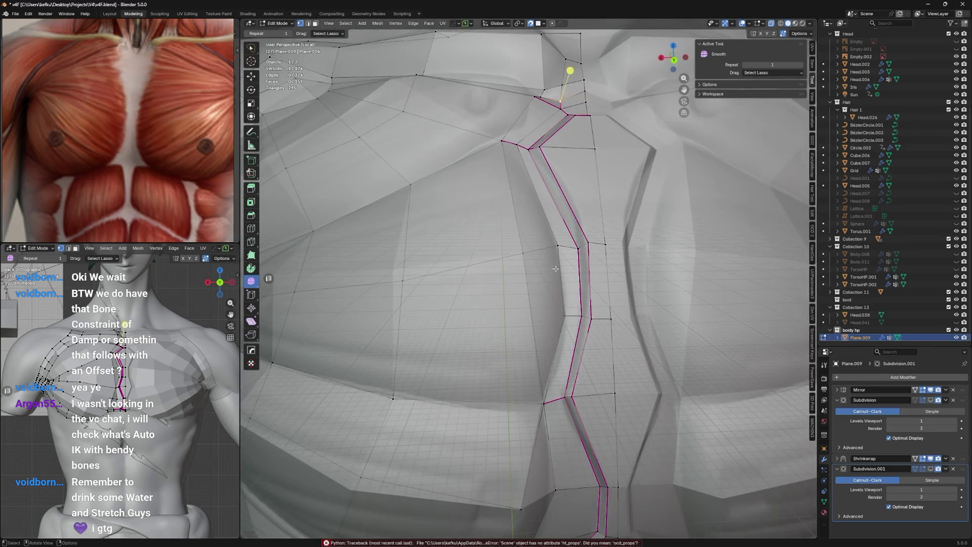
pyautogui.moveTo(577, 246)
pyautogui.mouseDown(button='middle')
pyautogui.moveTo(571, 276)
pyautogui.moveTo(557, 253)
pyautogui.mouseUp(button='middle')
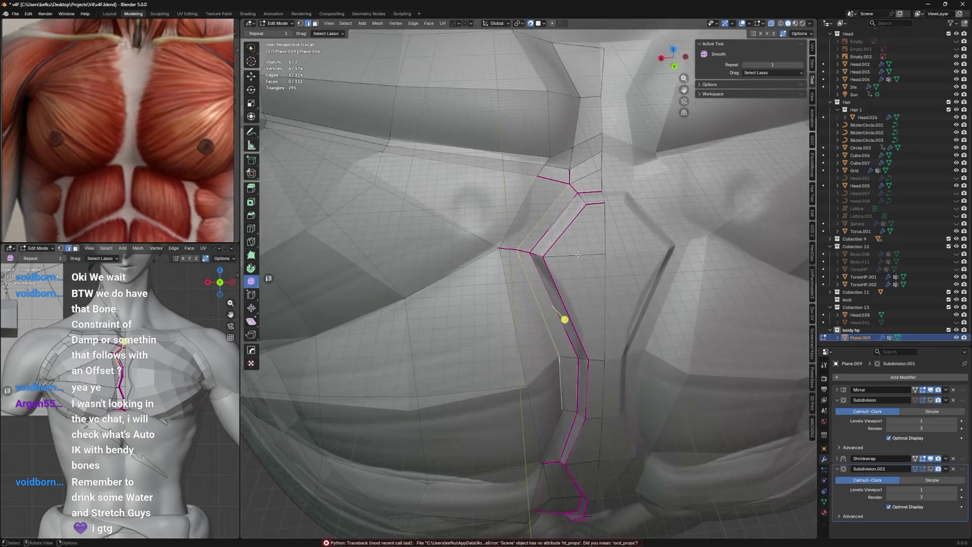
# Extrude the upper sternum edge to a new vertex and reposition it with X-ray on.
pyautogui.click(516, 244)
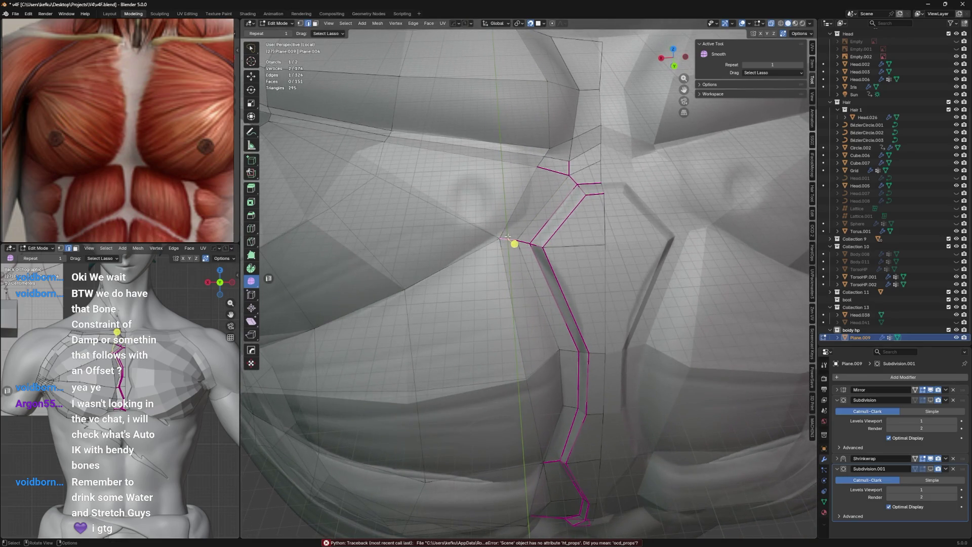
pyautogui.press('e')
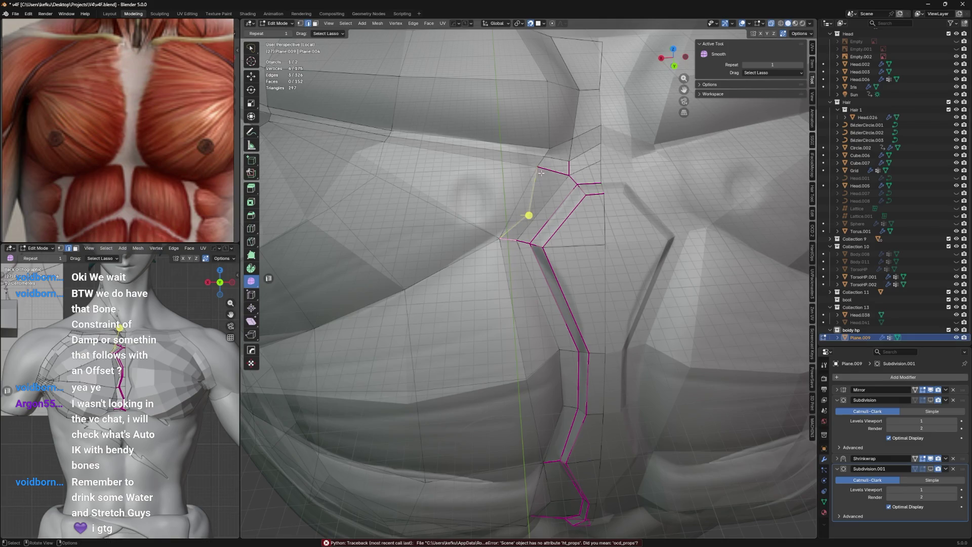
pyautogui.click(541, 173)
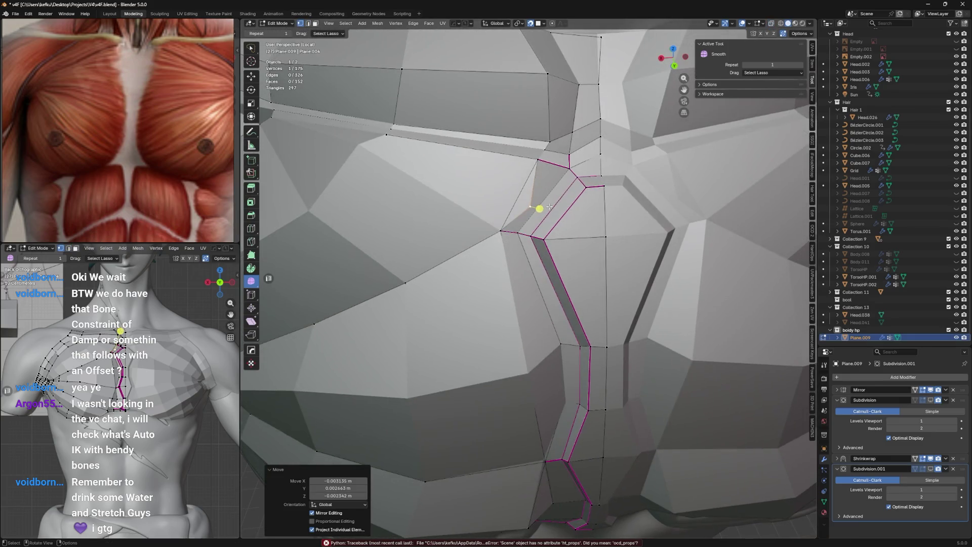
pyautogui.press('g')
pyautogui.click(551, 205)
pyautogui.press('g')
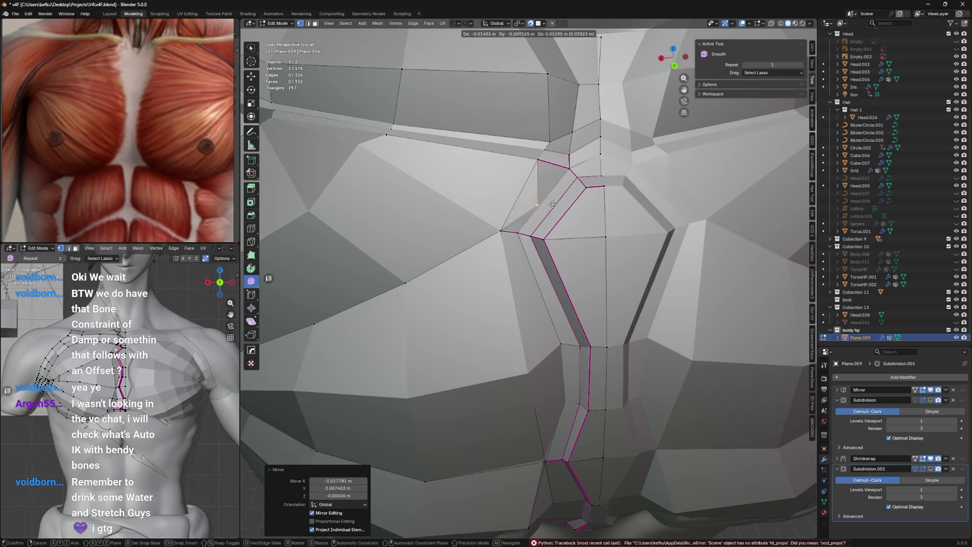
pyautogui.hotkey('alt', 'z')
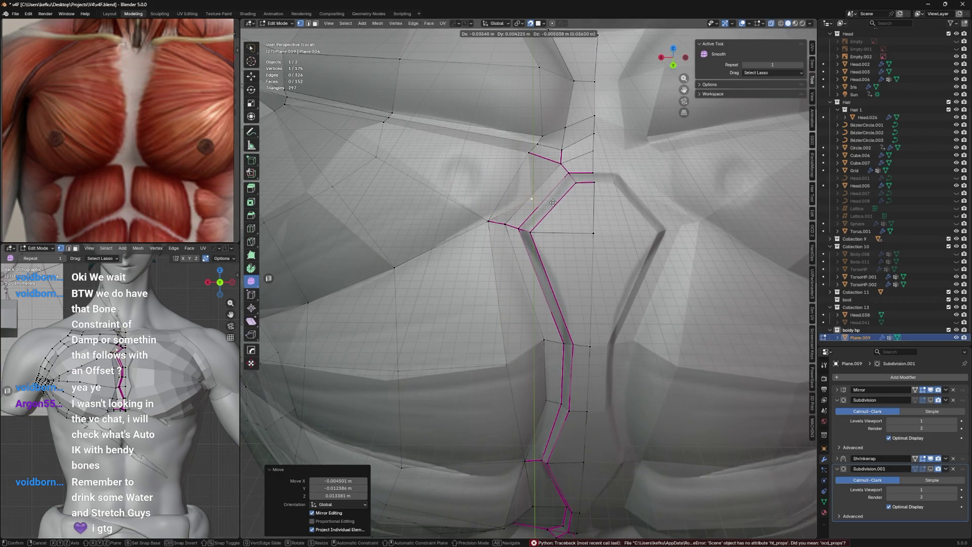
pyautogui.click(521, 202)
pyautogui.moveTo(521, 202)
pyautogui.mouseDown(button='middle')
pyautogui.moveTo(535, 194)
pyautogui.moveTo(541, 236)
pyautogui.mouseUp(button='middle')
pyautogui.scroll(1, 543, 233)
# Join two vertices with a new edge and slide vertices along their edges.
pyautogui.press('g')
pyautogui.press('g')
pyautogui.keyDown('shift'); pyautogui.click(531, 233); pyautogui.keyUp('shift')
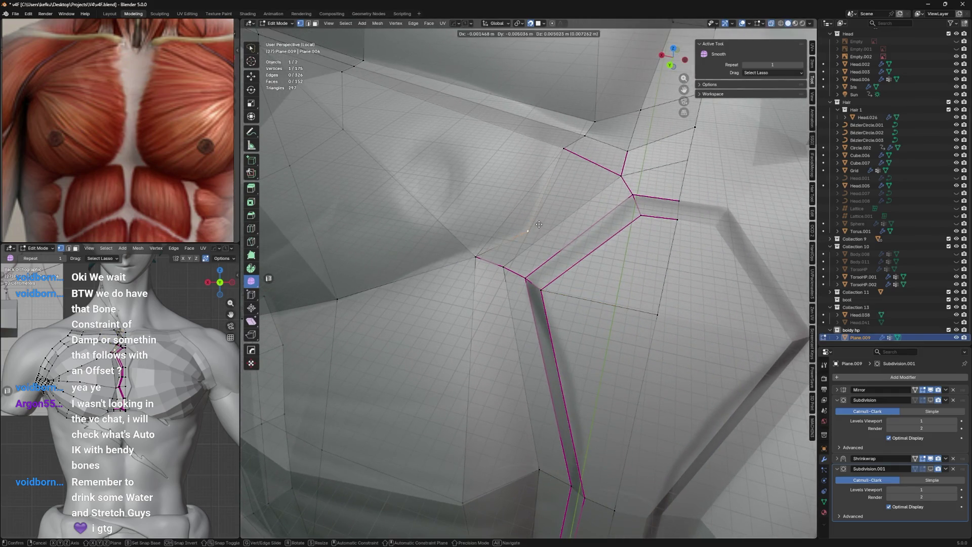
pyautogui.press('j')
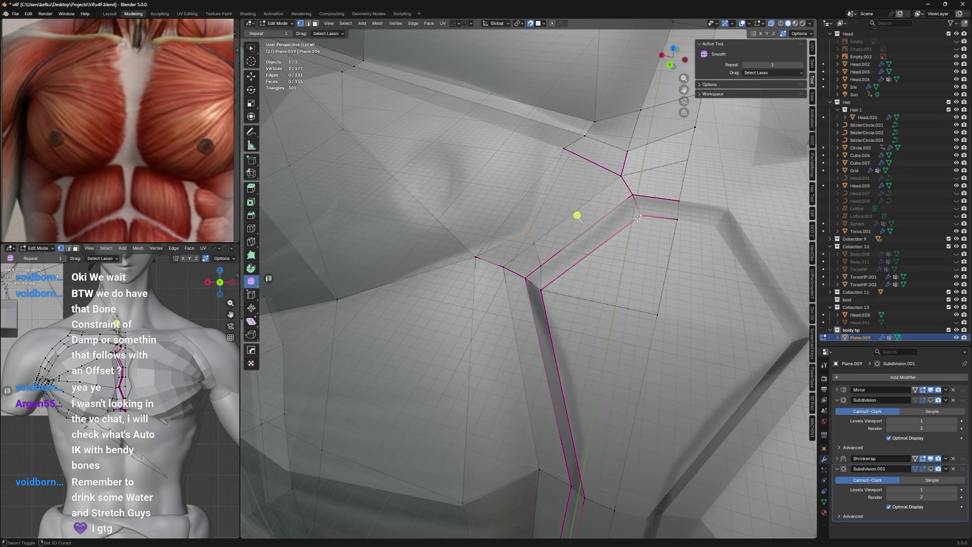
pyautogui.press('g')
pyautogui.press('g')
pyautogui.click(582, 211)
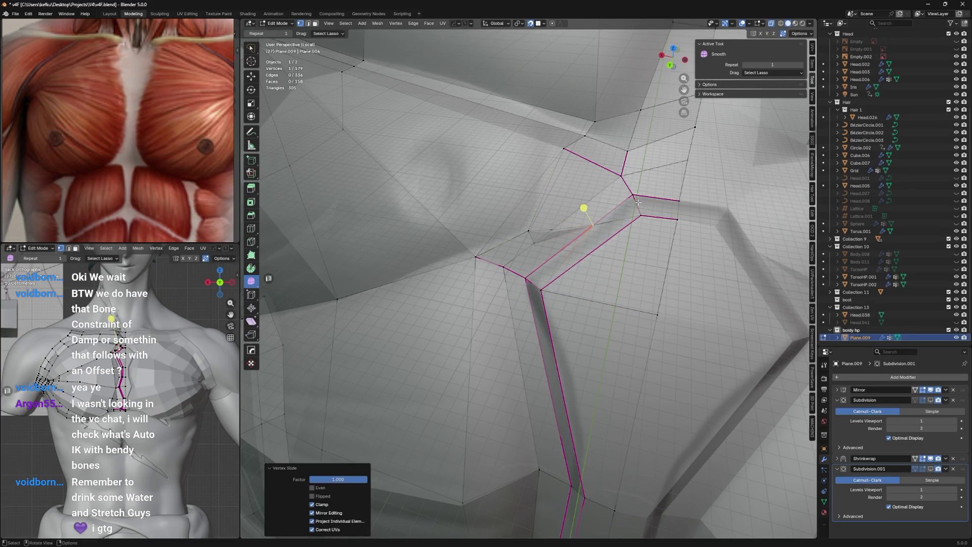
pyautogui.press('g')
pyautogui.press('g')
pyautogui.press('Escape')
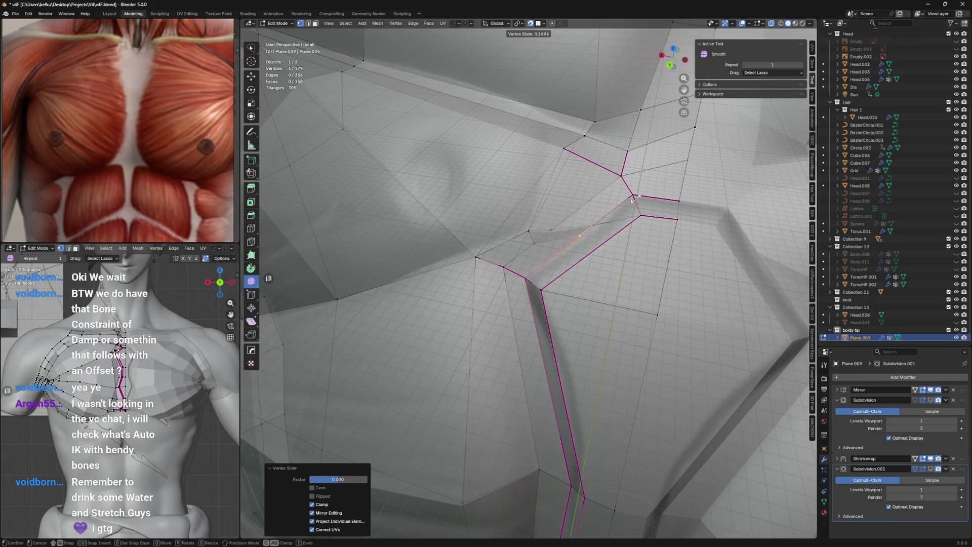
pyautogui.press('g')
pyautogui.press('g')
pyautogui.click(566, 233)
pyautogui.press('g')
pyautogui.press('g')
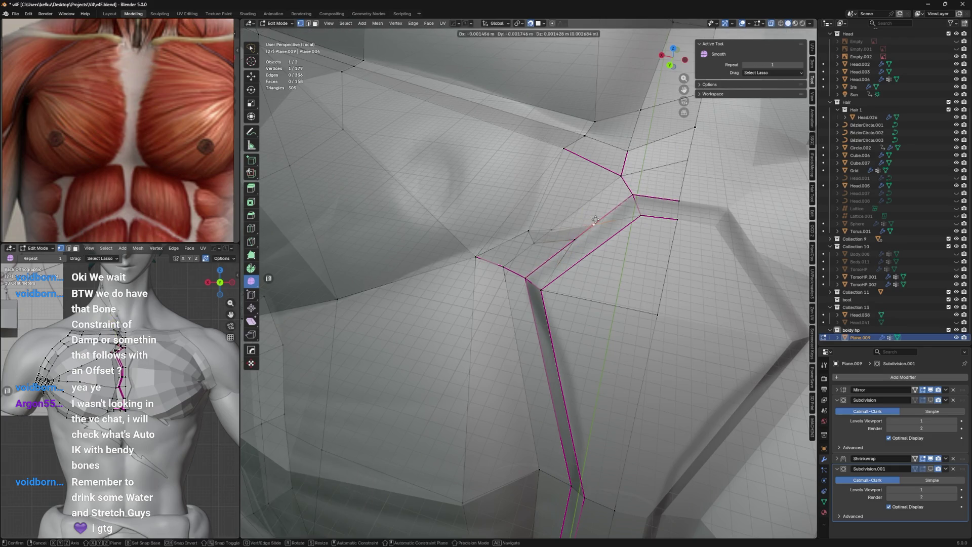
pyautogui.click(568, 229)
# Merge a stray vertex onto its neighbour and move a vertex along the pec border.
pyautogui.press('g')
pyautogui.press('g')
pyautogui.press('Escape')
pyautogui.press('g')
pyautogui.press('g')
pyautogui.click(564, 202)
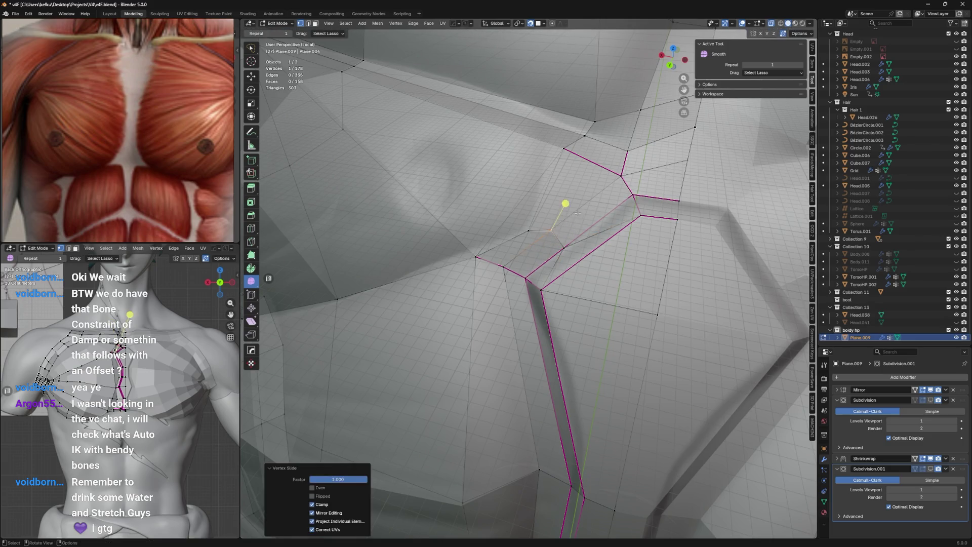
pyautogui.press('g')
pyautogui.press('g')
pyautogui.press('Escape')
pyautogui.press('g')
pyautogui.click(540, 219)
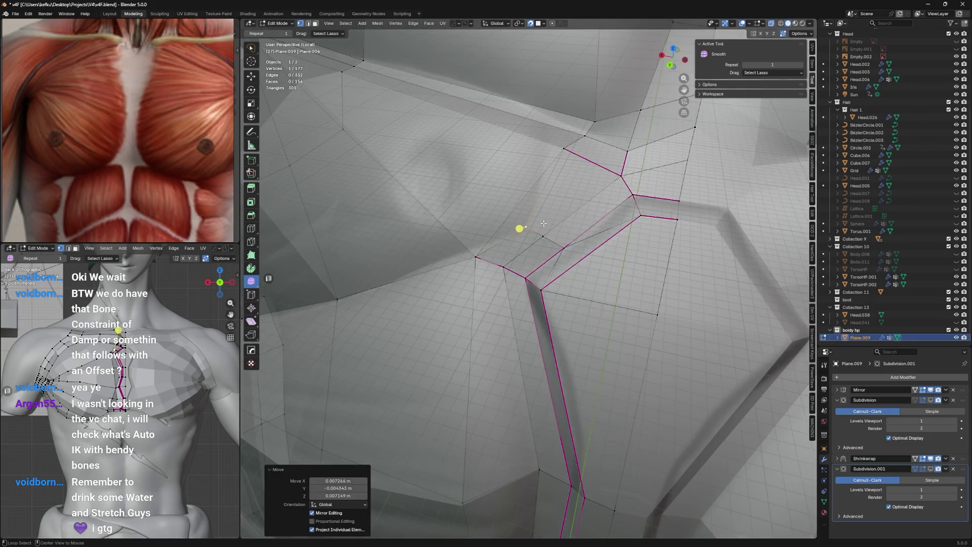
pyautogui.moveTo(540, 218); pyautogui.dragTo(583, 158, button='middle')
pyautogui.press('g')
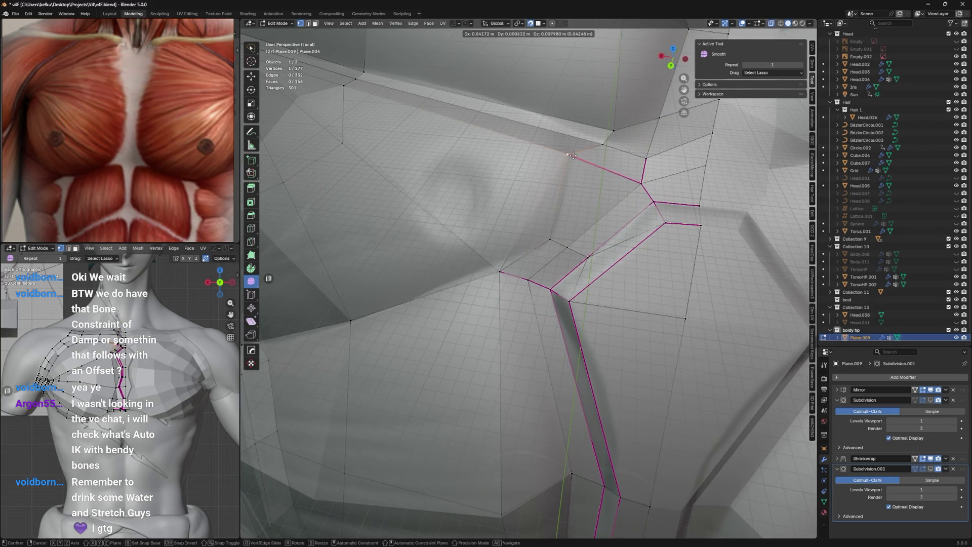
pyautogui.click(580, 137)
# Reposition a vertex on the pec border in several small moves.
pyautogui.click(525, 255)
pyautogui.click(501, 272)
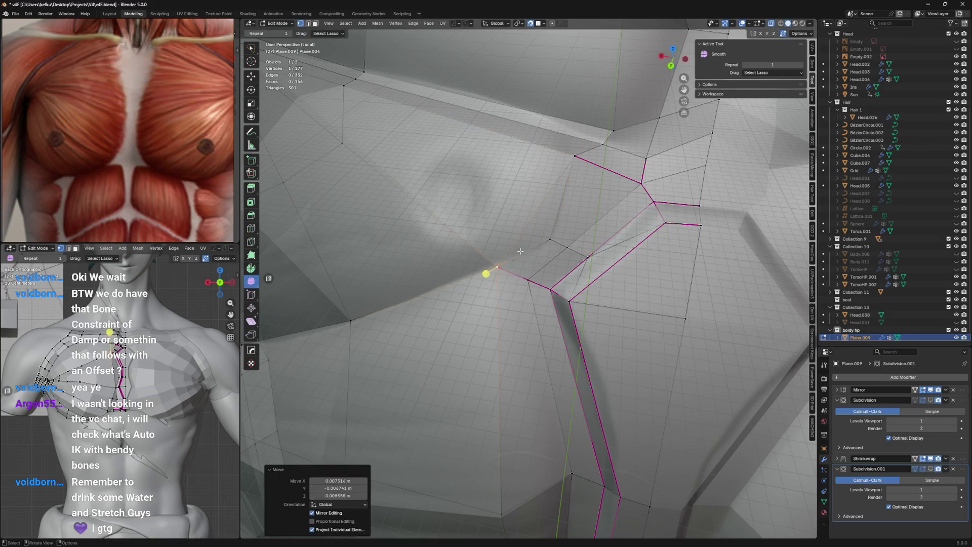
pyautogui.moveTo(525, 255); pyautogui.dragTo(584, 220, button='middle')
pyautogui.press('g')
pyautogui.click(587, 217)
pyautogui.press('g')
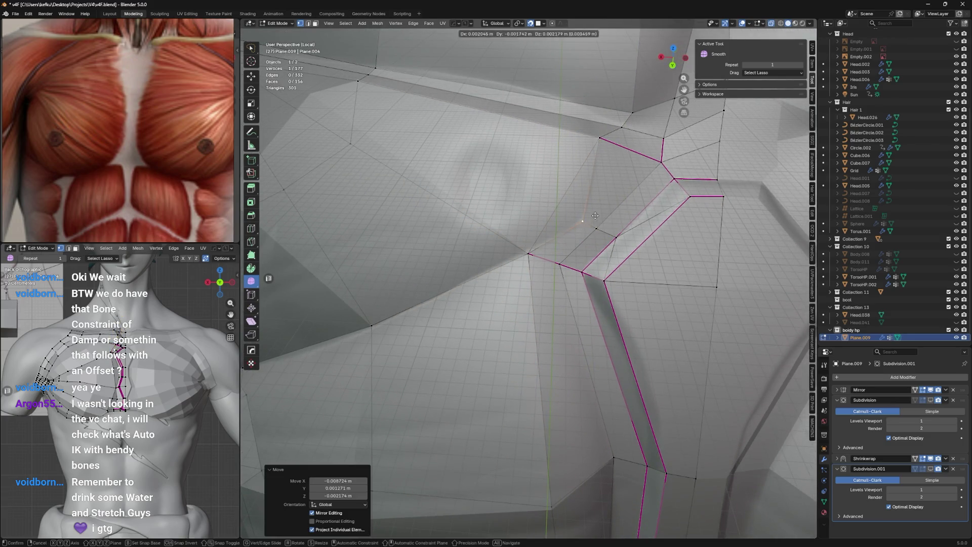
pyautogui.click(590, 215)
pyautogui.press('g')
pyautogui.click(608, 178)
# Select the neighbouring edges up to the upper vertex and leave Edit Mode.
pyautogui.click(590, 223)
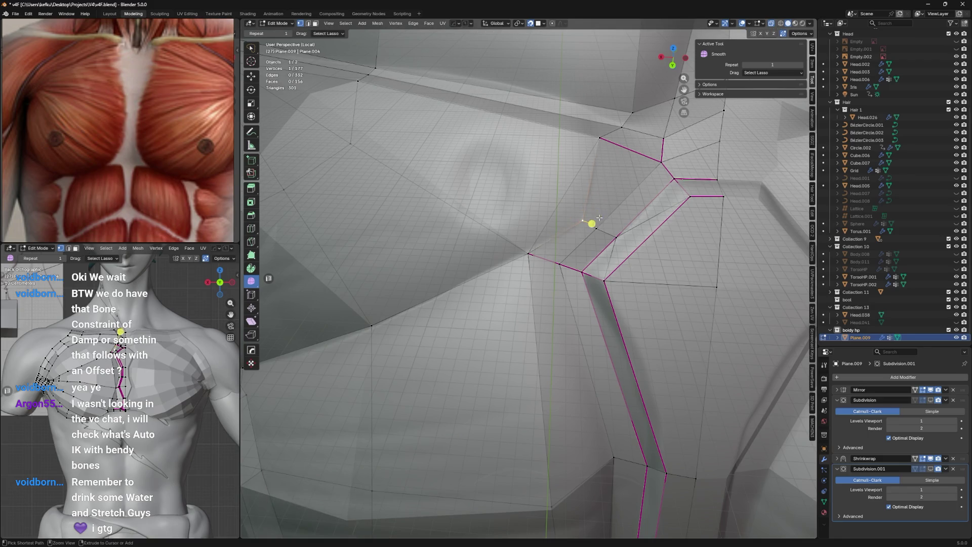
pyautogui.keyDown('shift'); pyautogui.click(610, 233); pyautogui.keyUp('shift')
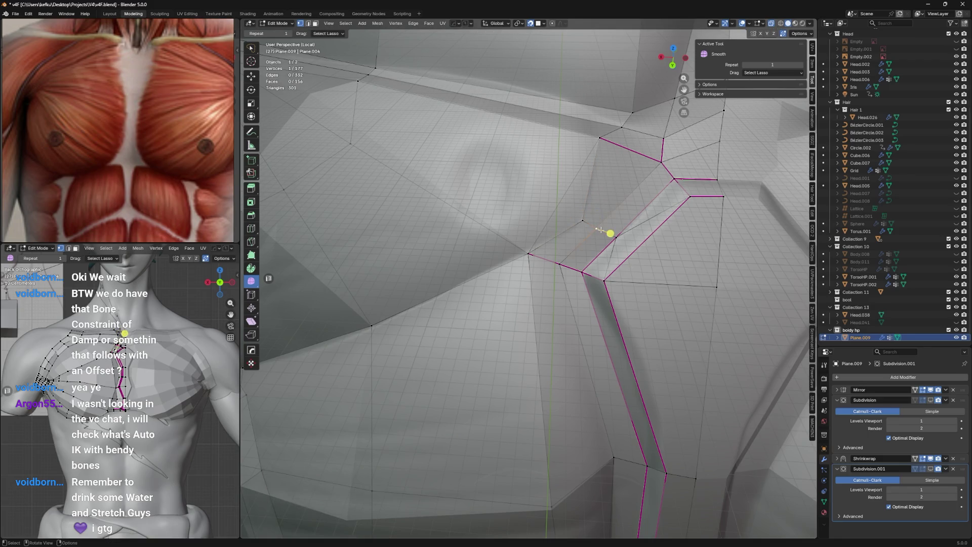
pyautogui.keyDown('shift'); pyautogui.click(600, 138); pyautogui.keyUp('shift')
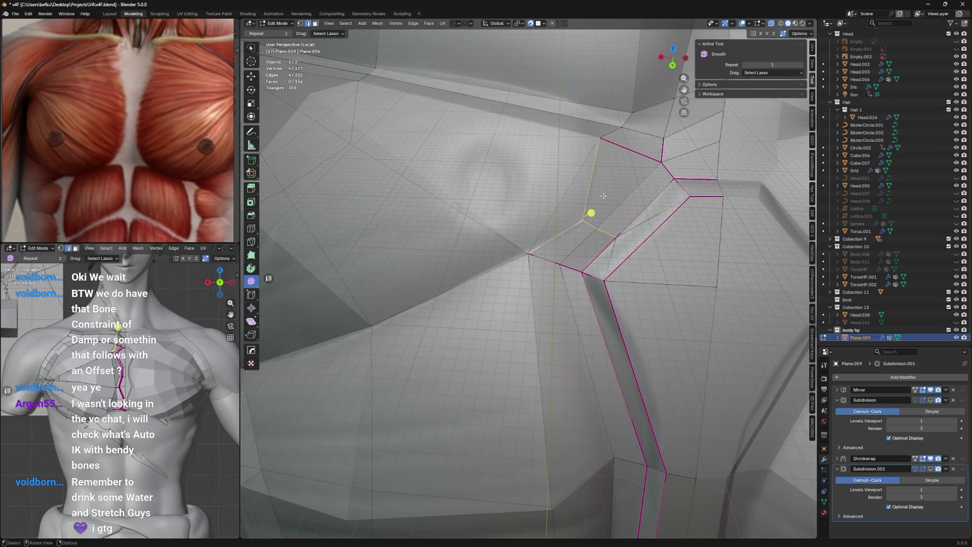
pyautogui.press('Tab')
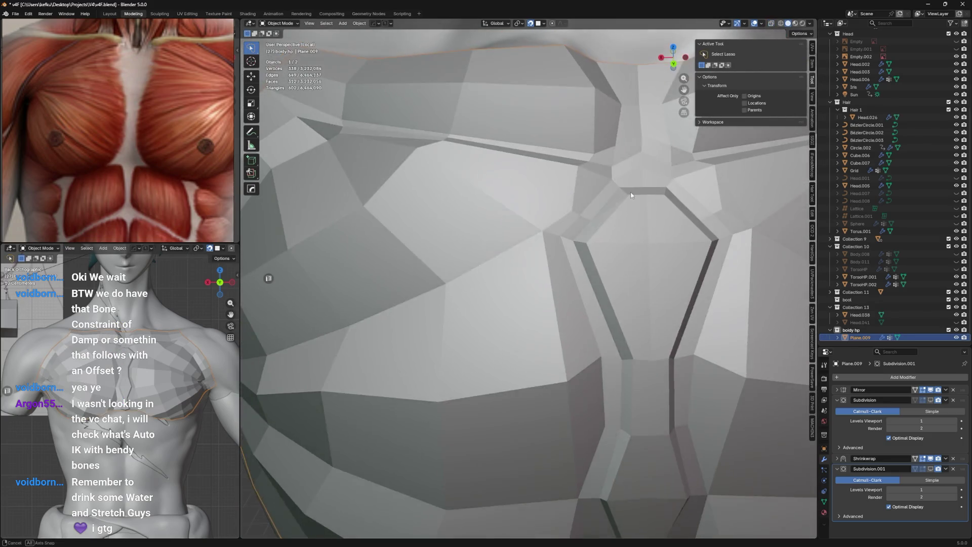
# Set the subdivision to level 2 for viewport and edit mode, then enter Edit Mode.
pyautogui.click(930, 400)
pyautogui.click(930, 468)
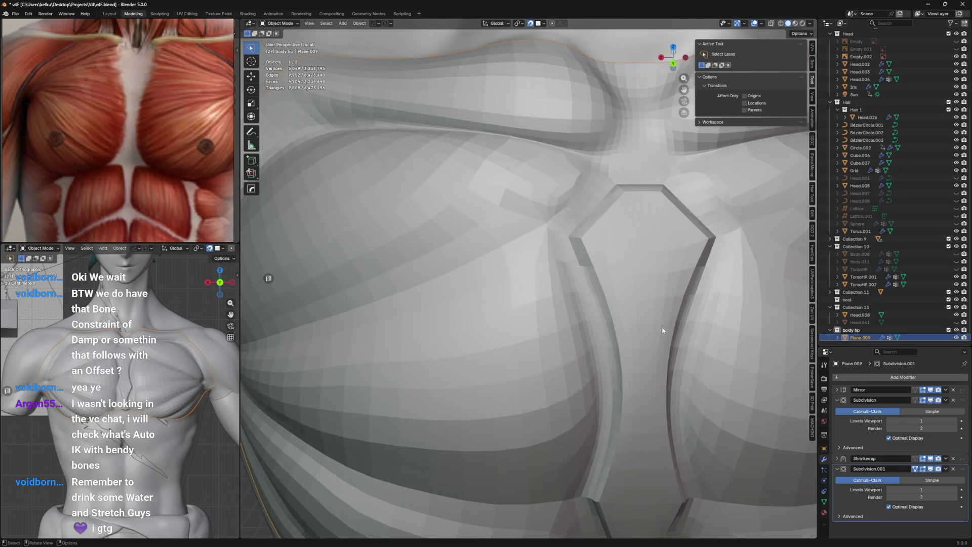
pyautogui.click(915, 468)
pyautogui.press('Tab')
# Fully crease the pec border edge and nudge it slightly.
pyautogui.moveTo(600, 218); pyautogui.dragTo(602, 222, button='middle')
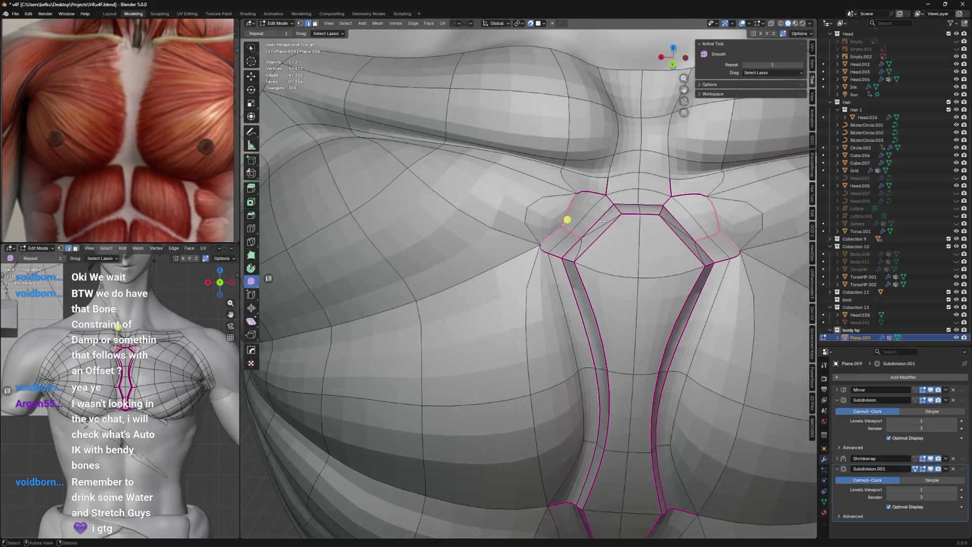
pyautogui.moveTo(581, 201); pyautogui.dragTo(507, 187, button='middle')
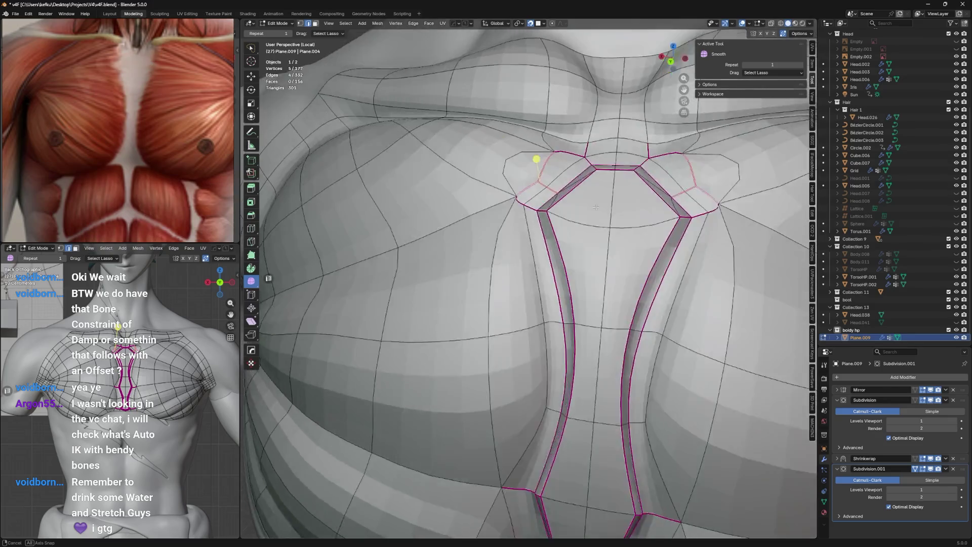
pyautogui.click(506, 186)
pyautogui.hotkey('shift', 'e')
pyautogui.click(675, 96)
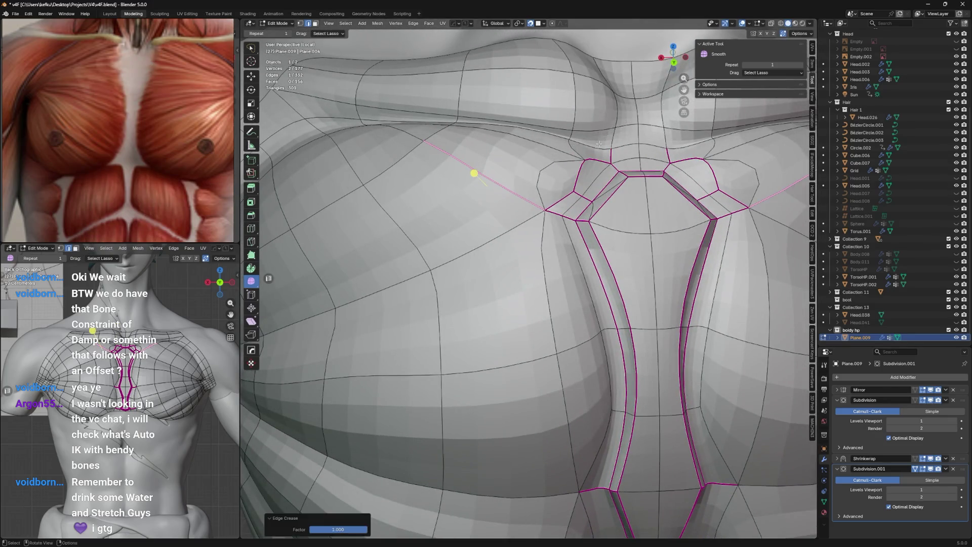
pyautogui.moveTo(675, 96)
pyautogui.mouseDown(button='middle')
pyautogui.moveTo(598, 160)
pyautogui.moveTo(552, 215)
pyautogui.mouseUp(button='middle')
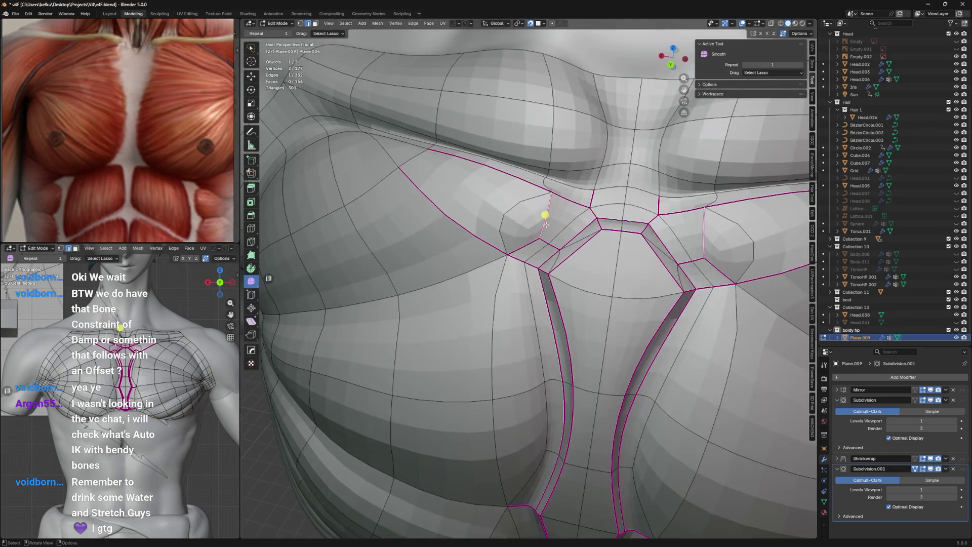
pyautogui.press('g')
pyautogui.click(556, 221)
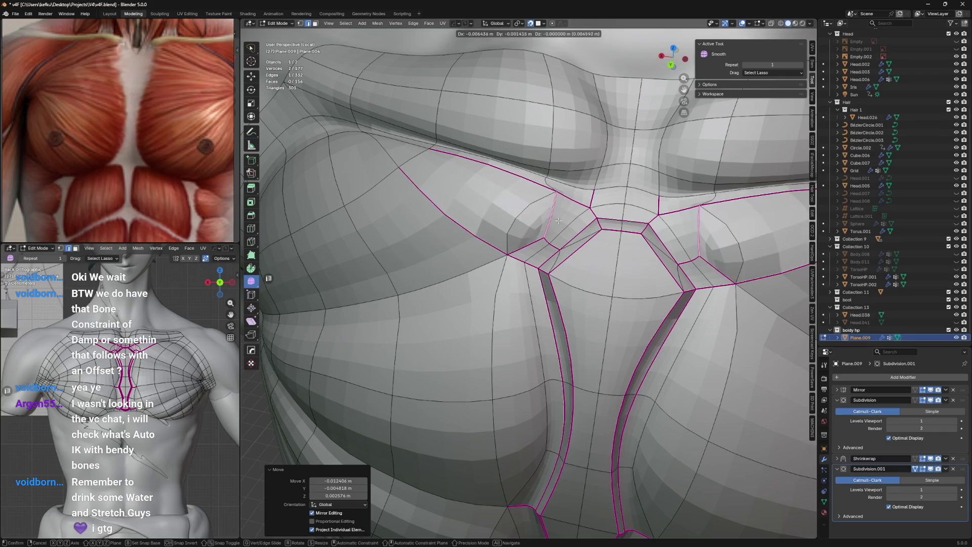
# Move a vertex near the sternum in vertex select mode.
pyautogui.press('1')
pyautogui.click(507, 254)
pyautogui.press('g')
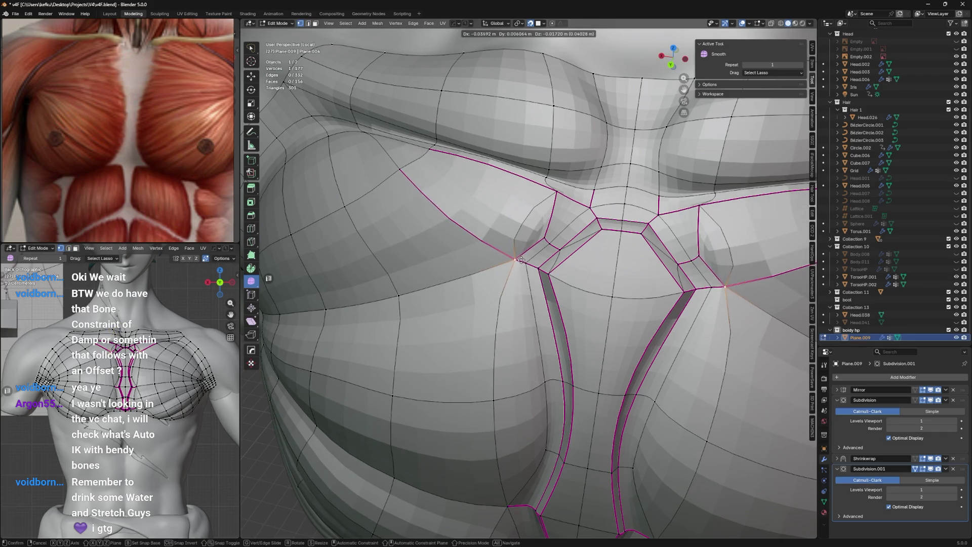
pyautogui.click(509, 262)
pyautogui.moveTo(509, 261); pyautogui.dragTo(559, 237, button='middle')
pyautogui.scroll(-5, 559, 238)
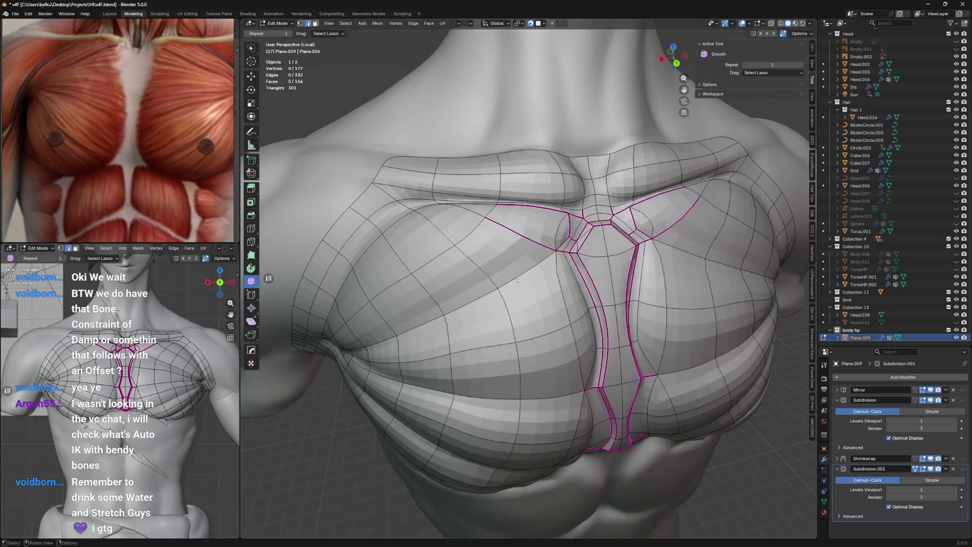
# Fully crease the sternum border loops and the horizontal loop across the pec.
pyautogui.press('2')
pyautogui.keyDown('alt'); pyautogui.click(400, 326); pyautogui.keyUp('alt')
pyautogui.hotkey('shift', 'e')
pyautogui.click(650, 124)
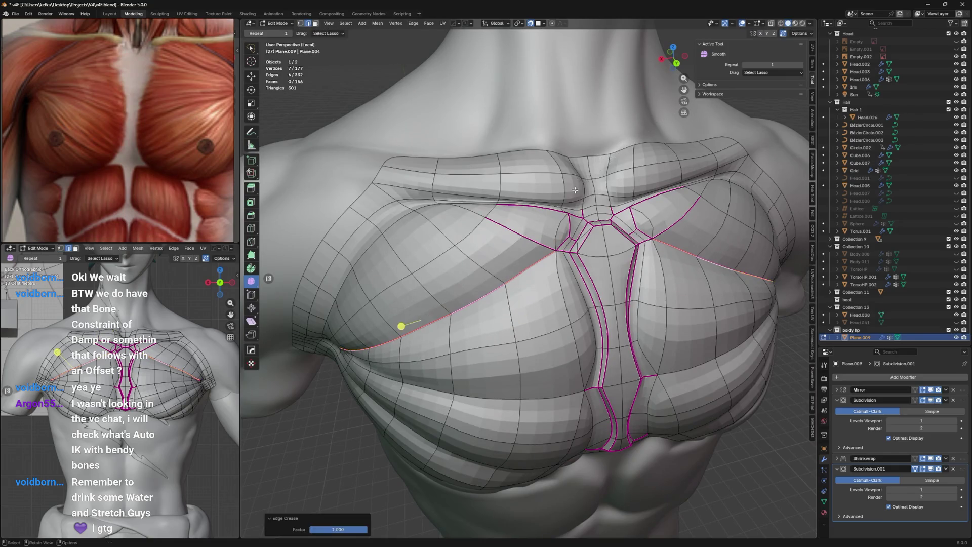
pyautogui.moveTo(651, 124)
pyautogui.mouseDown(button='middle')
pyautogui.moveTo(536, 228)
pyautogui.moveTo(544, 223)
pyautogui.moveTo(513, 279)
pyautogui.mouseUp(button='middle')
pyautogui.keyDown('alt'); pyautogui.click(506, 318); pyautogui.keyUp('alt')
pyautogui.hotkey('shift', 'e')
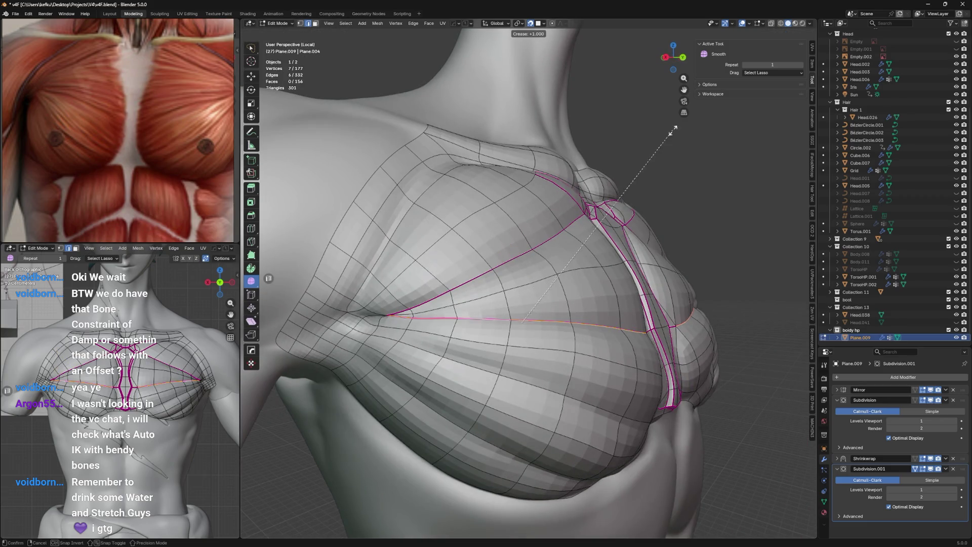
pyautogui.click(667, 137)
# Crease the lower pec loop by a dragged amount and return to Object Mode.
pyautogui.keyDown('alt'); pyautogui.click(451, 360); pyautogui.keyUp('alt')
pyautogui.hotkey('shift', 'e')
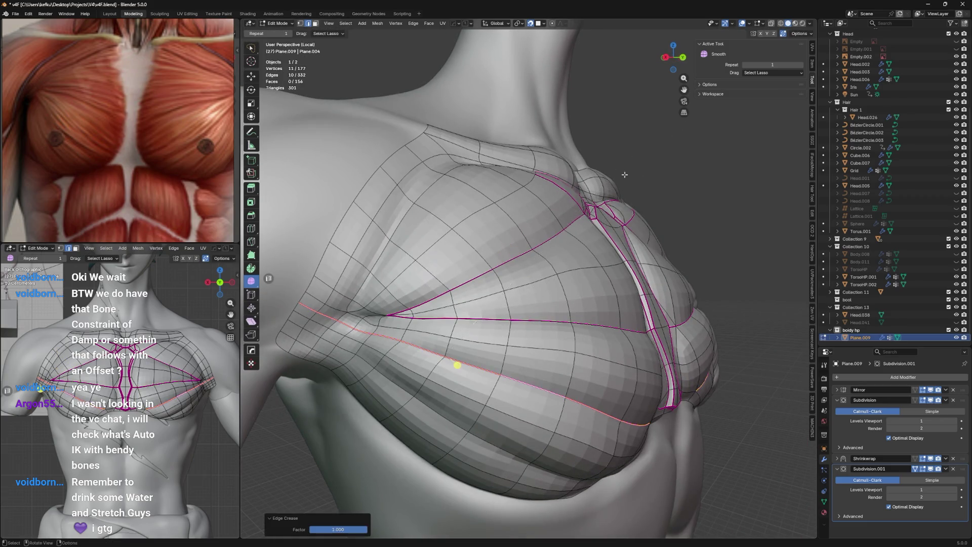
pyautogui.moveTo(455, 364); pyautogui.dragTo(498, 309, button='middle')
pyautogui.click(498, 310)
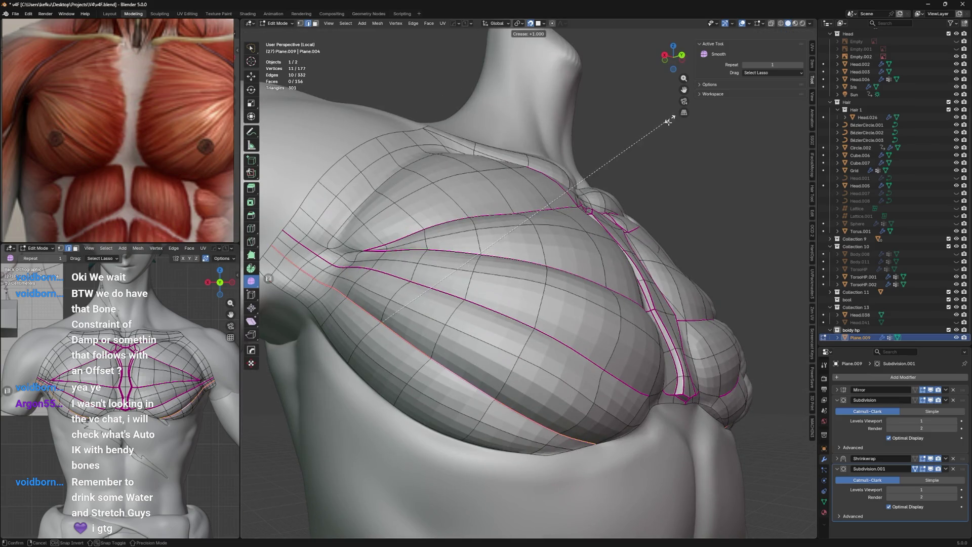
pyautogui.press('Tab')
pyautogui.moveTo(636, 156)
pyautogui.mouseDown(button='middle')
pyautogui.moveTo(649, 166)
pyautogui.moveTo(636, 196)
pyautogui.moveTo(583, 202)
pyautogui.moveTo(611, 149)
pyautogui.mouseUp(button='middle')
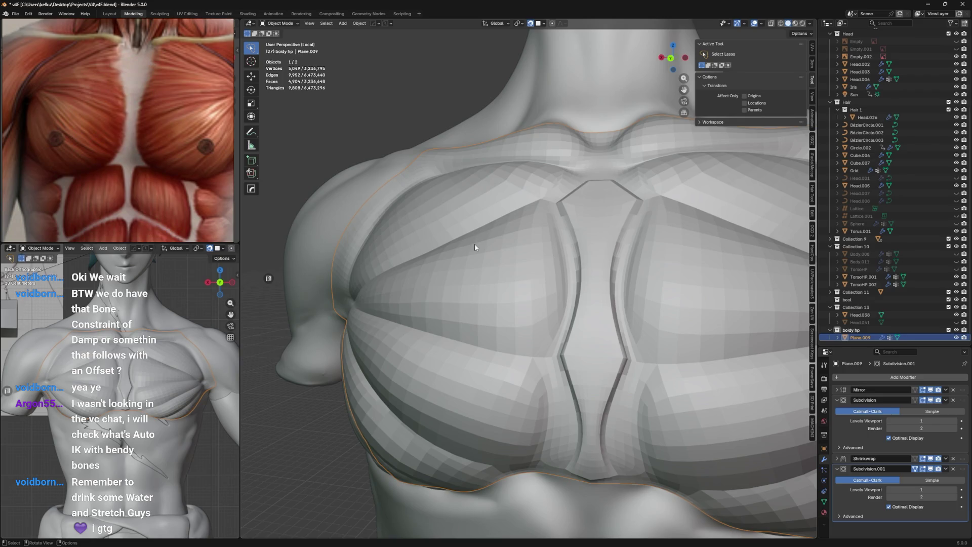
# Dissolve the extra edge at the top of the sternum panel.
pyautogui.moveTo(530, 265); pyautogui.dragTo(538, 213, button='middle')
pyautogui.press('Tab')
pyautogui.scroll(2, 547, 243)
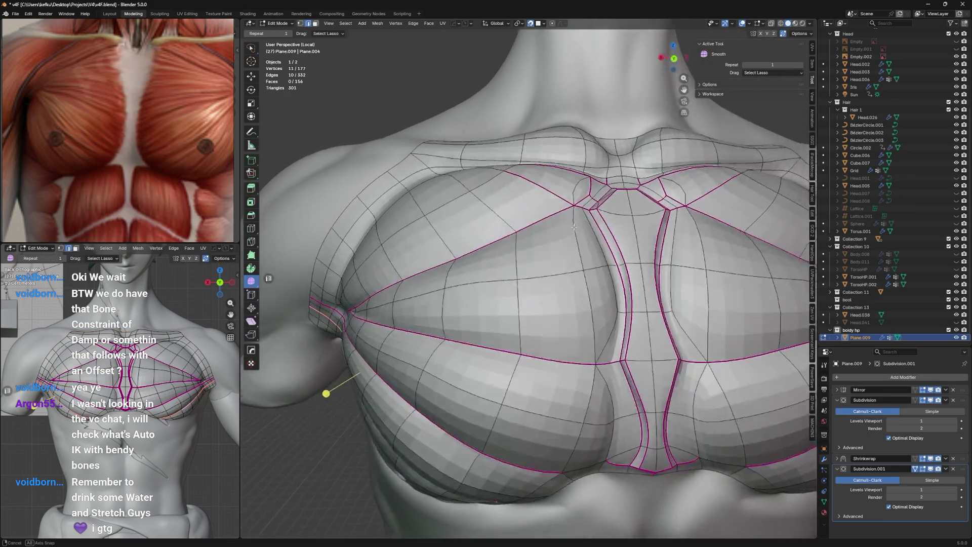
pyautogui.scroll(1, 548, 243)
pyautogui.scroll(1, 548, 243)
pyautogui.click(536, 258)
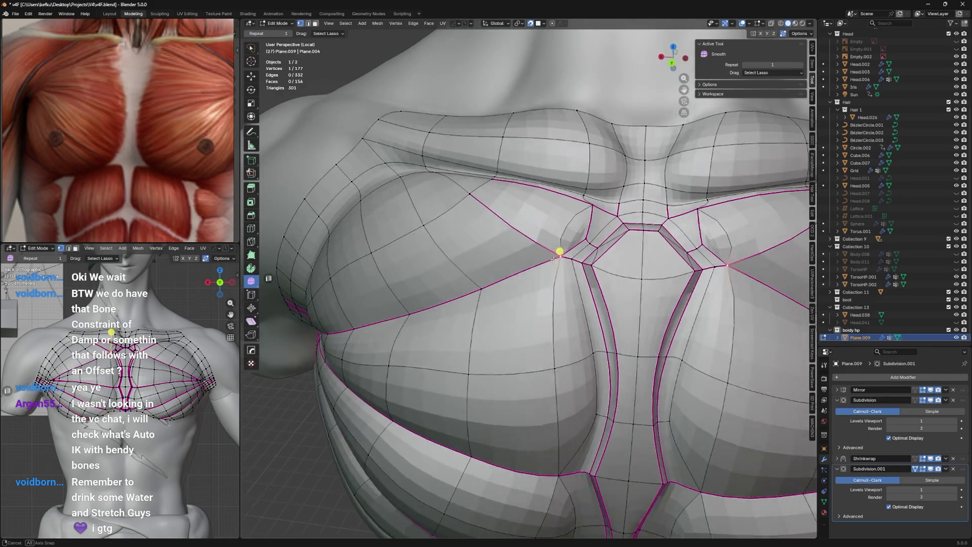
pyautogui.moveTo(536, 258); pyautogui.dragTo(583, 261, button='middle')
pyautogui.keyDown('shift'); pyautogui.click(583, 261); pyautogui.keyUp('shift')
pyautogui.press('x')
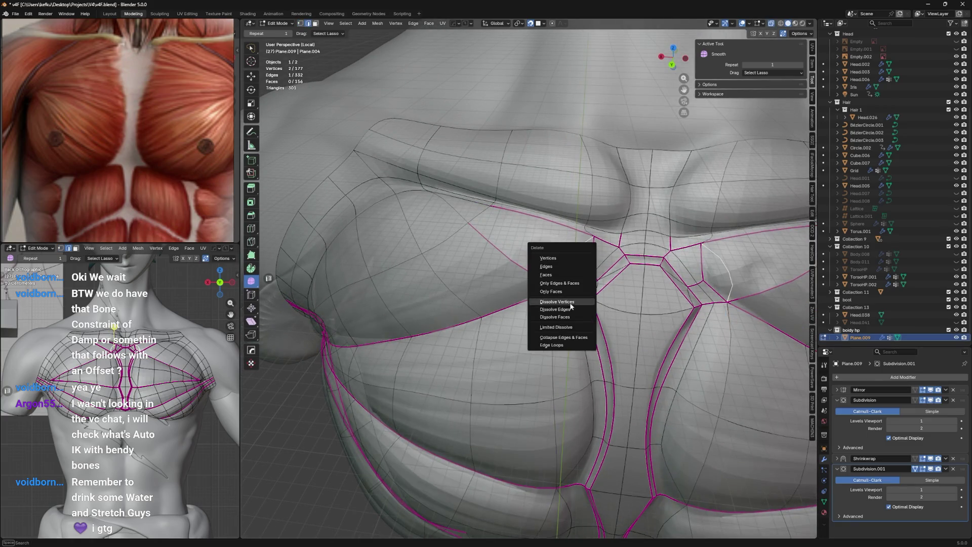
pyautogui.click(556, 309)
# Dissolve two more surplus edges near the sternum top.
pyautogui.keyDown('shift'); pyautogui.click(594, 277); pyautogui.keyUp('shift')
pyautogui.press('x')
pyautogui.click(594, 276)
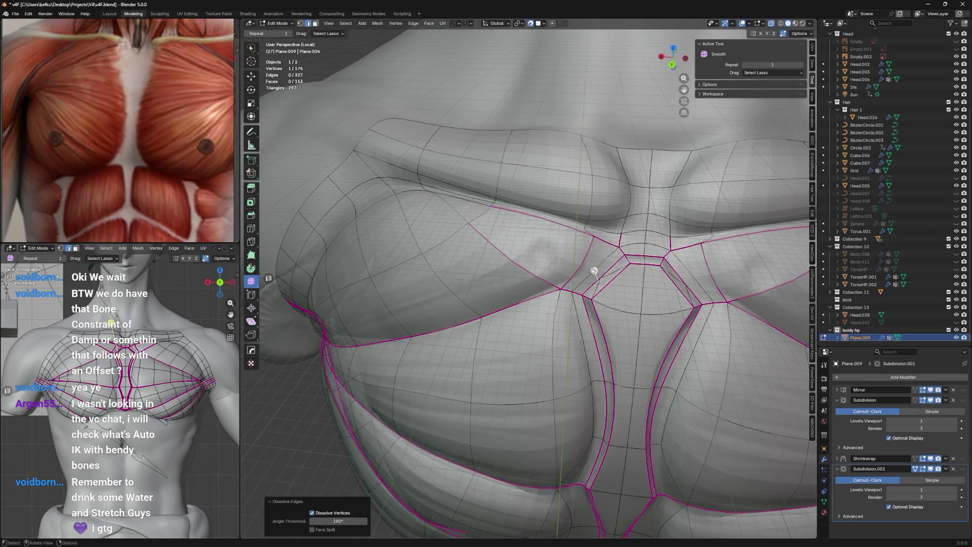
pyautogui.keyDown('alt'); pyautogui.click(581, 260); pyautogui.keyUp('alt')
pyautogui.press('x')
pyautogui.press('Escape')
# Reduce the crease on one sternum edge, dissolve it, and return to Object Mode.
pyautogui.click(578, 261)
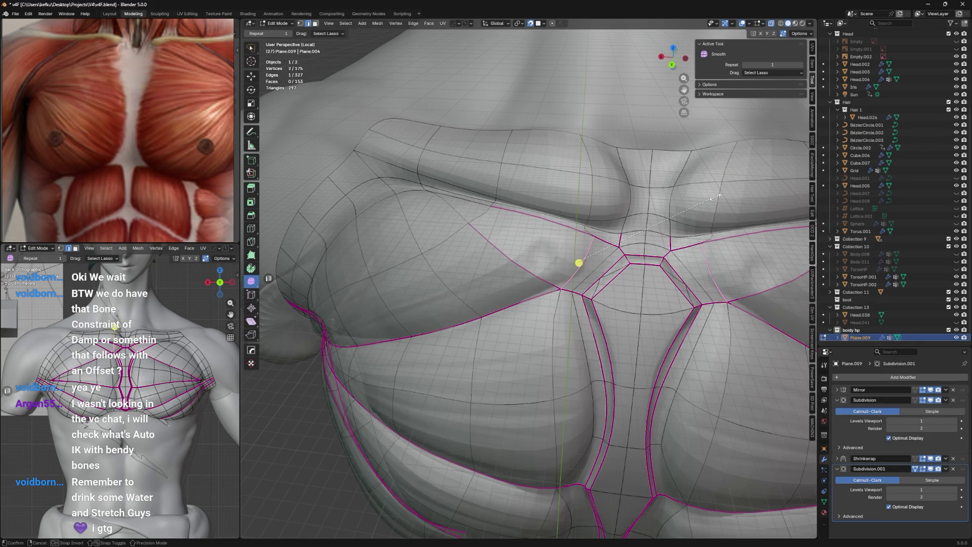
pyautogui.hotkey('shift', 'e')
pyautogui.click(579, 263)
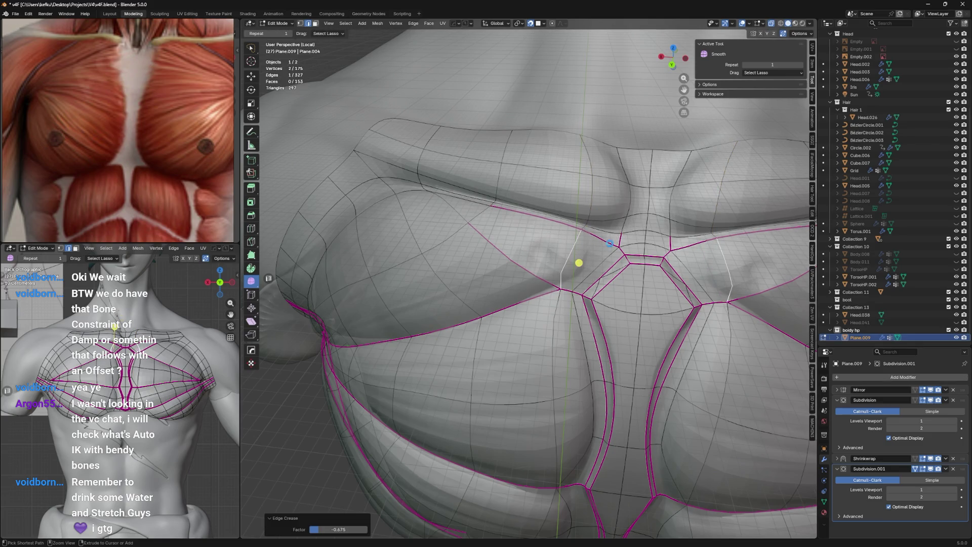
pyautogui.press('x')
pyautogui.click(595, 288)
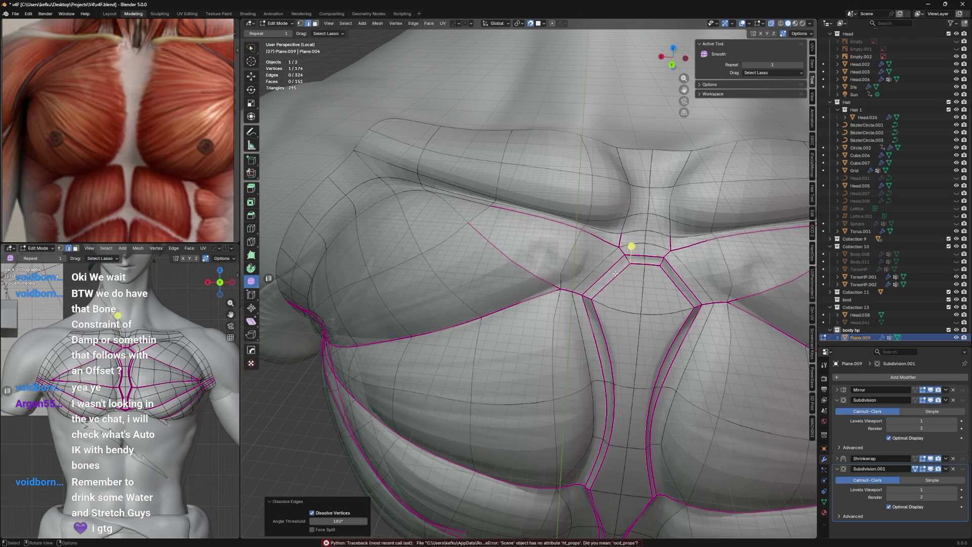
pyautogui.press('Tab')
pyautogui.moveTo(611, 285); pyautogui.dragTo(639, 236, button='middle')
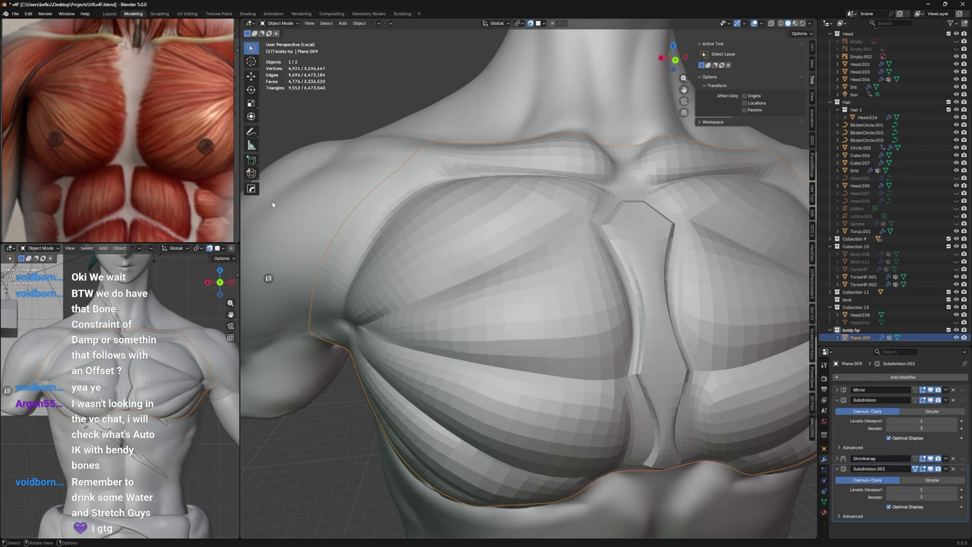
# Nudge a chest vertex to a new position in Edit Mode.
pyautogui.moveTo(594, 243)
pyautogui.mouseDown(button='middle')
pyautogui.moveTo(656, 256)
pyautogui.moveTo(559, 242)
pyautogui.moveTo(577, 253)
pyautogui.mouseUp(button='middle')
pyautogui.press('Tab')
pyautogui.click(574, 248)
pyautogui.press('g')
pyautogui.click(585, 250)
# Fully crease the inner upper pec edge loop to 1.0.
pyautogui.keyDown('alt'); pyautogui.click(575, 397); pyautogui.keyUp('alt')
pyautogui.keyDown('alt'); pyautogui.click(403, 294); pyautogui.keyUp('alt')
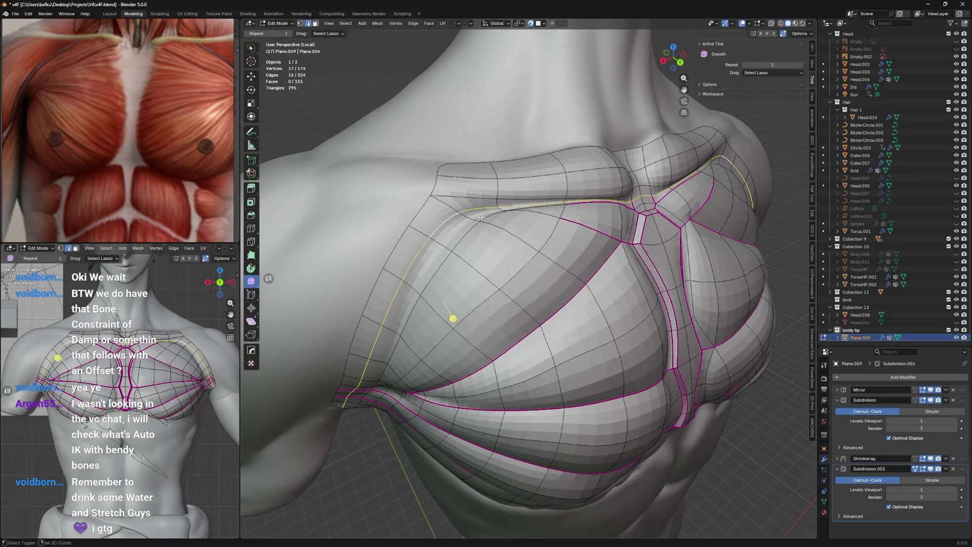
pyautogui.hotkey('shift', 'e')
pyautogui.rightClick(732, 117)
pyautogui.keyDown('alt'); pyautogui.click(425, 274); pyautogui.keyUp('alt')
pyautogui.hotkey('shift', 'e')
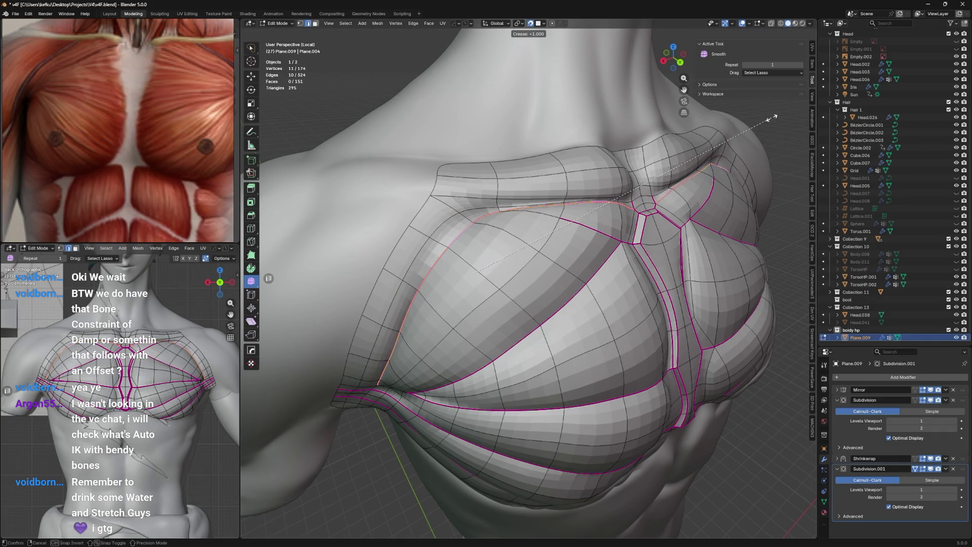
pyautogui.click(763, 153)
# Select the lower pec loop, then a single edge near the armpit.
pyautogui.moveTo(763, 153)
pyautogui.mouseDown(button='middle')
pyautogui.moveTo(599, 174)
pyautogui.moveTo(450, 240)
pyautogui.mouseUp(button='middle')
pyautogui.keyDown('alt'); pyautogui.click(449, 240); pyautogui.keyUp('alt')
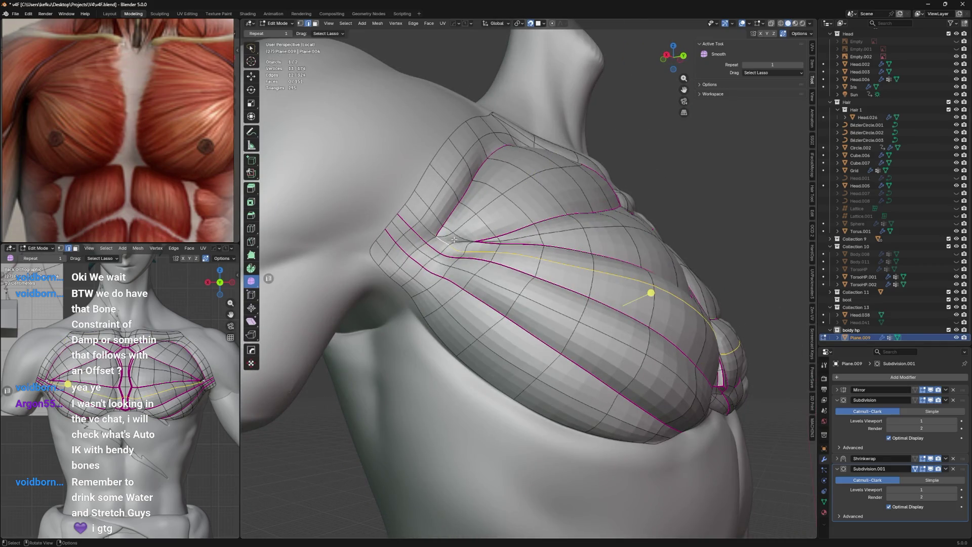
pyautogui.click(453, 236)
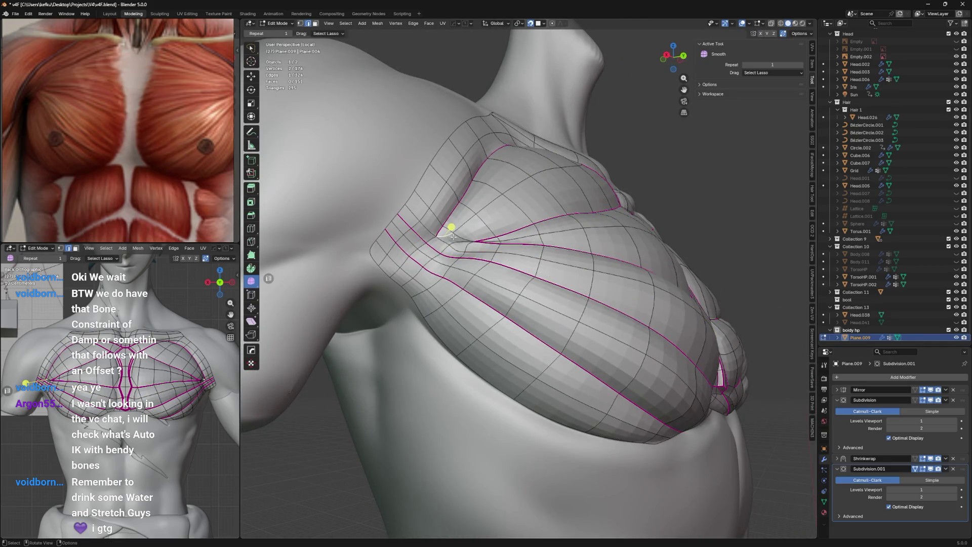
# Select the vertex and two edges near the armpit and check the shape in Object Mode.
pyautogui.press('1')
pyautogui.click(438, 238)
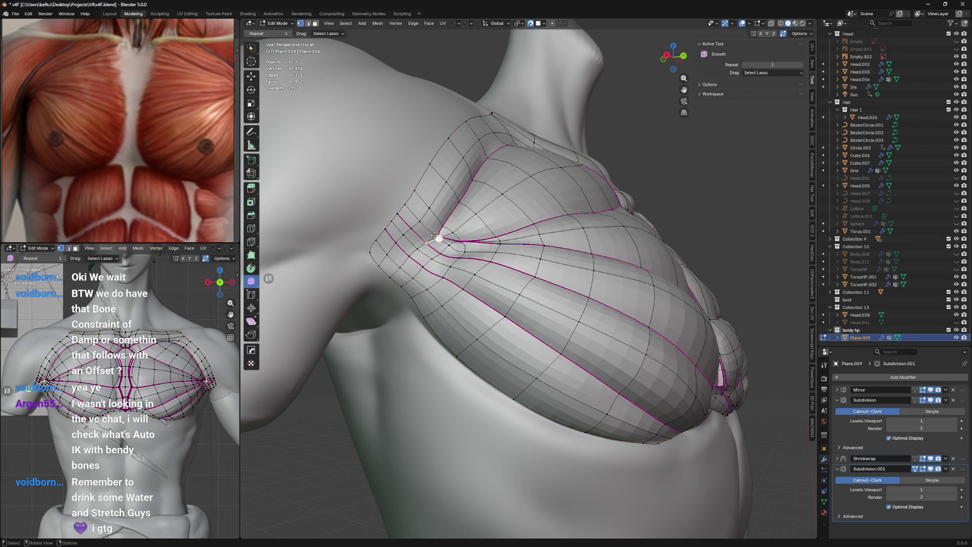
pyautogui.press('2')
pyautogui.keyDown('shift'); pyautogui.click(439, 232); pyautogui.keyUp('shift')
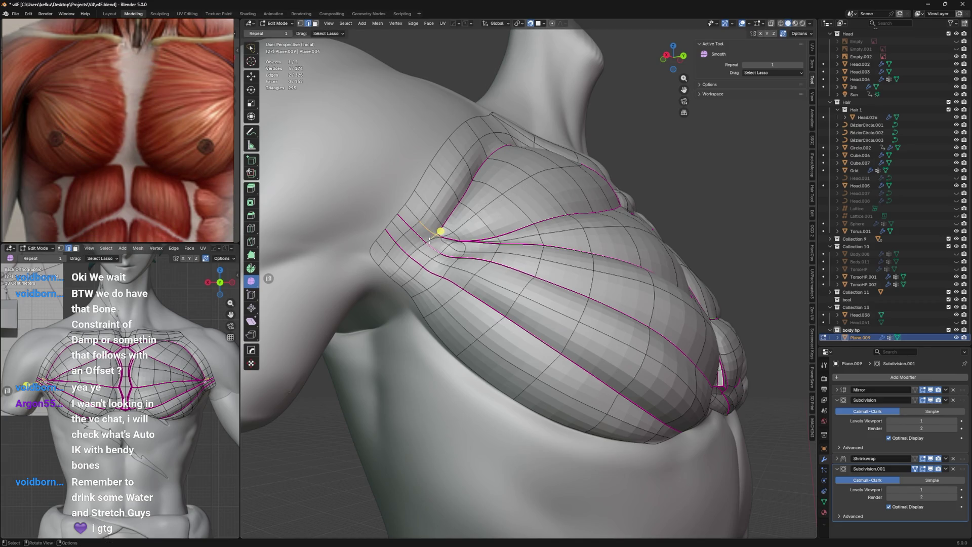
pyautogui.press('Tab')
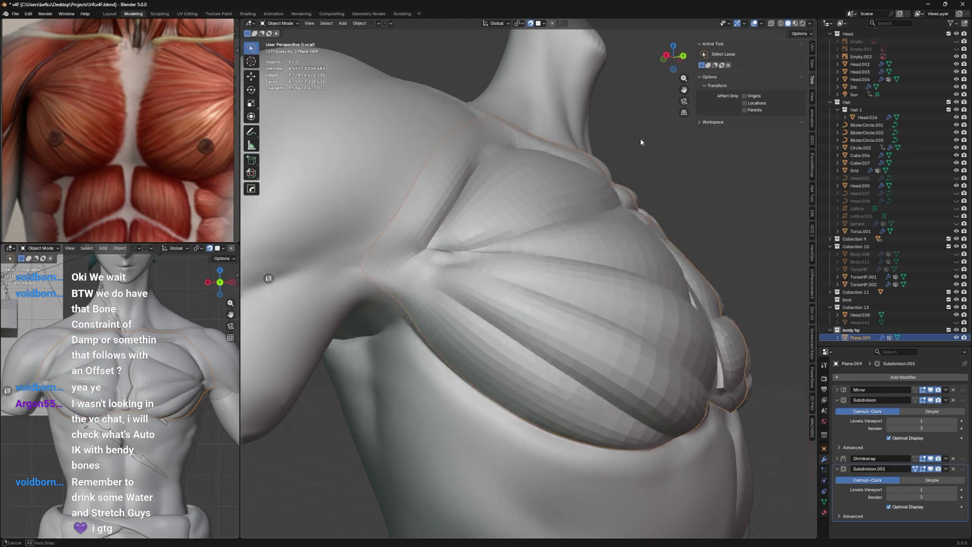
pyautogui.press('Tab')
# Connect three vertices at the armpit with a new edge path.
pyautogui.scroll(5, 448, 243)
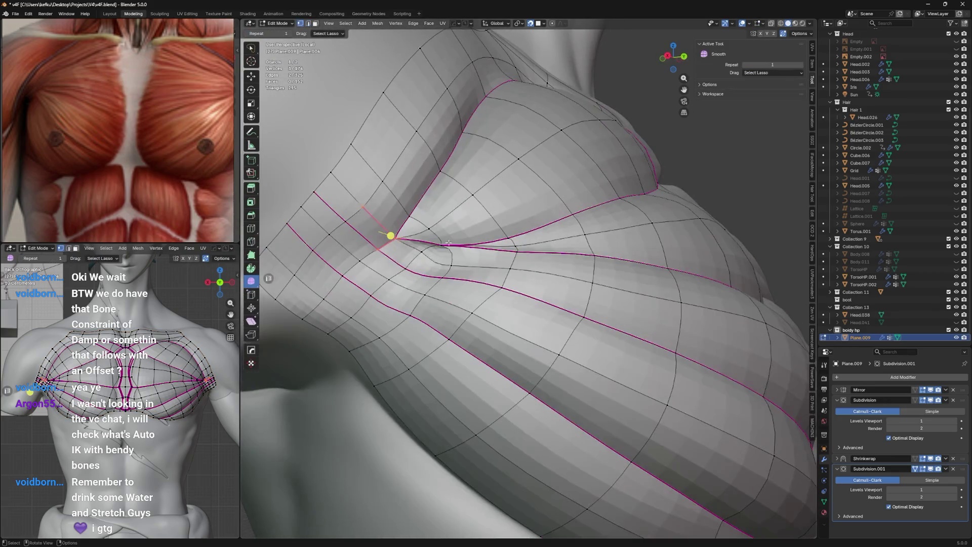
pyautogui.moveTo(448, 243); pyautogui.dragTo(466, 240, button='middle')
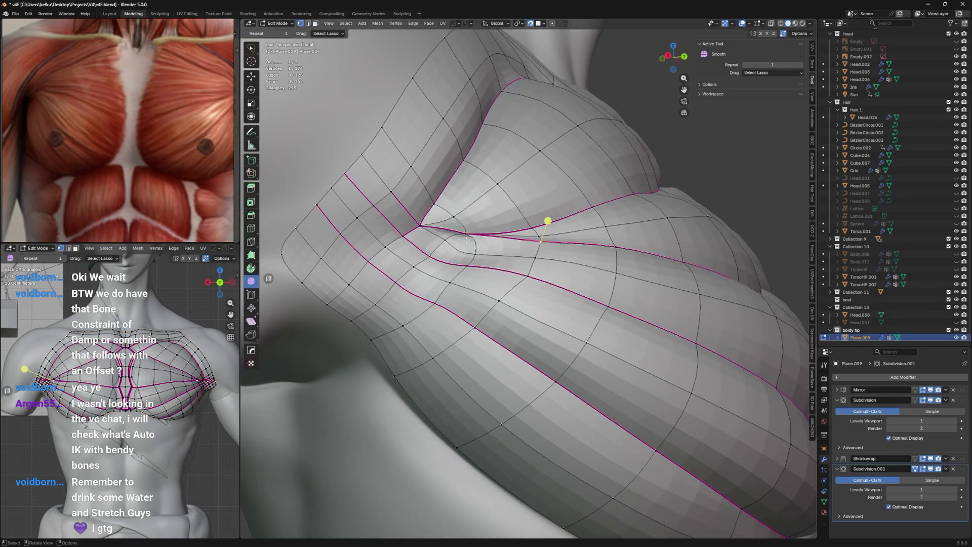
pyautogui.keyDown('shift'); pyautogui.click(462, 235); pyautogui.keyUp('shift')
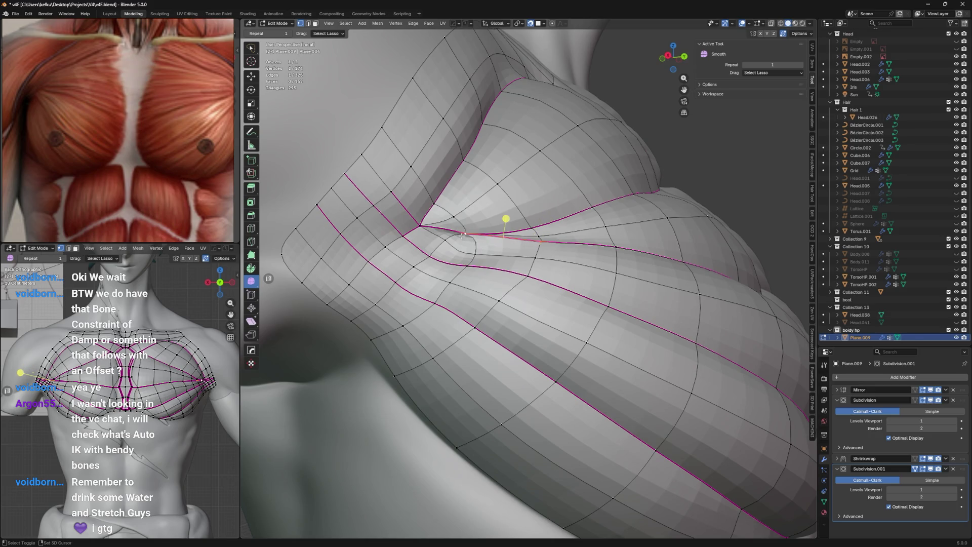
pyautogui.keyDown('shift'); pyautogui.click(463, 241); pyautogui.keyUp('shift')
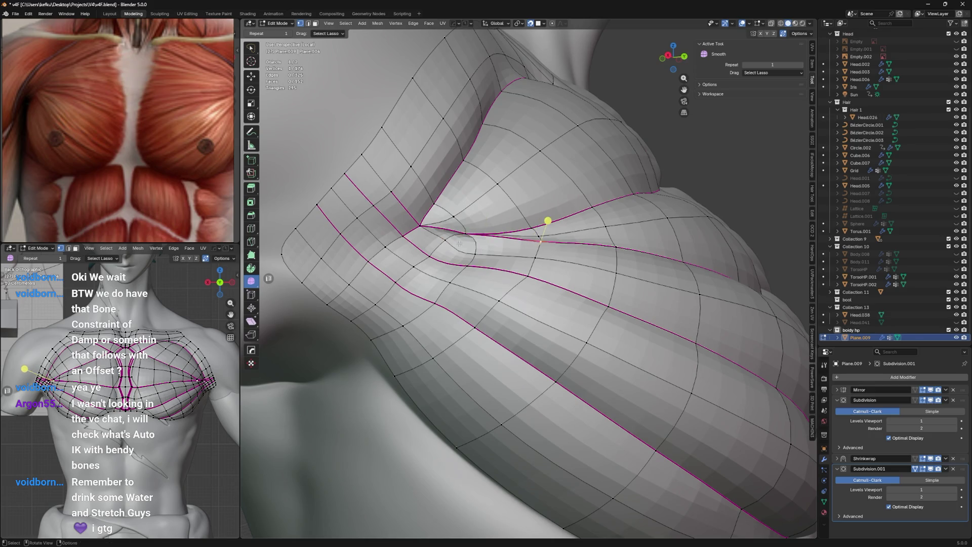
pyautogui.press('j')
# Reposition an armpit vertex and dissolve the two extra edges there.
pyautogui.click(465, 238)
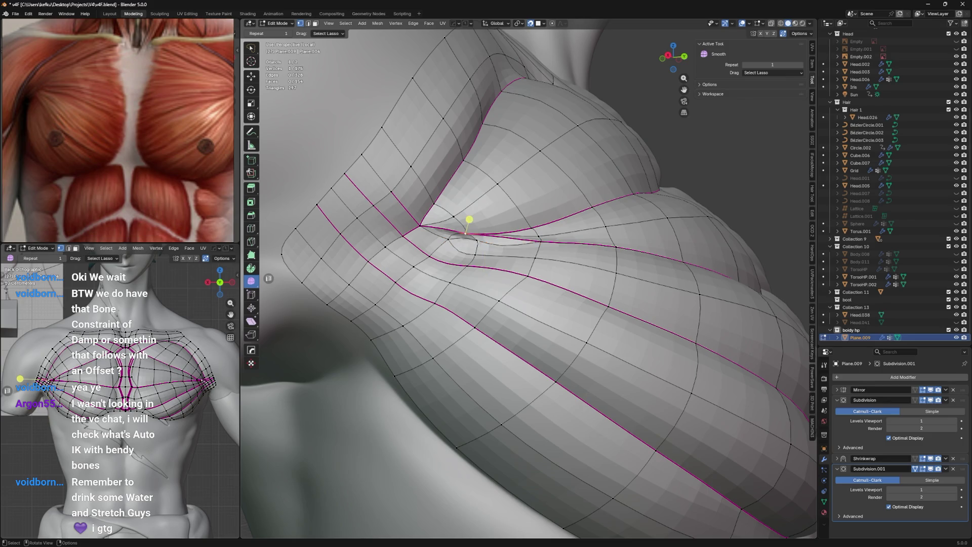
pyautogui.press('g')
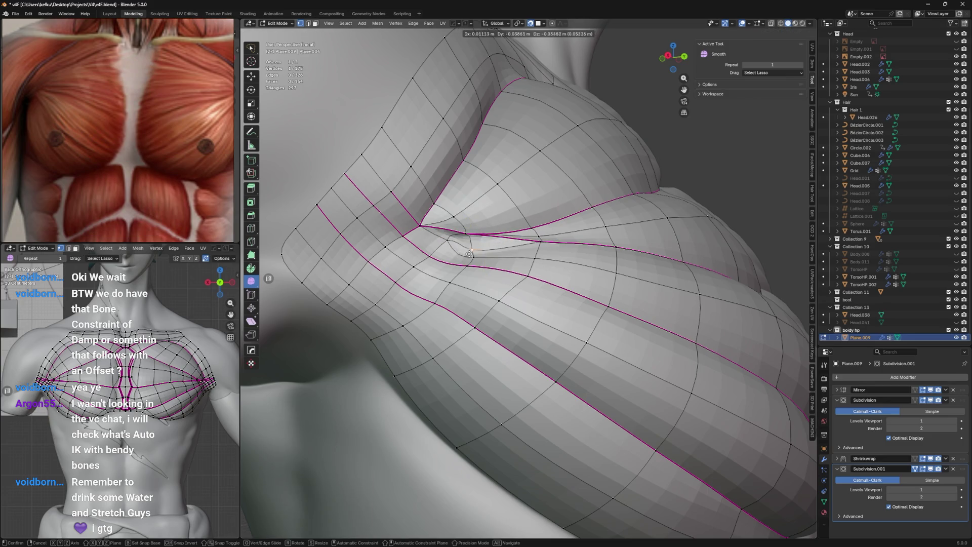
pyautogui.click(460, 220)
pyautogui.keyDown('shift'); pyautogui.click(458, 238); pyautogui.keyUp('shift')
pyautogui.press('x')
pyautogui.click(458, 237)
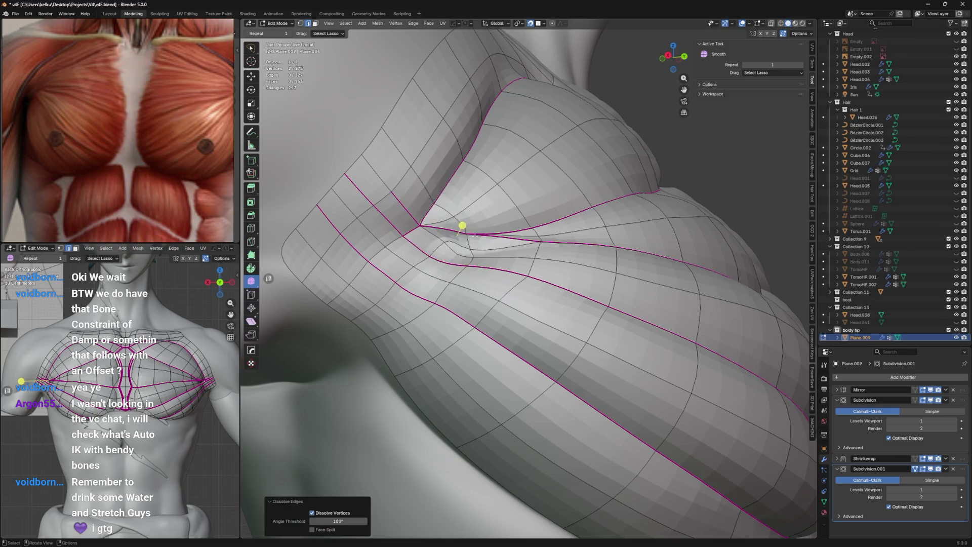
pyautogui.press('x')
pyautogui.click(472, 274)
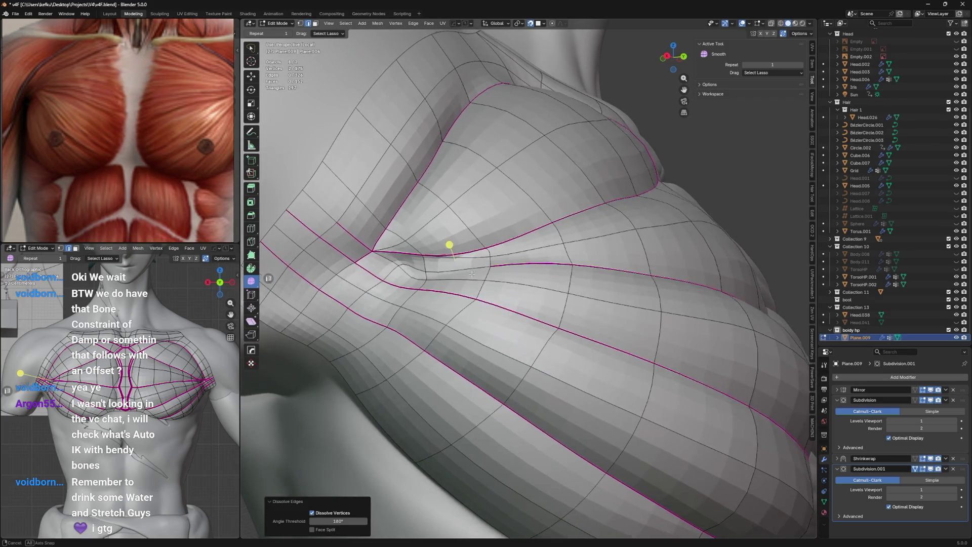
# Move the pec-armpit junction vertices and give that edge a full crease of 1.
pyautogui.press('1')
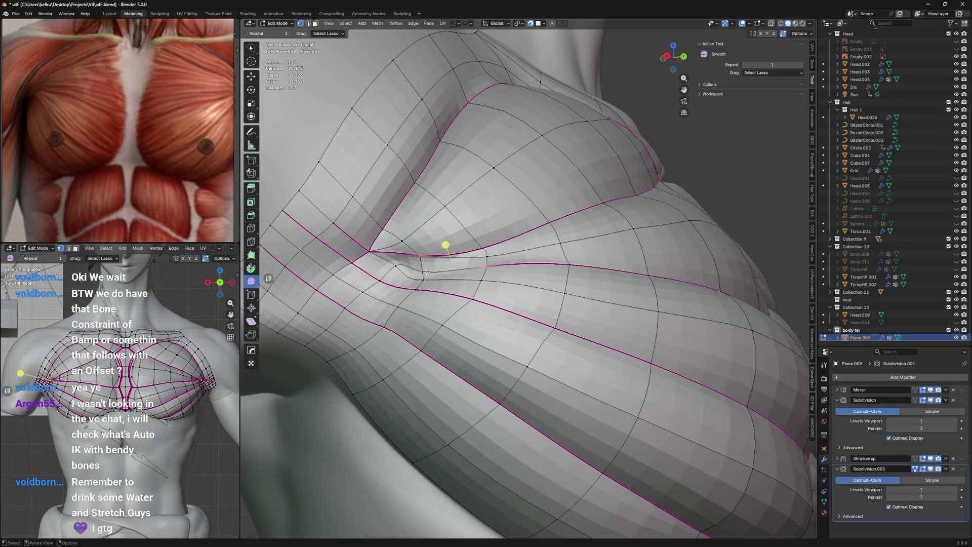
pyautogui.click(421, 261)
pyautogui.press('g')
pyautogui.click(431, 262)
pyautogui.press('g')
pyautogui.click(432, 263)
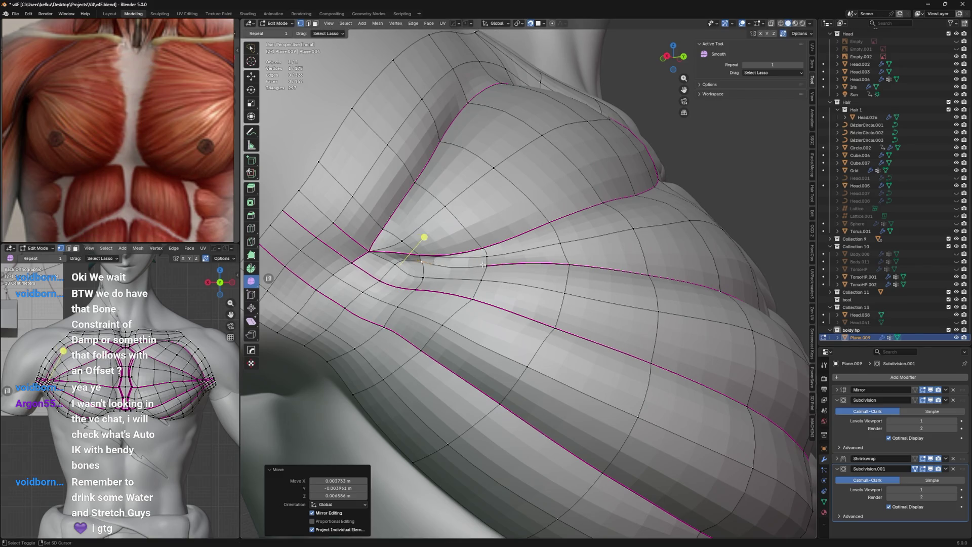
pyautogui.keyDown('shift'); pyautogui.click(486, 263); pyautogui.keyUp('shift')
pyautogui.hotkey('shift', 'e')
pyautogui.press('1')
pyautogui.press('Return')
# Fine-tune the vertices along the creased edge, then preview the smoothed chest in Object Mode.
pyautogui.click(487, 261)
pyautogui.press('g')
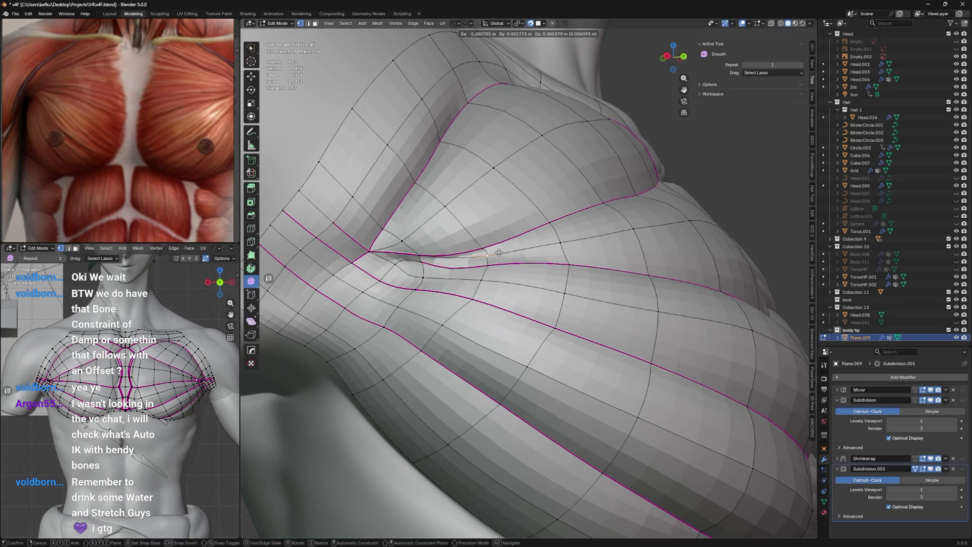
pyautogui.click(489, 261)
pyautogui.press('g')
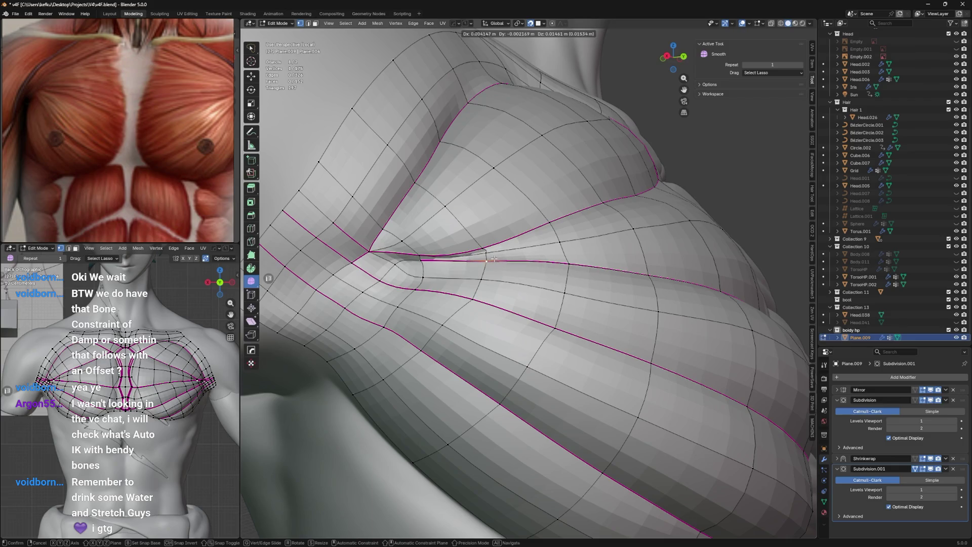
pyautogui.click(493, 261)
pyautogui.click(393, 262)
pyautogui.press('g')
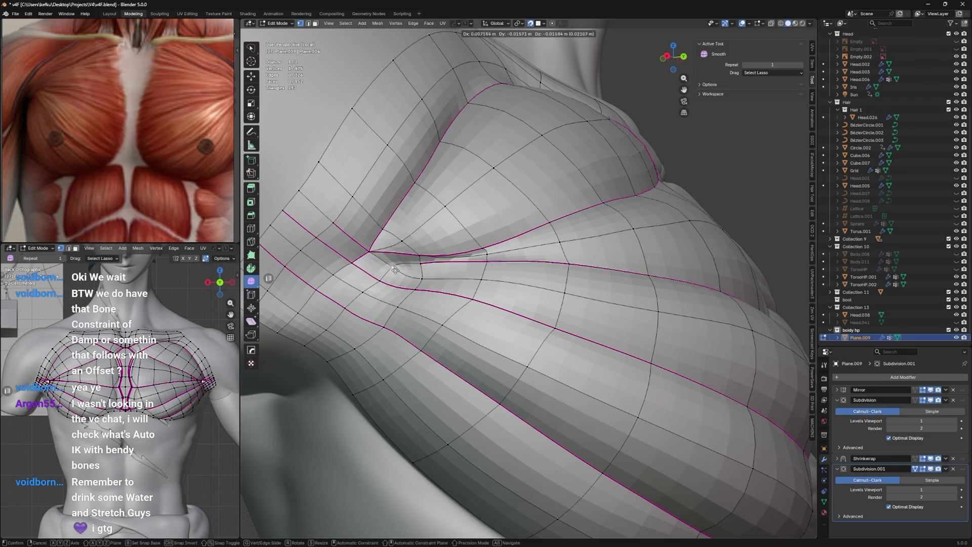
pyautogui.click(387, 269)
pyautogui.press('g')
pyautogui.click(397, 258)
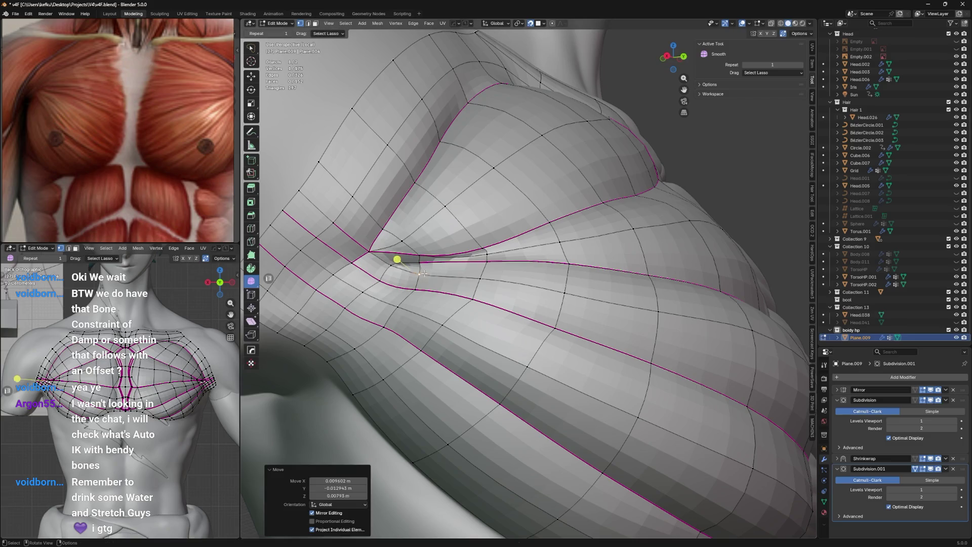
pyautogui.press('Tab')
pyautogui.moveTo(397, 258); pyautogui.dragTo(425, 285, button='middle')
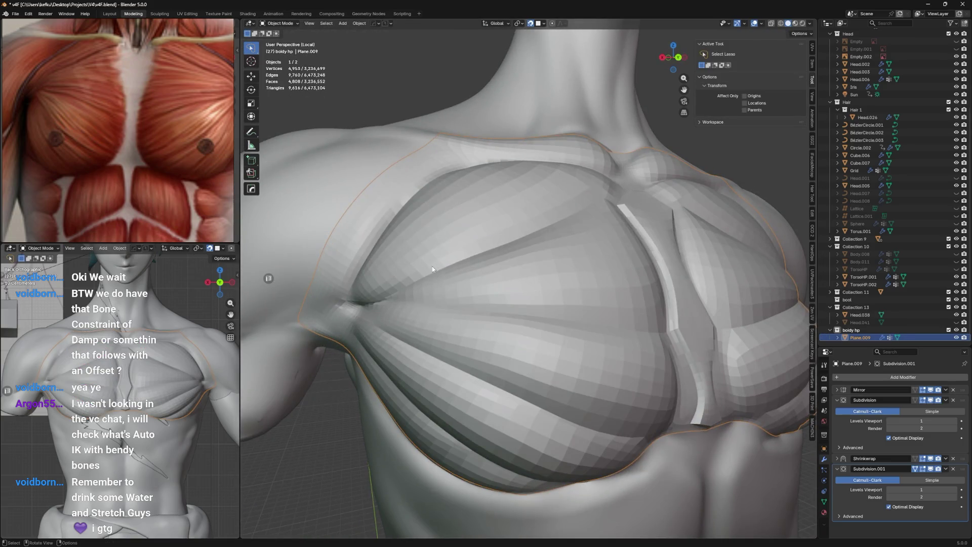
# Save with Ctrl+S, orbit around the chest, and re-enter Edit Mode from a front view.
pyautogui.hotkey('ctrl', 's')
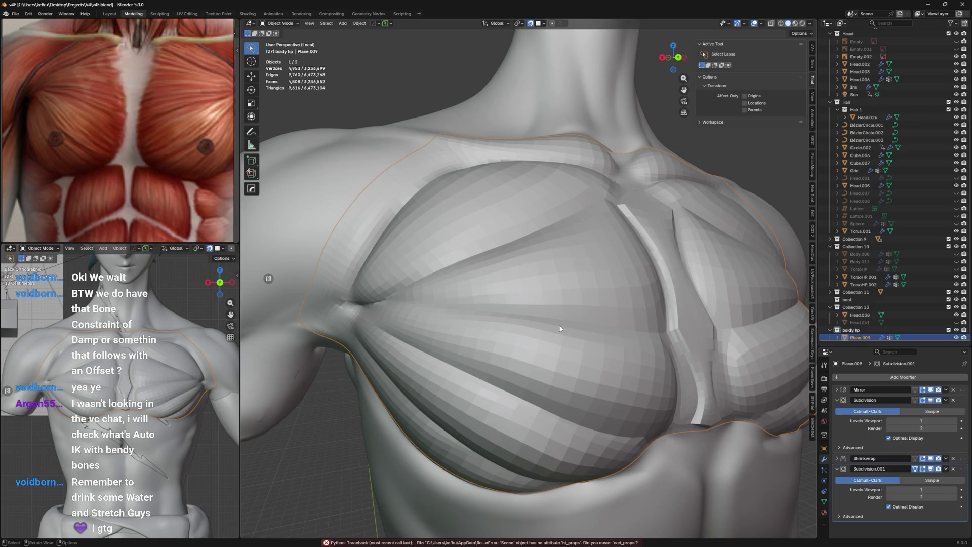
pyautogui.moveTo(561, 328); pyautogui.dragTo(541, 311, button='middle')
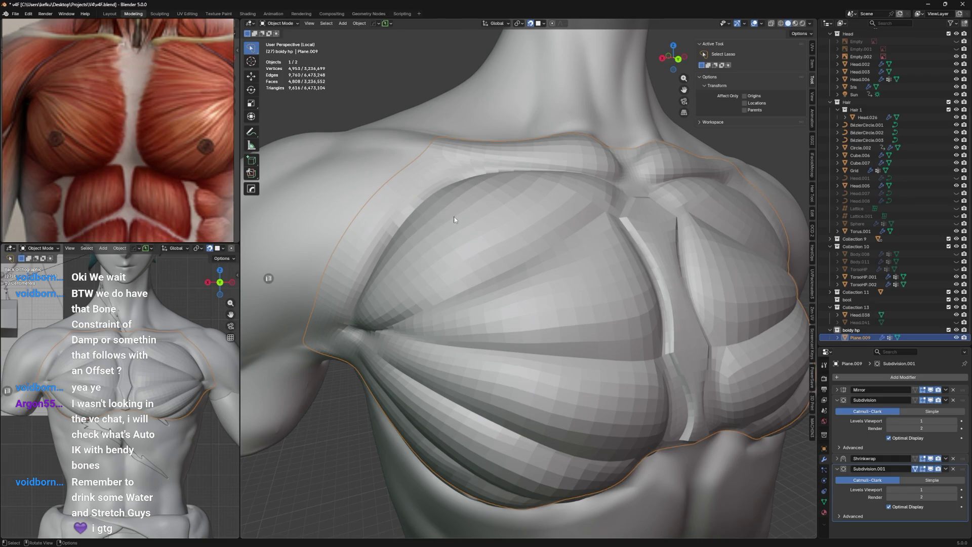
pyautogui.moveTo(458, 226)
pyautogui.mouseDown(button='middle')
pyautogui.moveTo(528, 221)
pyautogui.moveTo(543, 194)
pyautogui.mouseUp(button='middle')
pyautogui.press('Tab')
pyautogui.moveTo(491, 271)
pyautogui.mouseDown(button='middle')
pyautogui.moveTo(617, 249)
pyautogui.moveTo(470, 319)
pyautogui.moveTo(527, 216)
pyautogui.mouseUp(button='middle')
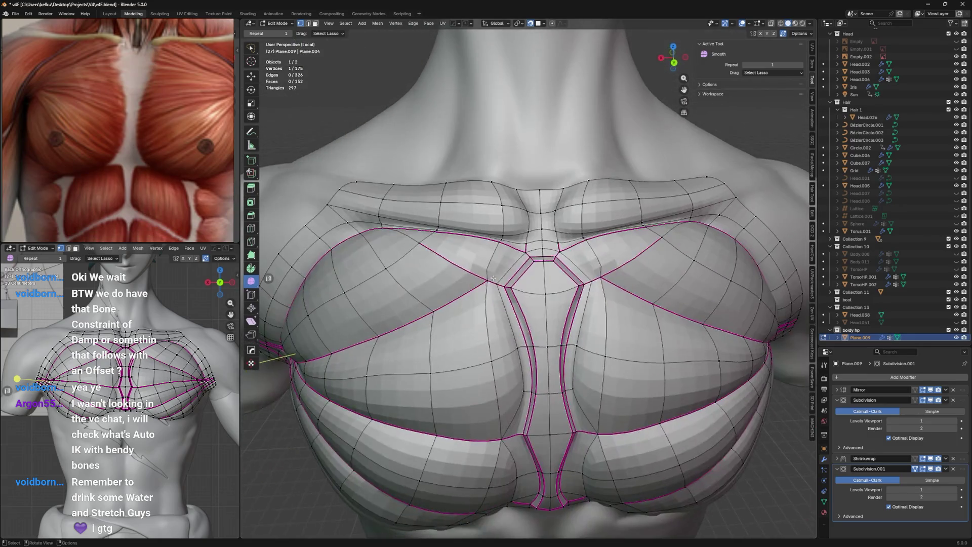
# Crease the sternum edges, move the top sternum vertex, and fully crease its edge to 1.
pyautogui.keyDown('alt'); pyautogui.click(527, 216); pyautogui.keyUp('alt')
pyautogui.keyDown('alt'); pyautogui.click(527, 216); pyautogui.keyUp('alt')
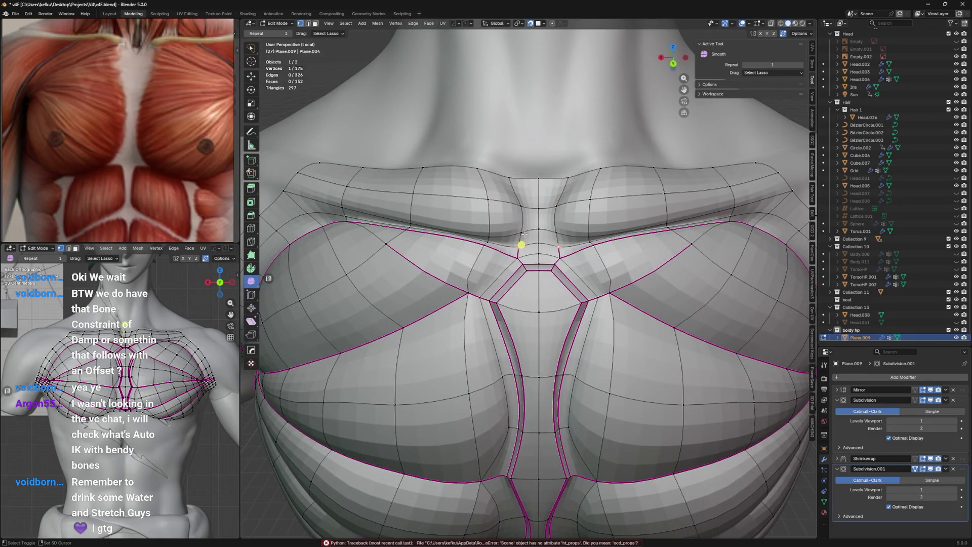
pyautogui.hotkey('shift', 'e')
pyautogui.moveTo(616, 132); pyautogui.dragTo(521, 218, button='middle')
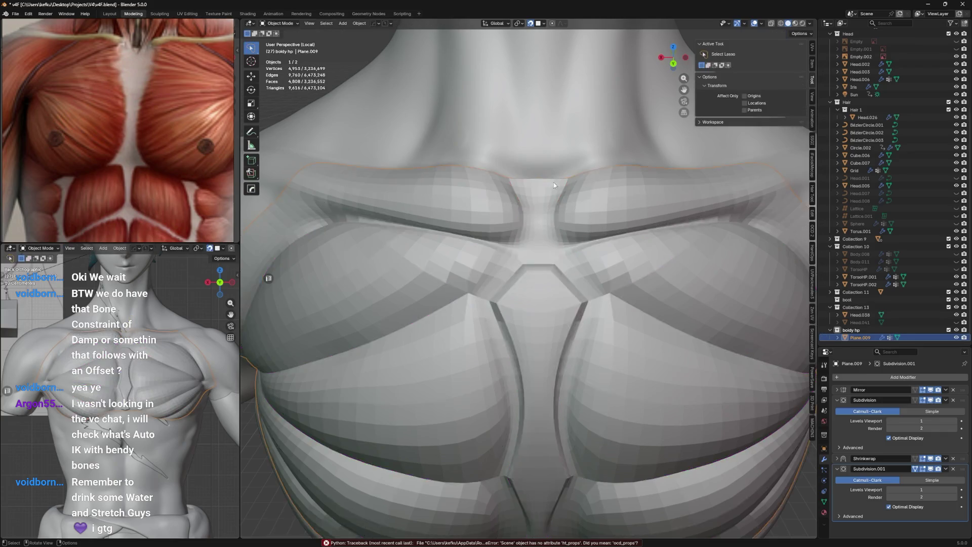
pyautogui.click(502, 222)
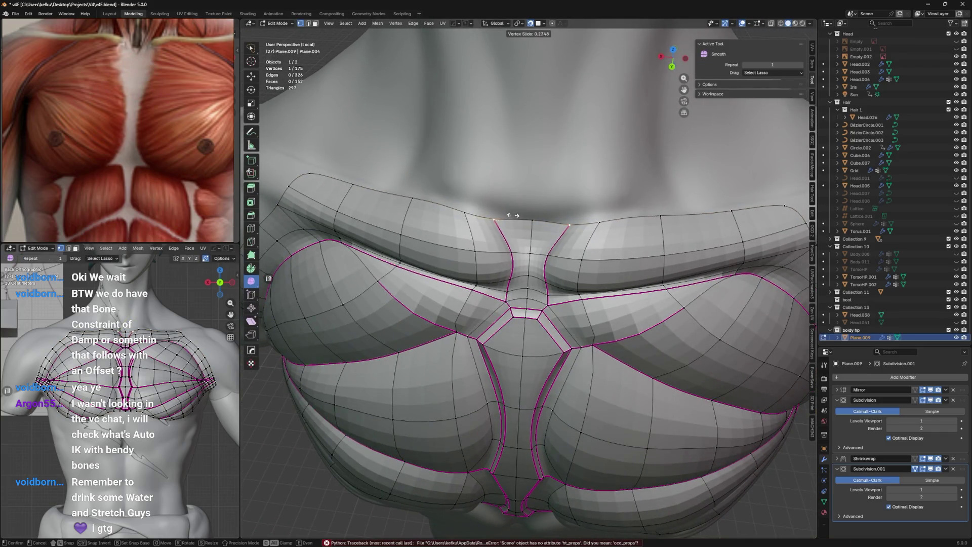
pyautogui.press('g')
pyautogui.click(527, 240)
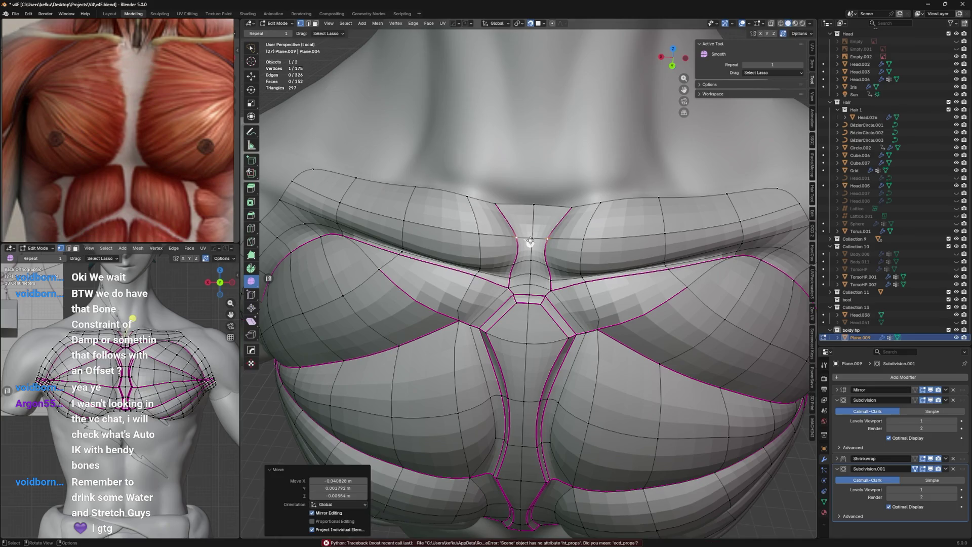
pyautogui.keyDown('shift'); pyautogui.click(537, 242); pyautogui.keyUp('shift')
pyautogui.hotkey('shift', 'e')
pyautogui.write('1')
pyautogui.press('Return')
# Reposition the sternum-top vertex and crease its edge, previewing the smoothed result.
pyautogui.press('Tab')
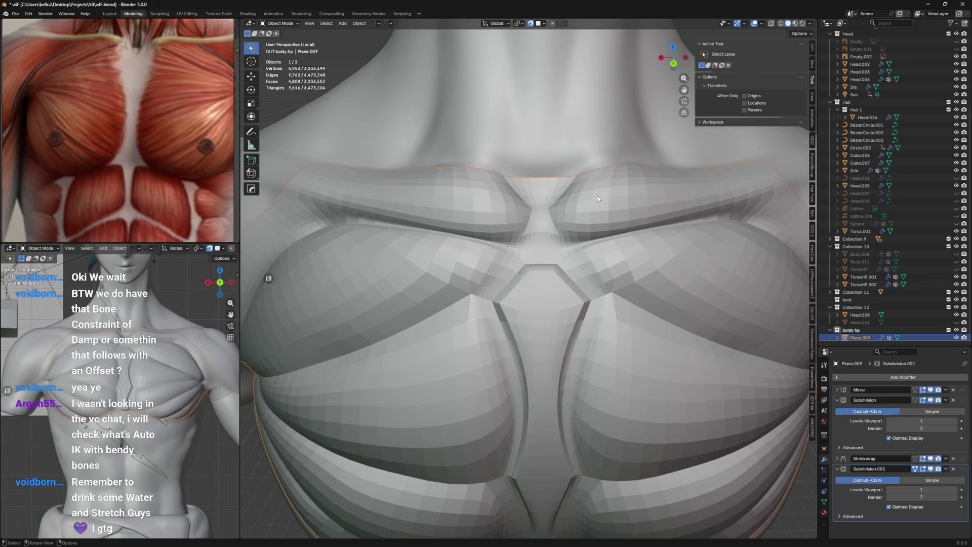
pyautogui.press('Tab')
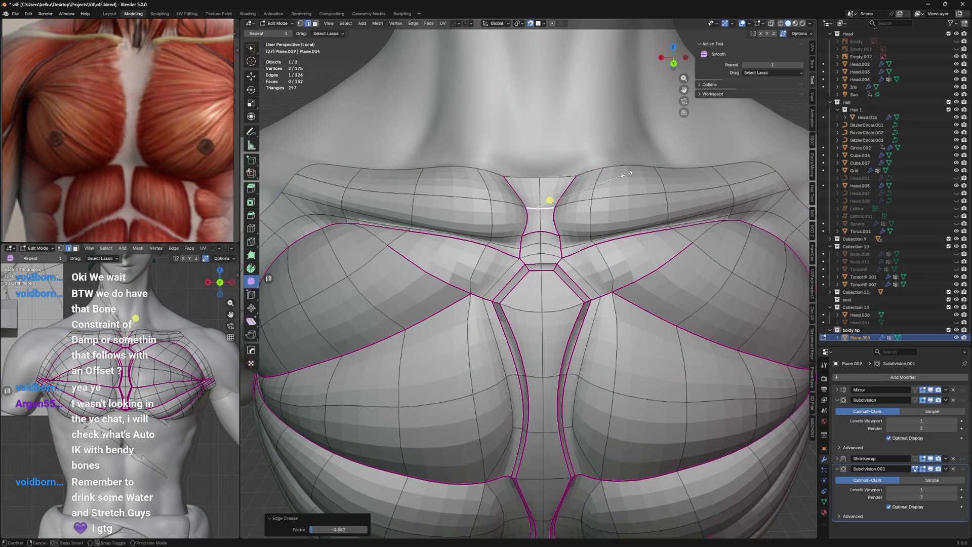
pyautogui.press('Tab')
pyautogui.press('Tab')
pyautogui.moveTo(536, 209); pyautogui.dragTo(538, 208, button='middle')
pyautogui.press('g')
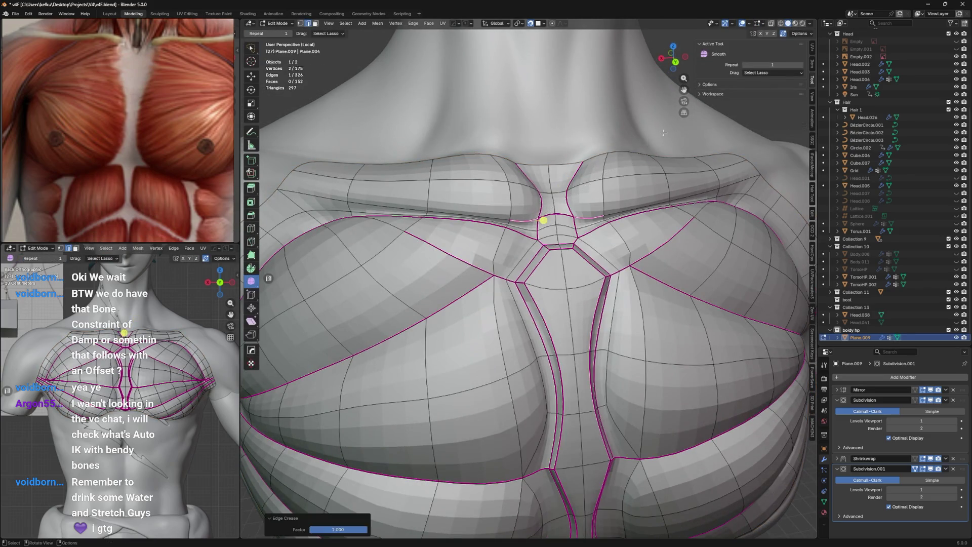
pyautogui.click(538, 213)
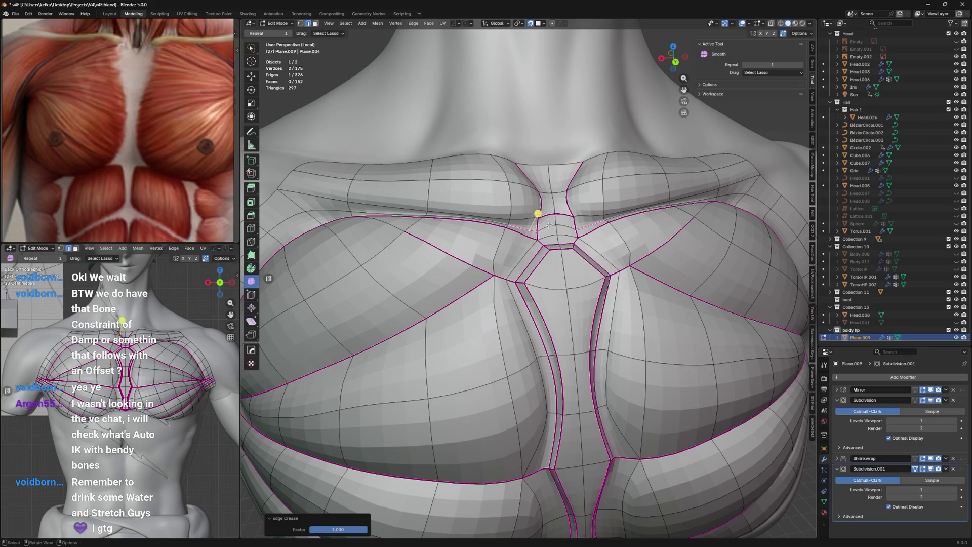
pyautogui.hotkey('shift', 'e')
pyautogui.click(621, 169)
pyautogui.moveTo(621, 169)
pyautogui.mouseDown(button='middle')
pyautogui.moveTo(521, 211)
pyautogui.moveTo(557, 225)
pyautogui.mouseUp(button='middle')
pyautogui.press('Tab')
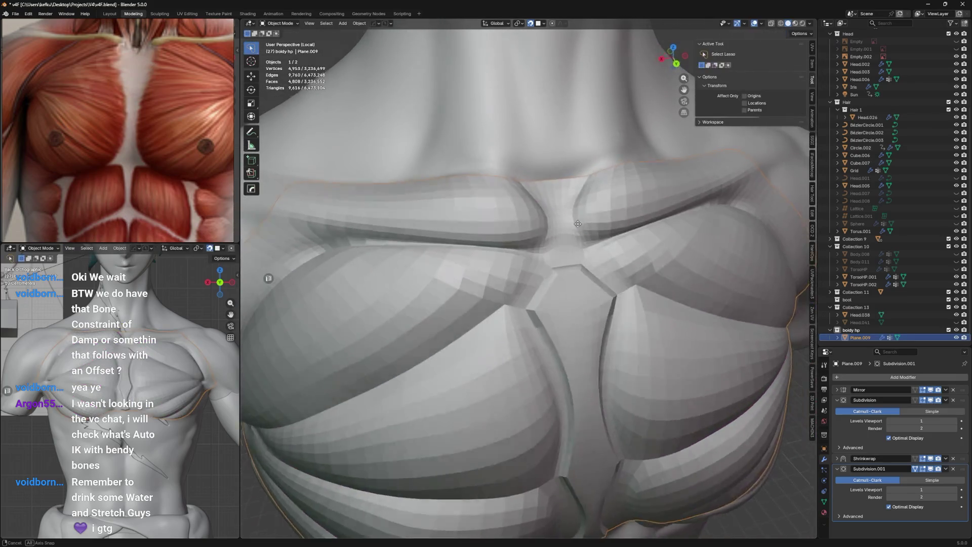
pyautogui.press('Tab')
# Vertex-slide two stray vertices at the sternum top to merge them.
pyautogui.click(557, 223)
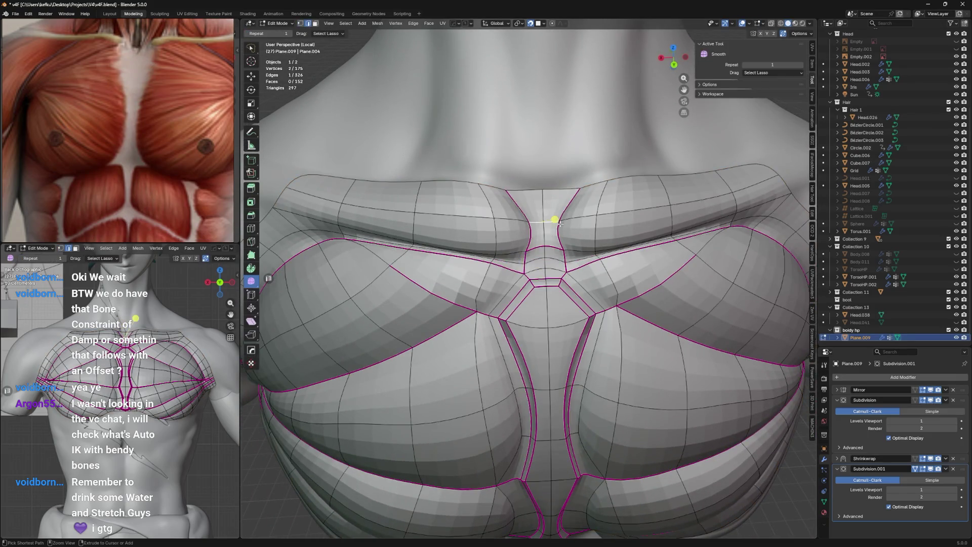
pyautogui.press('Tab')
pyautogui.press('Tab')
pyautogui.press('Tab')
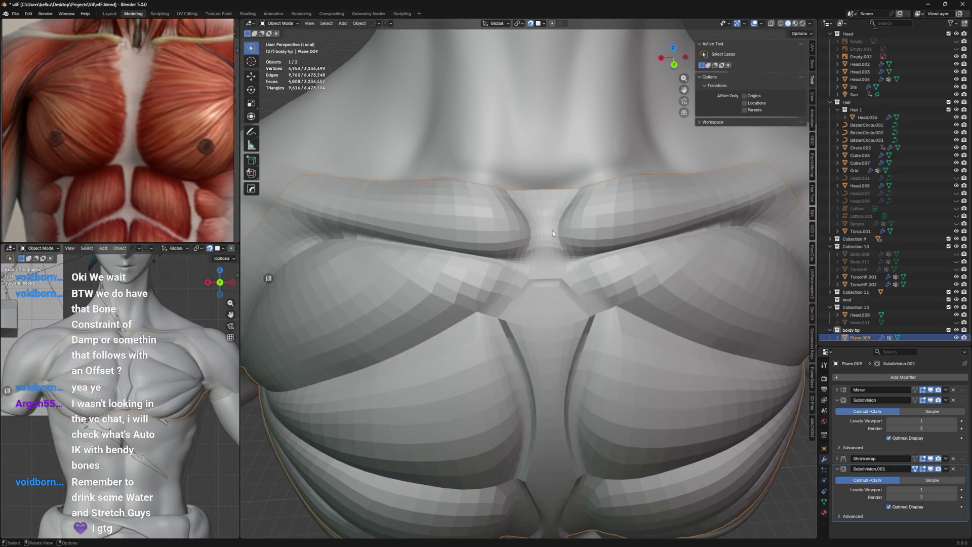
pyautogui.press('Tab')
pyautogui.press('Tab')
pyautogui.press('Tab')
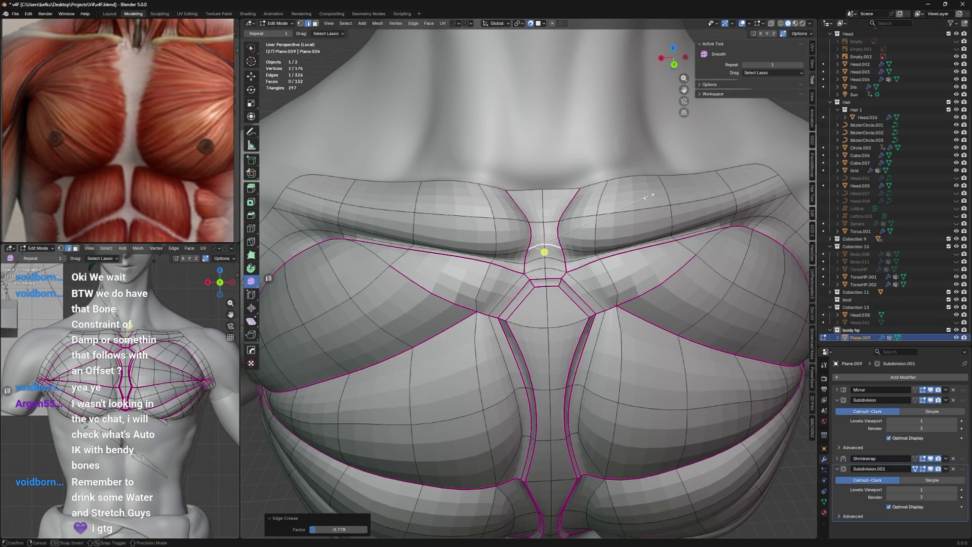
pyautogui.press('Tab')
pyautogui.press('Tab')
pyautogui.press('1')
pyautogui.hotkey('shift', 'v')
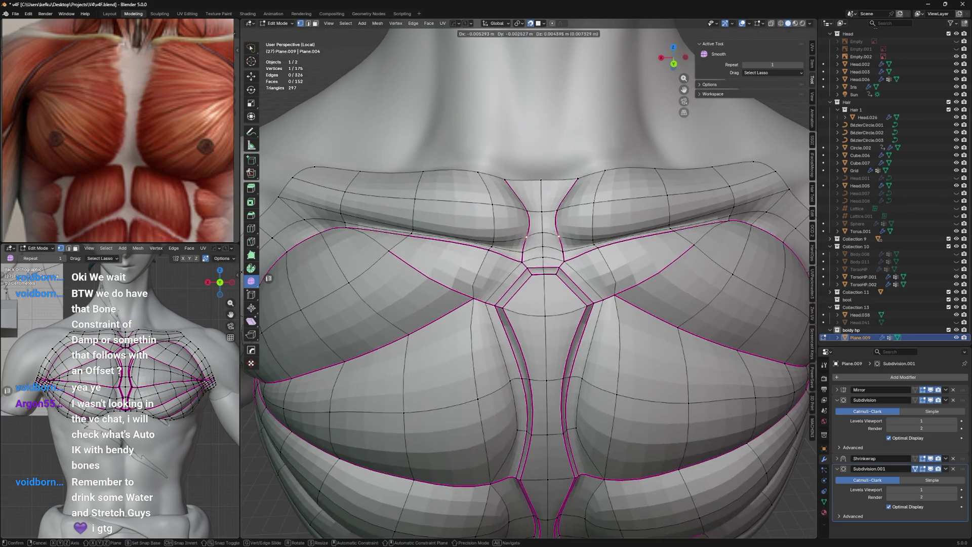
pyautogui.click(542, 241)
pyautogui.hotkey('shift', 'v')
pyautogui.click(544, 238)
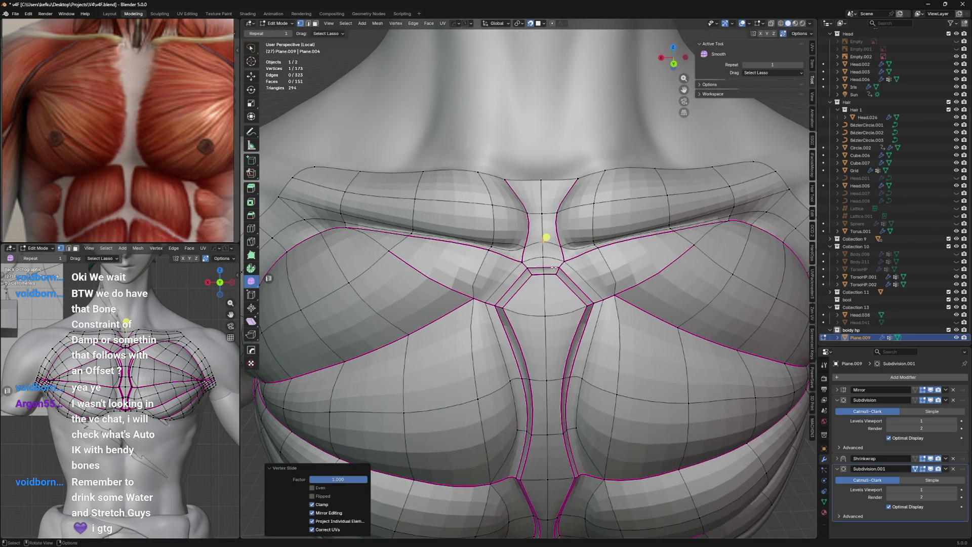
pyautogui.moveTo(544, 238); pyautogui.dragTo(545, 236, button='middle')
# Nudge the top sternum vertex into place, then preview the smoothed chest.
pyautogui.hotkey('shift', 'v')
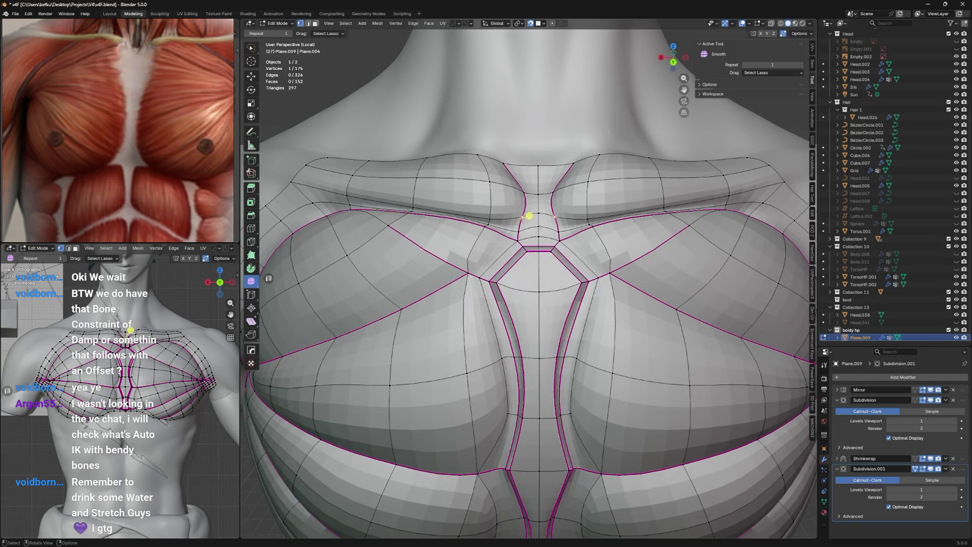
pyautogui.click(552, 229)
pyautogui.hotkey('ctrl', 'z')
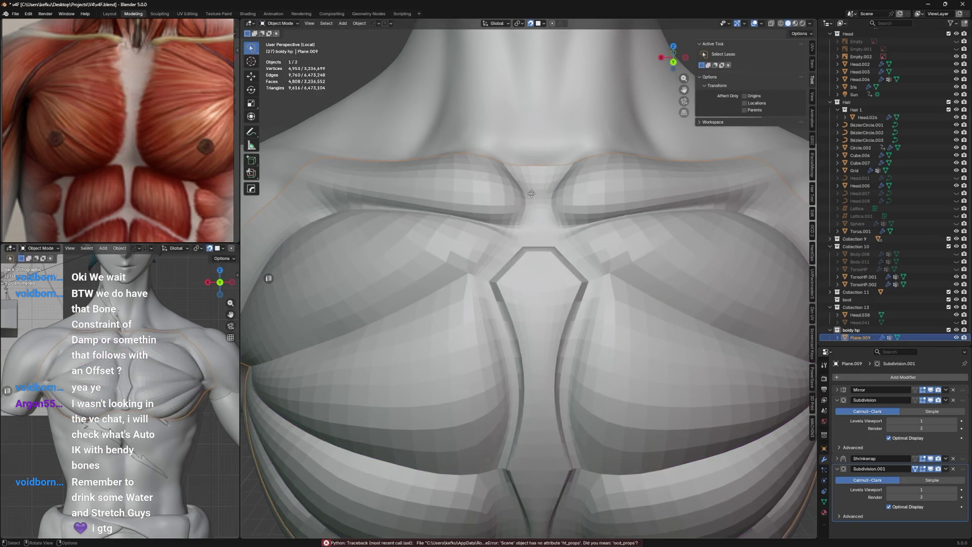
pyautogui.press('g')
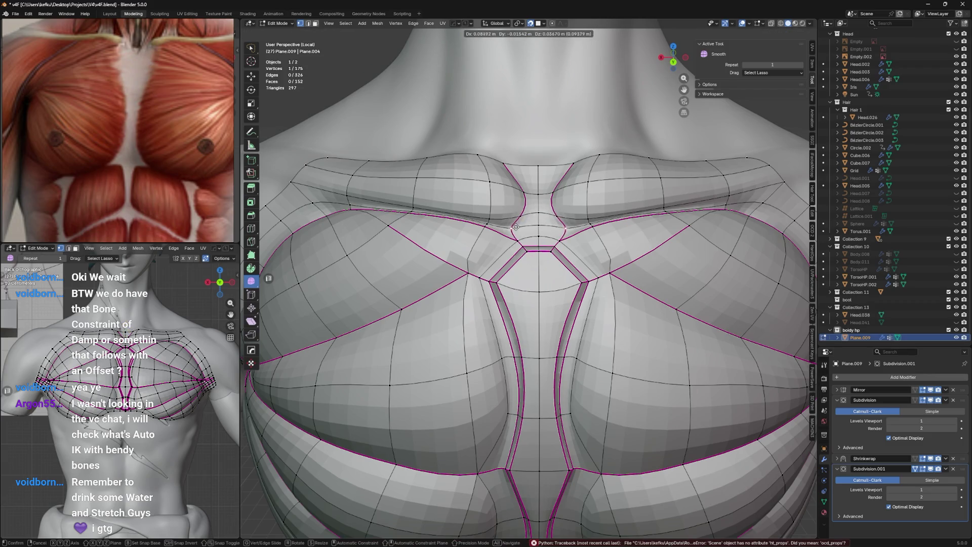
pyautogui.click(515, 227)
pyautogui.press('g')
pyautogui.click(526, 217)
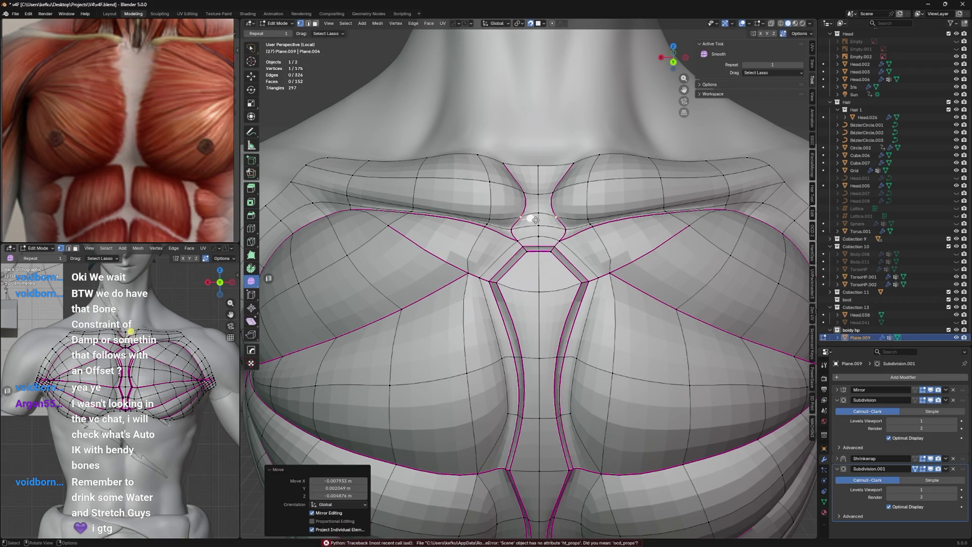
pyautogui.press('Tab')
pyautogui.press('Tab')
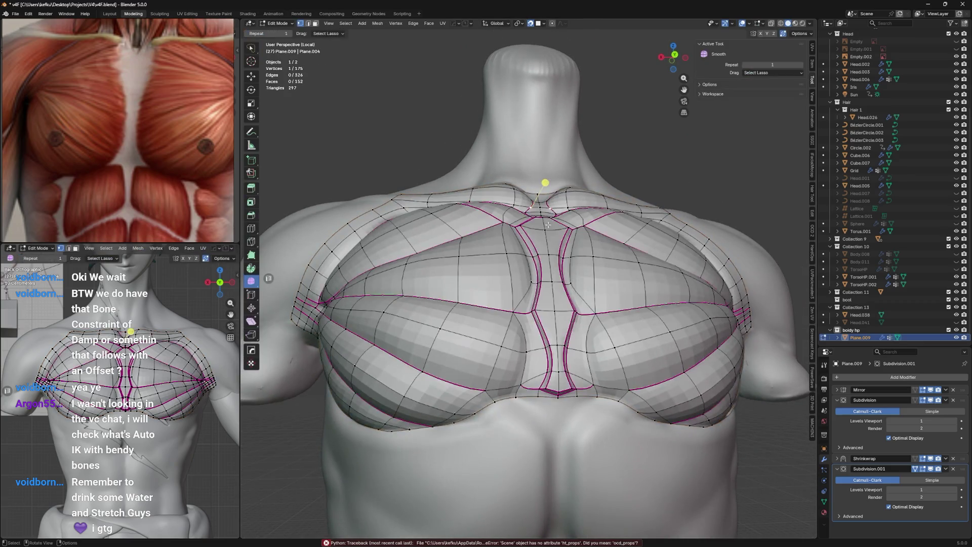
# Knife-cut a new two-point edge across the upper sternum corner.
pyautogui.scroll(3, 530, 278)
pyautogui.keyDown('alt'); pyautogui.click(530, 279); pyautogui.keyUp('alt')
pyautogui.scroll(-2, 530, 278)
pyautogui.moveTo(530, 279)
pyautogui.mouseDown(button='middle')
pyautogui.moveTo(541, 279)
pyautogui.moveTo(521, 245)
pyautogui.mouseUp(button='middle')
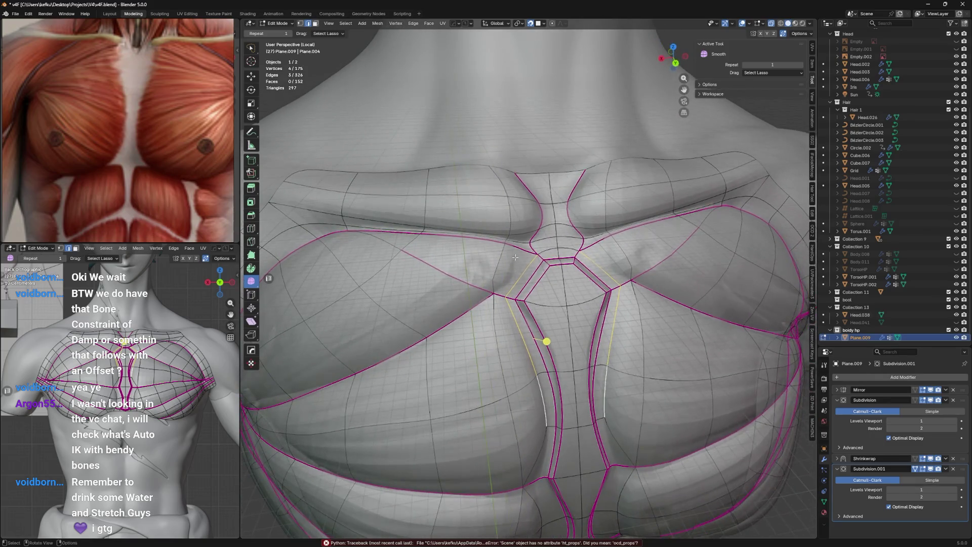
pyautogui.press('k')
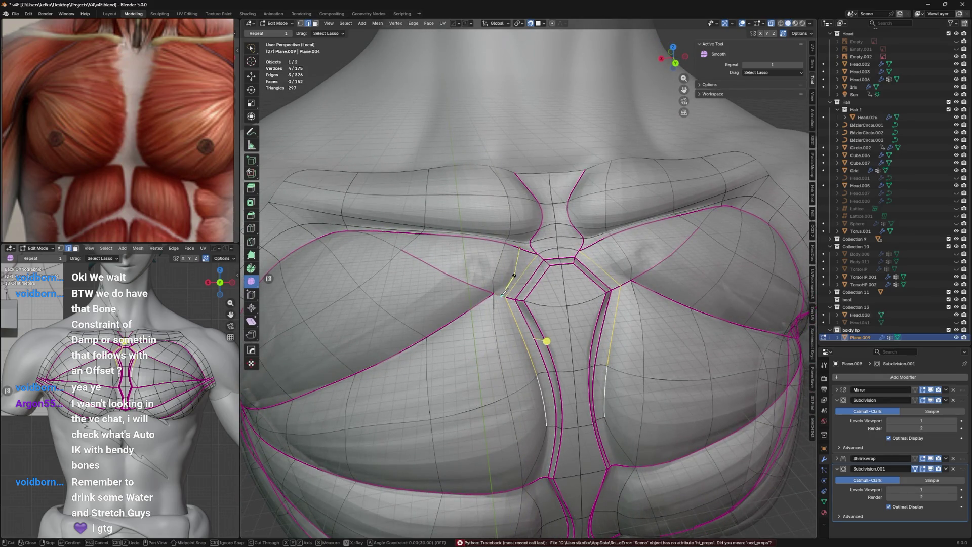
pyautogui.click(494, 293)
pyautogui.click(506, 297)
pyautogui.press('Return')
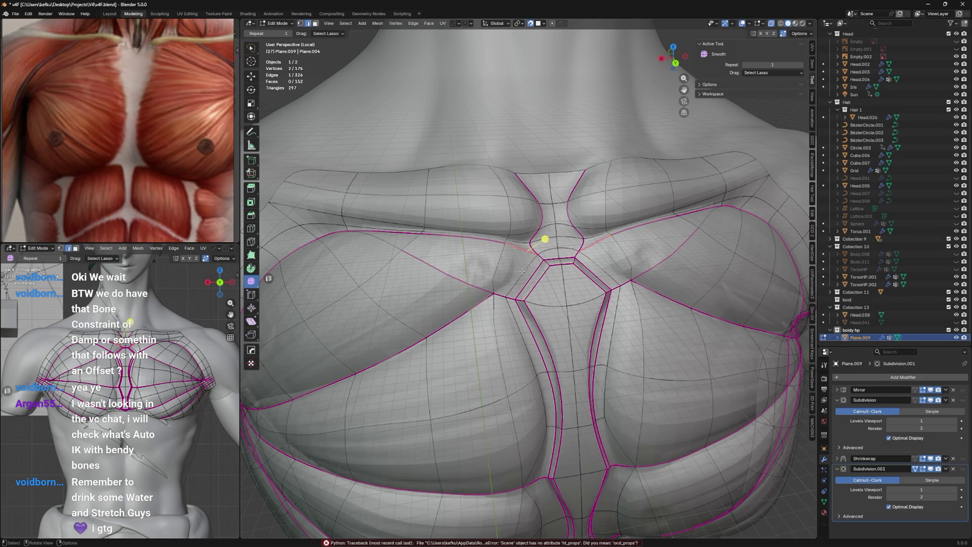
# Join the vertices, add a pec border vertex, merge the extra vertex away, and save.
pyautogui.press('1')
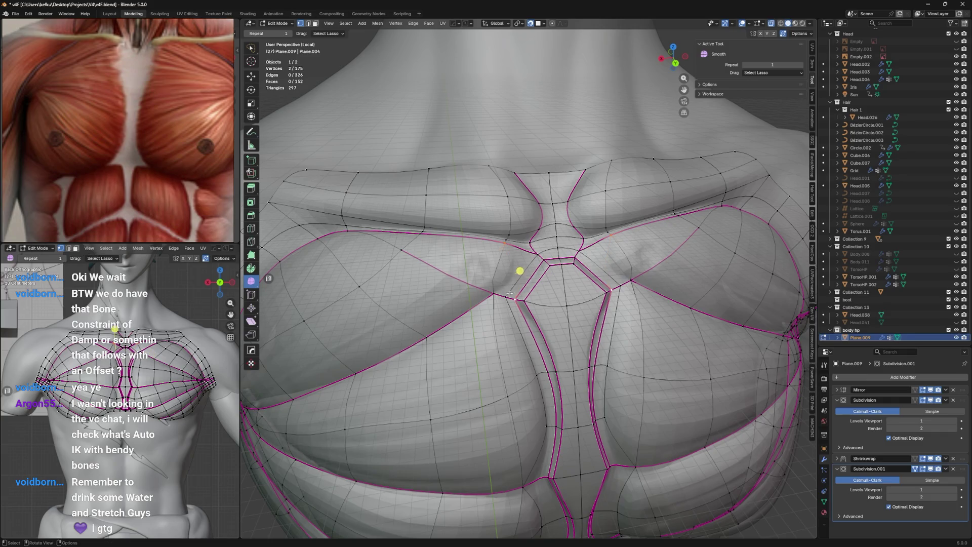
pyautogui.press('j')
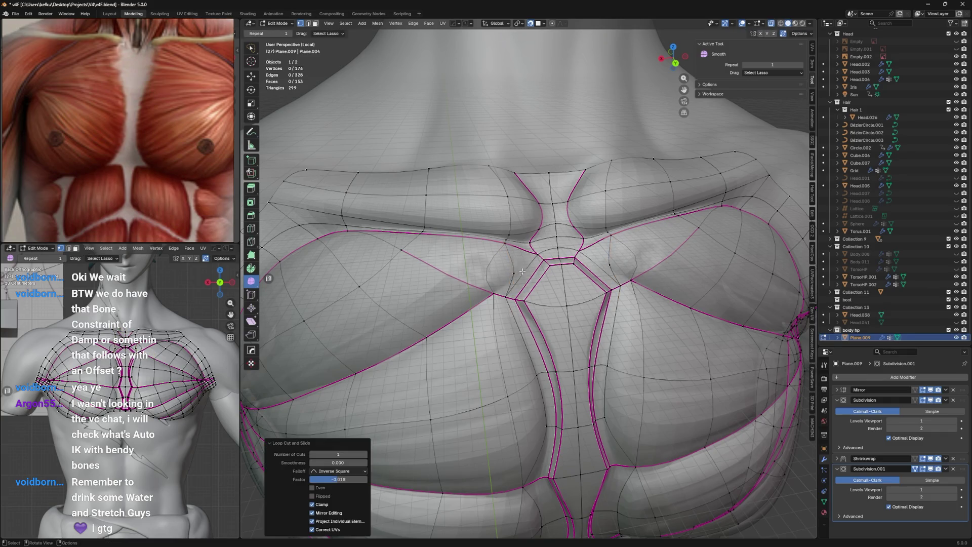
pyautogui.press('k')
pyautogui.click(514, 293)
pyautogui.press('Return')
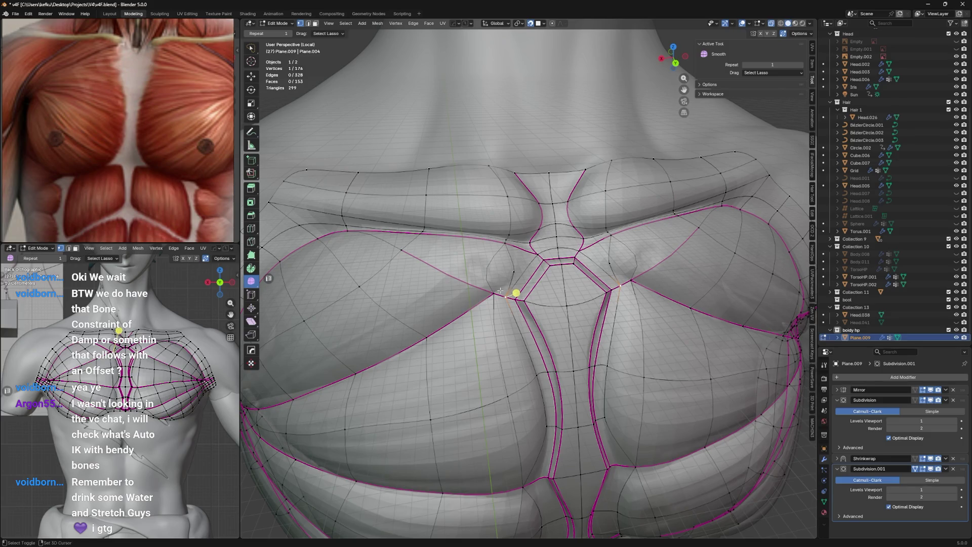
pyautogui.keyDown('ctrl'); pyautogui.click(509, 293); pyautogui.keyUp('ctrl')
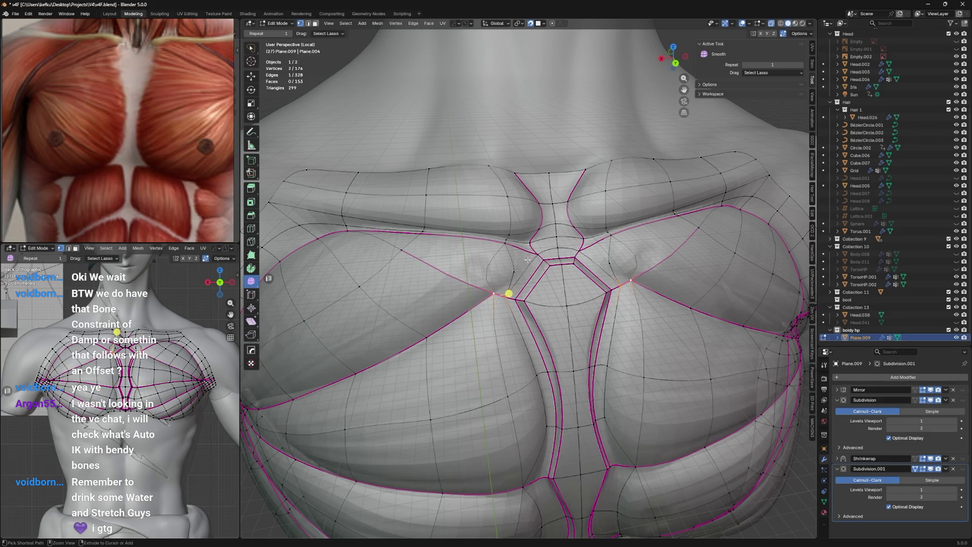
pyautogui.press('m')
pyautogui.hotkey('ctrl', 's')
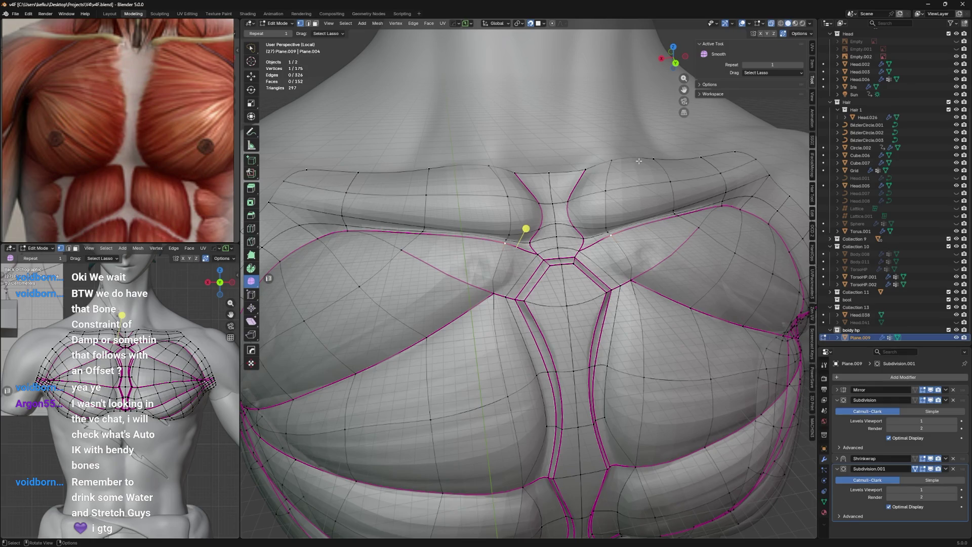
# Loop-cut a single centred edge loop along the sternum strip with Ctrl+R.
pyautogui.hotkey('ctrl', 'r')
pyautogui.click(506, 304)
pyautogui.rightClick(507, 304)
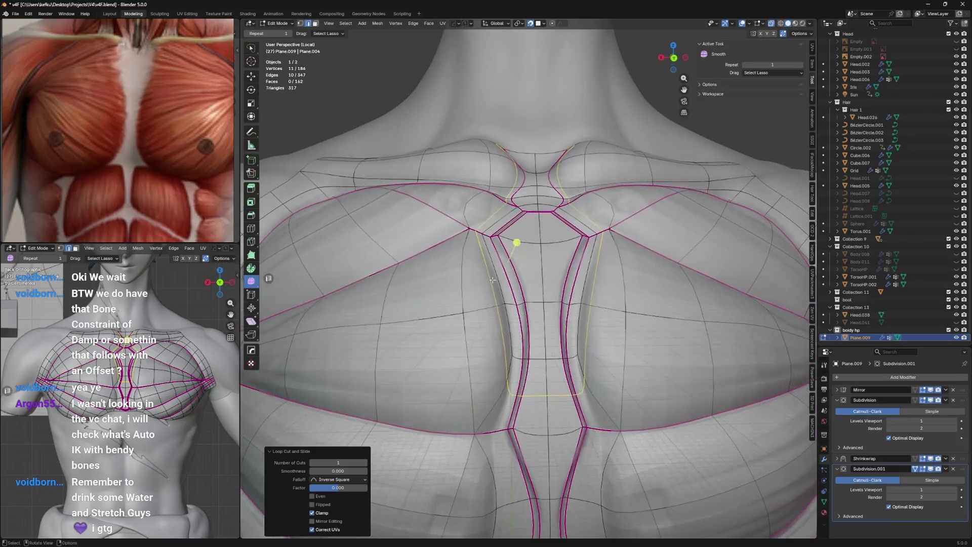
# Undo the sternum loop cut and select the edge loops bordering the sternum strip.
pyautogui.moveTo(490, 307); pyautogui.dragTo(495, 314, button='middle')
pyautogui.hotkey('ctrl', 'z')
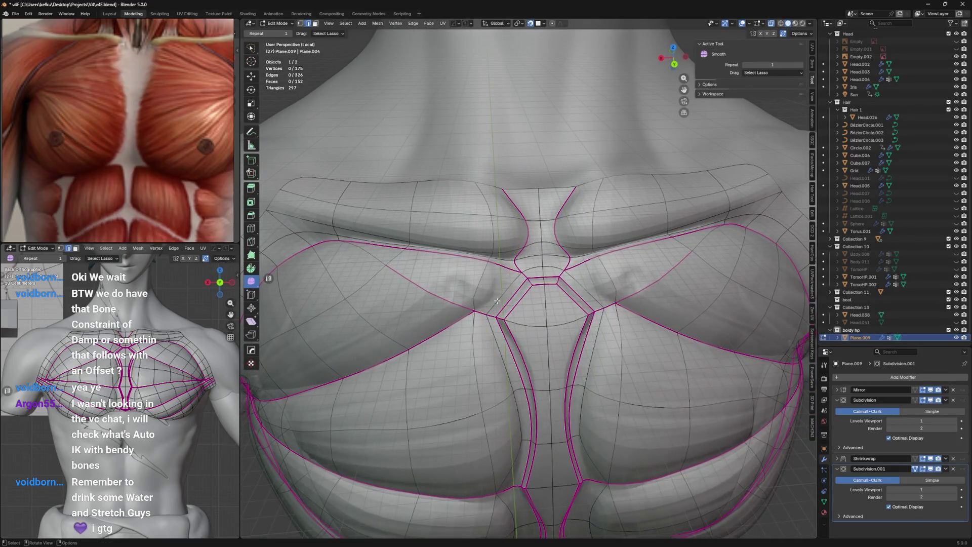
pyautogui.keyDown('alt'); pyautogui.click(492, 304); pyautogui.keyUp('alt')
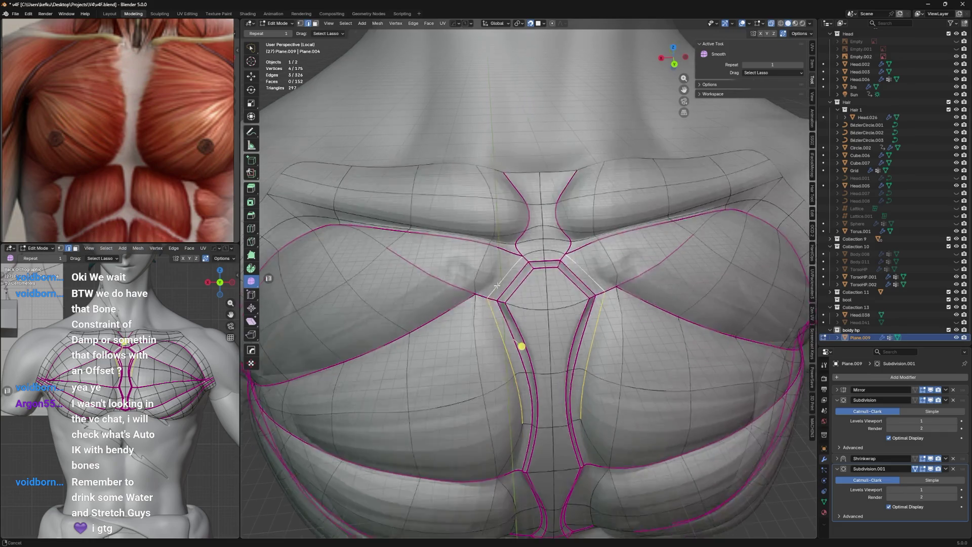
pyautogui.moveTo(492, 302); pyautogui.dragTo(514, 349, button='middle')
pyautogui.keyDown('alt'); pyautogui.middleClick(514, 349); pyautogui.keyUp('alt')
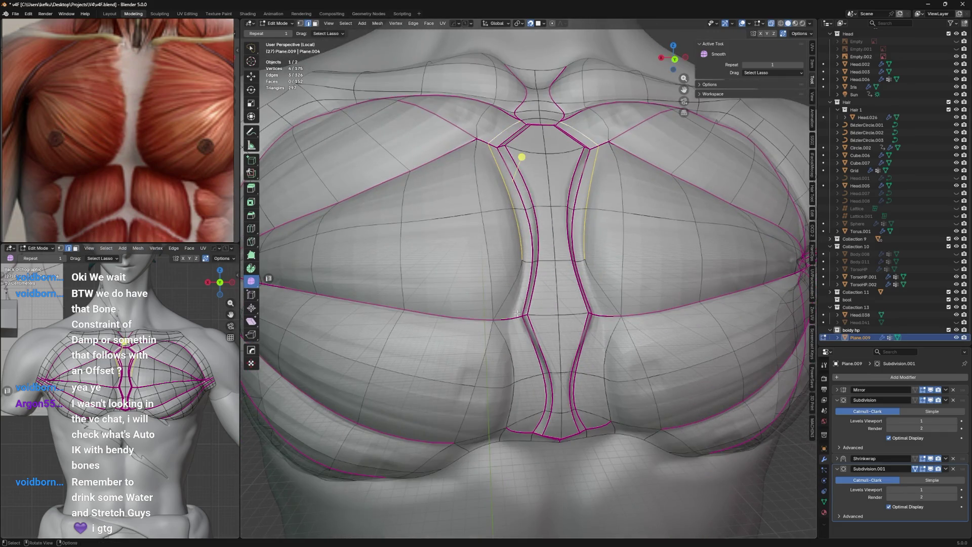
pyautogui.keyDown('alt'); pyautogui.click(539, 250); pyautogui.keyUp('alt')
pyautogui.moveTo(538, 250)
pyautogui.mouseDown(button='middle')
pyautogui.moveTo(558, 282)
pyautogui.moveTo(534, 197)
pyautogui.mouseUp(button='middle')
pyautogui.keyDown('ctrl'); pyautogui.click(557, 282); pyautogui.keyUp('ctrl')
pyautogui.hotkey('ctrl', 'z')
# Rip the sternum strip from the pecs, hide it, and delete the leftover border vertices.
pyautogui.press('v')
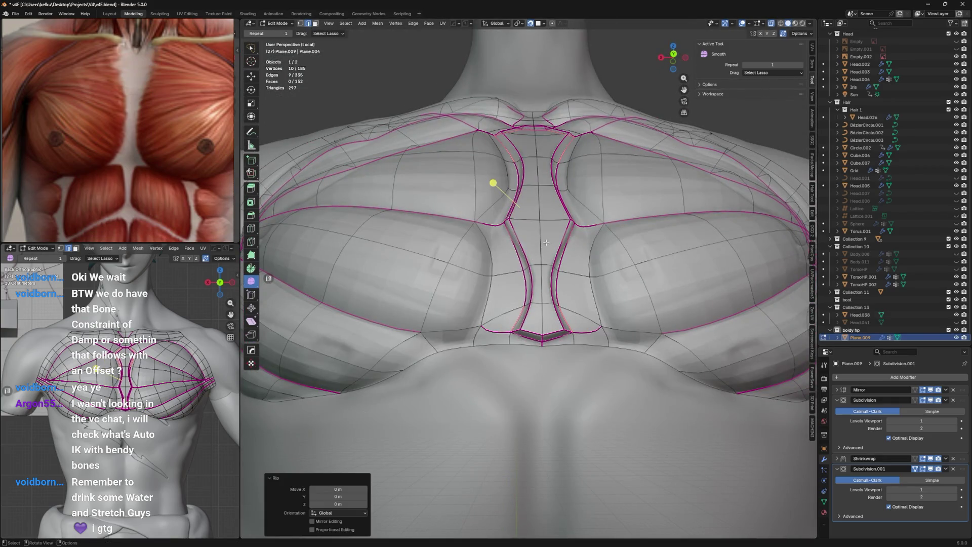
pyautogui.press('l')
pyautogui.press('h')
pyautogui.scroll(3, 541, 250)
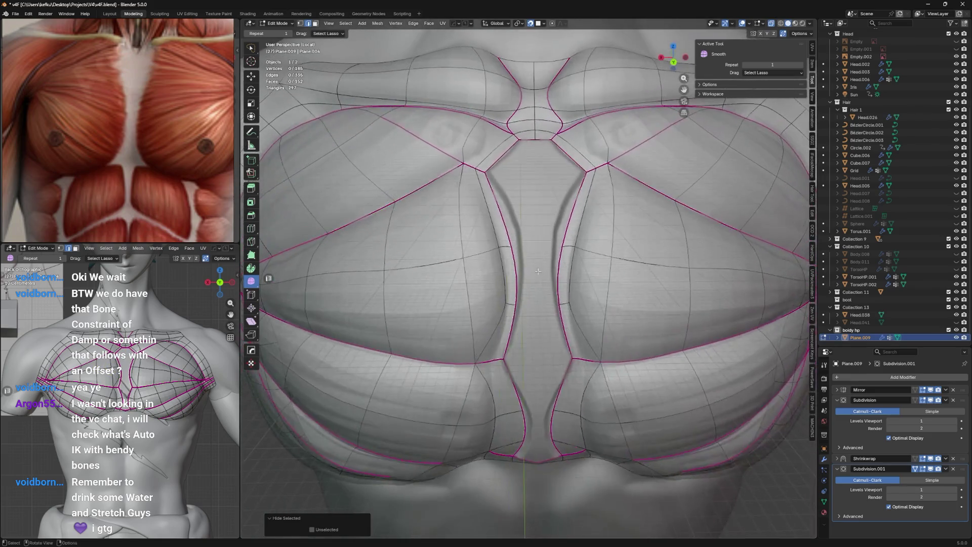
pyautogui.moveTo(540, 250)
pyautogui.mouseDown(button='middle')
pyautogui.moveTo(538, 291)
pyautogui.moveTo(550, 245)
pyautogui.mouseUp(button='middle')
pyautogui.scroll(2, 538, 292)
pyautogui.keyDown('alt'); pyautogui.click(537, 284); pyautogui.keyUp('alt')
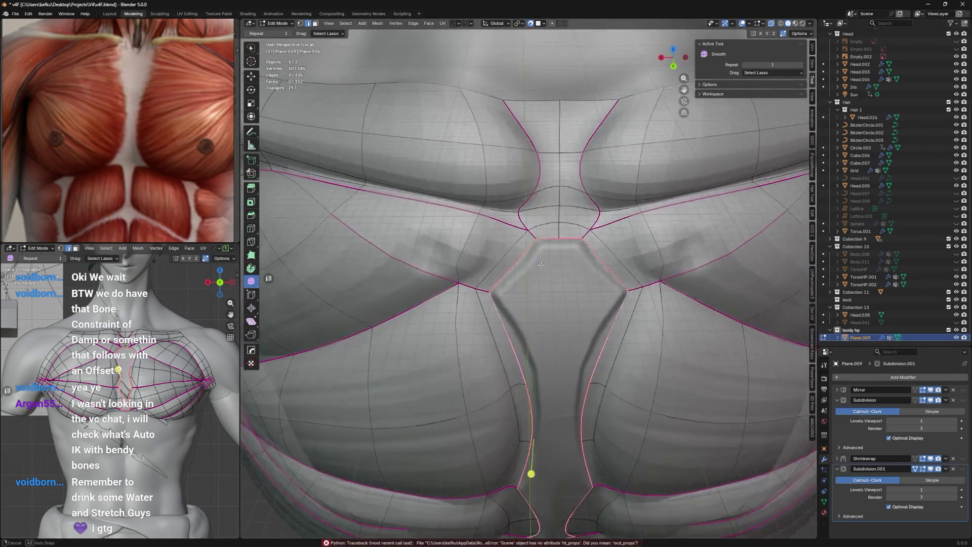
pyautogui.press('x')
pyautogui.click(554, 188)
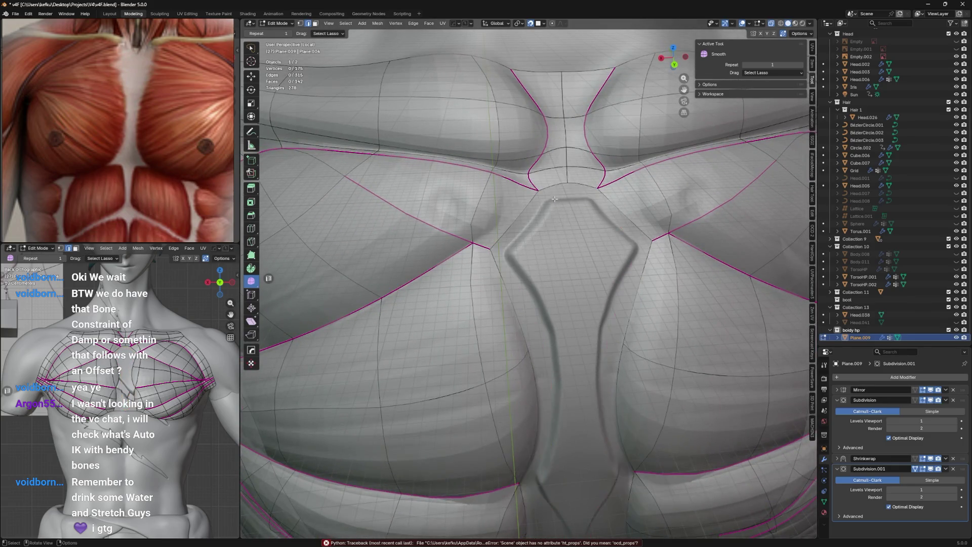
# Extrude two vertices from the pec's inner corner, move the sternum-top vertex, and save.
pyautogui.click(541, 211)
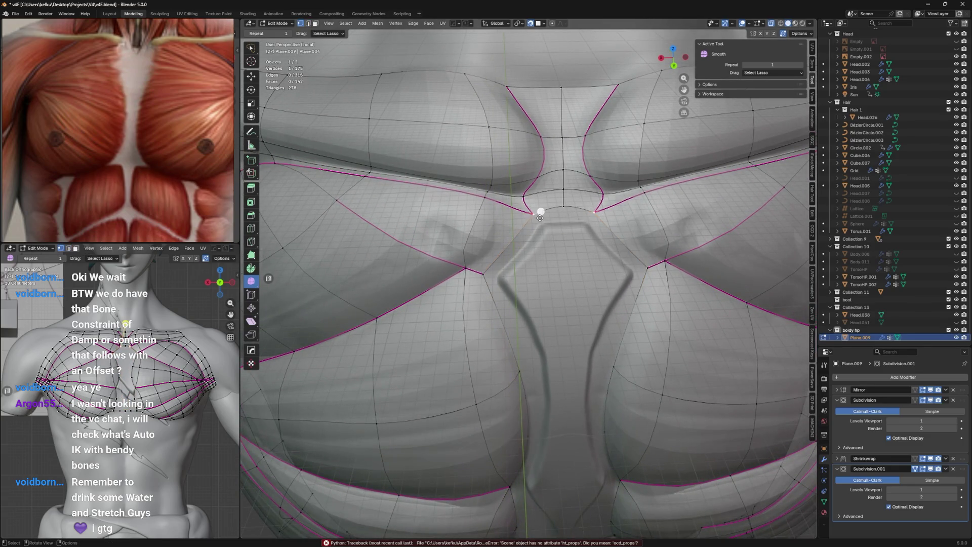
pyautogui.press('e')
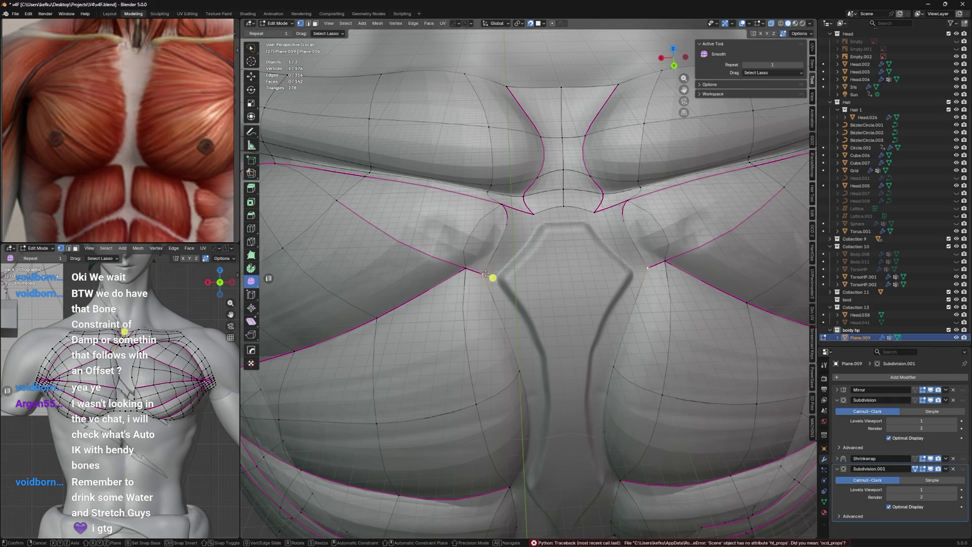
pyautogui.click(480, 266)
pyautogui.press('e')
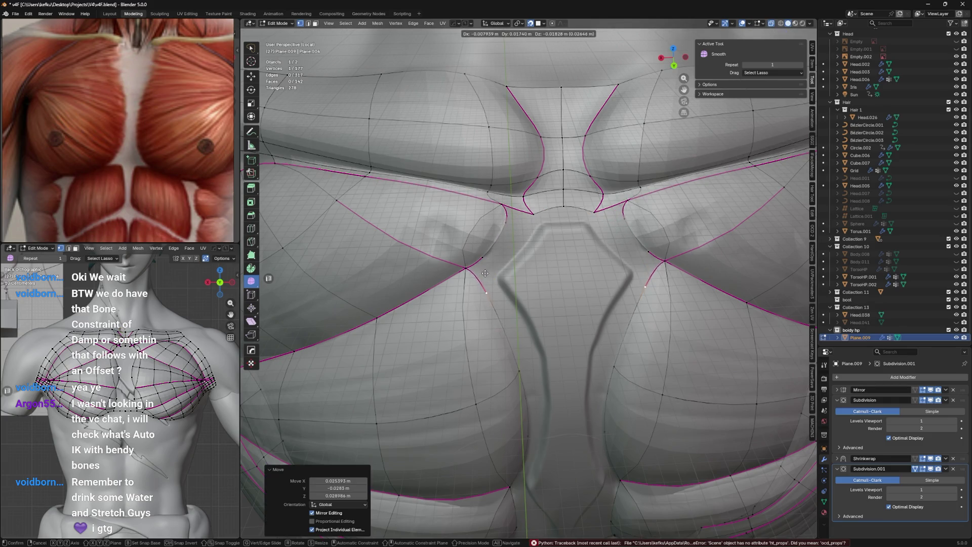
pyautogui.click(486, 261)
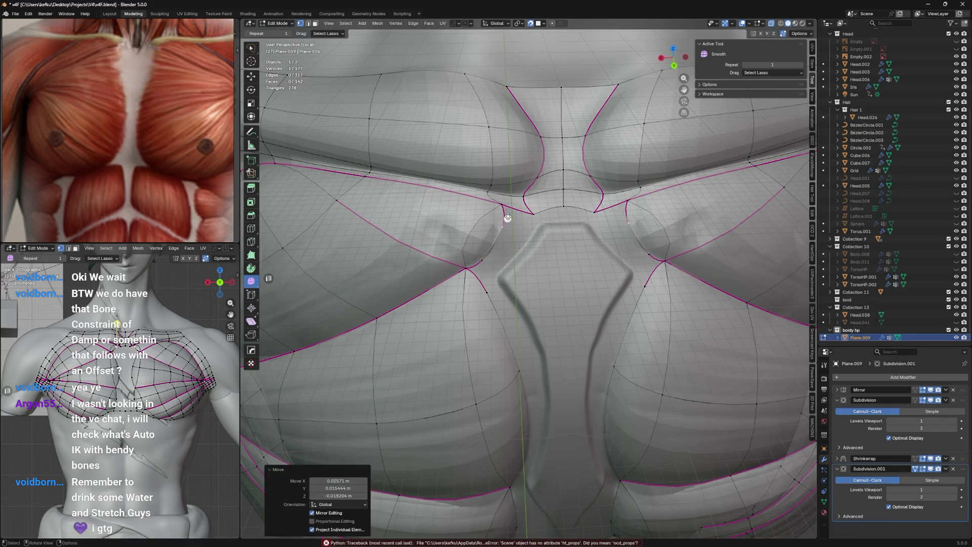
pyautogui.click(540, 211)
pyautogui.press('g')
pyautogui.click(532, 198)
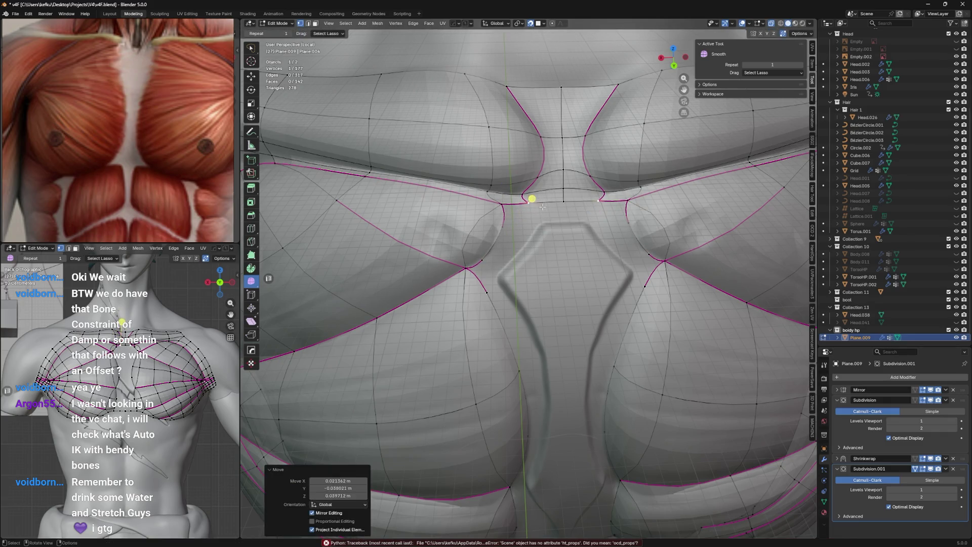
pyautogui.hotkey('ctrl', 's')
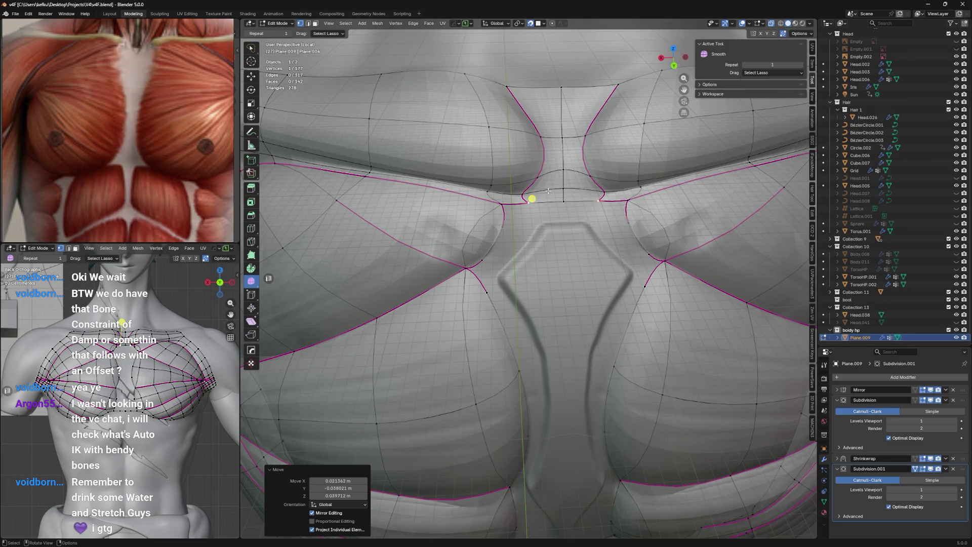
# Select the lower pec-border vertices, unhide the sternum strip and keep one vertex selected.
pyautogui.click(476, 269)
pyautogui.moveTo(476, 270); pyautogui.dragTo(491, 242, button='middle')
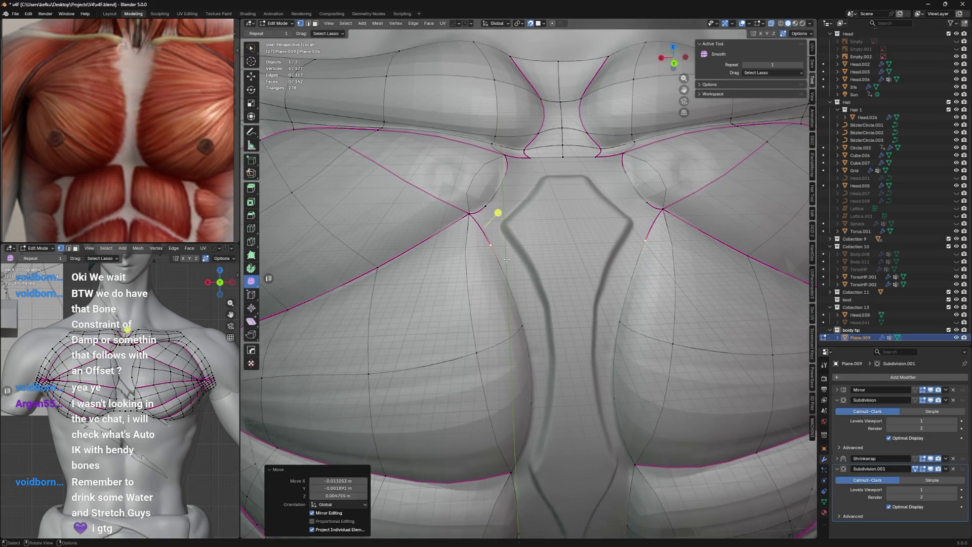
pyautogui.click(539, 323)
pyautogui.moveTo(539, 323); pyautogui.dragTo(528, 370, button='middle')
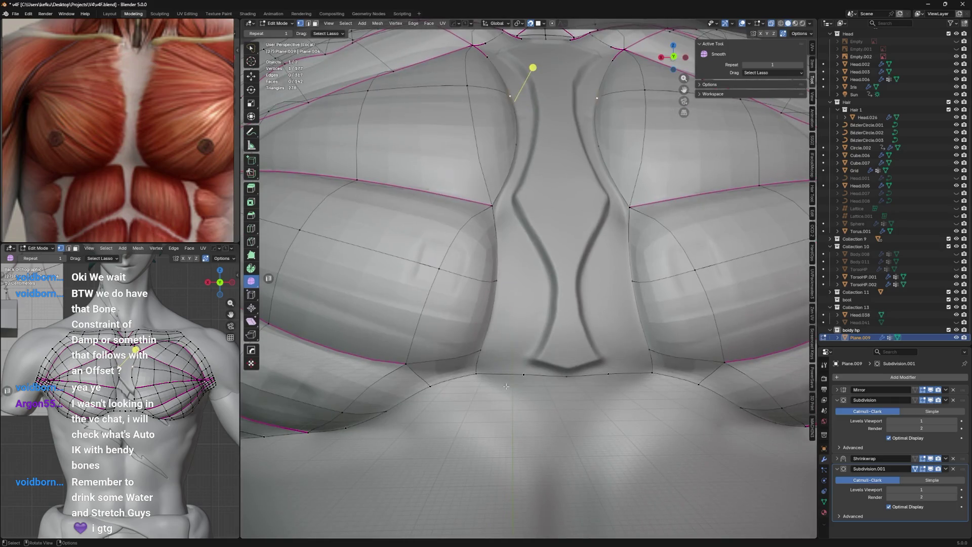
pyautogui.click(528, 372)
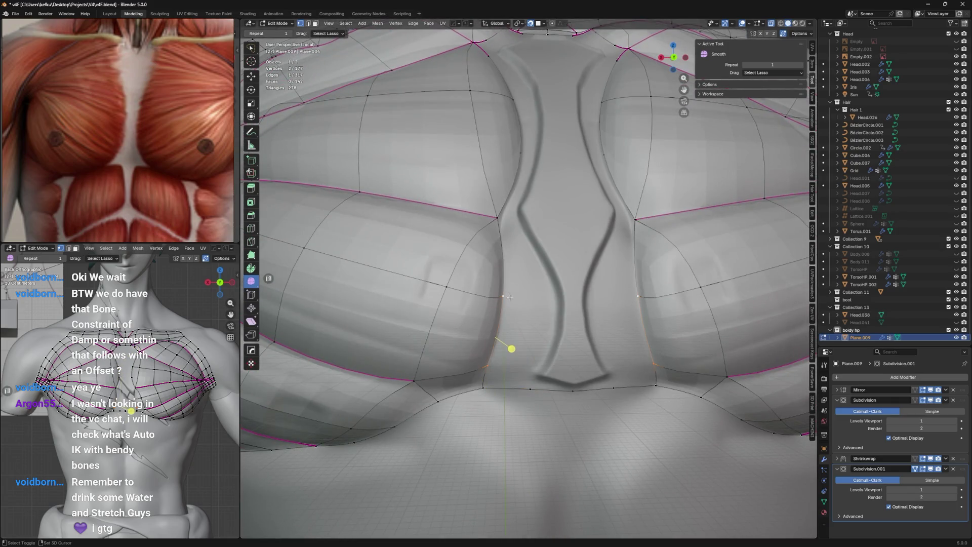
pyautogui.keyDown('shift'); pyautogui.click(521, 224); pyautogui.keyUp('shift')
pyautogui.keyDown('shift'); pyautogui.moveTo(520, 224); pyautogui.dragTo(506, 264, button='middle'); pyautogui.keyUp('shift')
pyautogui.hotkey('alt', 'h')
pyautogui.click(516, 238)
# Move the chosen vertex and its mirrored partner into place beside the lower sternum.
pyautogui.press('g')
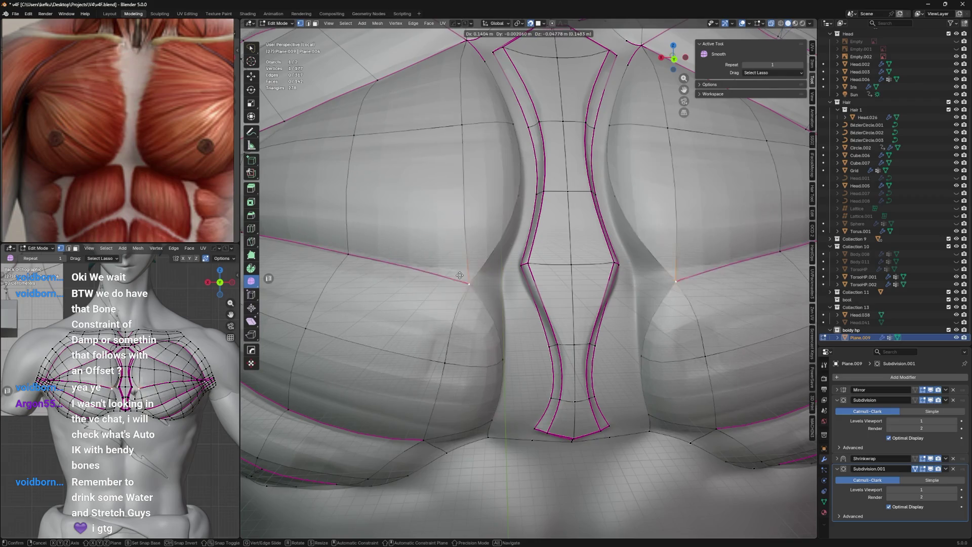
pyautogui.click(506, 304)
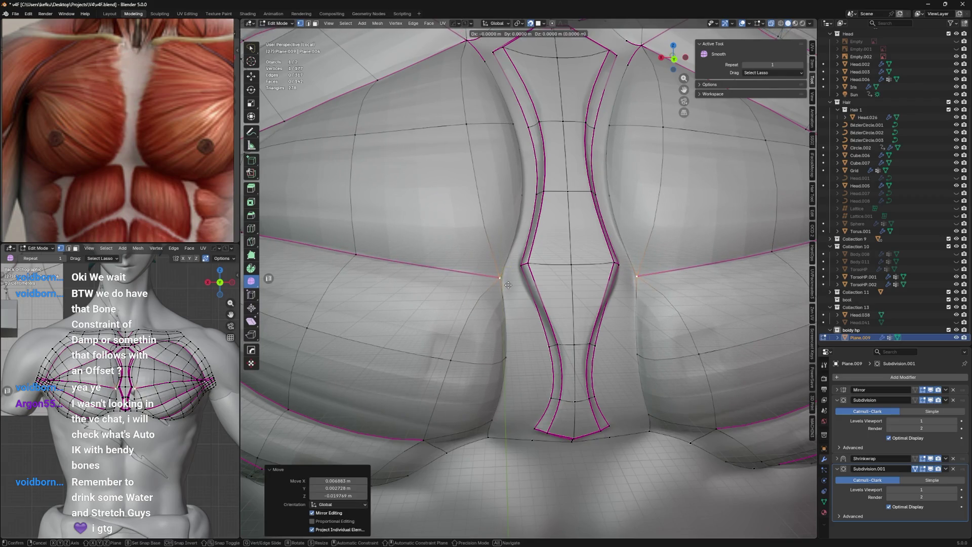
pyautogui.click(506, 304)
pyautogui.moveTo(506, 305); pyautogui.dragTo(512, 319, button='middle')
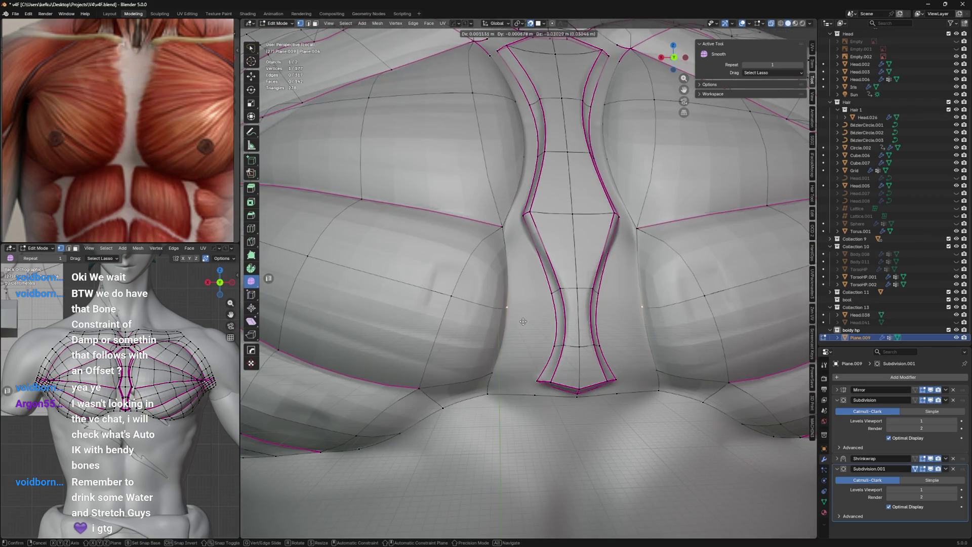
pyautogui.press('g')
pyautogui.click(515, 324)
pyautogui.click(516, 324)
pyautogui.press('g')
pyautogui.click(514, 322)
pyautogui.click(512, 317)
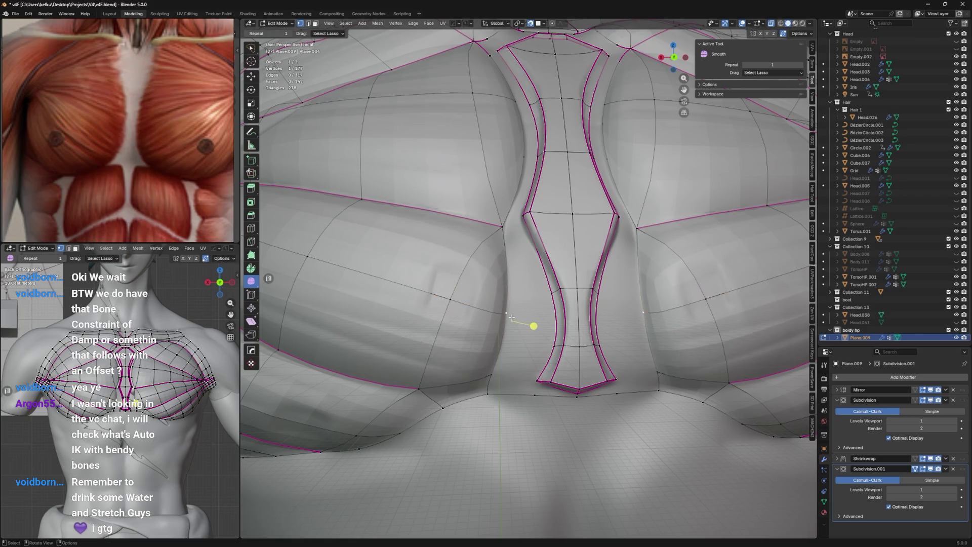
pyautogui.moveTo(509, 313)
pyautogui.mouseDown(button='middle')
pyautogui.moveTo(517, 324)
pyautogui.moveTo(513, 306)
pyautogui.mouseUp(button='middle')
# Try extruding an edge from two vertices, undo it, and move the vertex below the sternum.
pyautogui.keyDown('shift'); pyautogui.click(512, 307); pyautogui.keyUp('shift')
pyautogui.press('e')
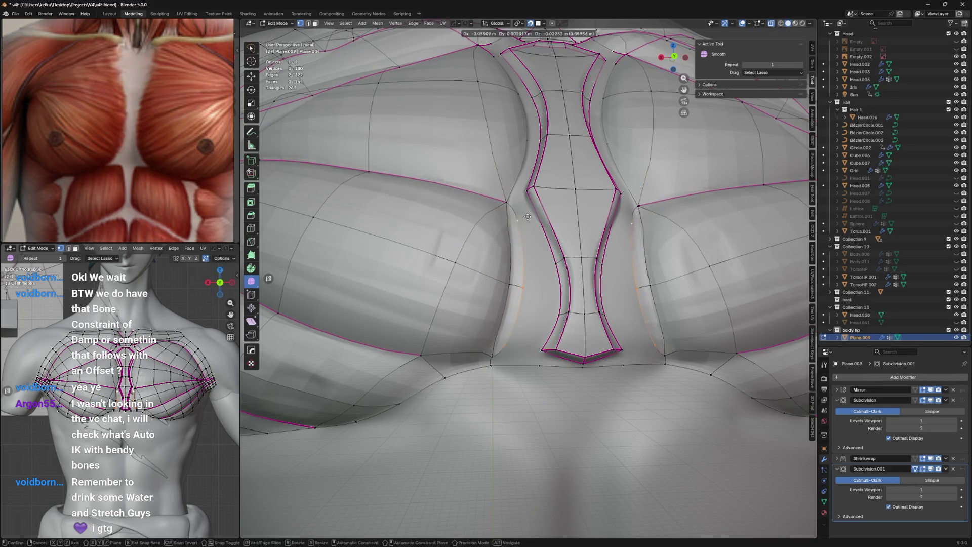
pyautogui.click(520, 262)
pyautogui.moveTo(512, 344); pyautogui.dragTo(504, 351)
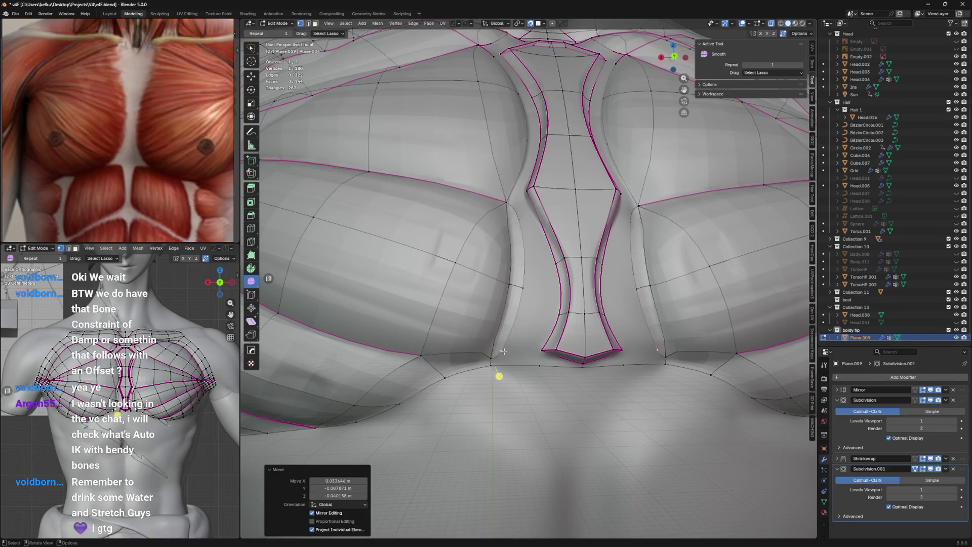
pyautogui.hotkey('ctrl', 'z')
pyautogui.hotkey('ctrl', 'z')
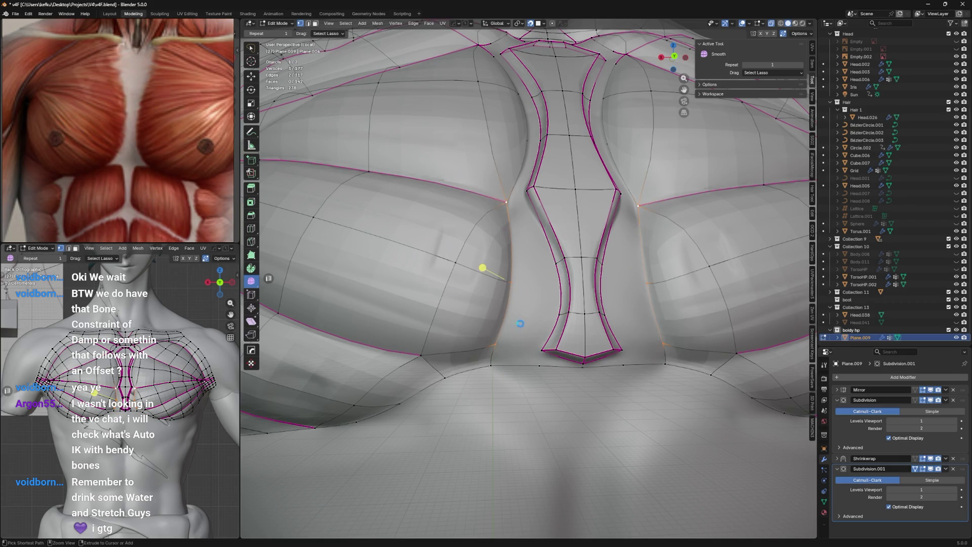
pyautogui.press('g')
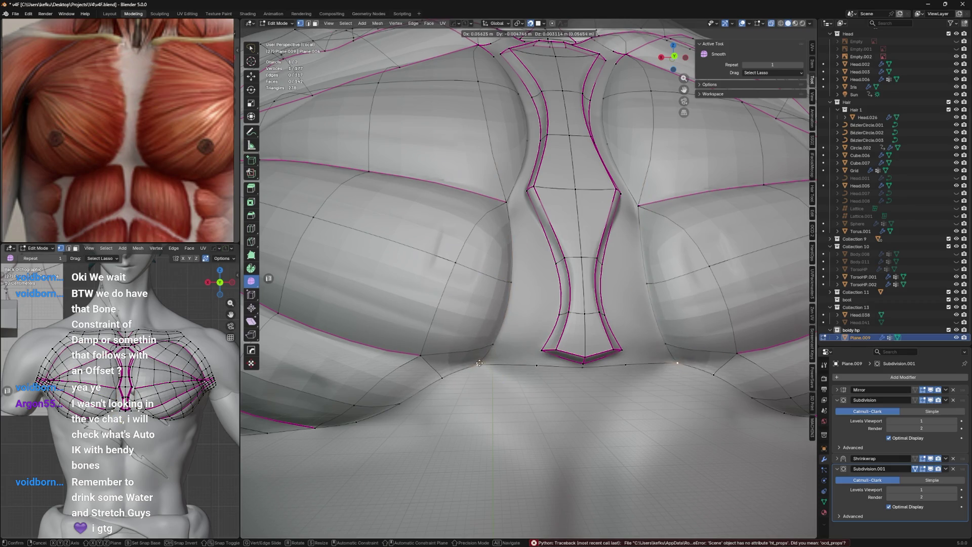
pyautogui.click(484, 380)
# Reposition vertices along the lower chest to taper the sternum channel's bottom tip.
pyautogui.press('g')
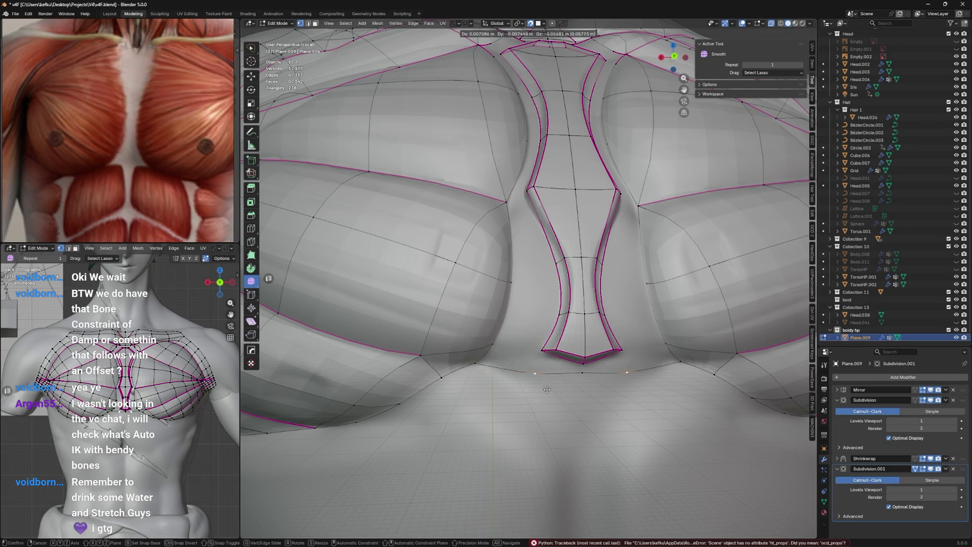
pyautogui.click(538, 341)
pyautogui.press('g')
pyautogui.click(589, 388)
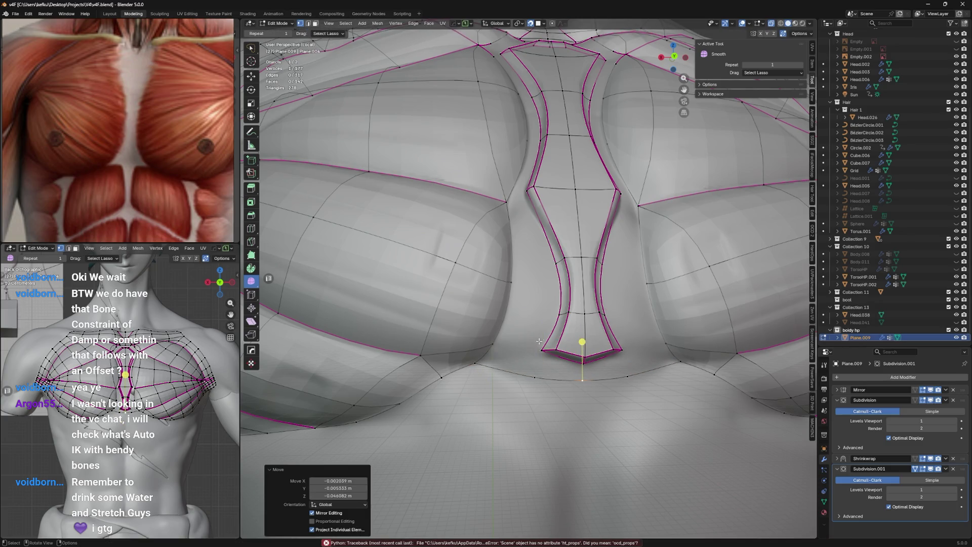
pyautogui.moveTo(588, 388)
pyautogui.mouseDown(button='middle')
pyautogui.moveTo(531, 328)
pyautogui.moveTo(512, 287)
pyautogui.moveTo(501, 315)
pyautogui.mouseUp(button='middle')
pyautogui.press('g')
pyautogui.click(515, 291)
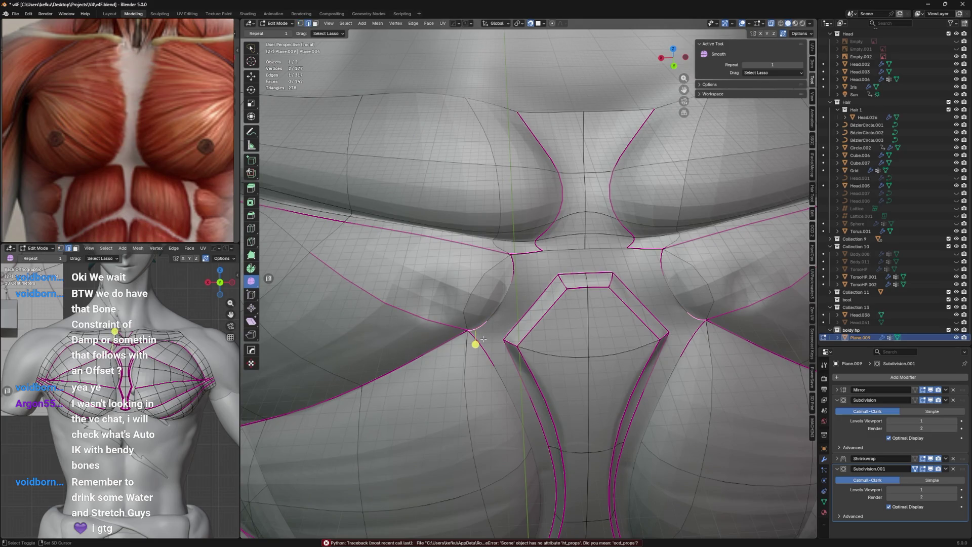
# Fill faces along the lower strip beside the sternum, undoing the last fill, and save.
pyautogui.keyDown('shift'); pyautogui.click(512, 268); pyautogui.keyUp('shift')
pyautogui.press('f')
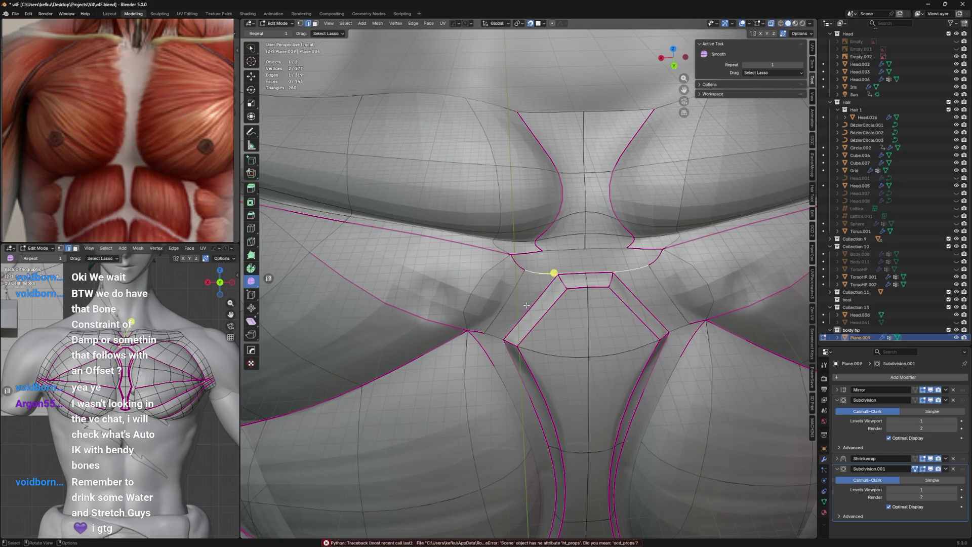
pyautogui.keyDown('shift'); pyautogui.click(511, 381); pyautogui.keyUp('shift')
pyautogui.press('f')
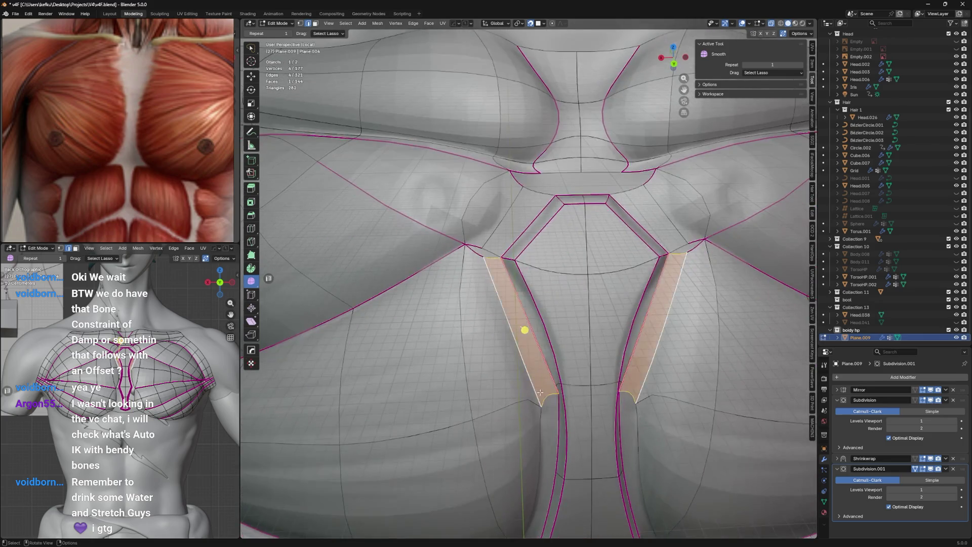
pyautogui.press('f')
pyautogui.moveTo(510, 381)
pyautogui.mouseDown(button='middle')
pyautogui.moveTo(549, 335)
pyautogui.moveTo(560, 245)
pyautogui.mouseUp(button='middle')
pyautogui.press('f')
pyautogui.press('f')
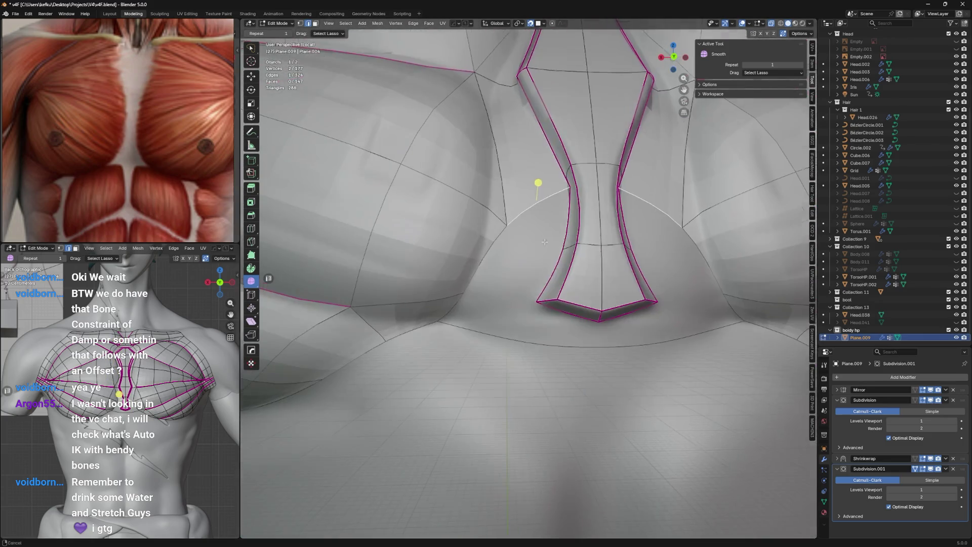
pyautogui.hotkey('ctrl', 'z')
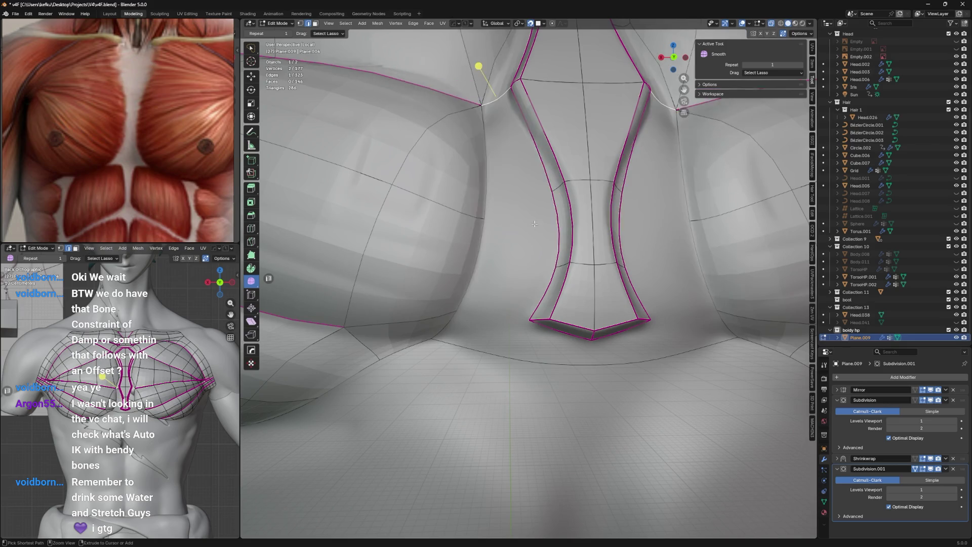
pyautogui.hotkey('ctrl', 's')
# Extend a vertex beside the sternum and fill quads below the pec, then save.
pyautogui.moveTo(562, 229); pyautogui.dragTo(529, 271, button='middle')
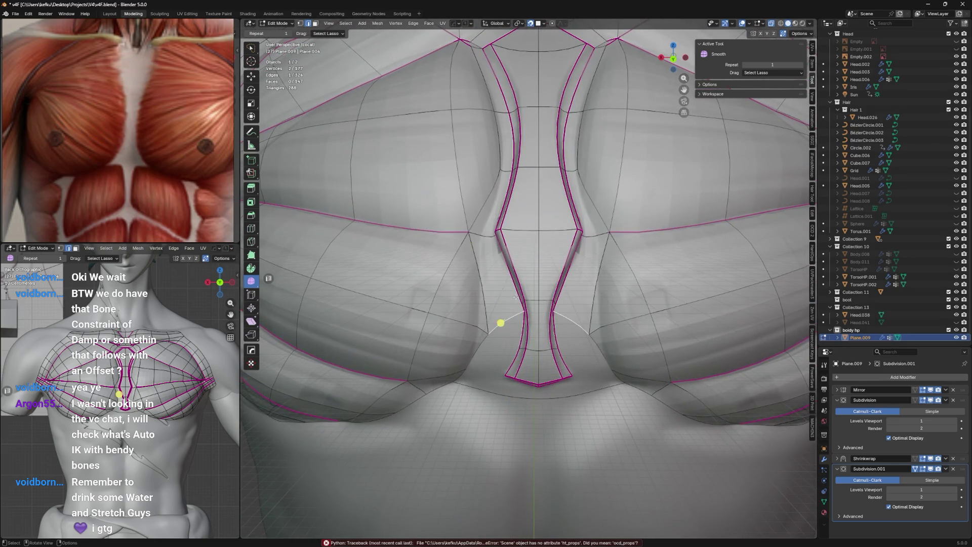
pyautogui.keyDown('ctrl'); pyautogui.rightClick(494, 236); pyautogui.keyUp('ctrl')
pyautogui.press('f')
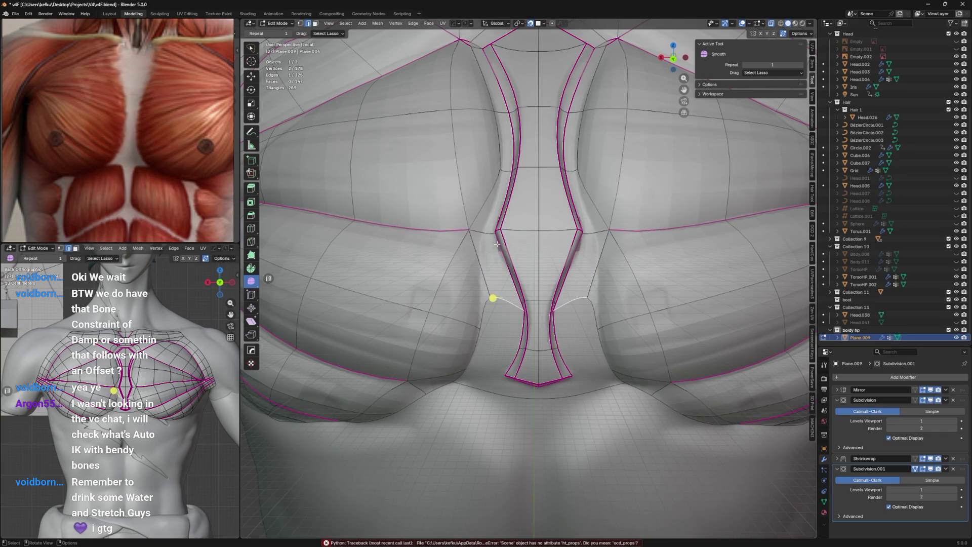
pyautogui.press('f')
pyautogui.moveTo(501, 259)
pyautogui.mouseDown(button='middle')
pyautogui.moveTo(516, 244)
pyautogui.moveTo(496, 238)
pyautogui.mouseUp(button='middle')
pyautogui.press('f')
pyautogui.press('f')
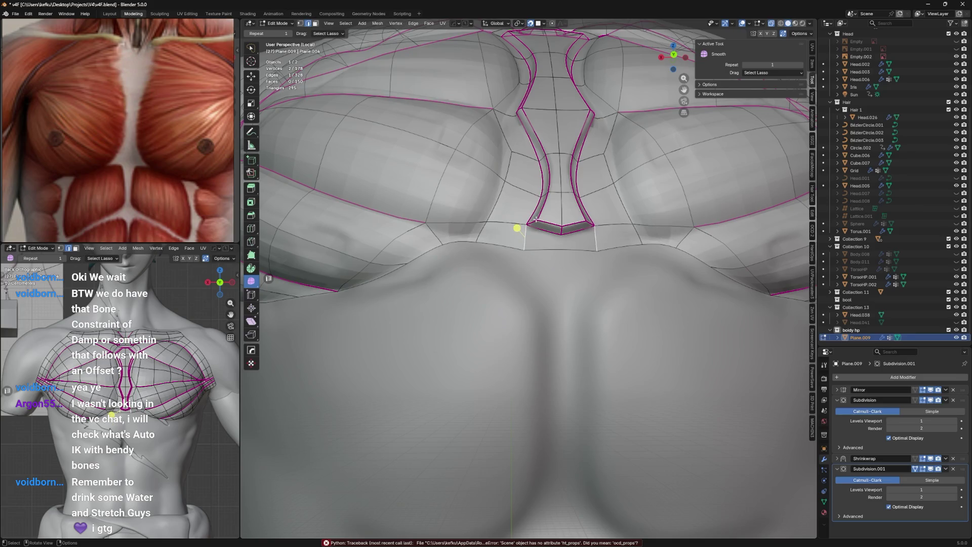
pyautogui.press('f')
pyautogui.moveTo(547, 210); pyautogui.dragTo(507, 274, button='middle')
pyautogui.hotkey('ctrl', 's')
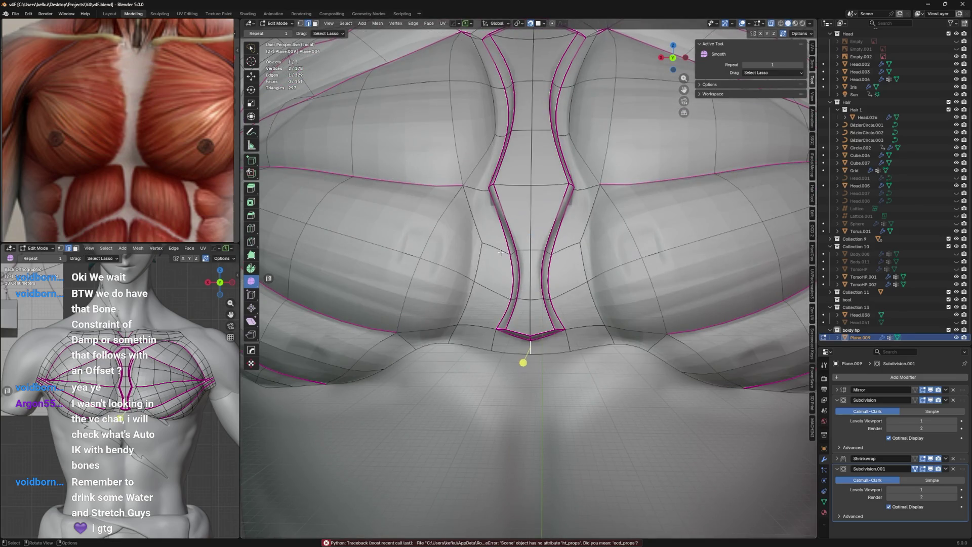
# Select the sternum border edge chain and give it a full 1.0 crease.
pyautogui.scroll(2, 506, 274)
pyautogui.click(501, 256)
pyautogui.moveTo(500, 228); pyautogui.dragTo(504, 219, button='middle')
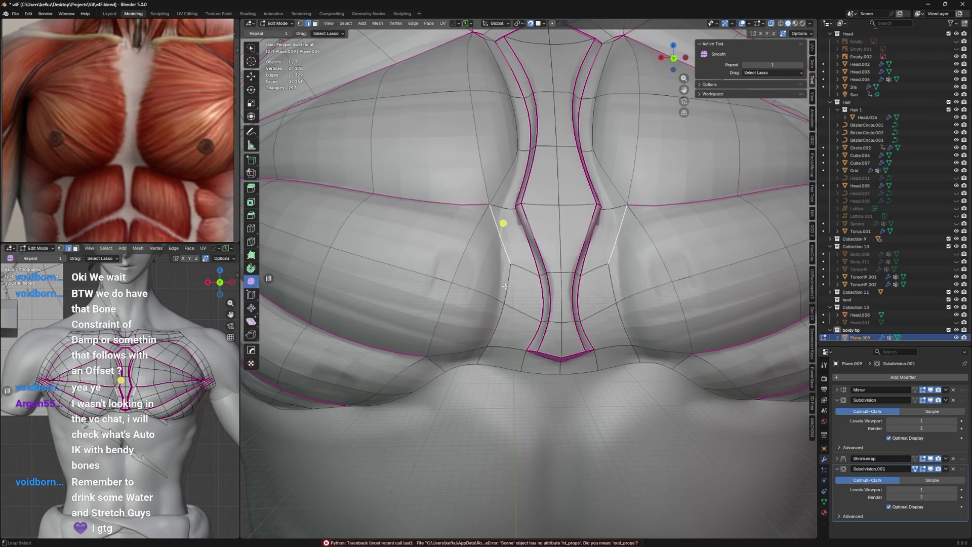
pyautogui.keyDown('alt'); pyautogui.click(498, 299); pyautogui.keyUp('alt')
pyautogui.hotkey('shift', 'e')
pyautogui.click(497, 301)
pyautogui.moveTo(497, 302); pyautogui.dragTo(606, 187, button='middle')
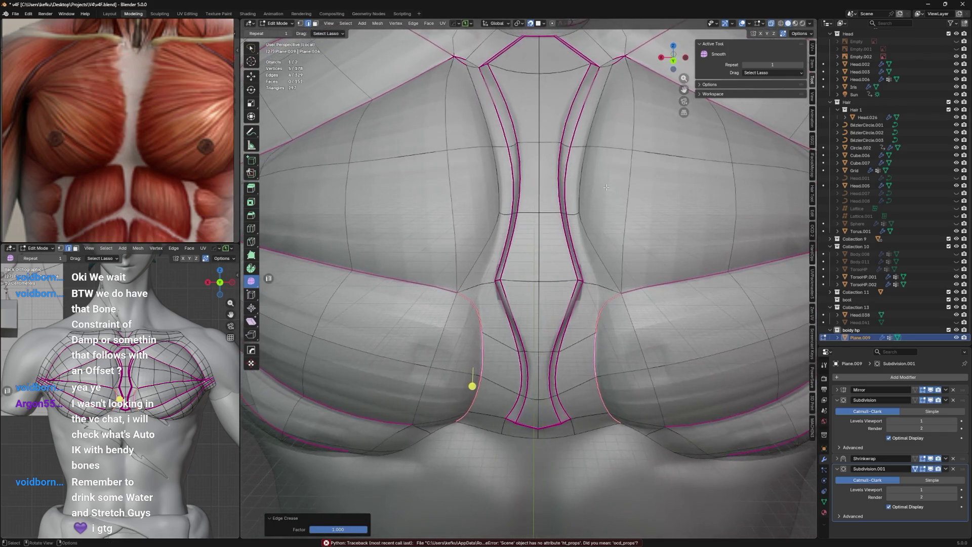
# Join vertices at the upper sternum corner and fully crease the resulting edge.
pyautogui.click(498, 244)
pyautogui.moveTo(499, 243); pyautogui.dragTo(597, 204, button='middle')
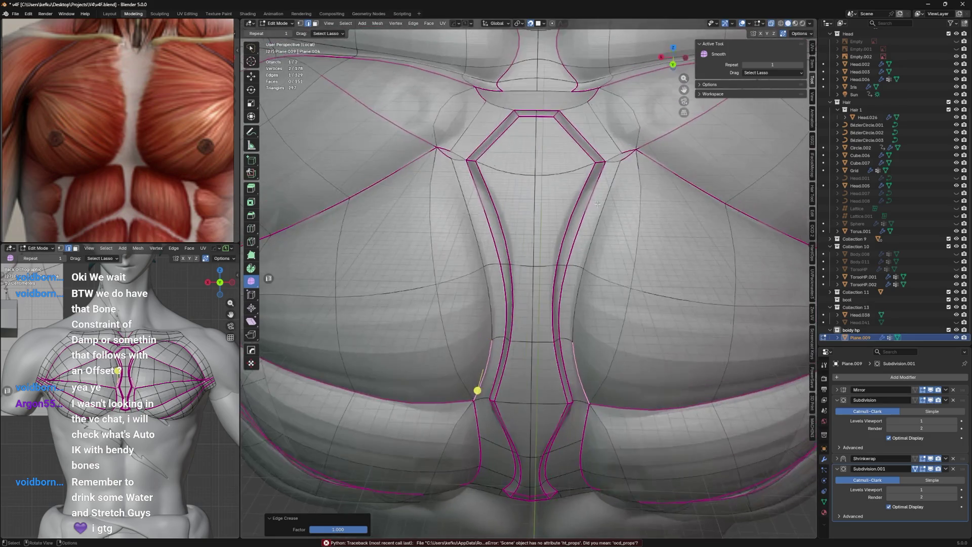
pyautogui.keyDown('shift'); pyautogui.click(482, 245); pyautogui.keyUp('shift')
pyautogui.moveTo(483, 244); pyautogui.dragTo(537, 197, button='middle')
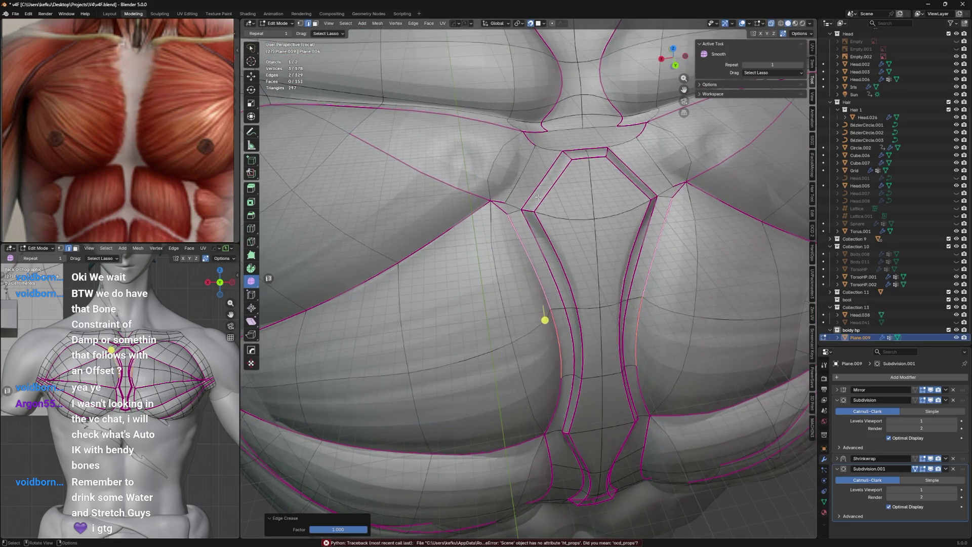
pyautogui.click(513, 206)
pyautogui.press('j')
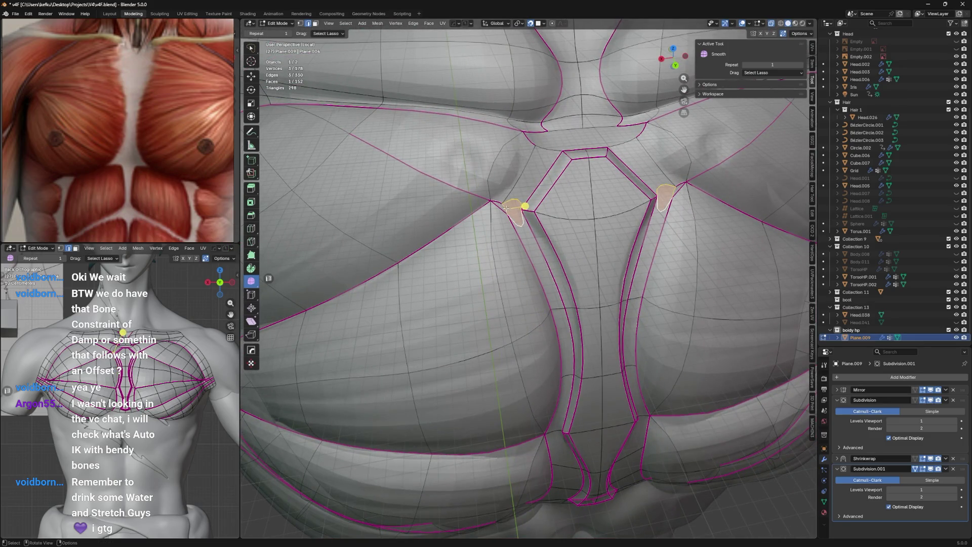
pyautogui.moveTo(531, 200); pyautogui.dragTo(521, 216, button='middle')
pyautogui.keyDown('shift'); pyautogui.click(527, 208); pyautogui.keyUp('shift')
pyautogui.hotkey('shift', 'e')
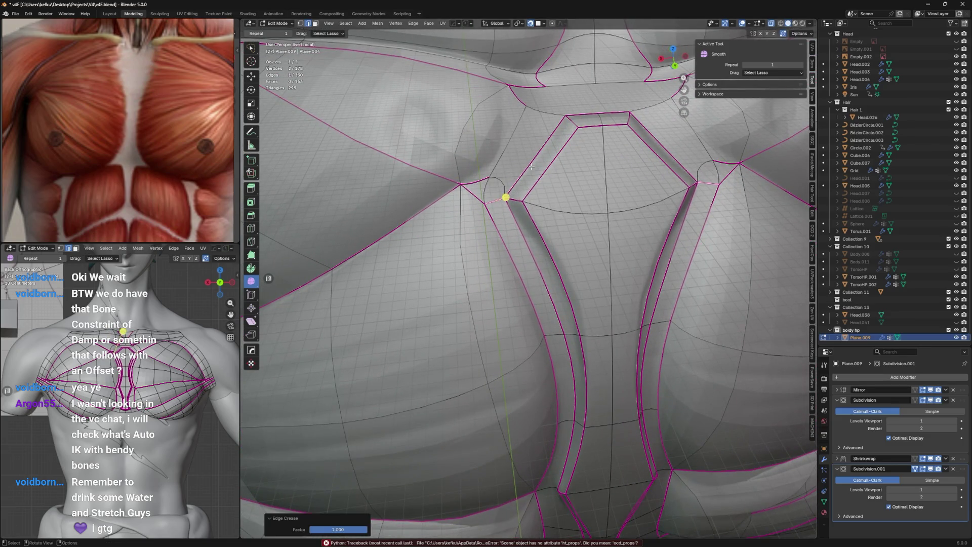
pyautogui.click(691, 98)
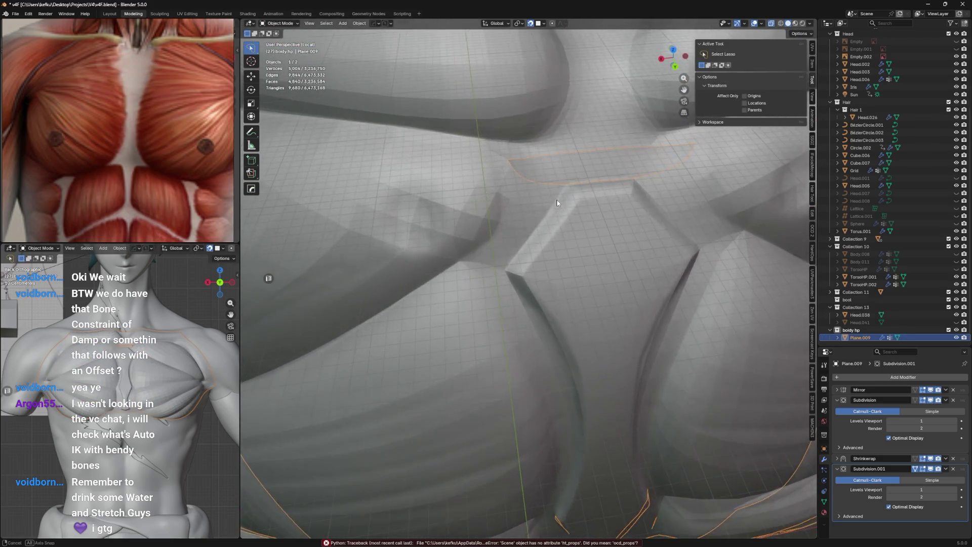
# Slide-merge a stray vertex, try creasing the upper corner edge, undo it, and save.
pyautogui.moveTo(552, 186); pyautogui.dragTo(489, 262, button='middle')
pyautogui.hotkey('shift', 'v')
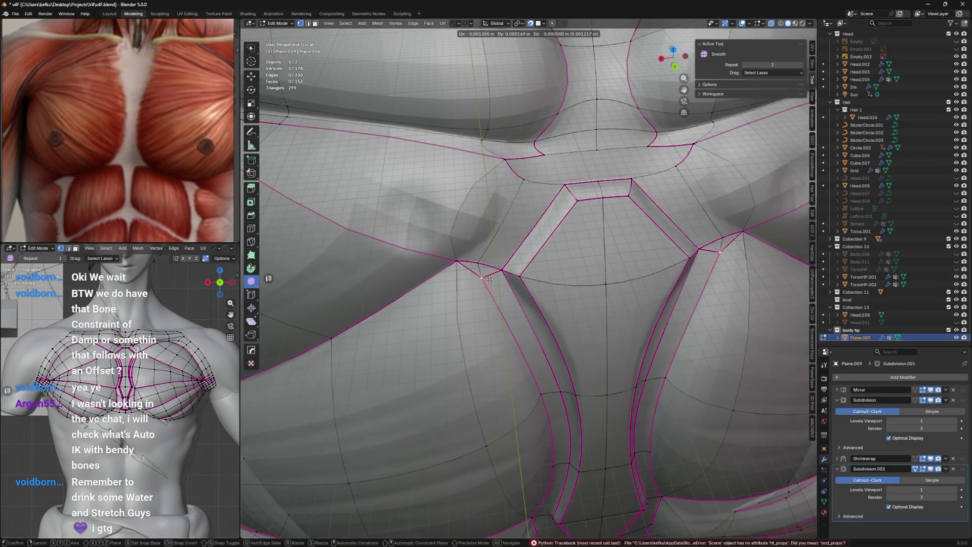
pyautogui.click(495, 239)
pyautogui.moveTo(495, 239); pyautogui.dragTo(497, 229, button='middle')
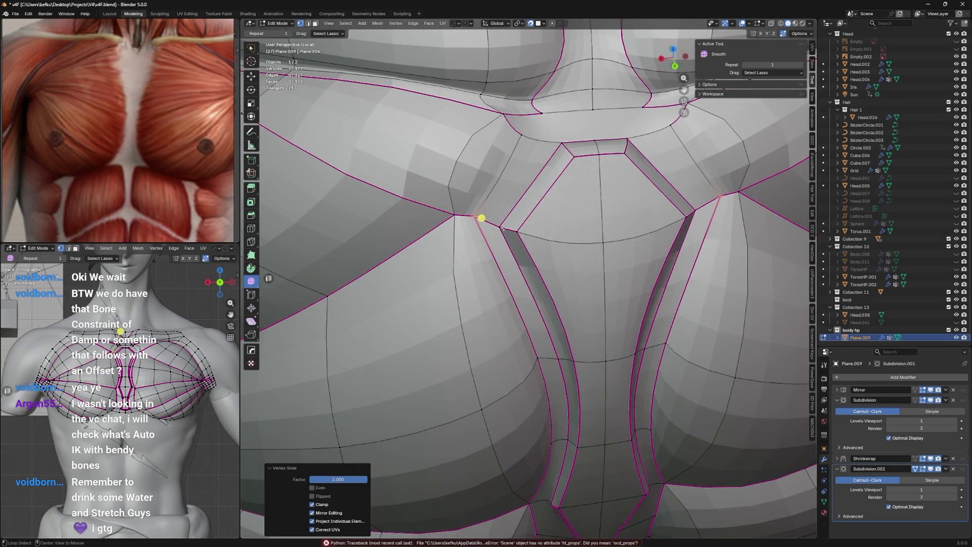
pyautogui.keyDown('shift'); pyautogui.click(520, 134); pyautogui.keyUp('shift')
pyautogui.hotkey('shift', 'e')
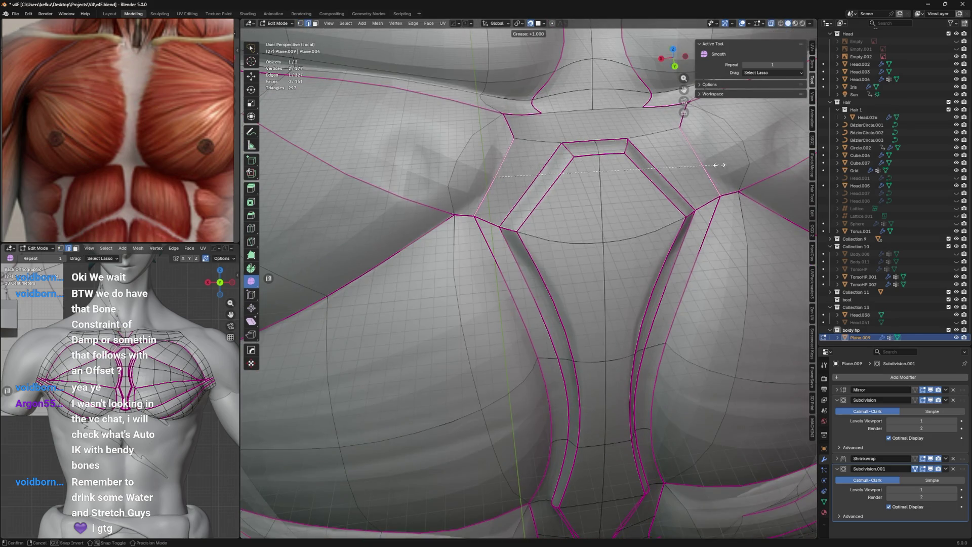
pyautogui.click(527, 212)
pyautogui.moveTo(527, 213); pyautogui.dragTo(547, 251, button='middle')
pyautogui.hotkey('ctrl', 'z')
pyautogui.hotkey('ctrl', 'z')
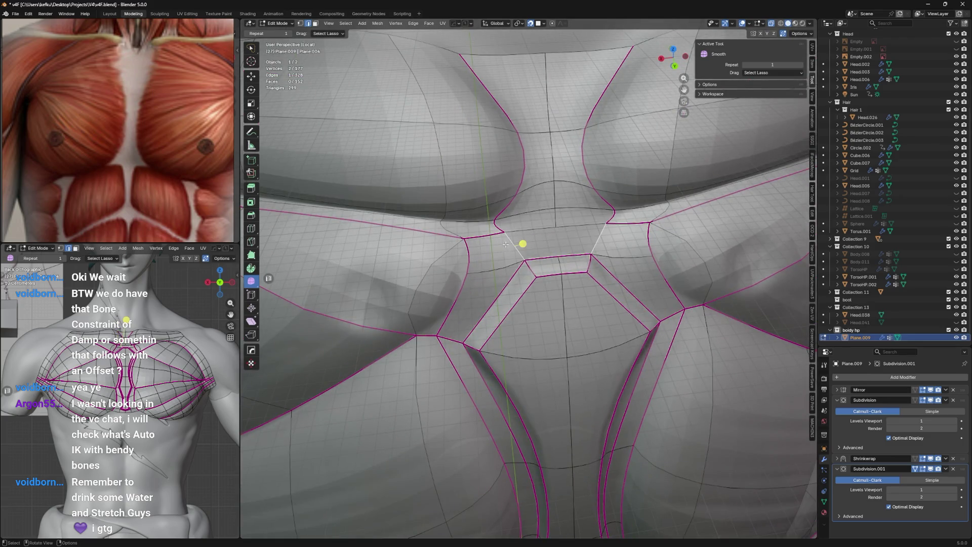
pyautogui.hotkey('ctrl', 'z')
pyautogui.hotkey('ctrl', 's')
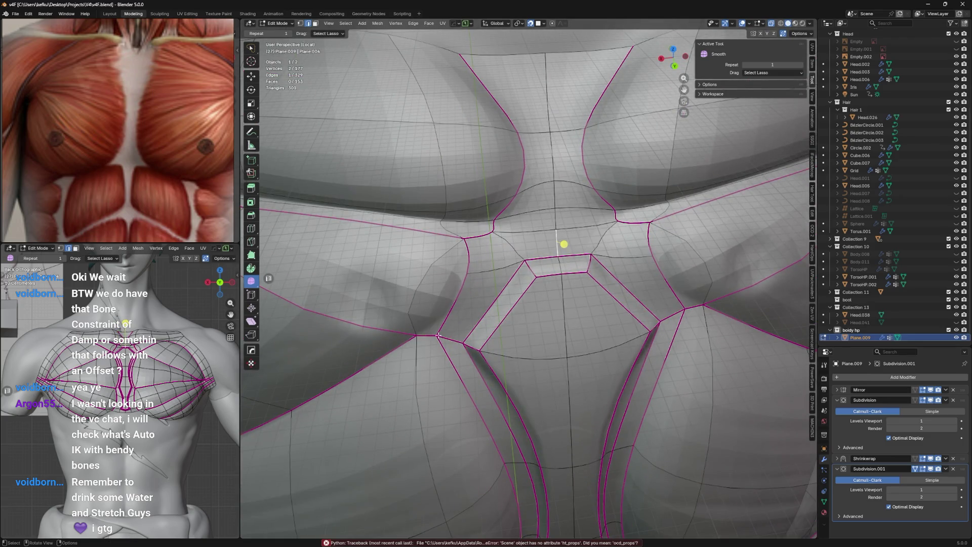
# Preview the chest in Object Mode, then move a vertex near the armpit in edit mode.
pyautogui.press('Tab')
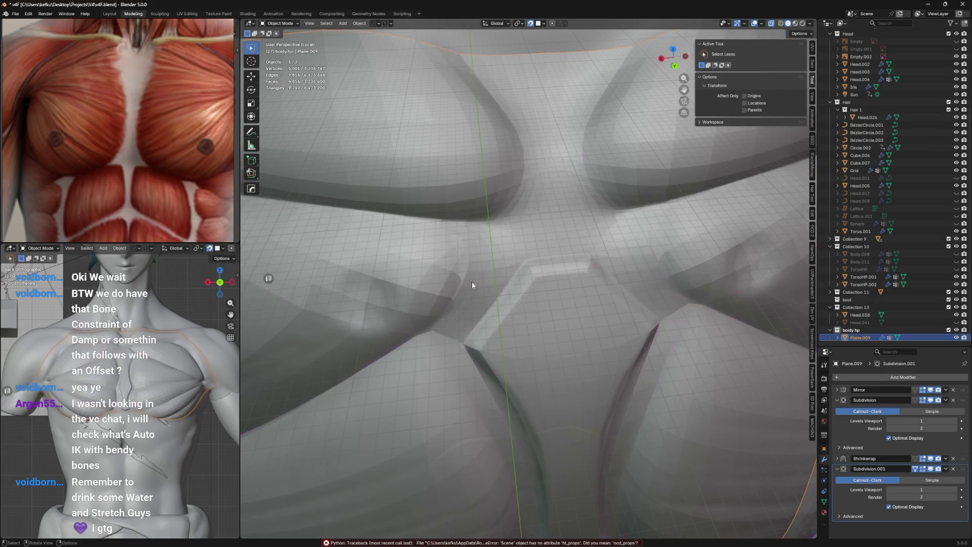
pyautogui.moveTo(472, 285)
pyautogui.mouseDown(button='middle')
pyautogui.moveTo(477, 307)
pyautogui.moveTo(455, 305)
pyautogui.moveTo(465, 306)
pyautogui.moveTo(460, 290)
pyautogui.mouseUp(button='middle')
pyautogui.press('Tab')
pyautogui.press('g')
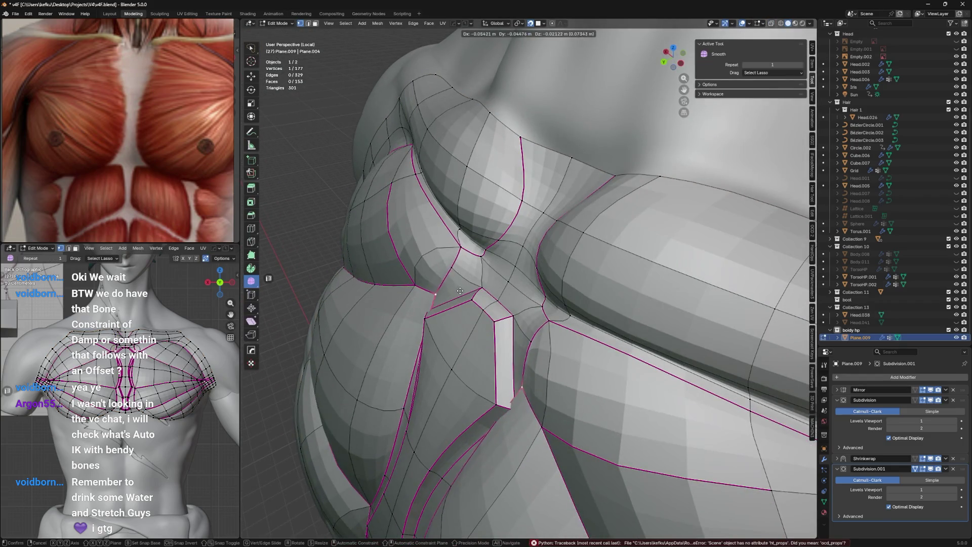
pyautogui.click(458, 288)
pyautogui.press('g')
pyautogui.click(467, 278)
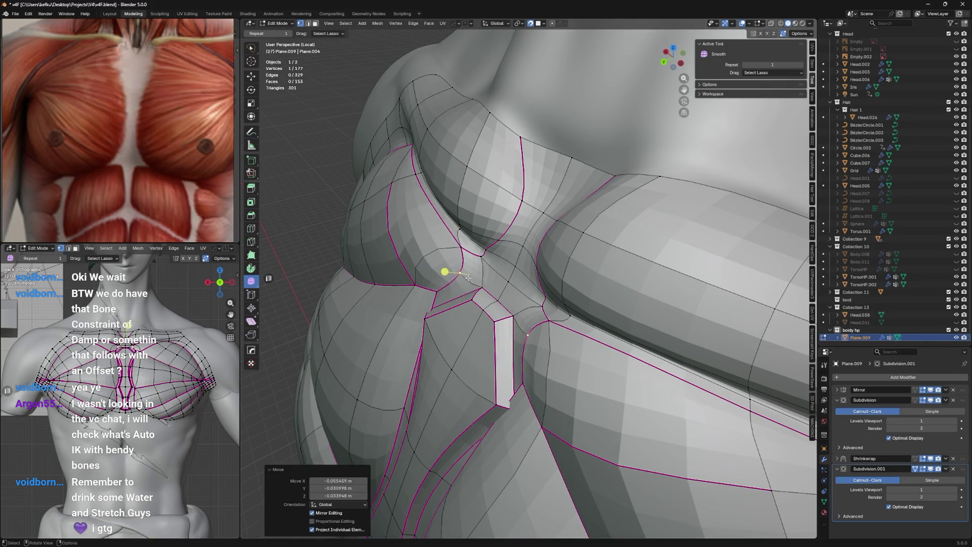
# Try an edge loop across the pec, undo it, and return to Object Mode to preview.
pyautogui.moveTo(468, 278)
pyautogui.mouseDown(button='middle')
pyautogui.moveTo(653, 238)
pyautogui.moveTo(588, 221)
pyautogui.mouseUp(button='middle')
pyautogui.hotkey('ctrl', 'r')
pyautogui.click(600, 248)
pyautogui.click(597, 249)
pyautogui.hotkey('ctrl', 'z')
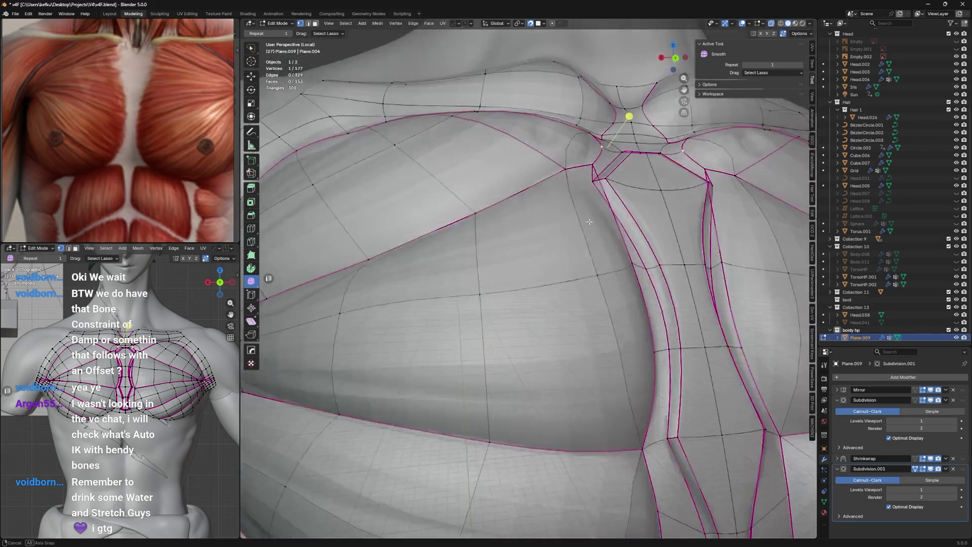
pyautogui.moveTo(589, 222); pyautogui.dragTo(506, 221, button='middle')
pyautogui.press('Tab')
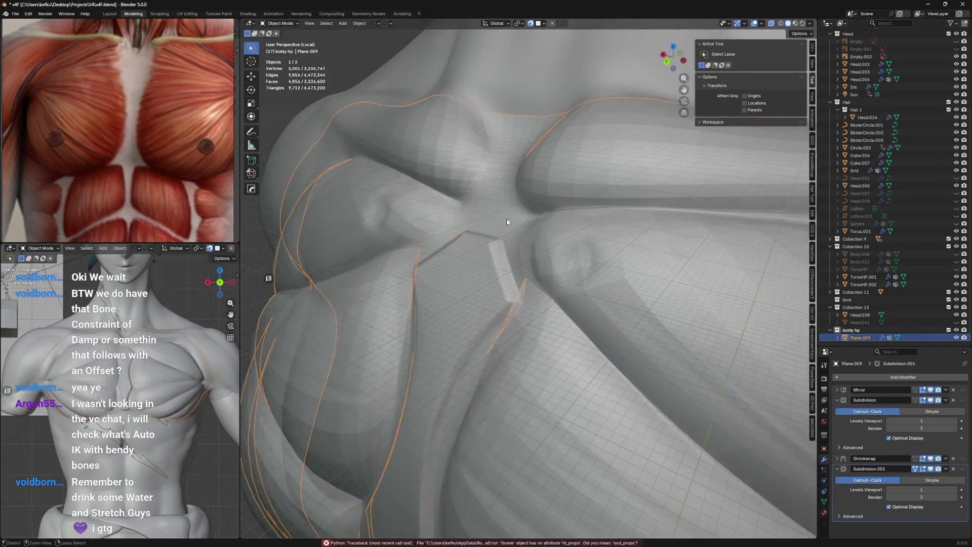
pyautogui.scroll(-4, 506, 221)
pyautogui.scroll(-2, 546, 180)
pyautogui.moveTo(537, 269); pyautogui.dragTo(514, 267, button='middle')
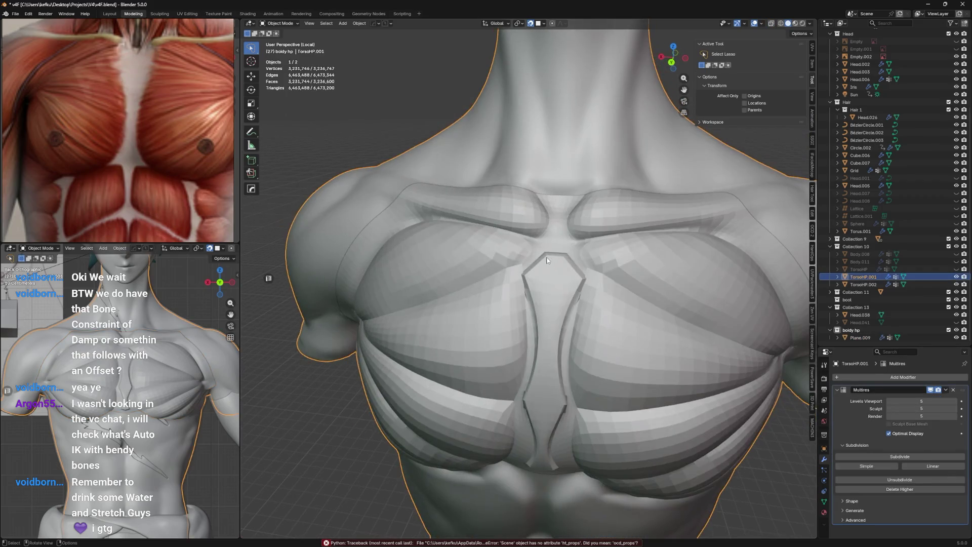
# Hide Plane.009, put TorsoHP.001 in Sculpt Mode, and revert a trial multires viewport level of 0.
pyautogui.press('h')
pyautogui.click(496, 281)
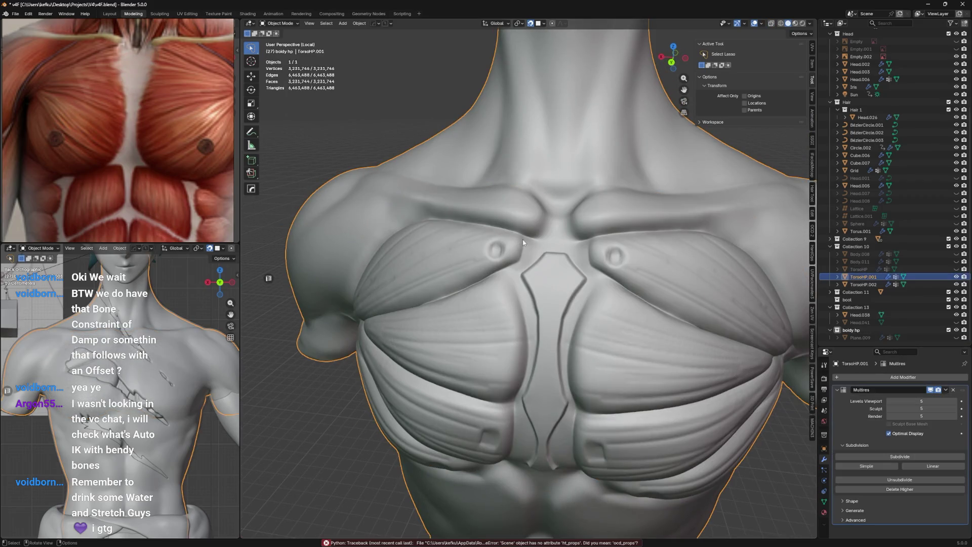
pyautogui.hotkey('ctrl', 'Tab')
pyautogui.click(520, 264)
pyautogui.moveTo(520, 263)
pyautogui.mouseDown(button='middle')
pyautogui.moveTo(493, 252)
pyautogui.moveTo(356, 286)
pyautogui.mouseUp(button='middle')
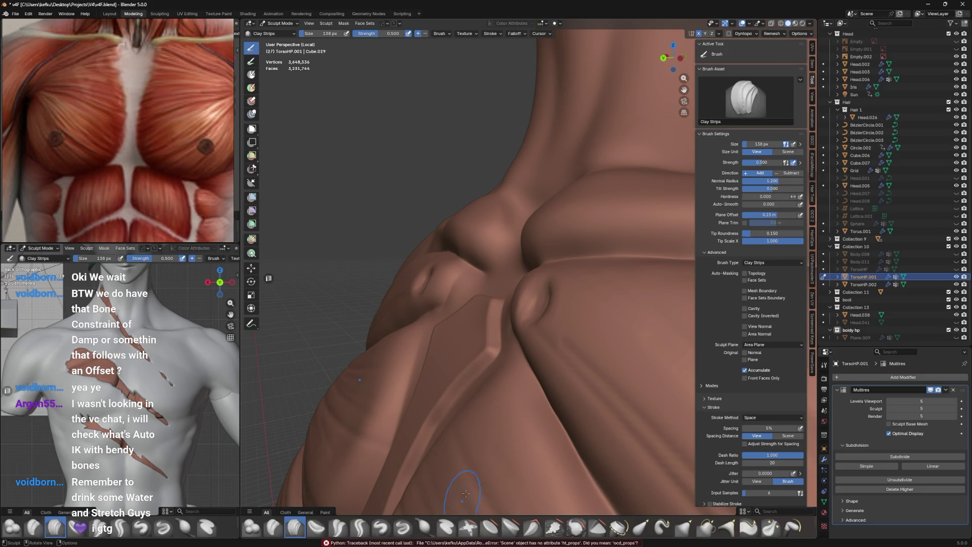
pyautogui.moveTo(913, 401); pyautogui.dragTo(767, 406)
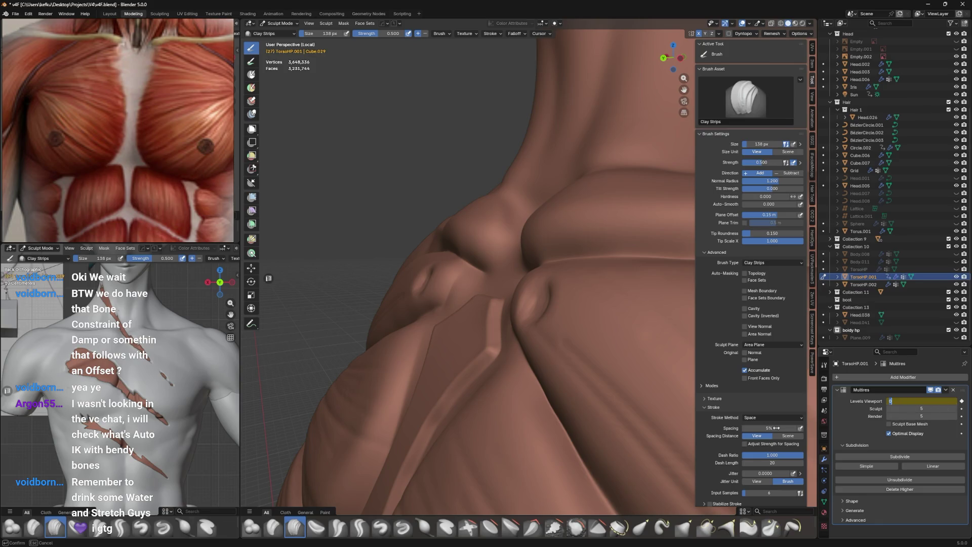
pyautogui.press('Return')
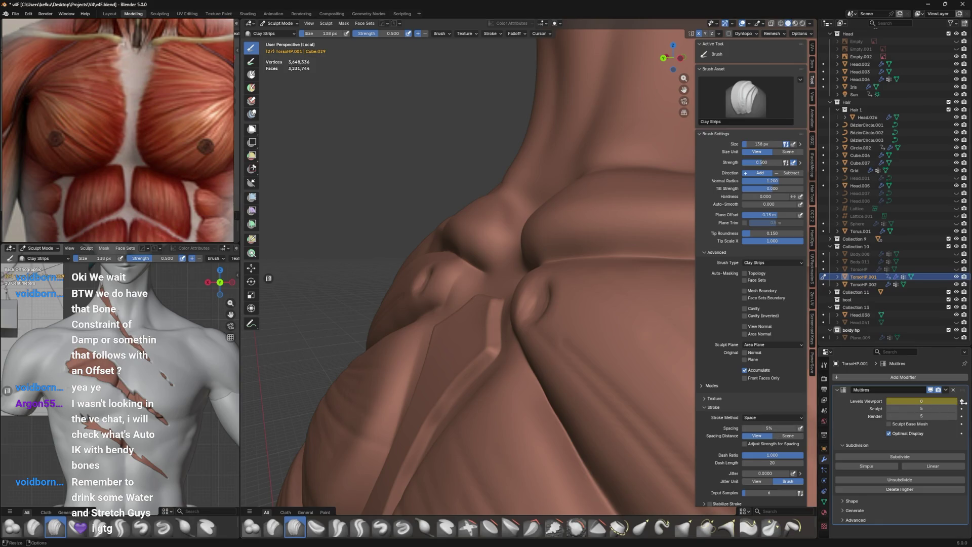
pyautogui.hotkey('ctrl', 'z')
# Drop the Multires Sculpt level to 1 and enter Edit Mode on the base cage.
pyautogui.hotkey('ctrl', 'Tab')
pyautogui.click(603, 353)
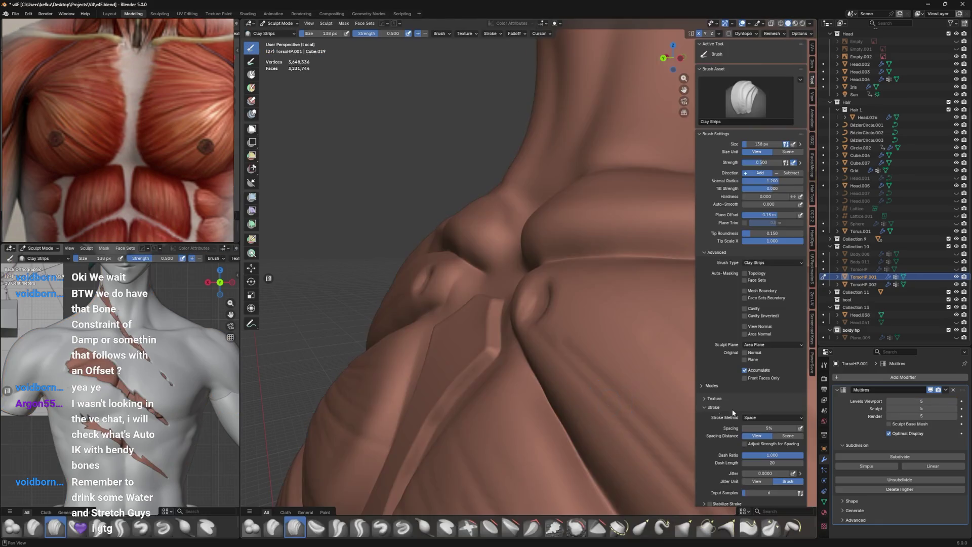
pyautogui.moveTo(914, 409)
pyautogui.mouseDown()
pyautogui.moveTo(867, 401)
pyautogui.moveTo(879, 408)
pyautogui.mouseUp()
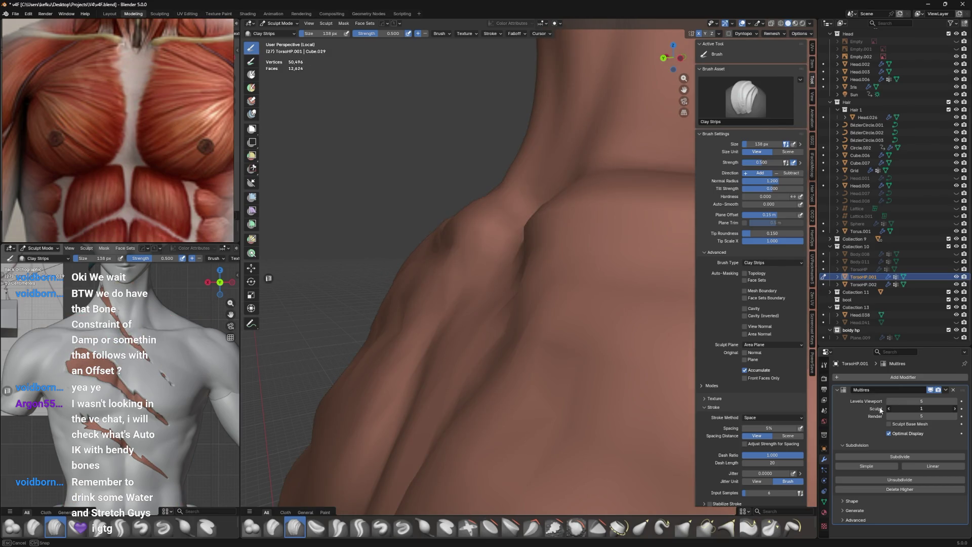
pyautogui.moveTo(559, 315); pyautogui.dragTo(517, 323, button='middle')
pyautogui.press('Tab')
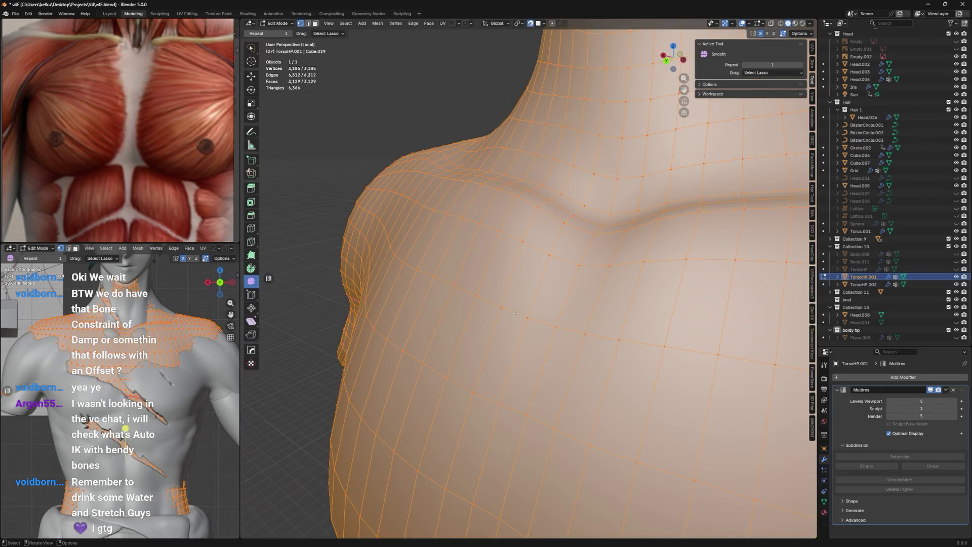
# Back in Sculpt Mode, turn on the wireframe and pull the shoulder-pec junction with Elastic Grab.
pyautogui.press('Tab')
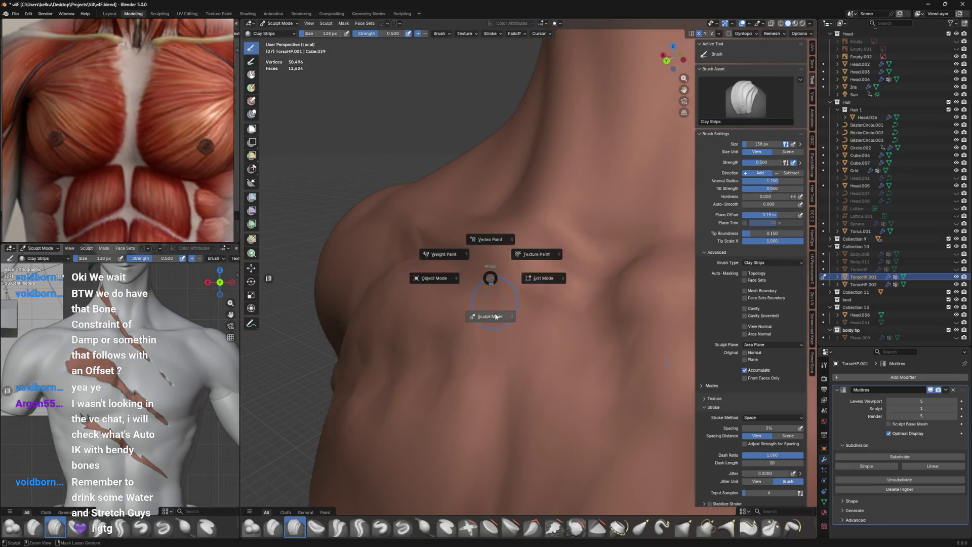
pyautogui.press('q')
pyautogui.moveTo(448, 384)
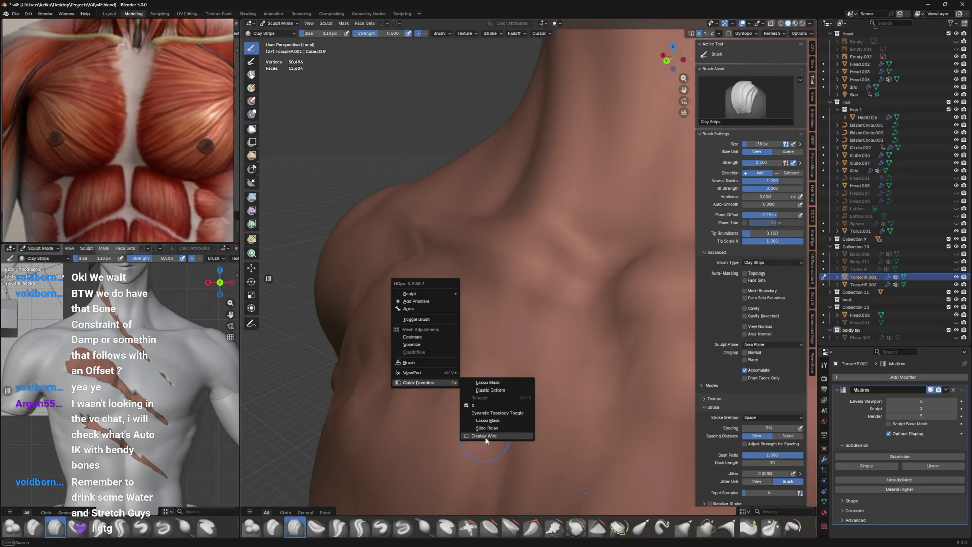
pyautogui.click(486, 440)
pyautogui.moveTo(486, 440)
pyautogui.mouseDown(button='middle')
pyautogui.moveTo(428, 314)
pyautogui.moveTo(463, 451)
pyautogui.mouseUp(button='middle')
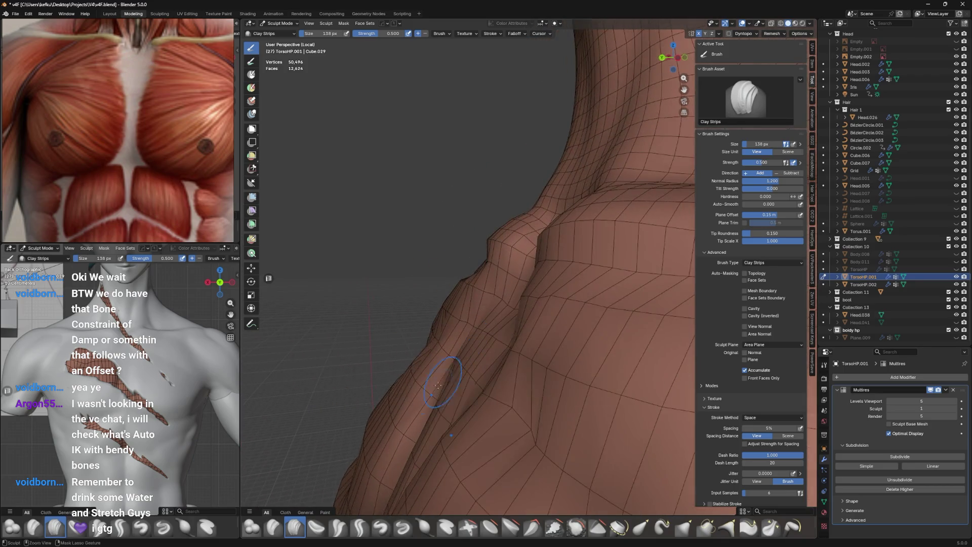
pyautogui.click(640, 528)
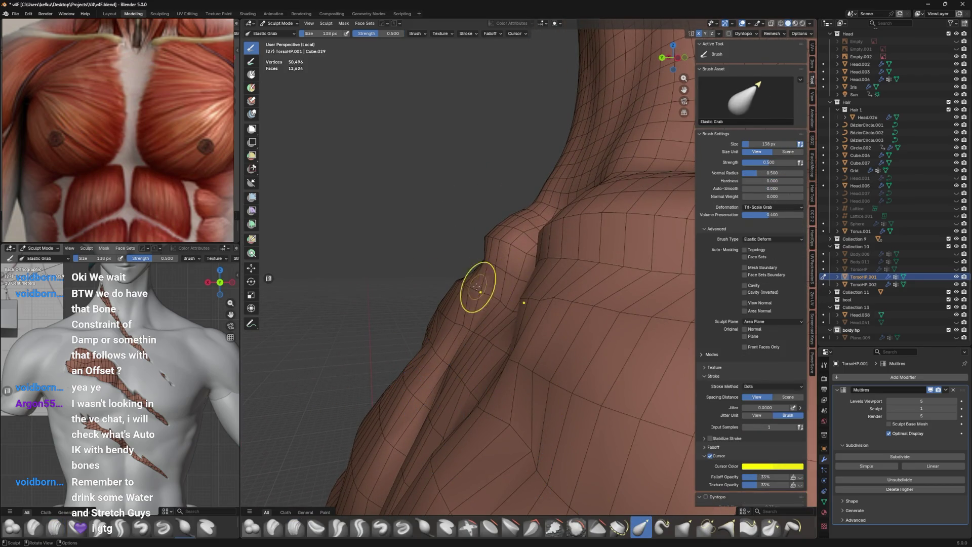
pyautogui.moveTo(477, 287); pyautogui.dragTo(492, 298)
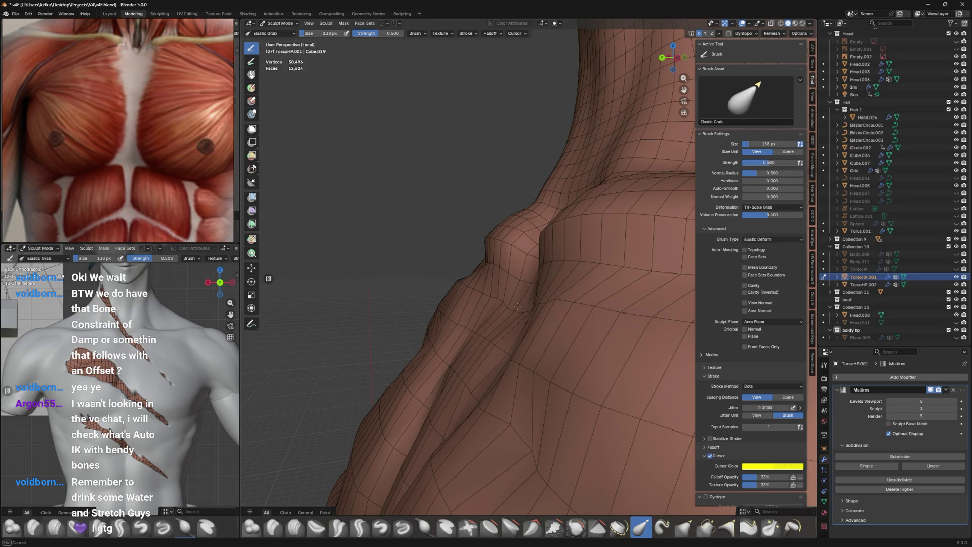
# Check the shape in Object Mode, then nudge the shoulder with an 82 px brush.
pyautogui.hotkey('ctrl', 'Tab')
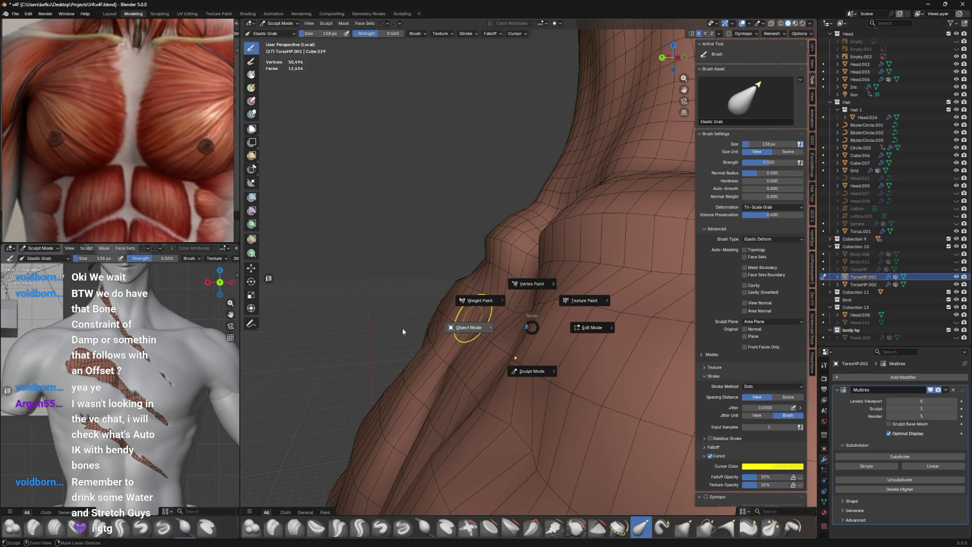
pyautogui.click(469, 327)
pyautogui.moveTo(469, 327); pyautogui.dragTo(479, 318, button='middle')
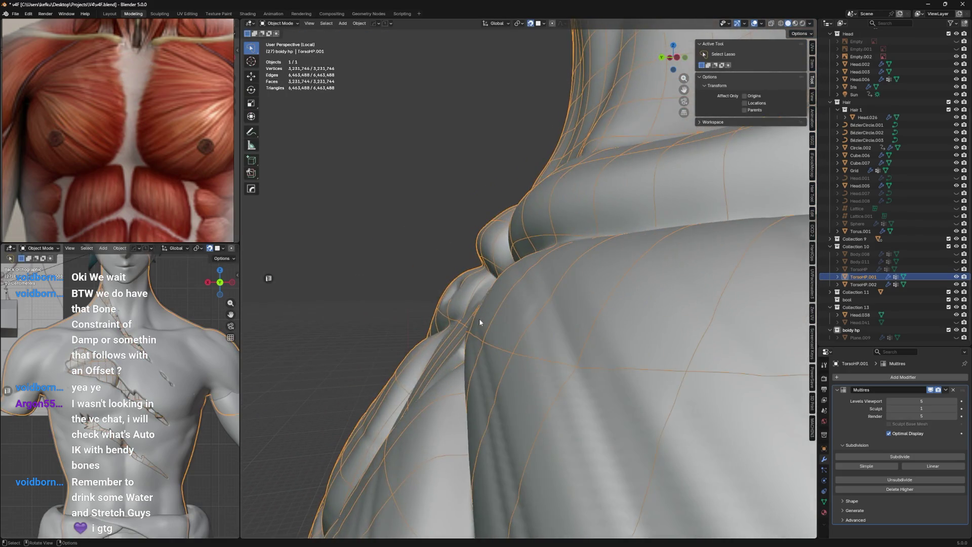
pyautogui.hotkey('ctrl', 'Tab')
pyautogui.click(482, 349)
pyautogui.press('f')
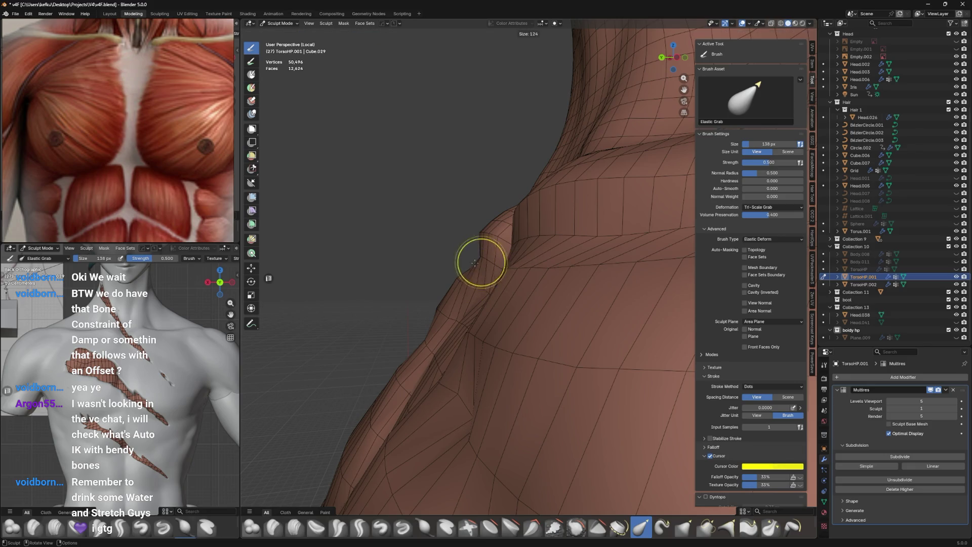
pyautogui.click(482, 271)
pyautogui.moveTo(481, 271)
pyautogui.mouseDown()
pyautogui.moveTo(501, 275)
pyautogui.moveTo(498, 264)
pyautogui.mouseUp()
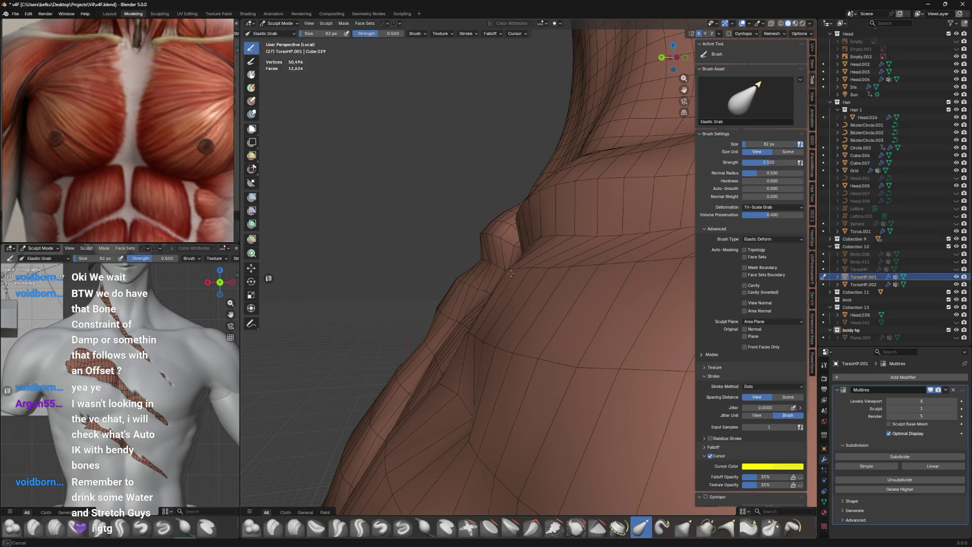
# Review the chest in Object Mode, then raise the Multires Sculpt level back to 5.
pyautogui.press('Tab')
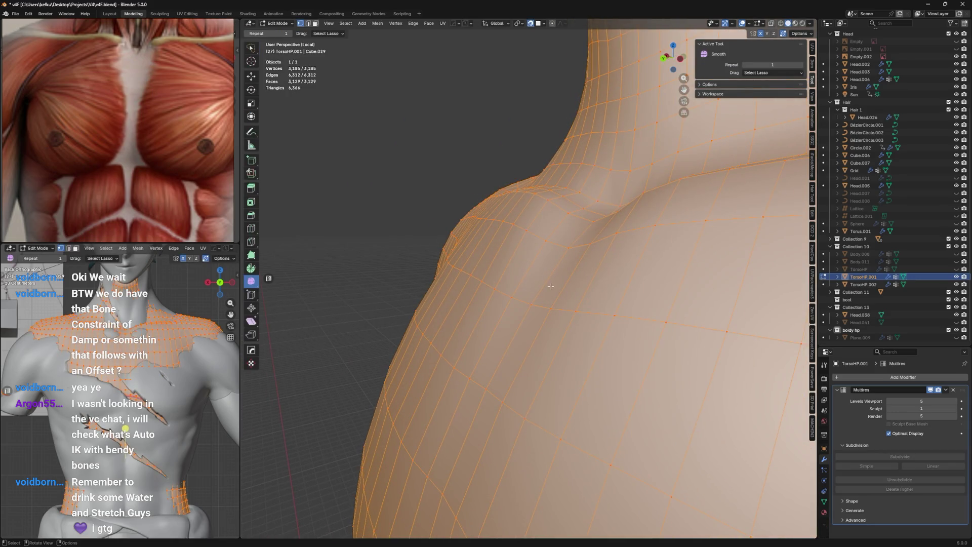
pyautogui.press('Tab')
pyautogui.hotkey('ctrl', 'Tab')
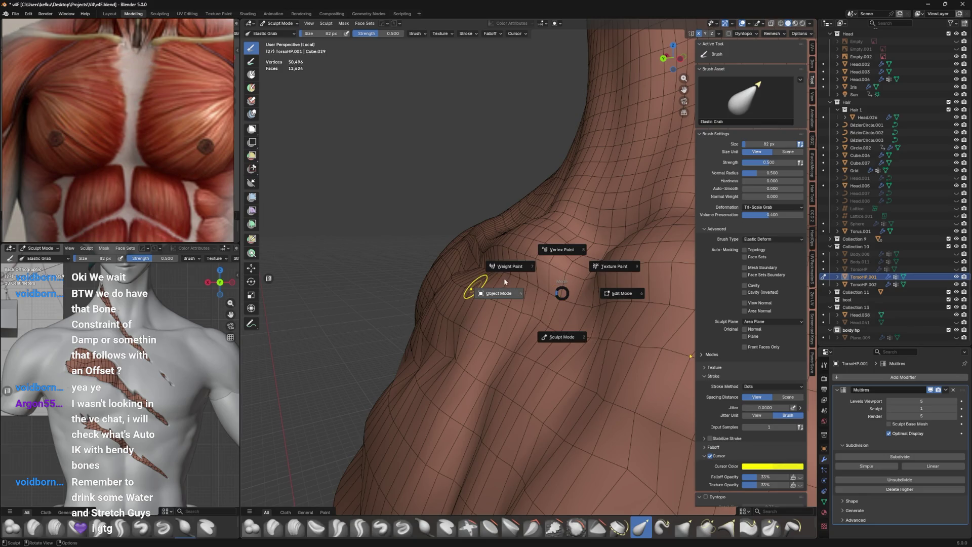
pyautogui.click(497, 288)
pyautogui.moveTo(496, 287)
pyautogui.mouseDown(button='middle')
pyautogui.moveTo(497, 271)
pyautogui.moveTo(481, 281)
pyautogui.mouseUp(button='middle')
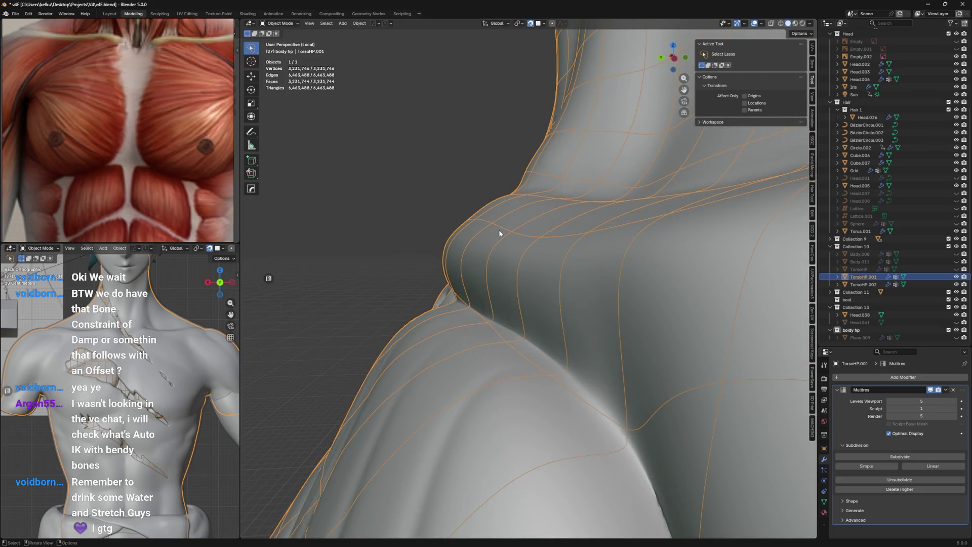
pyautogui.moveTo(499, 233)
pyautogui.mouseDown(button='middle')
pyautogui.moveTo(537, 242)
pyautogui.moveTo(531, 264)
pyautogui.moveTo(506, 269)
pyautogui.mouseUp(button='middle')
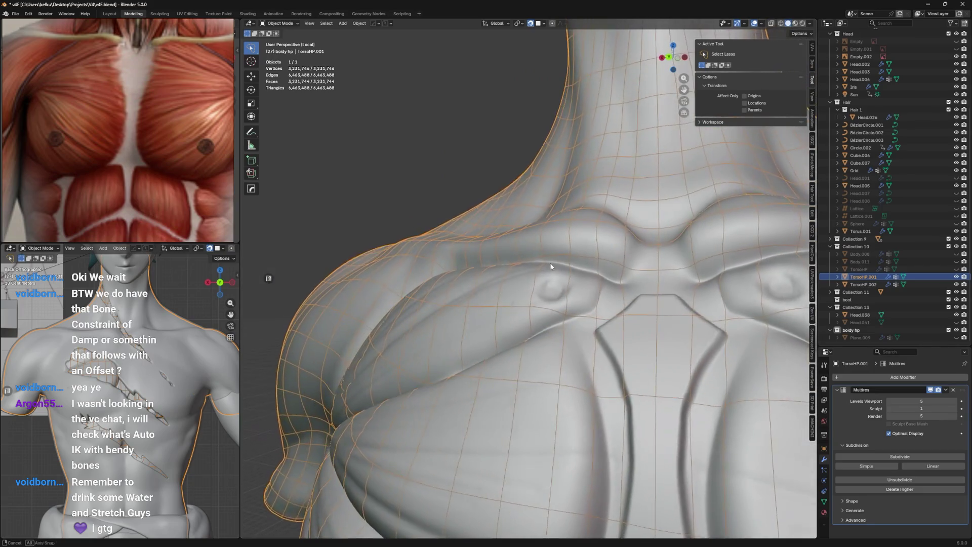
pyautogui.hotkey('ctrl', 'Tab')
pyautogui.click(682, 291)
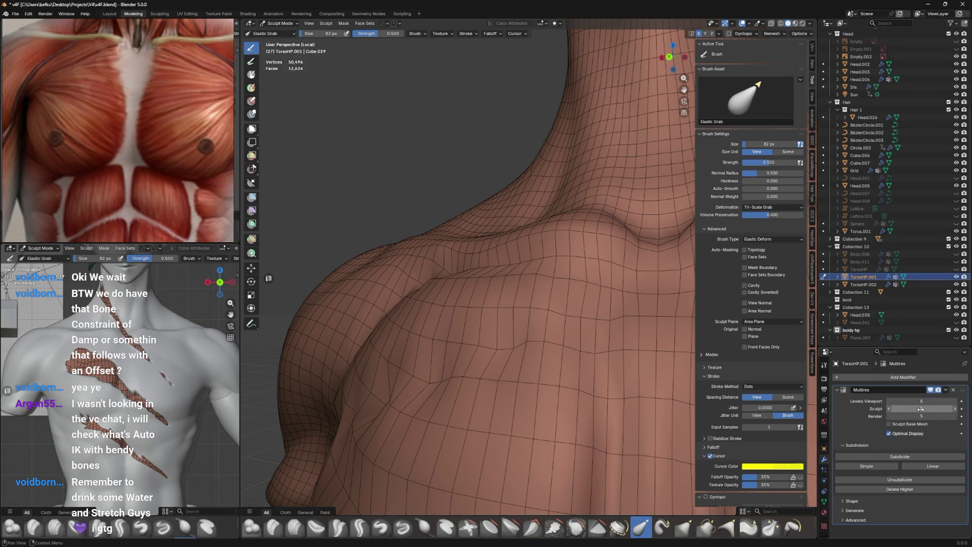
pyautogui.moveTo(927, 409); pyautogui.dragTo(958, 410)
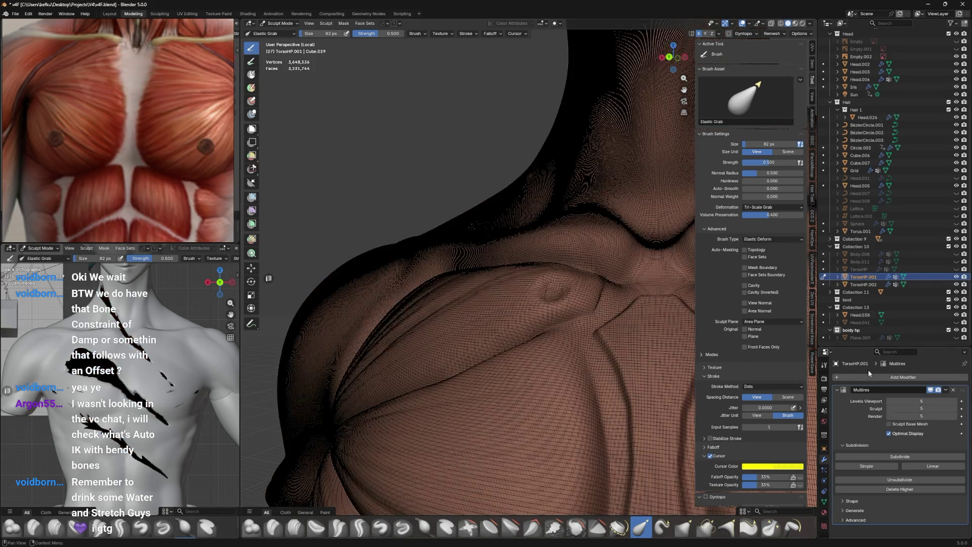
# Turn off the wireframe display from Quick Favorites.
pyautogui.press('q')
pyautogui.moveTo(587, 369)
pyautogui.click(651, 422)
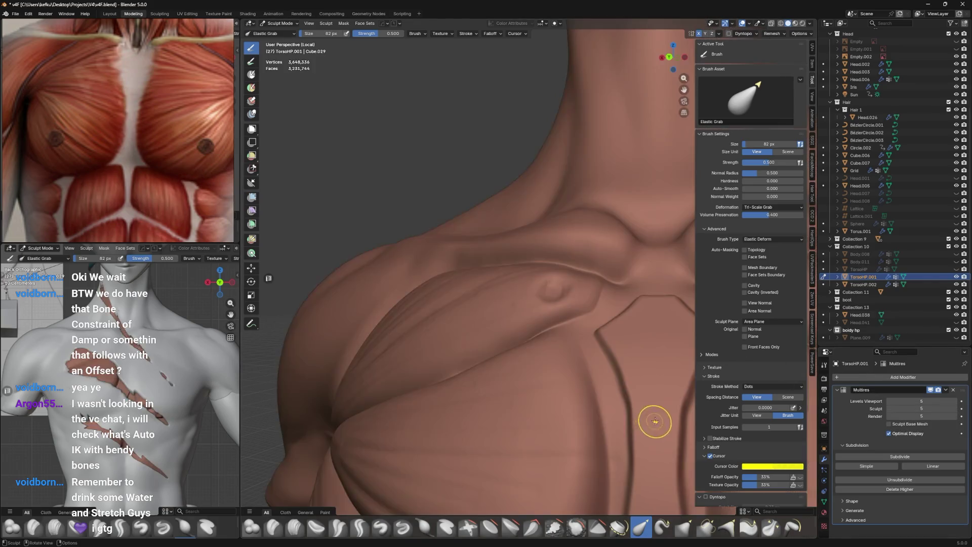
pyautogui.moveTo(652, 421); pyautogui.dragTo(534, 405, button='middle')
# Use the Crease Sharp brush at 115 px to carve a crease along the pec border.
pyautogui.click(355, 528)
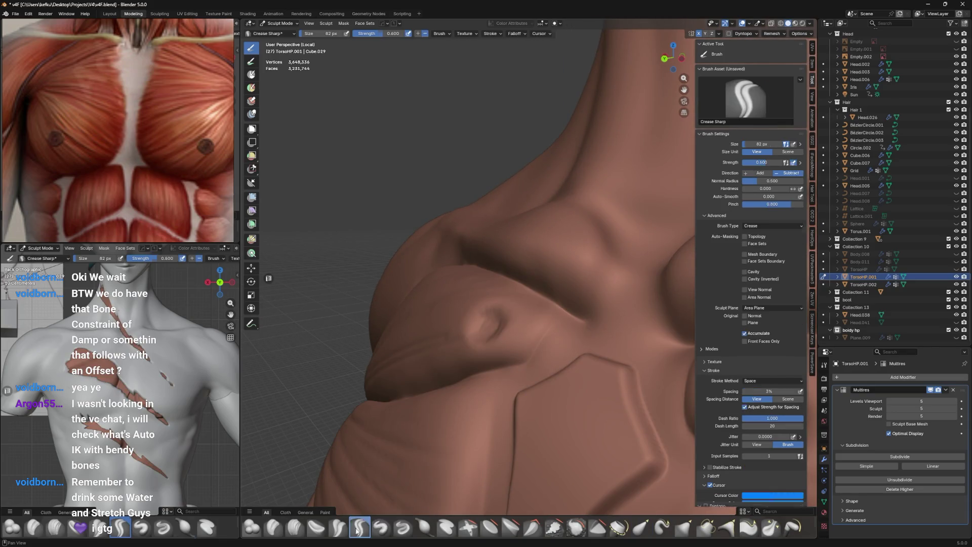
pyautogui.moveTo(364, 501)
pyautogui.mouseDown(button='middle')
pyautogui.moveTo(476, 426)
pyautogui.moveTo(597, 318)
pyautogui.mouseUp(button='middle')
pyautogui.press('f')
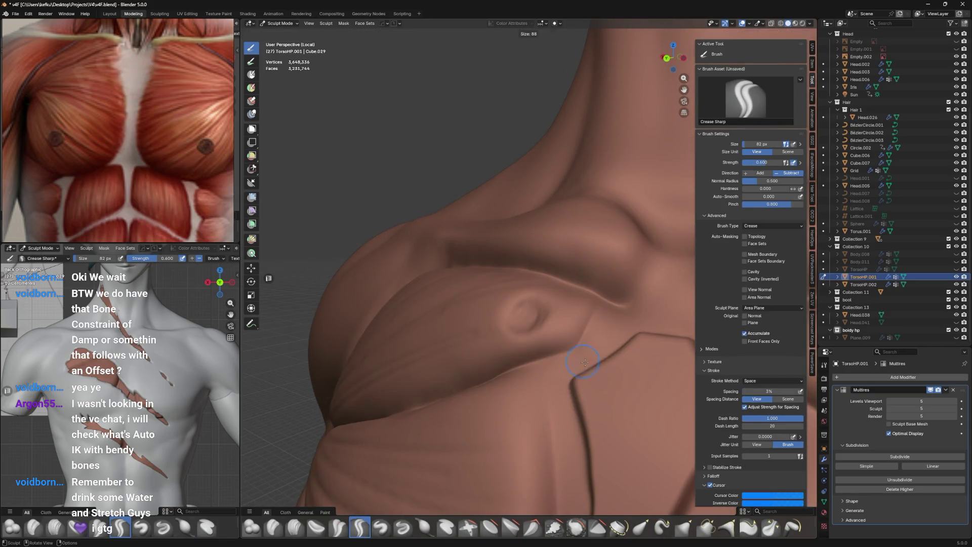
pyautogui.click(597, 317)
pyautogui.press('f')
pyautogui.click(600, 317)
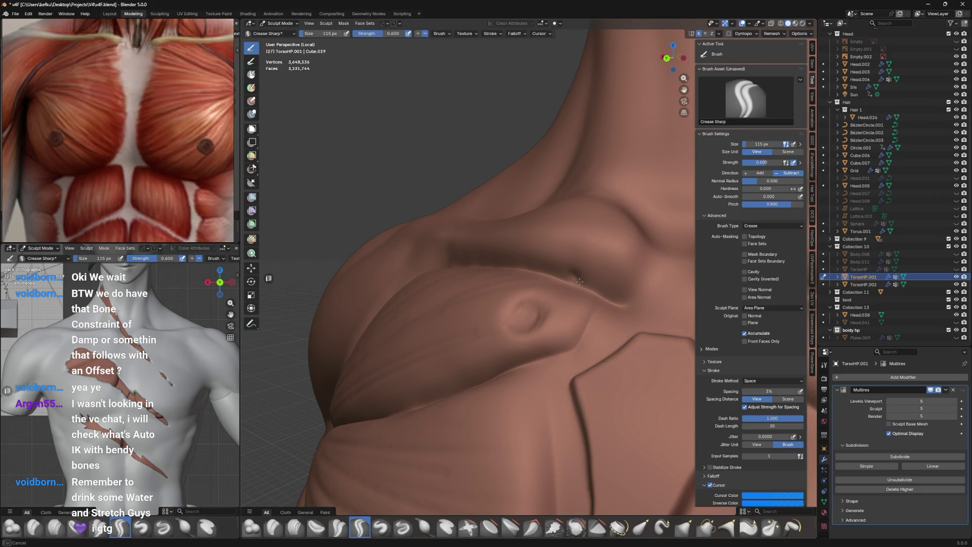
pyautogui.moveTo(572, 276); pyautogui.dragTo(553, 316, button='middle')
pyautogui.moveTo(553, 317)
pyautogui.mouseDown()
pyautogui.moveTo(611, 326)
pyautogui.moveTo(570, 359)
pyautogui.moveTo(573, 318)
pyautogui.moveTo(576, 349)
pyautogui.mouseUp()
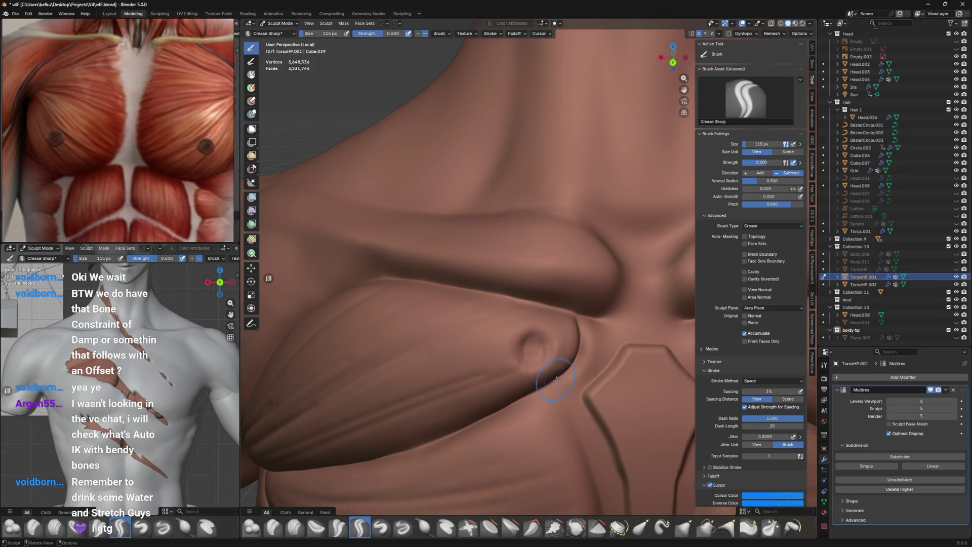
# Shrink the brush to 56 px, review the sternum border, and load the Trim brush.
pyautogui.press('f')
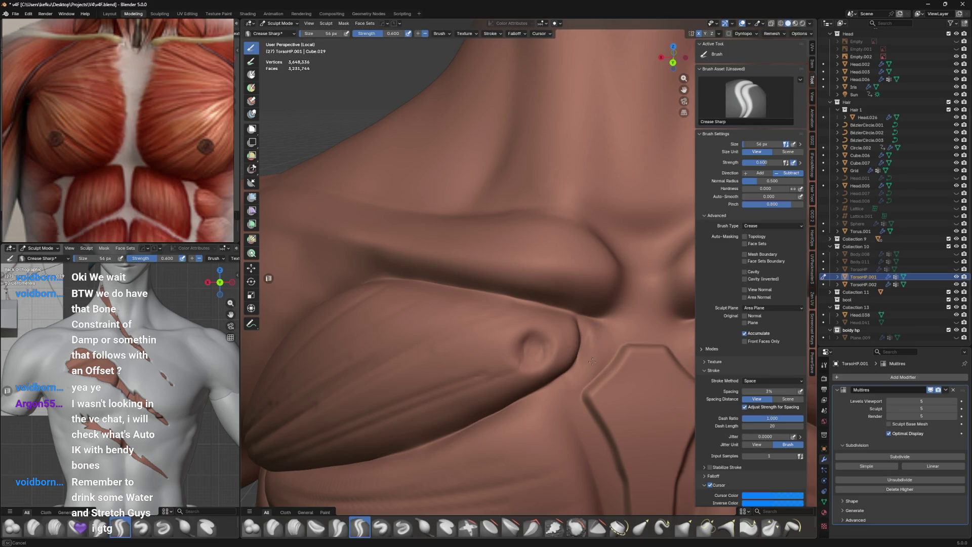
pyautogui.moveTo(582, 365); pyautogui.dragTo(559, 334, button='middle')
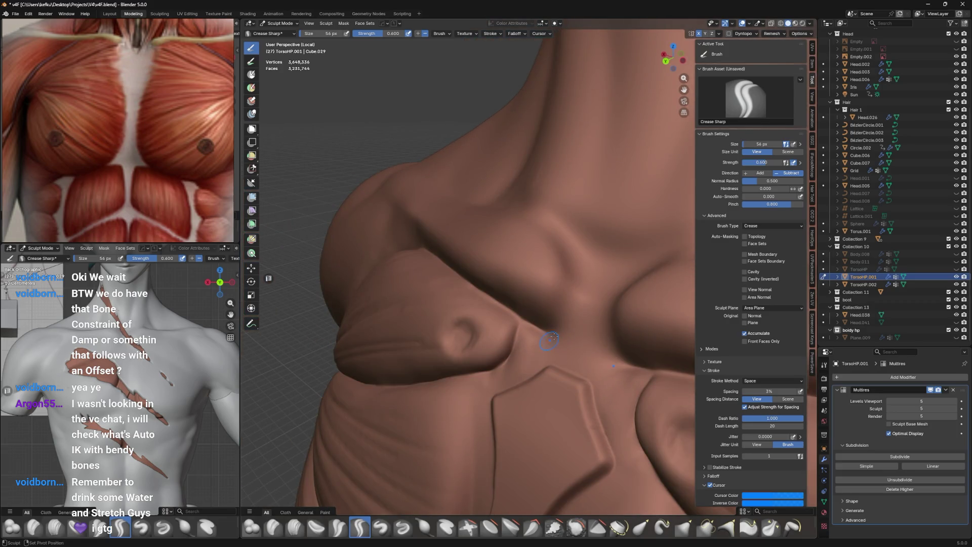
pyautogui.moveTo(553, 337); pyautogui.dragTo(592, 340, button='middle')
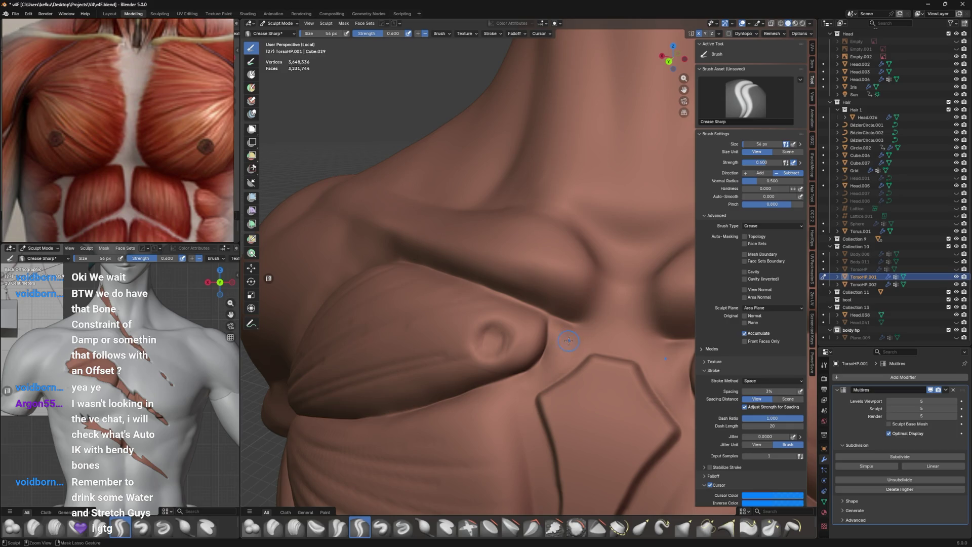
pyautogui.click(597, 527)
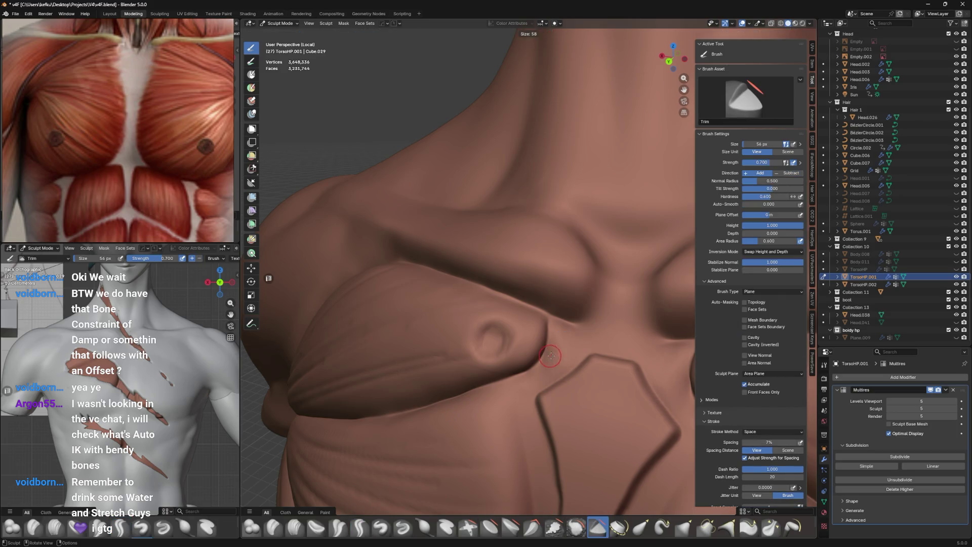
# Flatten the surface beside the pec's inner edge with the Trim brush and check it.
pyautogui.moveTo(577, 341); pyautogui.dragTo(549, 368)
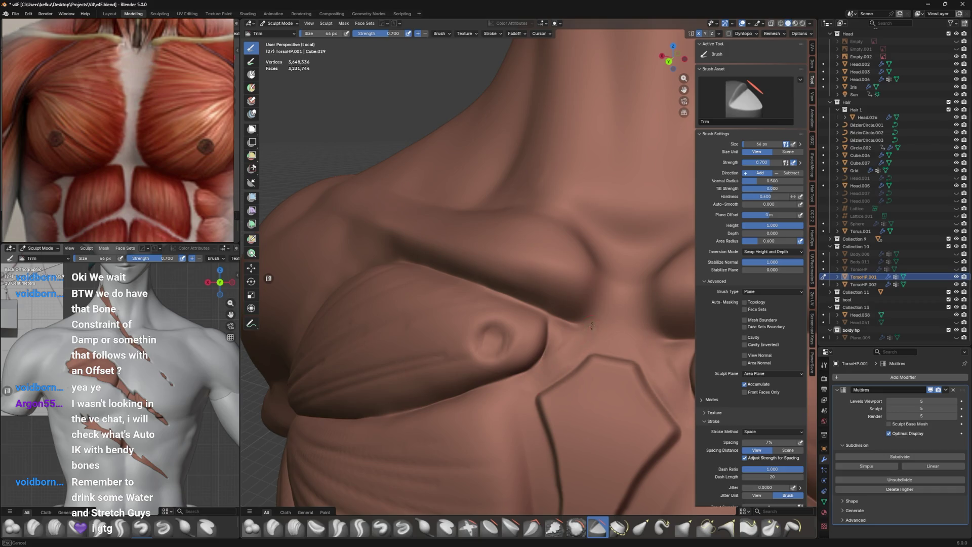
pyautogui.moveTo(582, 337); pyautogui.dragTo(611, 333, button='middle')
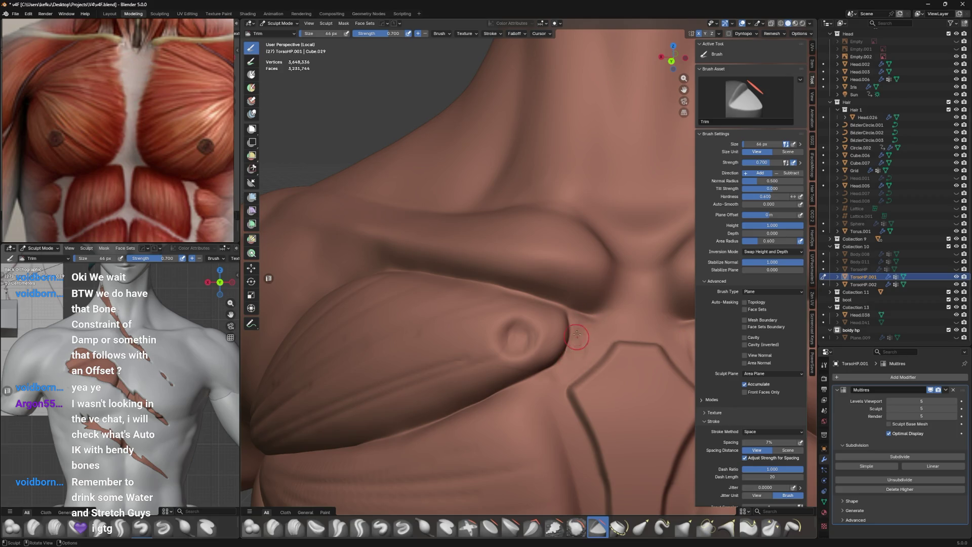
pyautogui.moveTo(575, 355); pyautogui.dragTo(552, 328, button='middle')
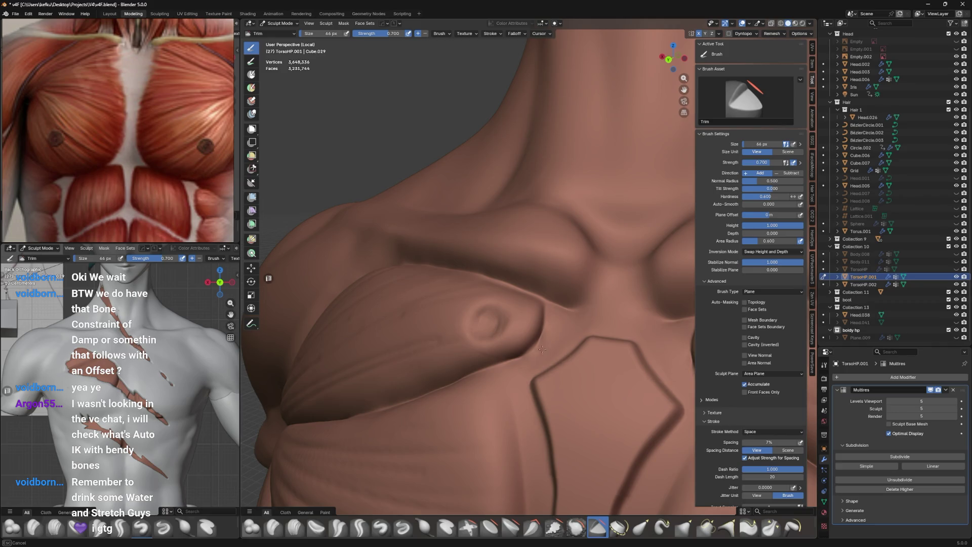
pyautogui.moveTo(551, 330); pyautogui.dragTo(397, 514, button='middle')
# Switch back to Crease Sharp to refine the pec and sternum junction.
pyautogui.click(359, 528)
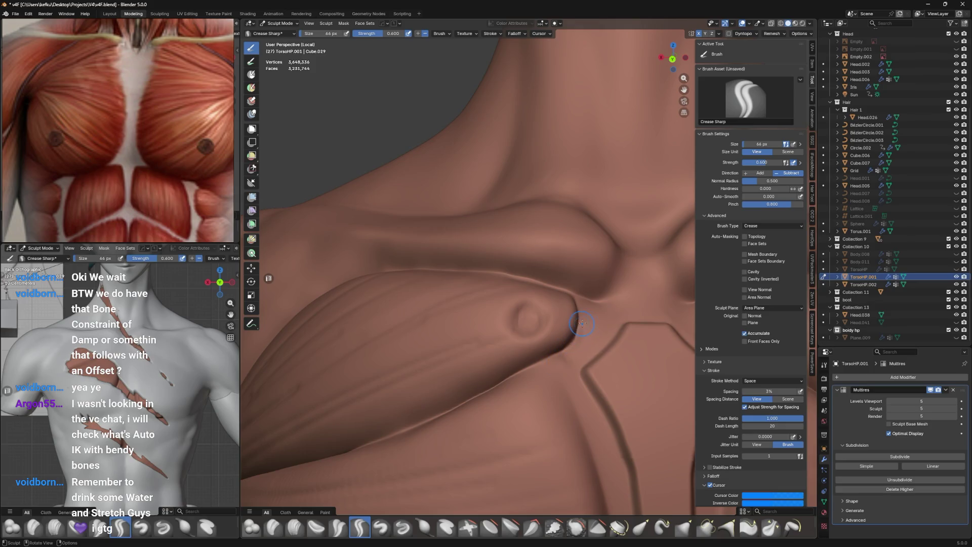
pyautogui.moveTo(582, 323); pyautogui.dragTo(615, 320, button='middle')
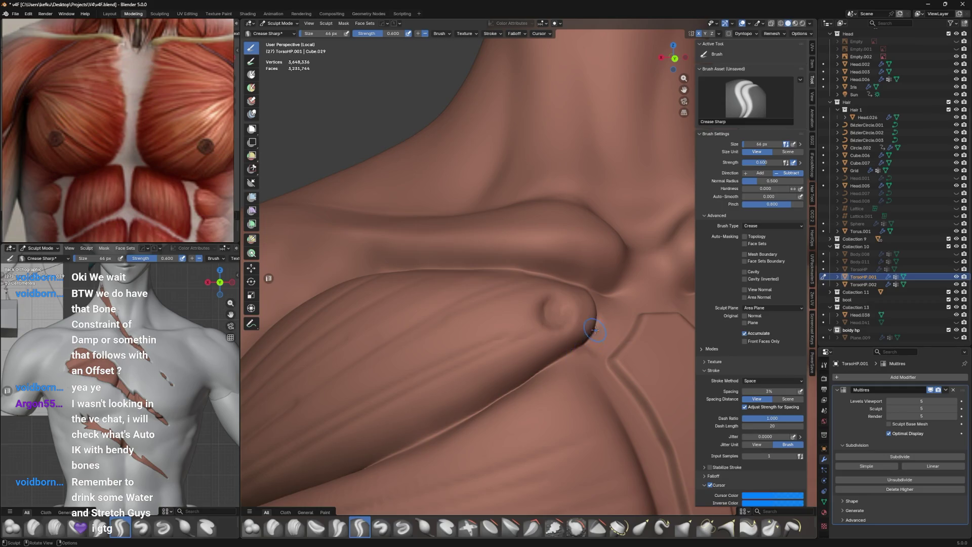
pyautogui.moveTo(601, 326); pyautogui.dragTo(589, 339, button='middle')
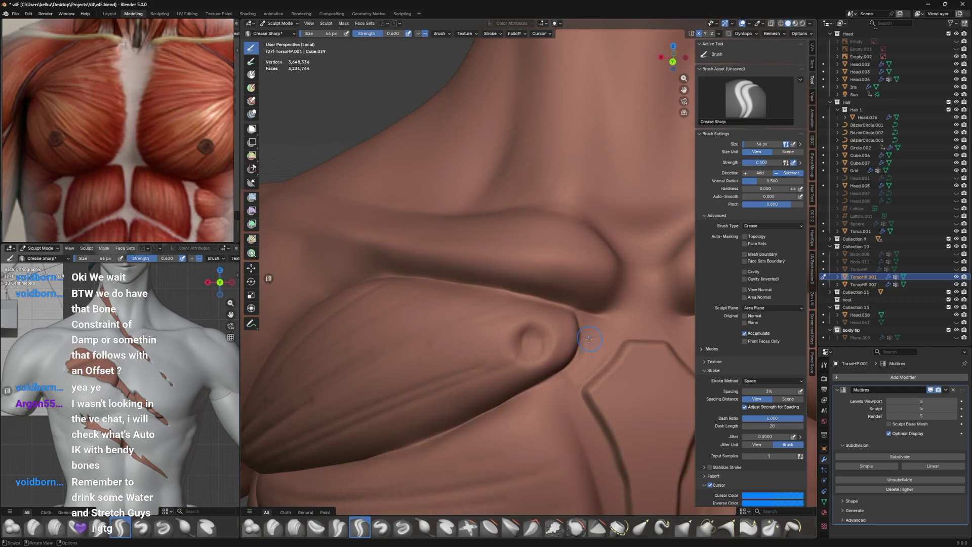
# Switch to Object Mode through the Ctrl+Tab mode pie menu.
pyautogui.scroll(-3, 607, 329)
pyautogui.hotkey('ctrl', 'Tab')
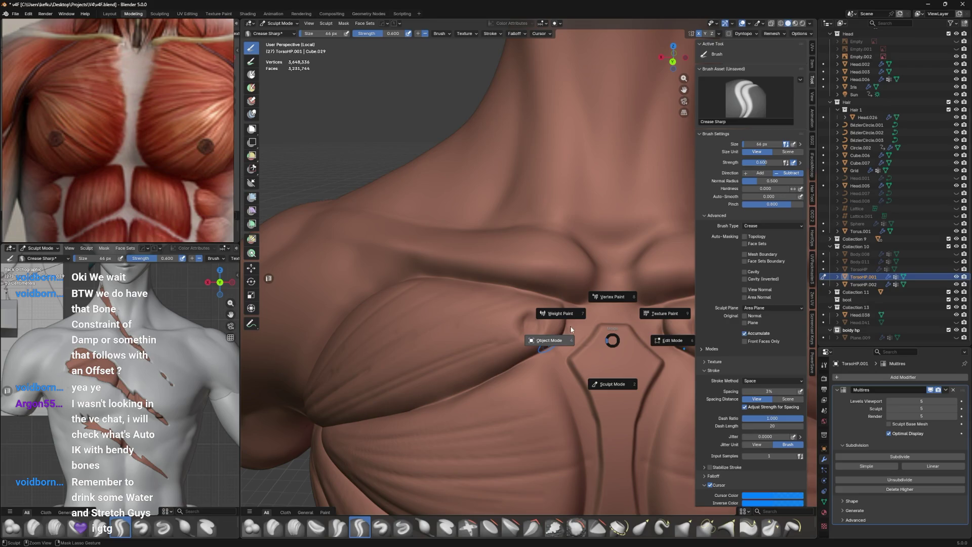
pyautogui.click(544, 340)
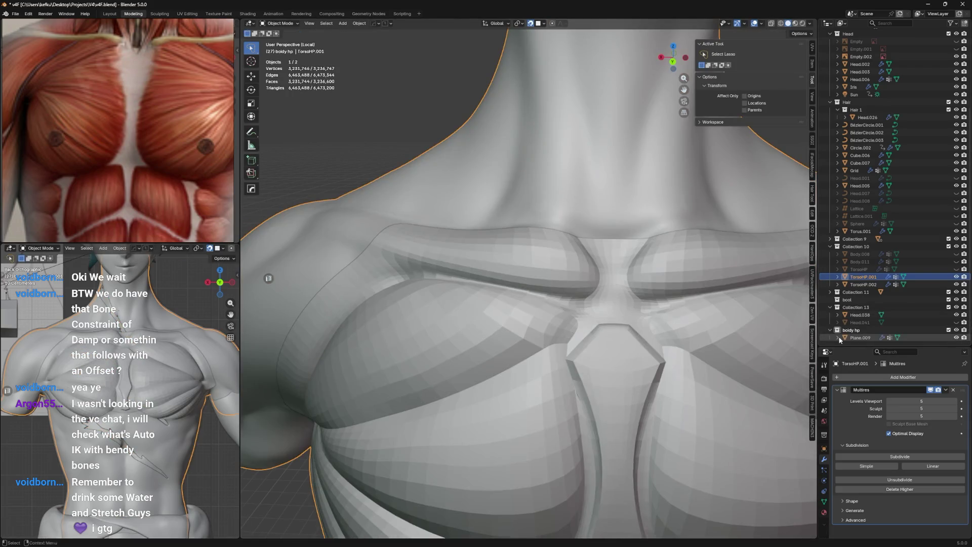
# Edit the chest retopology mesh and move a vertex at the upper sternum.
pyautogui.scroll(4, 602, 309)
pyautogui.moveTo(602, 309)
pyautogui.mouseDown(button='middle')
pyautogui.moveTo(538, 308)
pyautogui.moveTo(556, 287)
pyautogui.moveTo(576, 348)
pyautogui.mouseUp(button='middle')
pyautogui.press('Tab')
pyautogui.press('g')
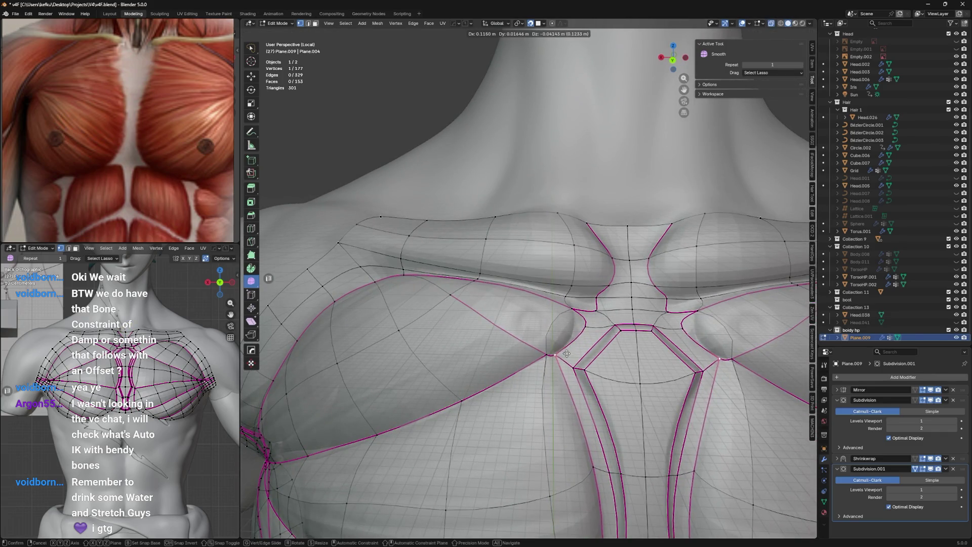
pyautogui.click(577, 326)
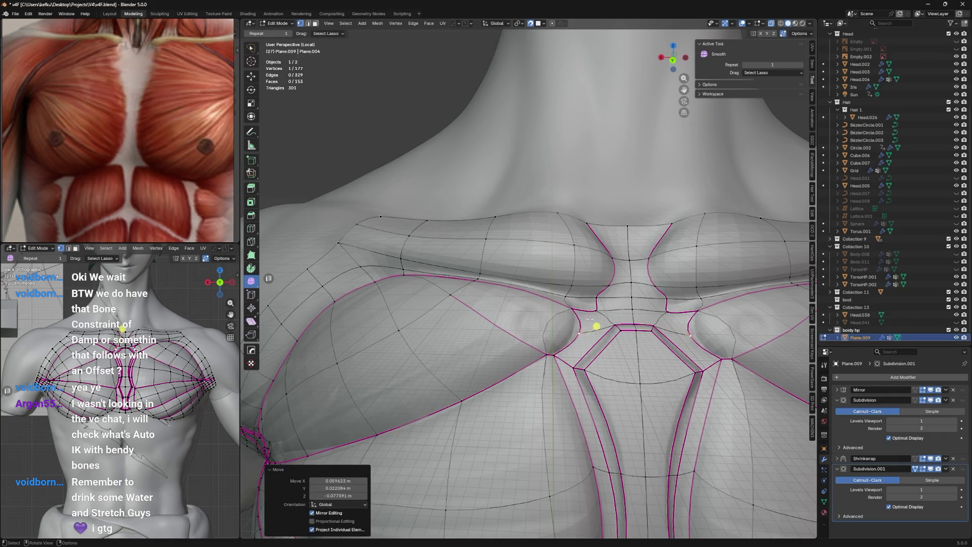
pyautogui.press('Tab')
# Move a second vertex near the sternum top and preview the mesh.
pyautogui.moveTo(581, 309)
pyautogui.mouseDown(button='middle')
pyautogui.moveTo(536, 337)
pyautogui.moveTo(557, 305)
pyautogui.mouseUp(button='middle')
pyautogui.press('Tab')
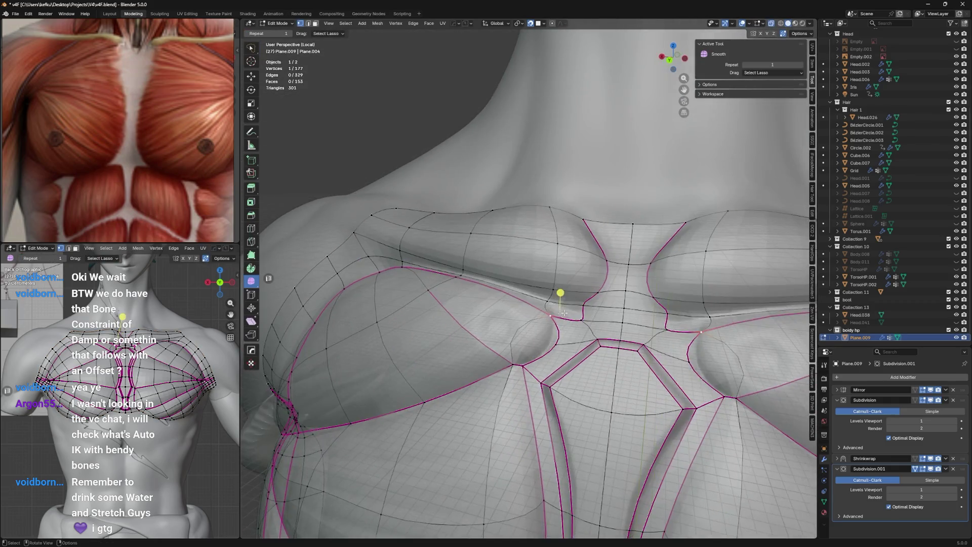
pyautogui.press('g')
pyautogui.click(564, 300)
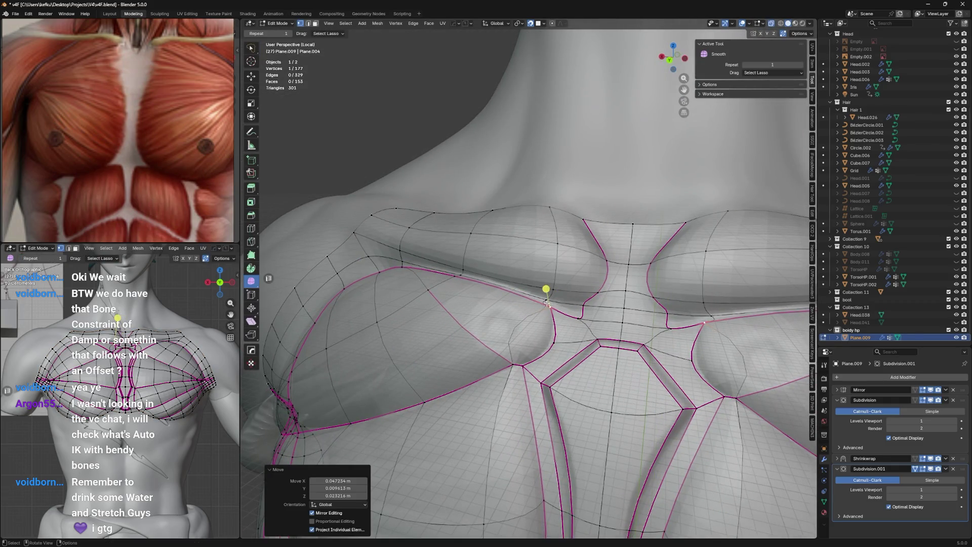
pyautogui.press('Tab')
# Reposition the vertex pair where the pec borders meet, adjusting it twice more.
pyautogui.moveTo(559, 288)
pyautogui.mouseDown(button='middle')
pyautogui.moveTo(543, 292)
pyautogui.moveTo(582, 284)
pyautogui.mouseUp(button='middle')
pyautogui.press('Tab')
pyautogui.press('g')
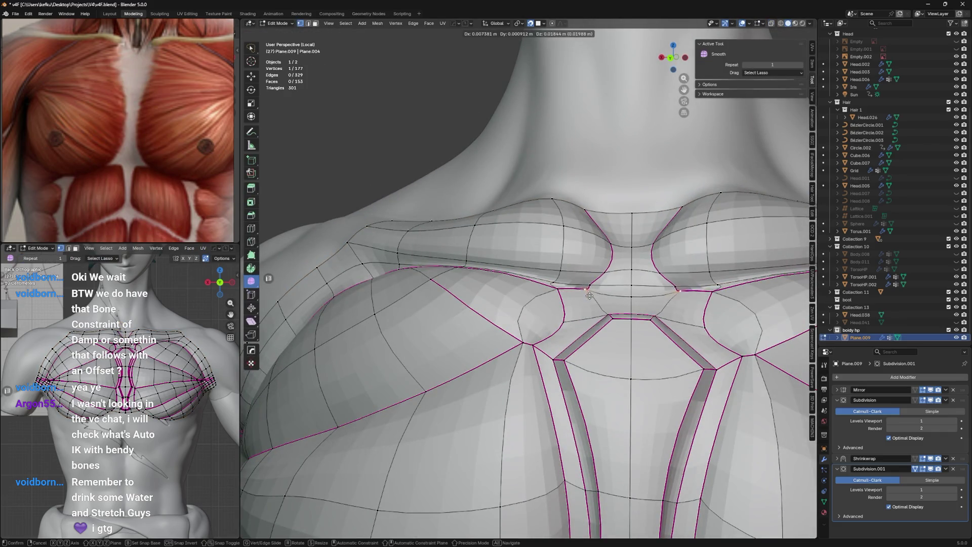
pyautogui.click(587, 290)
pyautogui.press('g')
pyautogui.click(584, 310)
pyautogui.press('g')
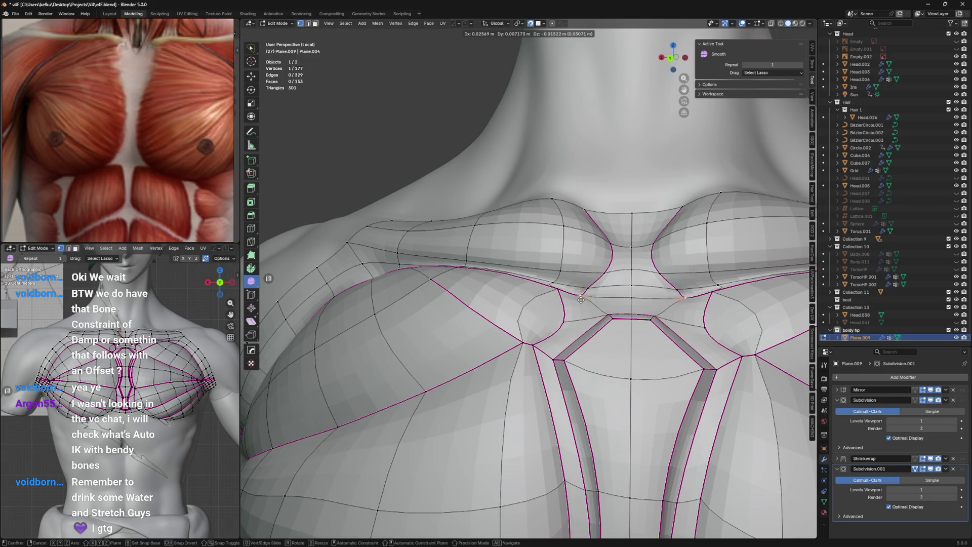
pyautogui.click(581, 300)
# Slide the upper-sternum vertex along its edge, fine-tune it, and leave Edit Mode.
pyautogui.moveTo(581, 280); pyautogui.dragTo(595, 291, button='middle')
pyautogui.press('g')
pyautogui.press('g')
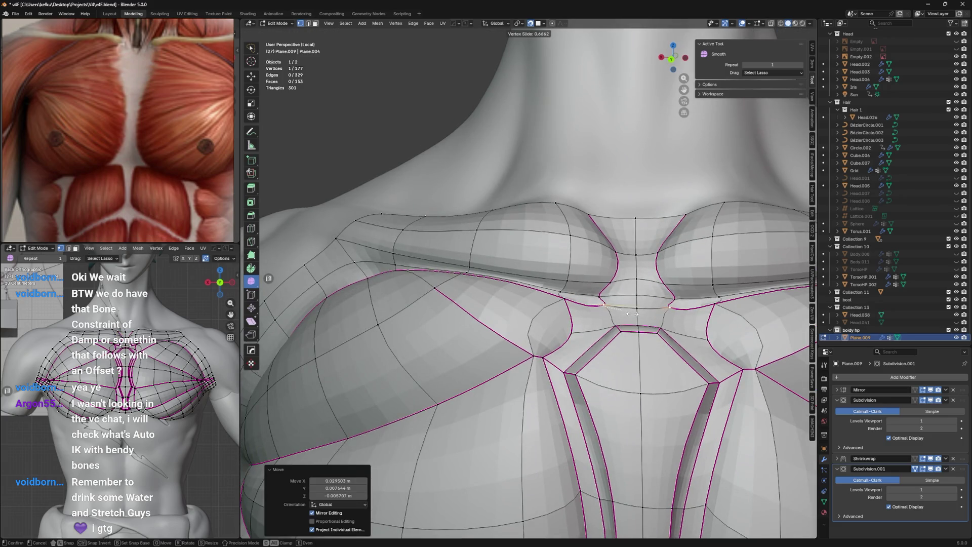
pyautogui.click(632, 314)
pyautogui.press('g')
pyautogui.click(621, 306)
pyautogui.press('g')
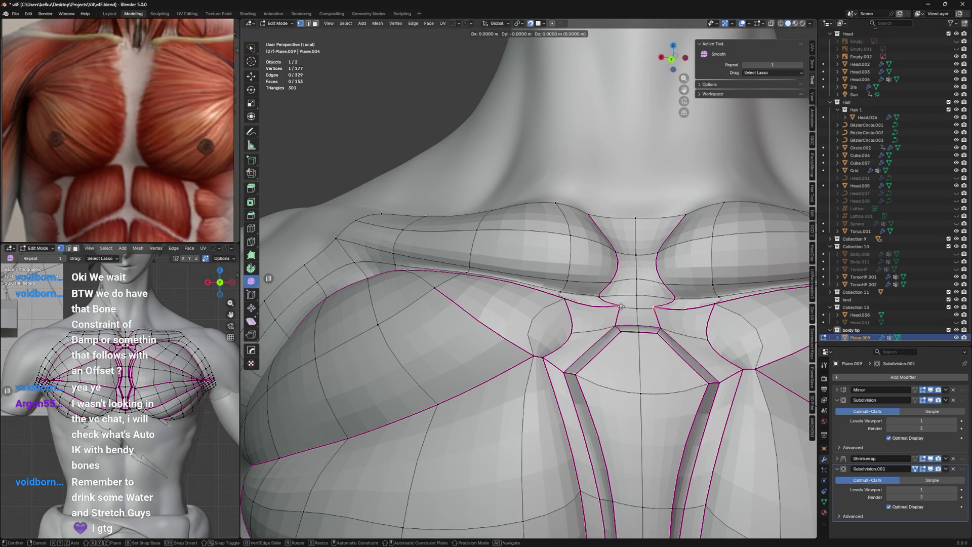
pyautogui.click(591, 288)
pyautogui.moveTo(591, 288)
pyautogui.mouseDown(button='middle')
pyautogui.moveTo(581, 311)
pyautogui.moveTo(626, 281)
pyautogui.mouseUp(button='middle')
pyautogui.press('Tab')
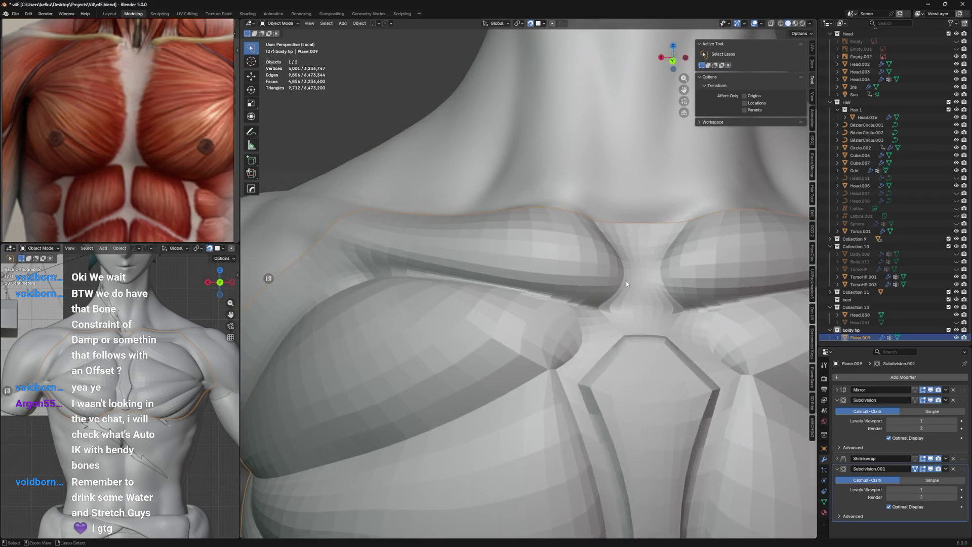
# Apply Shade Smooth with Keep Sharp Edges to the chest mesh from Quick Favorites.
pyautogui.scroll(-5, 625, 281)
pyautogui.moveTo(603, 355)
pyautogui.mouseDown(button='middle')
pyautogui.moveTo(605, 210)
pyautogui.moveTo(576, 304)
pyautogui.moveTo(580, 349)
pyautogui.moveTo(590, 330)
pyautogui.mouseUp(button='middle')
pyautogui.press('Tab')
pyautogui.press('Tab')
pyautogui.press('Tab')
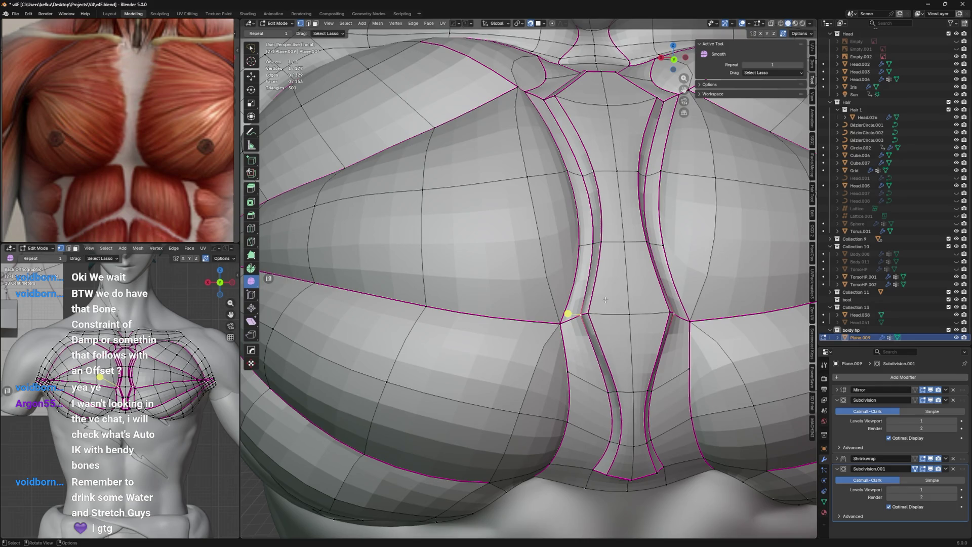
pyautogui.scroll(-5, 598, 284)
pyautogui.press('Tab')
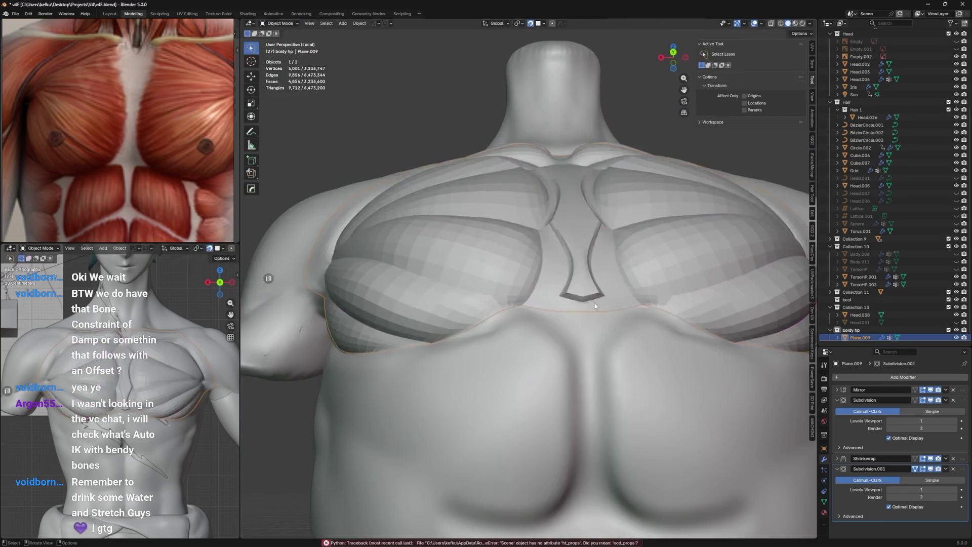
pyautogui.press('q')
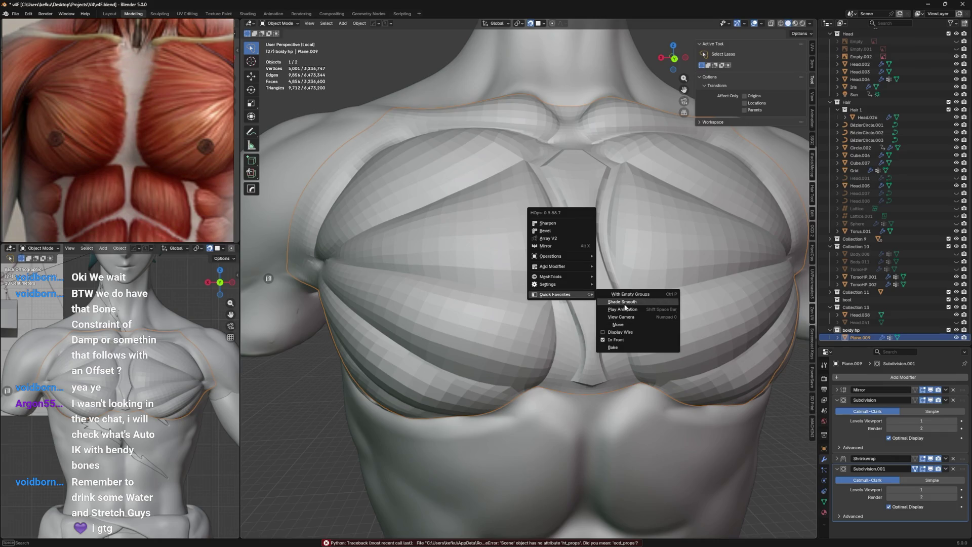
pyautogui.click(623, 301)
# Inspect the smooth-shaded chest from the front-left and from above.
pyautogui.scroll(3, 605, 306)
pyautogui.moveTo(605, 306)
pyautogui.mouseDown(button='middle')
pyautogui.moveTo(609, 323)
pyautogui.moveTo(609, 299)
pyautogui.mouseUp(button='middle')
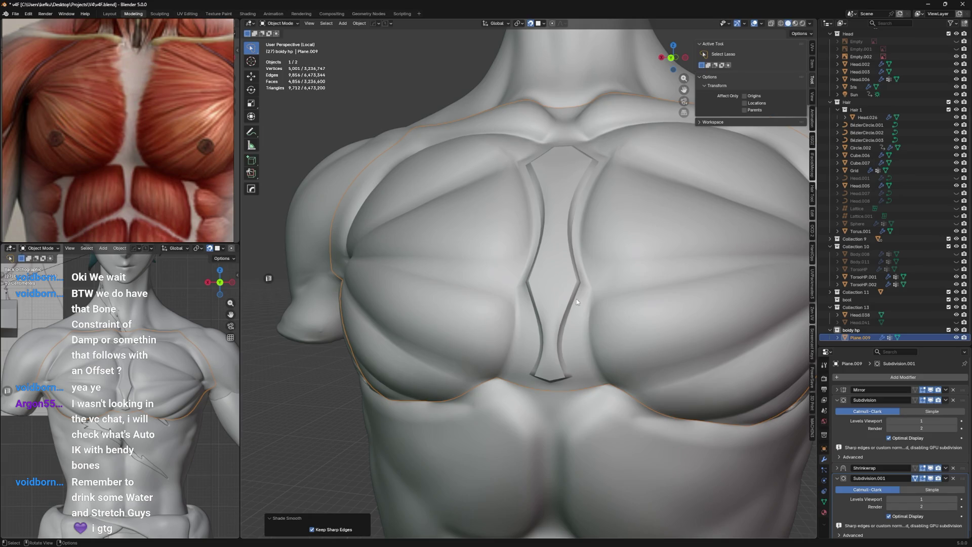
pyautogui.scroll(-2, 575, 311)
pyautogui.scroll(-2, 586, 344)
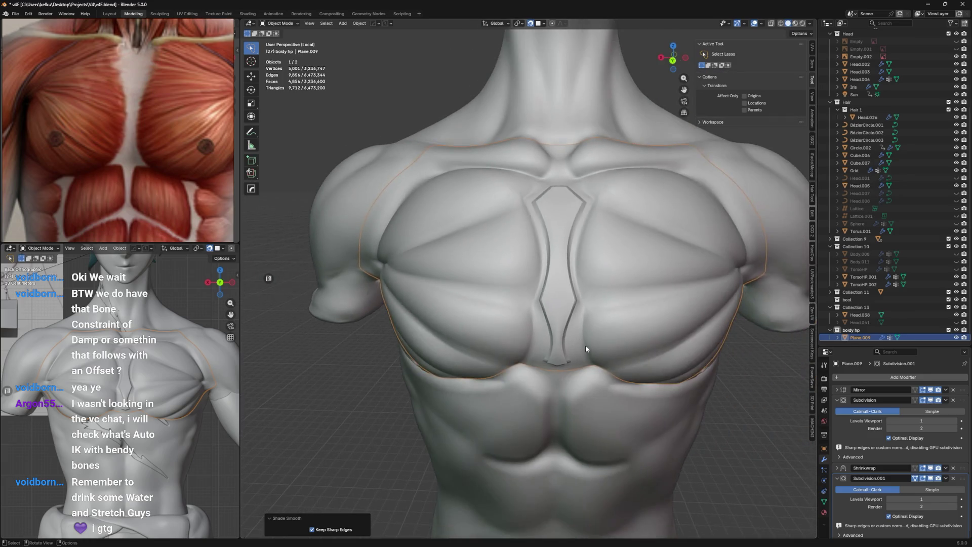
pyautogui.scroll(-1, 571, 336)
pyautogui.scroll(2, 571, 337)
pyautogui.moveTo(571, 336)
pyautogui.mouseDown(button='middle')
pyautogui.moveTo(588, 324)
pyautogui.moveTo(581, 298)
pyautogui.mouseUp(button='middle')
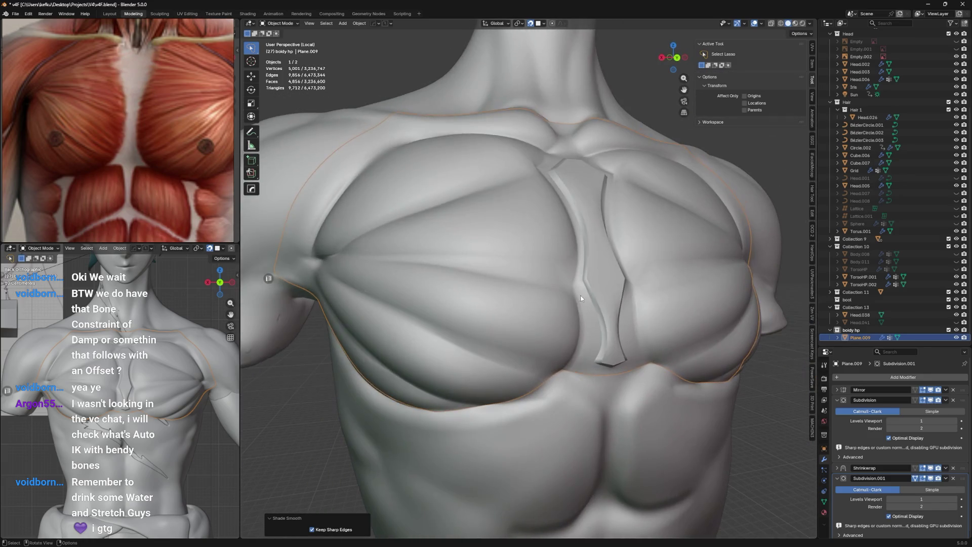
pyautogui.moveTo(559, 233)
pyautogui.mouseDown(button='middle')
pyautogui.moveTo(562, 275)
pyautogui.moveTo(589, 277)
pyautogui.mouseUp(button='middle')
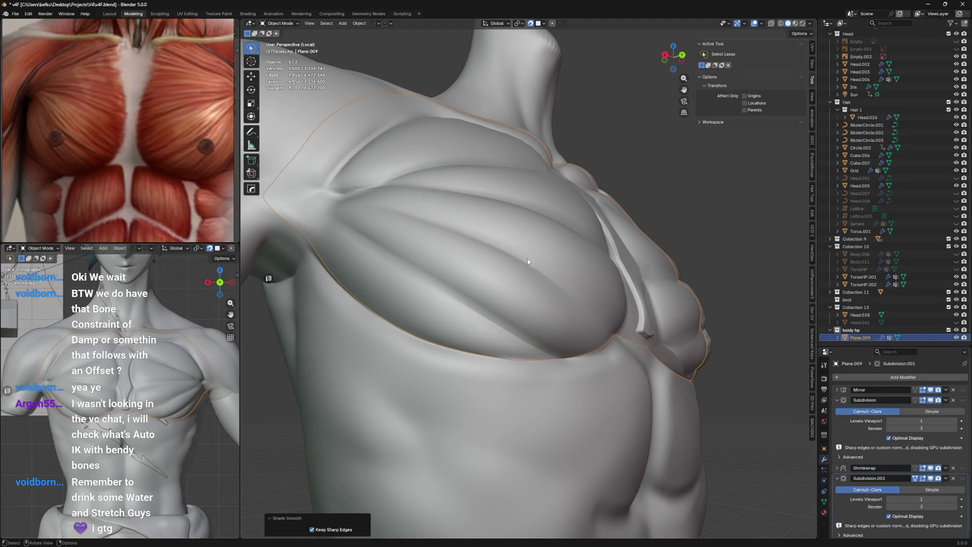
# In Edit Mode, select the edge loop across the underside of the pecs.
pyautogui.moveTo(527, 259)
pyautogui.mouseDown(button='middle')
pyautogui.moveTo(496, 299)
pyautogui.moveTo(556, 277)
pyautogui.mouseUp(button='middle')
pyautogui.press('Tab')
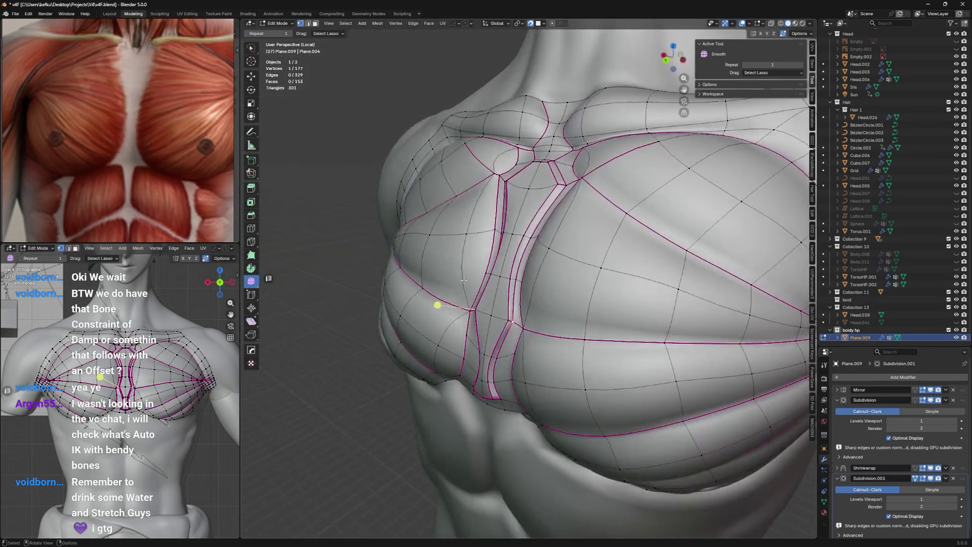
pyautogui.scroll(3, 555, 277)
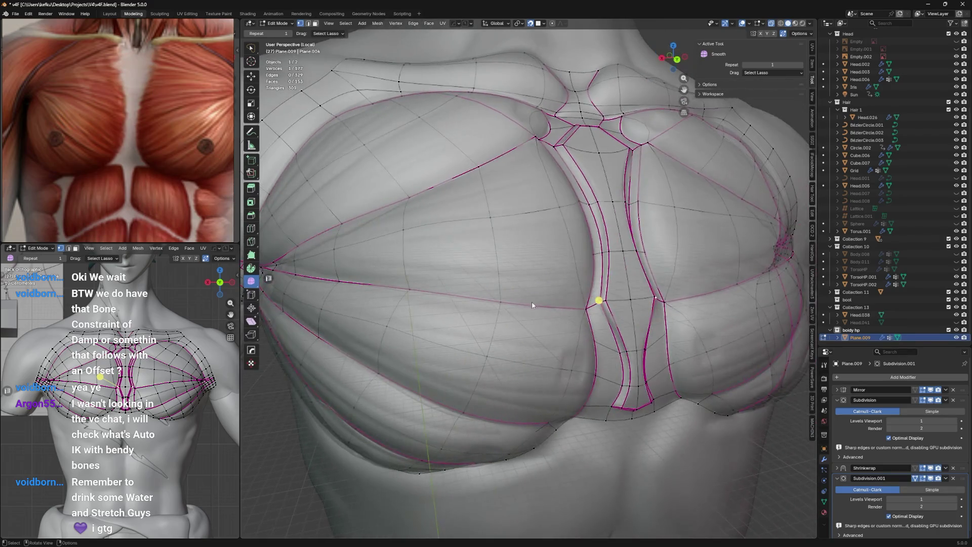
pyautogui.press('Tab')
pyautogui.press('Tab')
pyautogui.press('Tab')
pyautogui.press('Tab')
pyautogui.keyDown('alt'); pyautogui.click(528, 304); pyautogui.keyUp('alt')
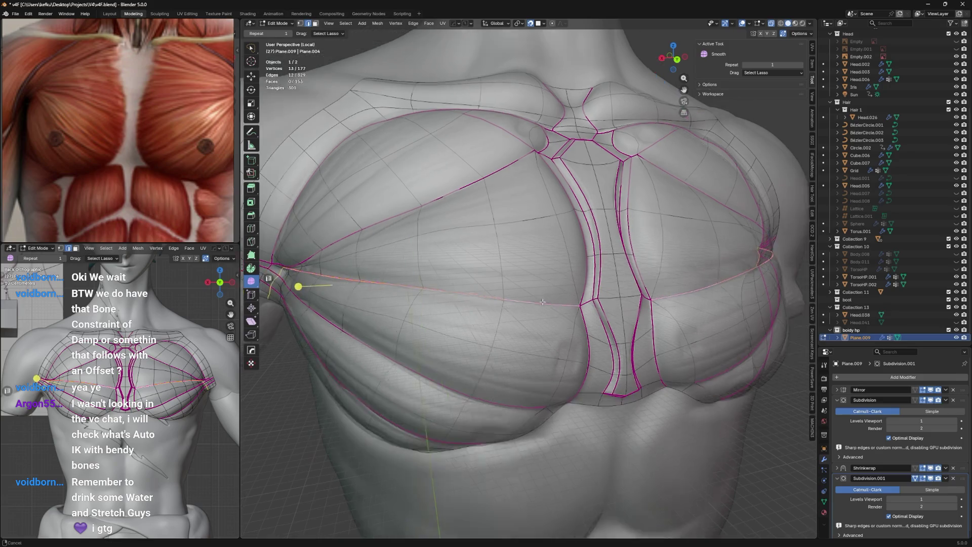
pyautogui.moveTo(528, 304); pyautogui.dragTo(511, 147, button='middle')
pyautogui.rightClick(511, 147)
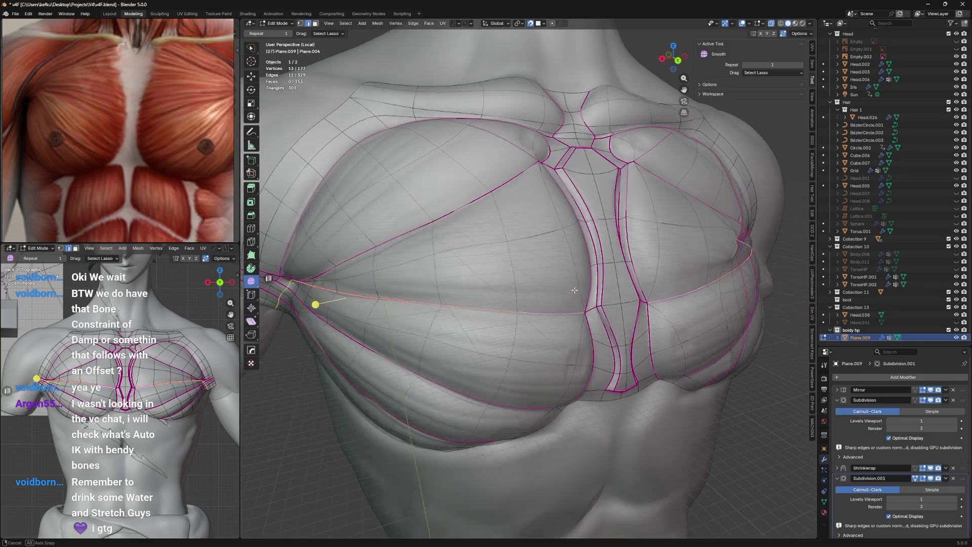
# Narrow the selection to the lower pec-border edges and mark them sharp.
pyautogui.moveTo(633, 259); pyautogui.dragTo(494, 314, button='middle')
pyautogui.keyDown('shift'); pyautogui.click(495, 315); pyautogui.keyUp('shift')
pyautogui.scroll(2, 495, 314)
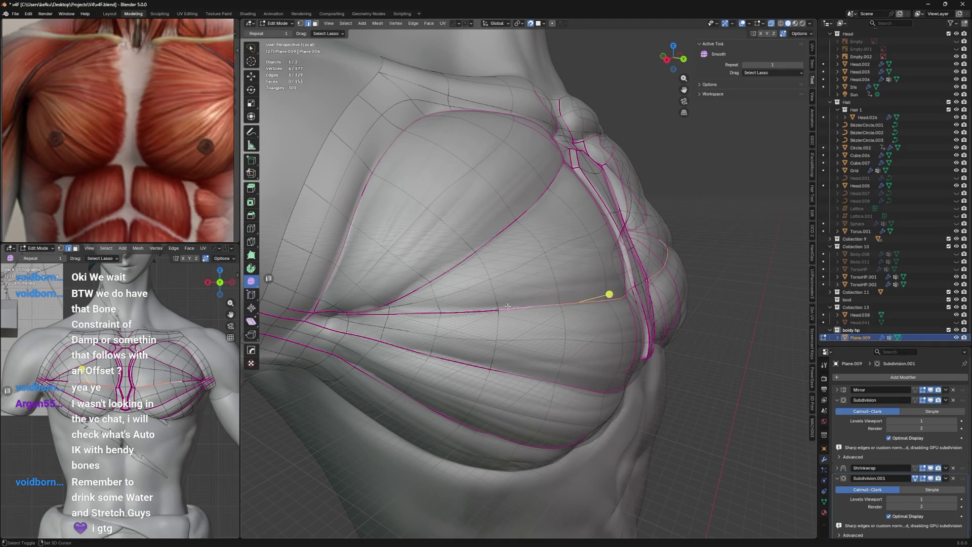
pyautogui.keyDown('shift'); pyautogui.click(441, 311); pyautogui.keyUp('shift')
pyautogui.keyDown('shift'); pyautogui.click(389, 312); pyautogui.keyUp('shift')
pyautogui.moveTo(389, 312)
pyautogui.mouseDown(button='middle')
pyautogui.moveTo(498, 275)
pyautogui.moveTo(497, 262)
pyautogui.moveTo(483, 282)
pyautogui.mouseUp(button='middle')
pyautogui.keyDown('shift'); pyautogui.click(498, 275); pyautogui.keyUp('shift')
pyautogui.hotkey('ctrl', 'e')
pyautogui.click(498, 274)
# Crease the horizontal edge under the left pec to about 0.97.
pyautogui.press('Tab')
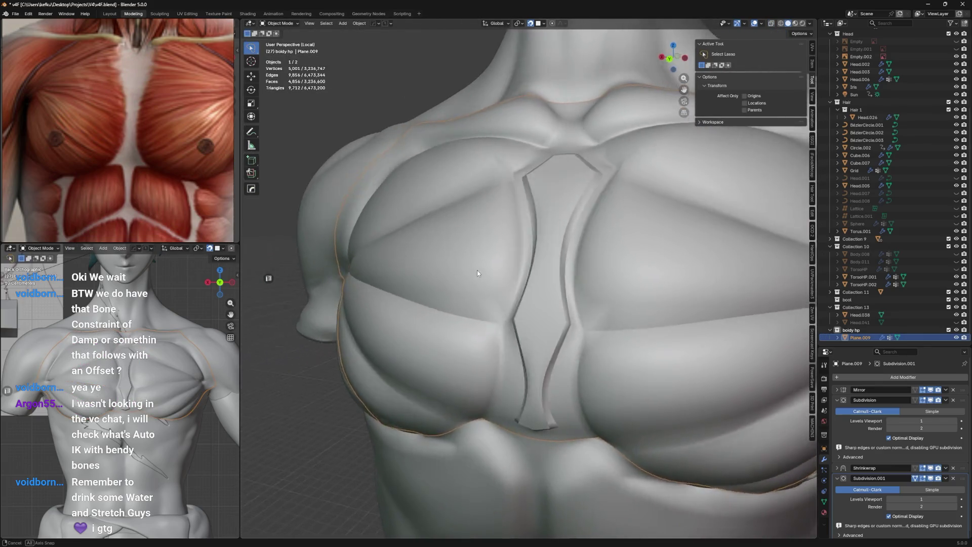
pyautogui.press('Tab')
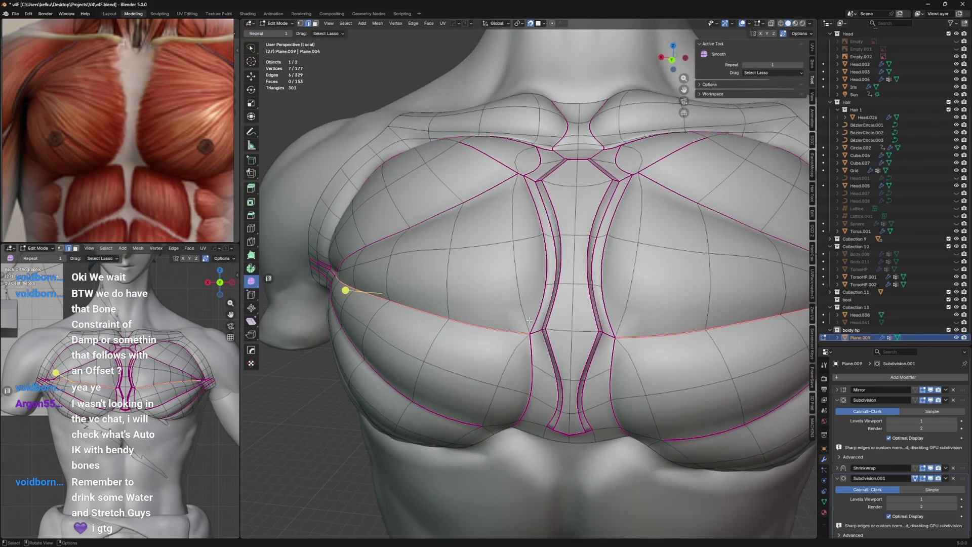
pyautogui.click(525, 289)
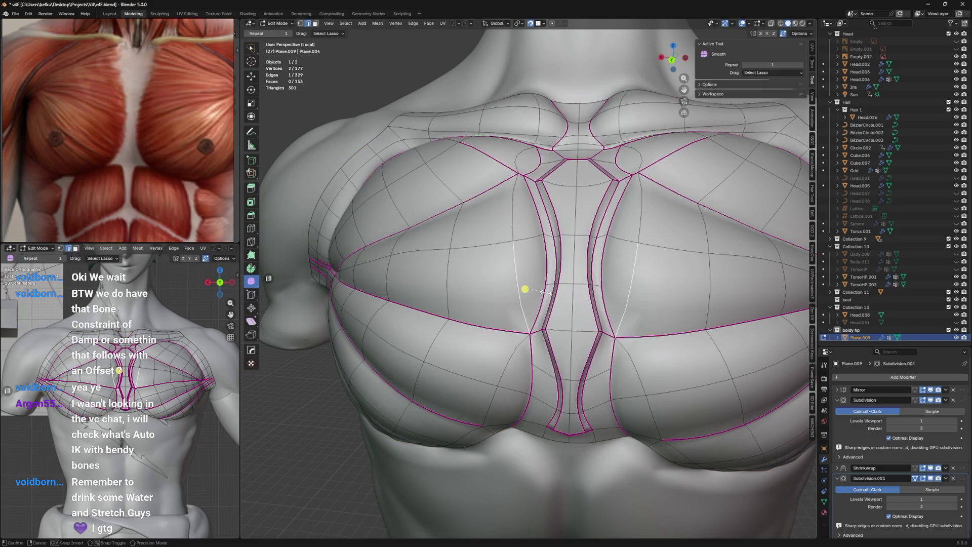
pyautogui.scroll(2, 525, 289)
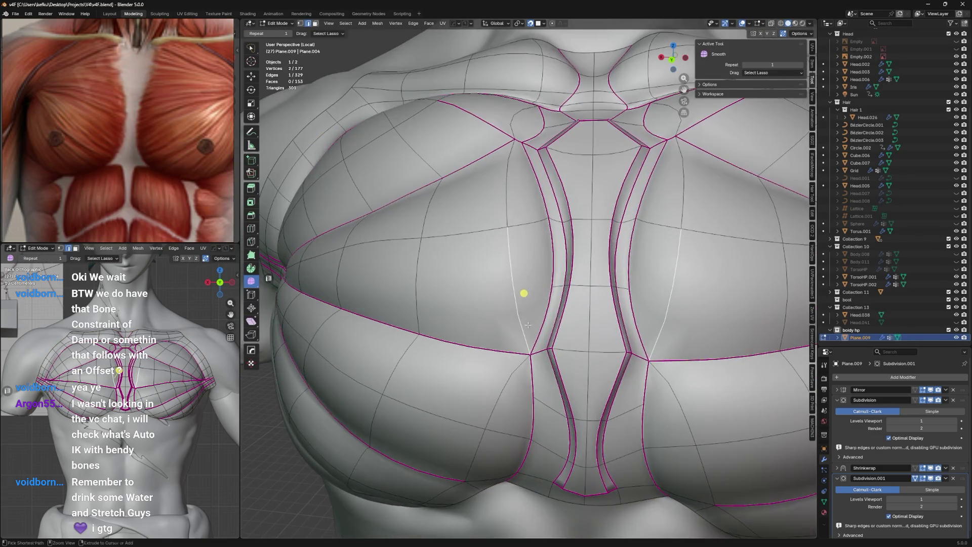
pyautogui.click(465, 343)
pyautogui.hotkey('shift', 'e')
pyautogui.click(469, 346)
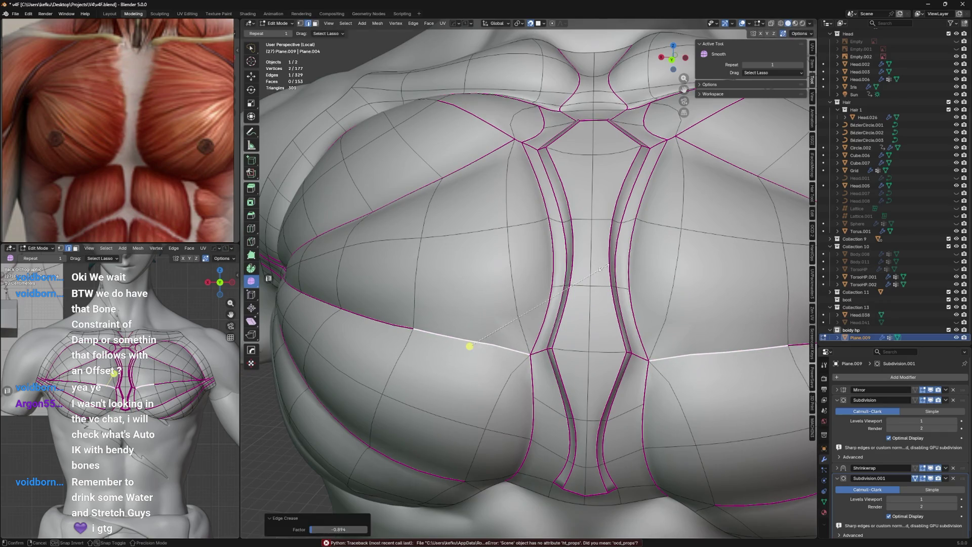
# Try a loop cut along the sternum ridge, then undo it and reselect the pec edge.
pyautogui.hotkey('ctrl', 'r')
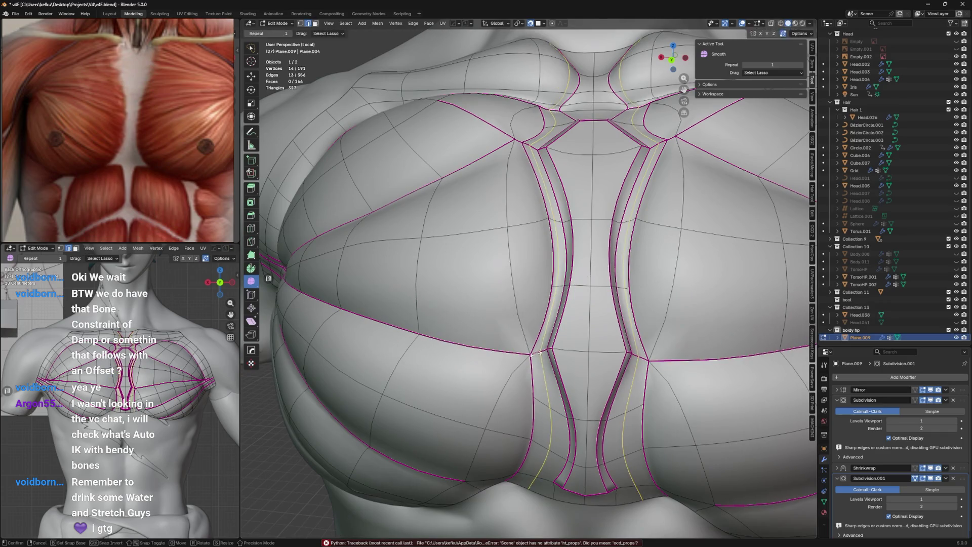
pyautogui.click(540, 213)
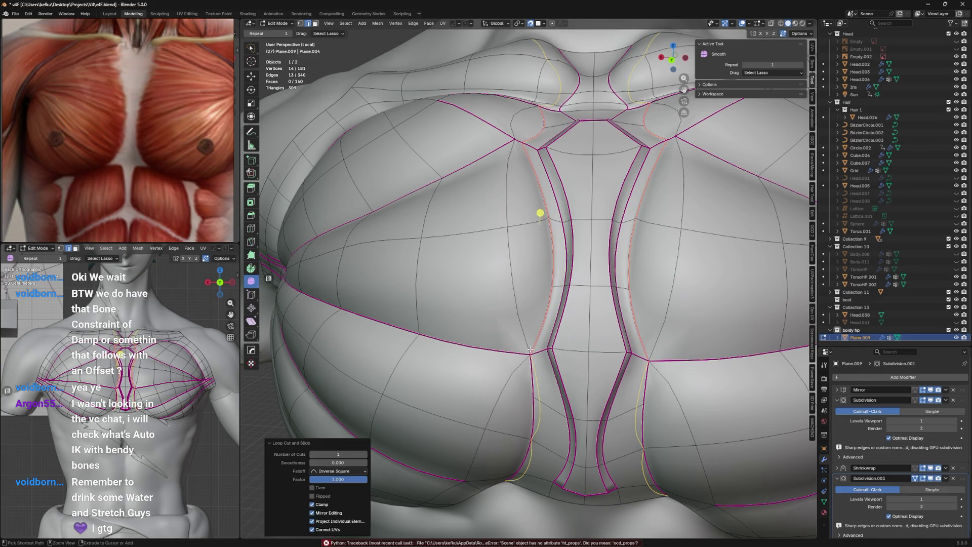
pyautogui.hotkey('ctrl', 'z')
pyautogui.click(469, 346)
pyautogui.hotkey('ctrl', 's')
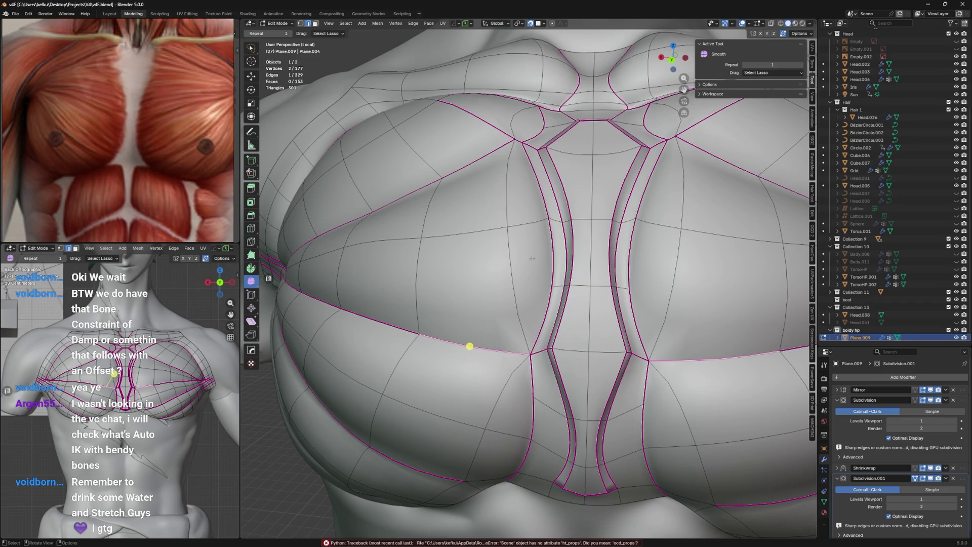
pyautogui.moveTo(532, 259); pyautogui.dragTo(505, 359, button='middle')
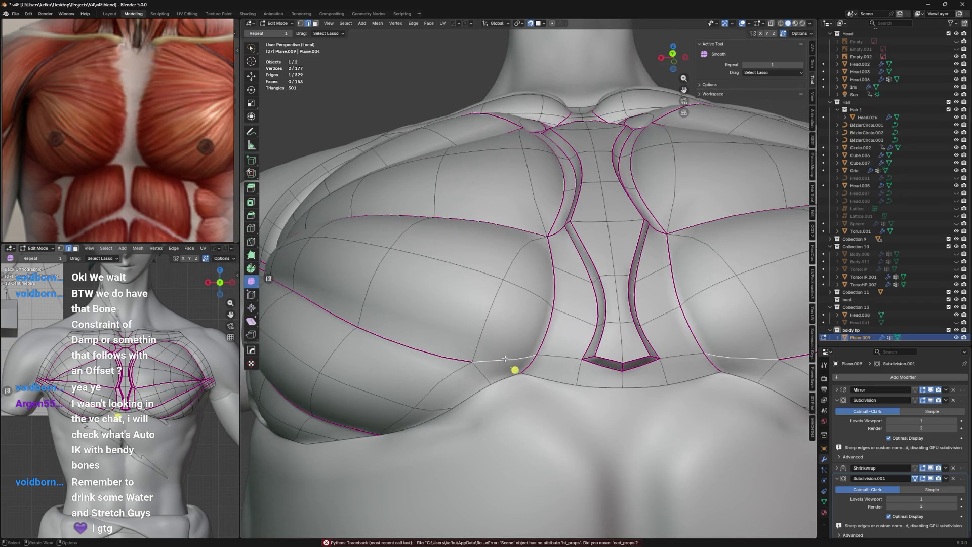
# Fully crease the lower pec border edge to 1.0 and slide a stray vertex onto its neighbour.
pyautogui.hotkey('shift', 'e')
pyautogui.click(592, 239)
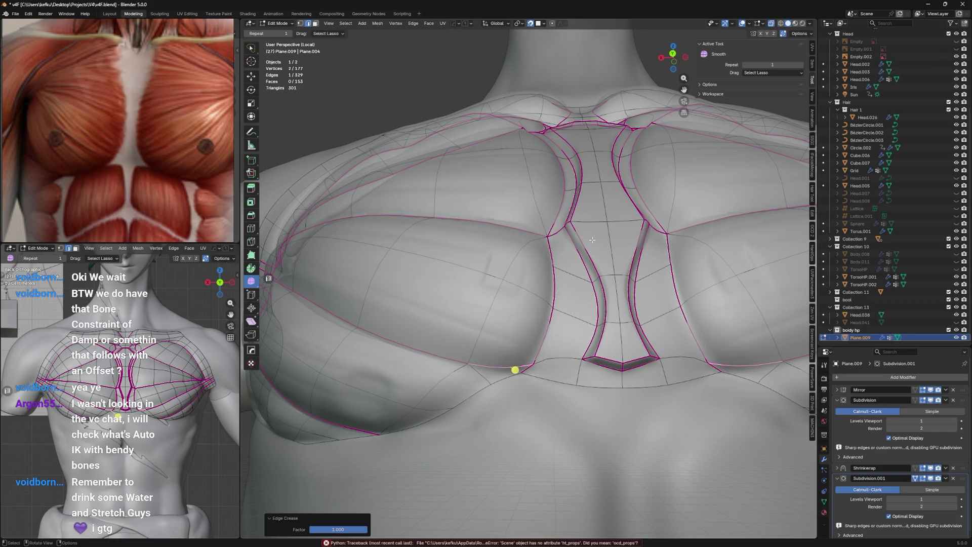
pyautogui.press('1')
pyautogui.click(515, 370)
pyautogui.hotkey('shift', 'v')
pyautogui.click(572, 349)
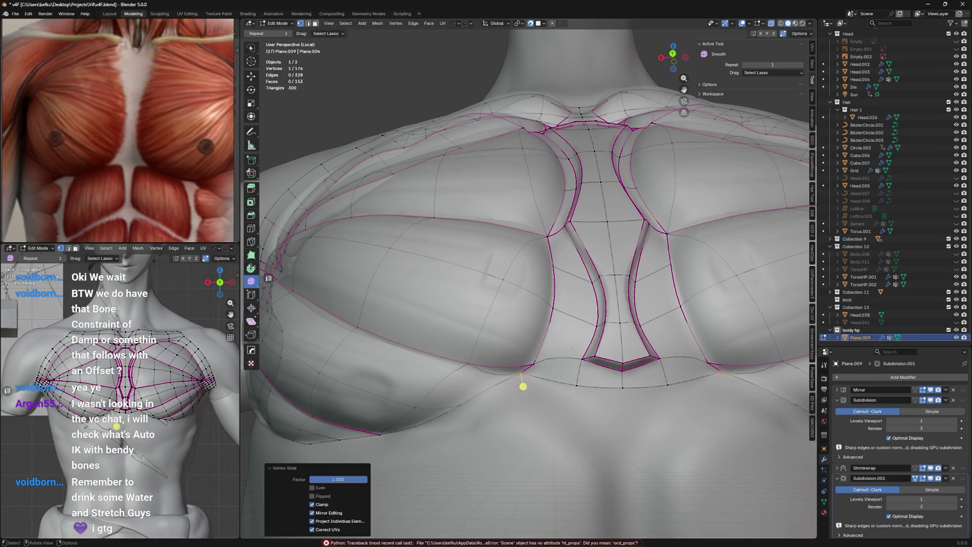
# Crease the edge between two lower-border vertices and one more pec edge.
pyautogui.keyDown('shift'); pyautogui.click(487, 370); pyautogui.keyUp('shift')
pyautogui.hotkey('shift', 'e')
pyautogui.click(529, 178)
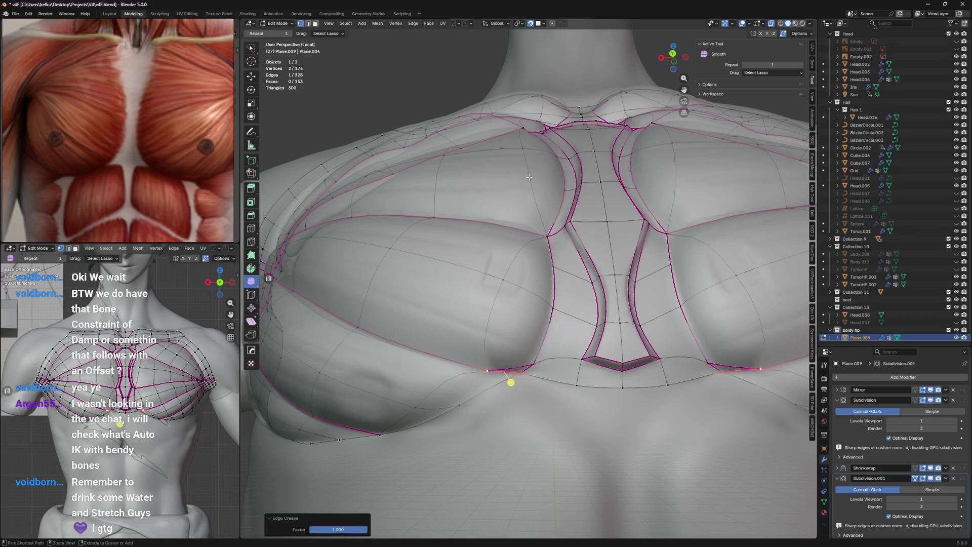
pyautogui.press('2')
pyautogui.hotkey('shift', 'e')
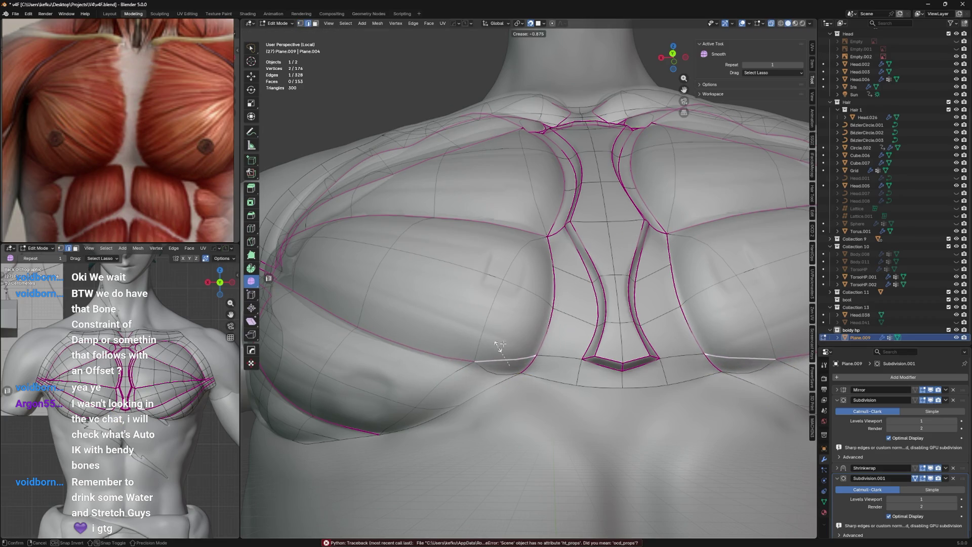
pyautogui.click(704, 165)
pyautogui.moveTo(561, 293)
pyautogui.mouseDown(button='middle')
pyautogui.moveTo(578, 349)
pyautogui.moveTo(585, 254)
pyautogui.mouseUp(button='middle')
pyautogui.press('Tab')
pyautogui.press('Tab')
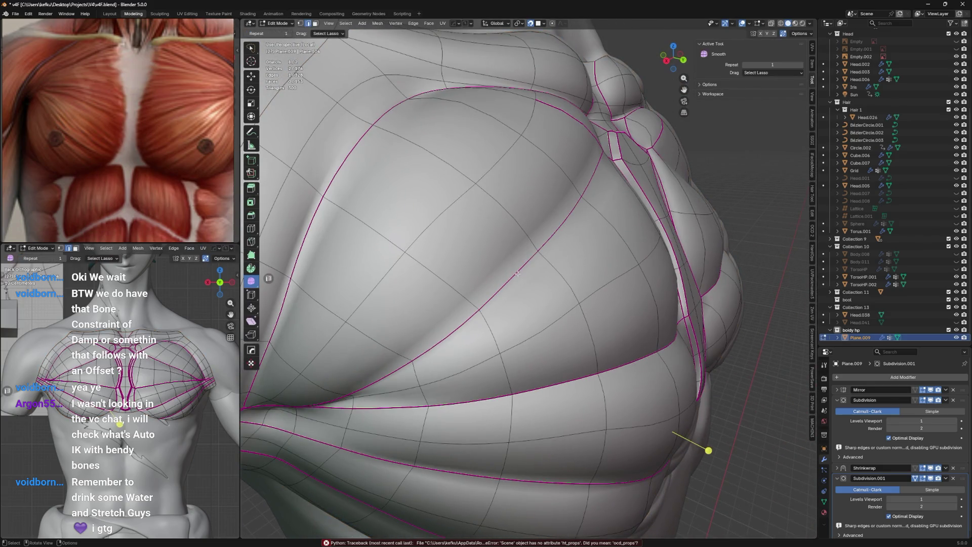
# Mark the seam edge loop sharp, clear the selection, and return to Object Mode.
pyautogui.keyDown('alt'); pyautogui.click(518, 273); pyautogui.keyUp('alt')
pyautogui.moveTo(518, 273); pyautogui.dragTo(554, 216, button='middle')
pyautogui.hotkey('ctrl', 'e')
pyautogui.click(531, 260)
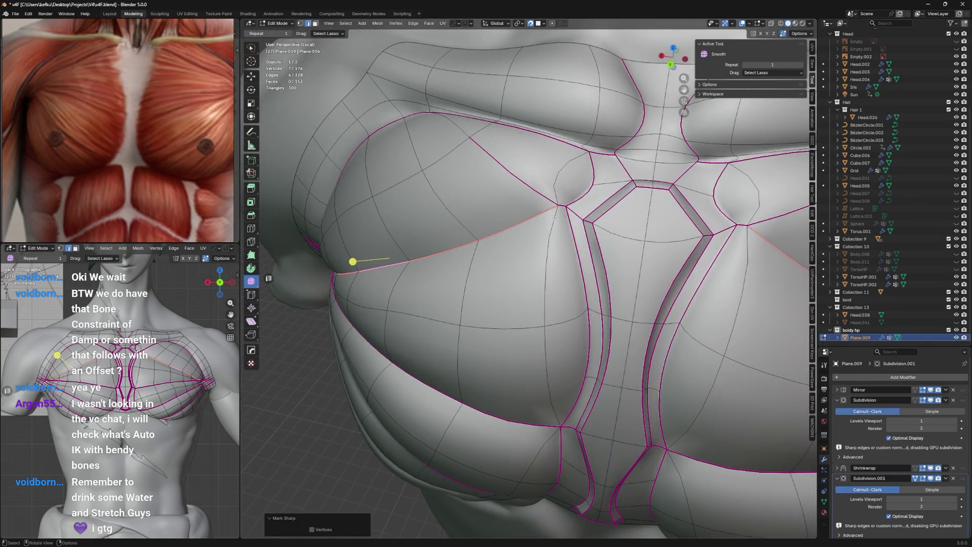
pyautogui.hotkey('alt', 'a')
pyautogui.press('Tab')
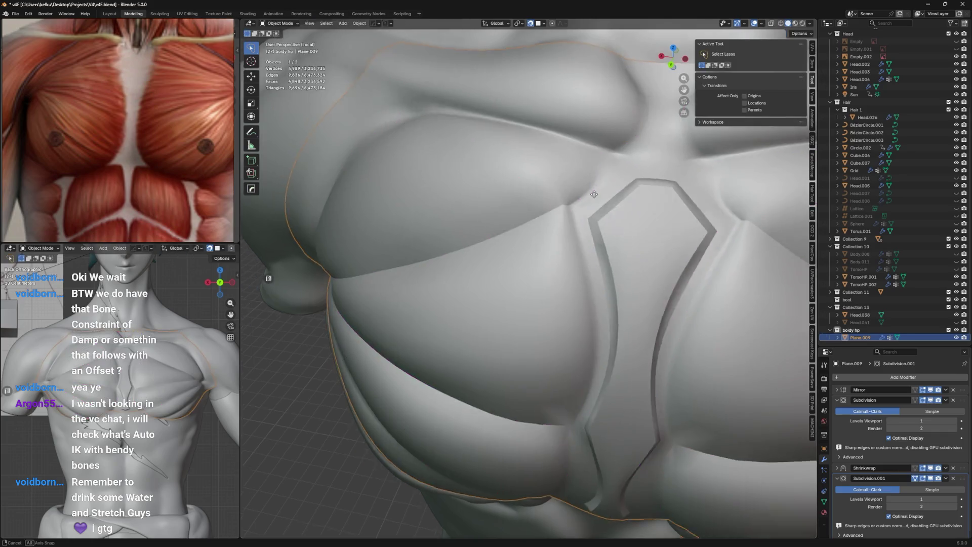
# Back in Edit Mode, slide a vertex on the upper pec border to a new position.
pyautogui.press('Tab')
pyautogui.click(590, 221)
pyautogui.hotkey('shift', 'v')
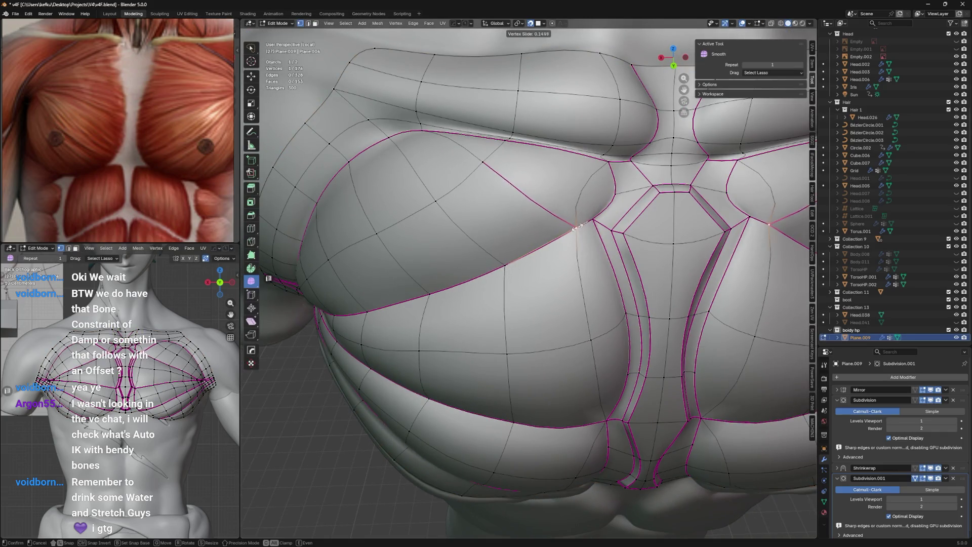
pyautogui.click(533, 205)
# Crease the edge running across the upper pec.
pyautogui.press('2')
pyautogui.click(521, 199)
pyautogui.hotkey('shift', 'e')
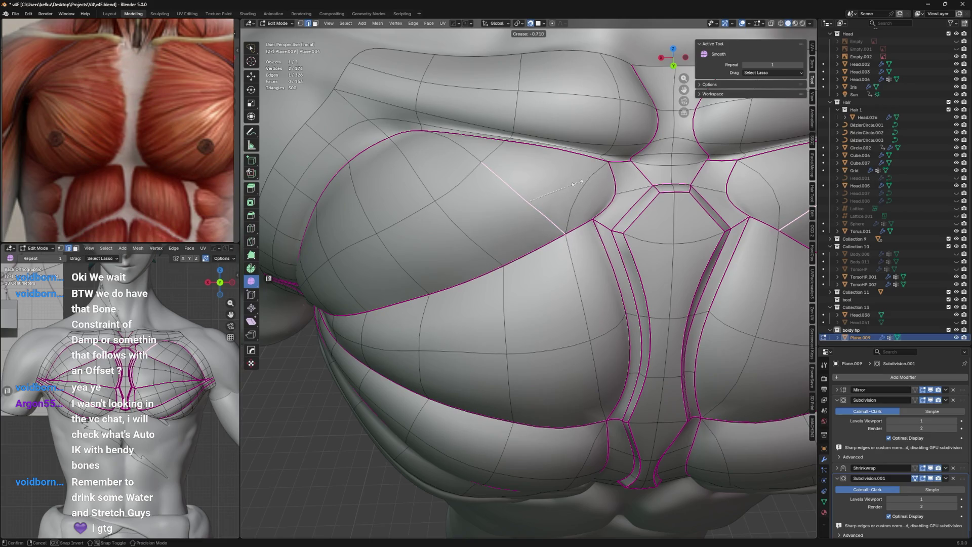
pyautogui.click(529, 218)
pyautogui.scroll(-2, 529, 218)
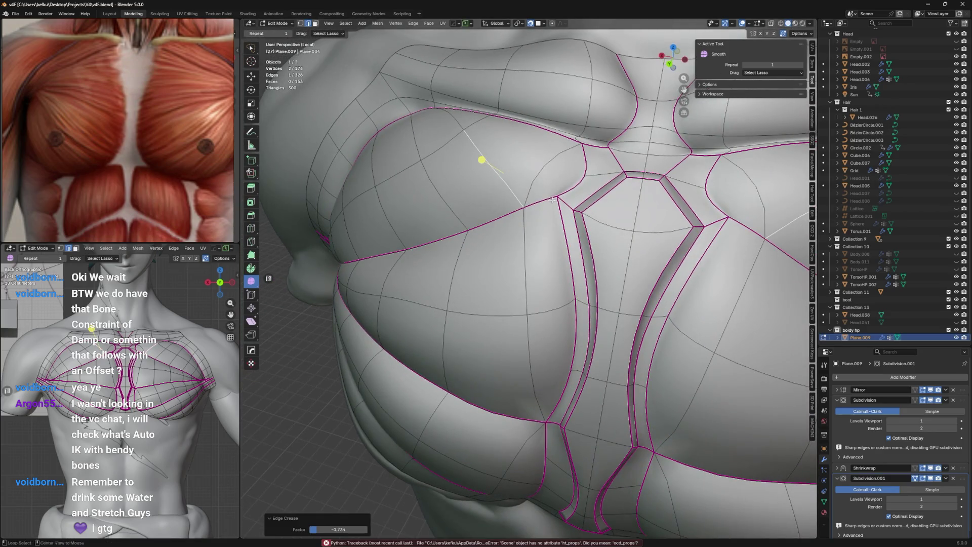
pyautogui.moveTo(529, 218)
pyautogui.mouseDown(button='middle')
pyautogui.moveTo(567, 216)
pyautogui.moveTo(557, 233)
pyautogui.mouseUp(button='middle')
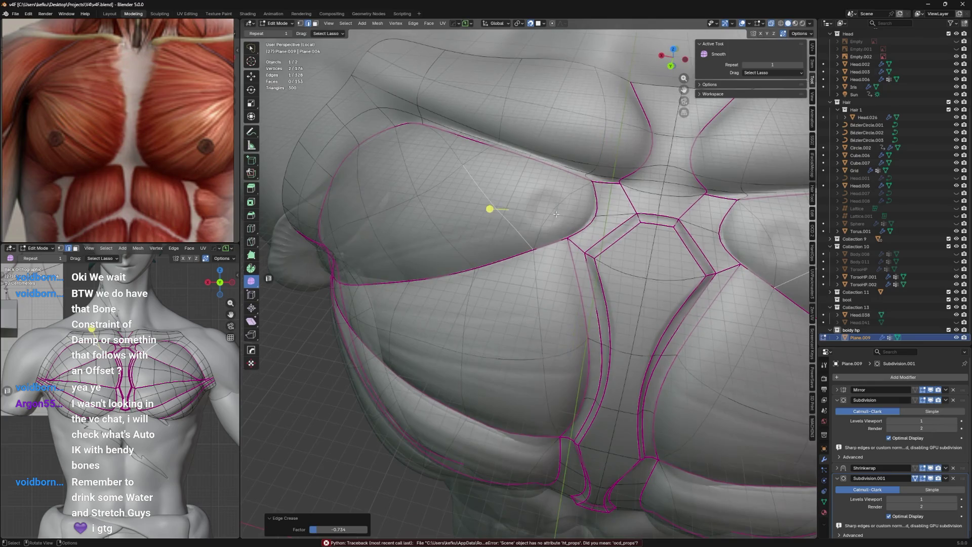
# Merge the leftover vertex at the pec-sternum corner into its neighbour.
pyautogui.press('1')
pyautogui.click(557, 232)
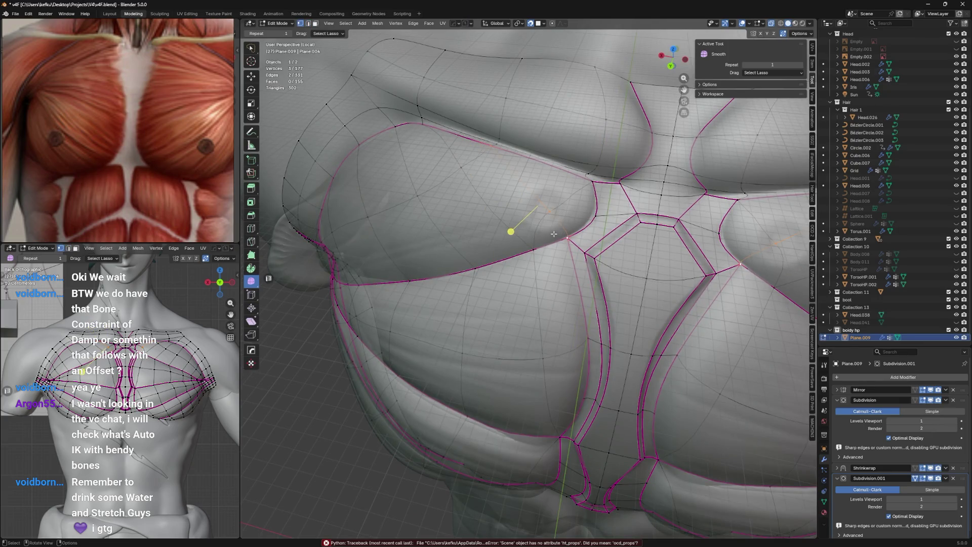
pyautogui.press('2')
pyautogui.moveTo(557, 232); pyautogui.dragTo(555, 186, button='middle')
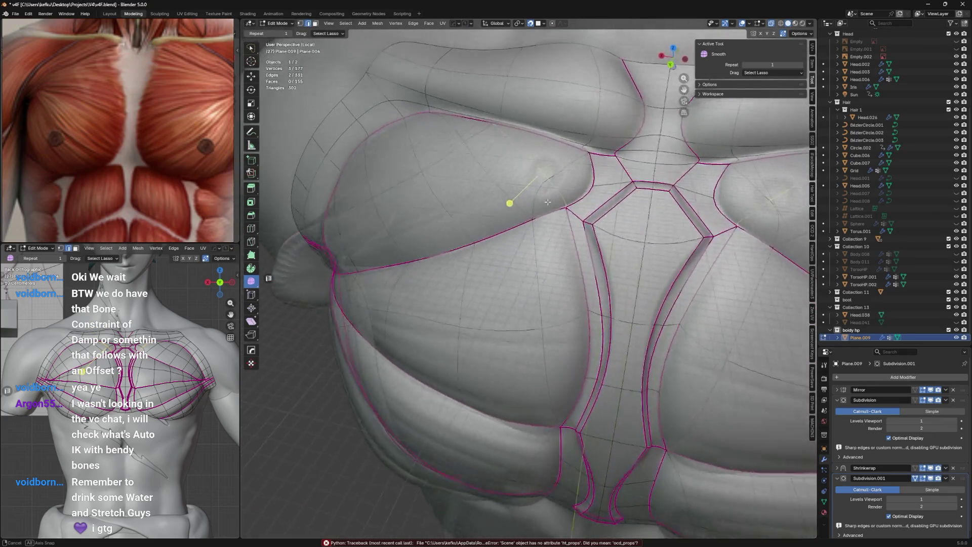
pyautogui.press('1')
pyautogui.click(553, 185)
pyautogui.press('g')
pyautogui.press('g')
pyautogui.click(590, 231)
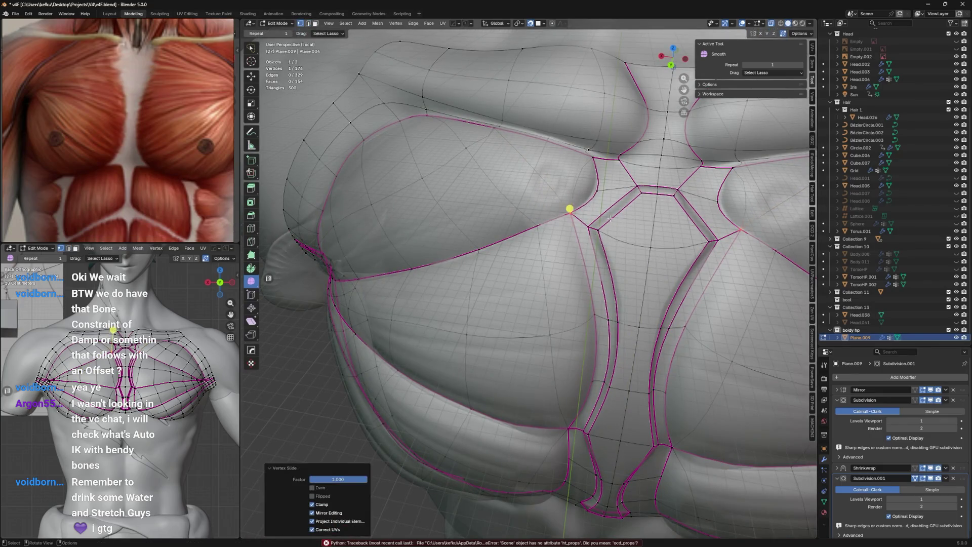
pyautogui.moveTo(590, 230); pyautogui.dragTo(583, 207, button='middle')
# Preview the smoothed mesh, then cancel an extra crease between two corner vertices.
pyautogui.press('Tab')
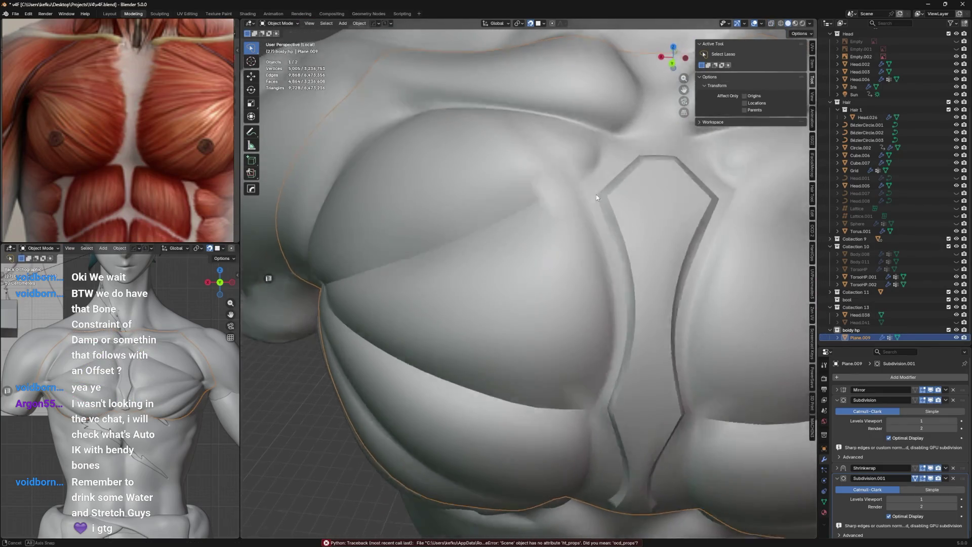
pyautogui.press('Tab')
pyautogui.keyDown('shift'); pyautogui.click(547, 220); pyautogui.keyUp('shift')
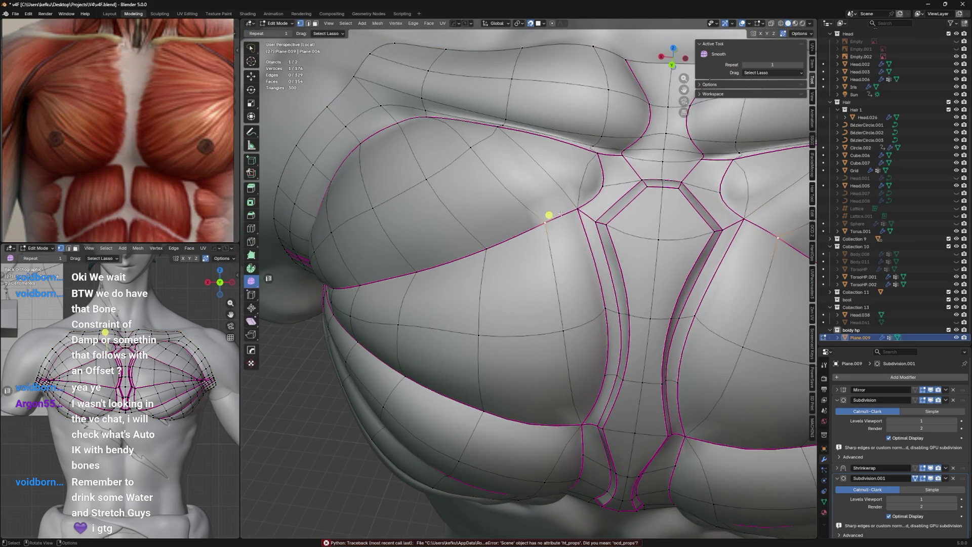
pyautogui.hotkey('shift', 'e')
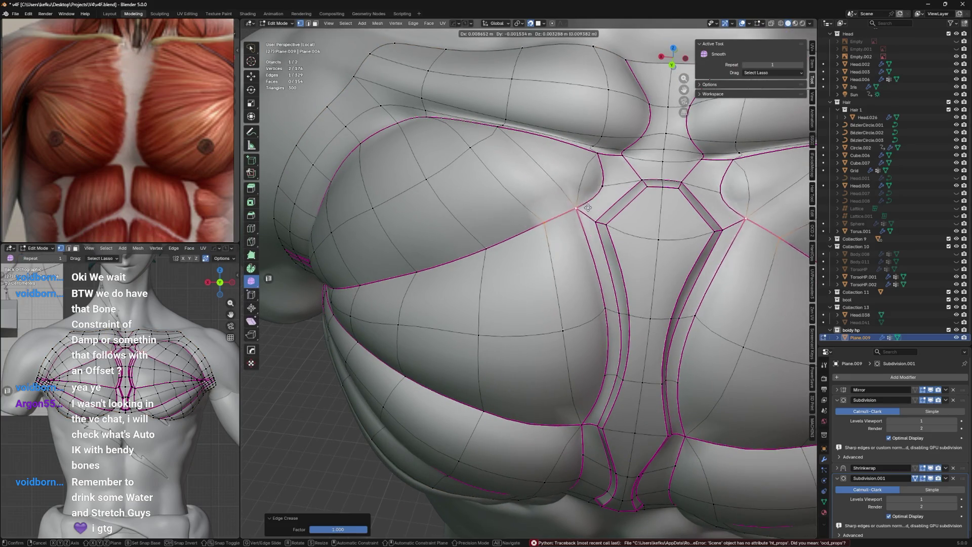
pyautogui.rightClick(582, 205)
pyautogui.moveTo(582, 205); pyautogui.dragTo(596, 187, button='middle')
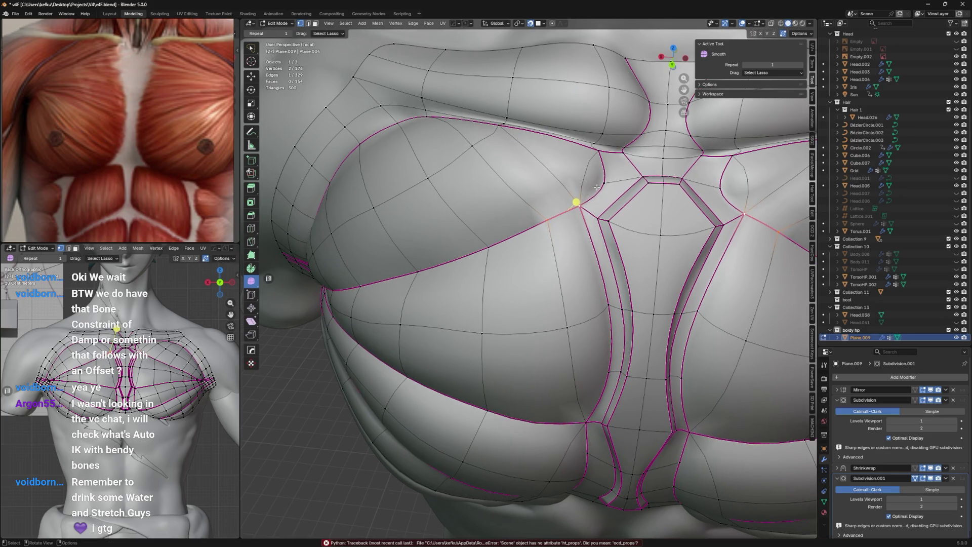
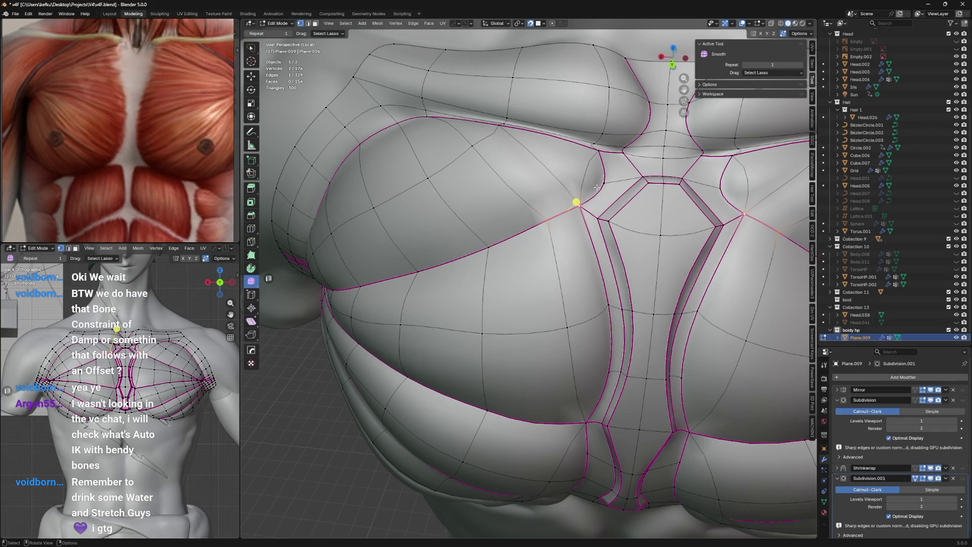
# Reposition the first two vertices of the pectoral outline.
pyautogui.moveTo(520, 188)
pyautogui.mouseDown(button='middle')
pyautogui.moveTo(605, 173)
pyautogui.moveTo(567, 149)
pyautogui.moveTo(545, 232)
pyautogui.mouseUp(button='middle')
pyautogui.click(608, 169)
pyautogui.scroll(3, 567, 150)
pyautogui.press('g')
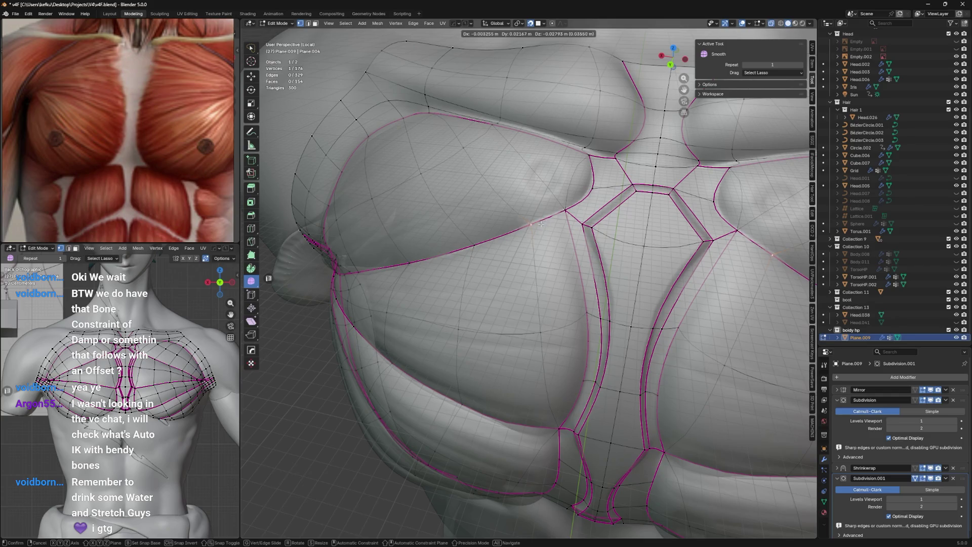
pyautogui.click(541, 224)
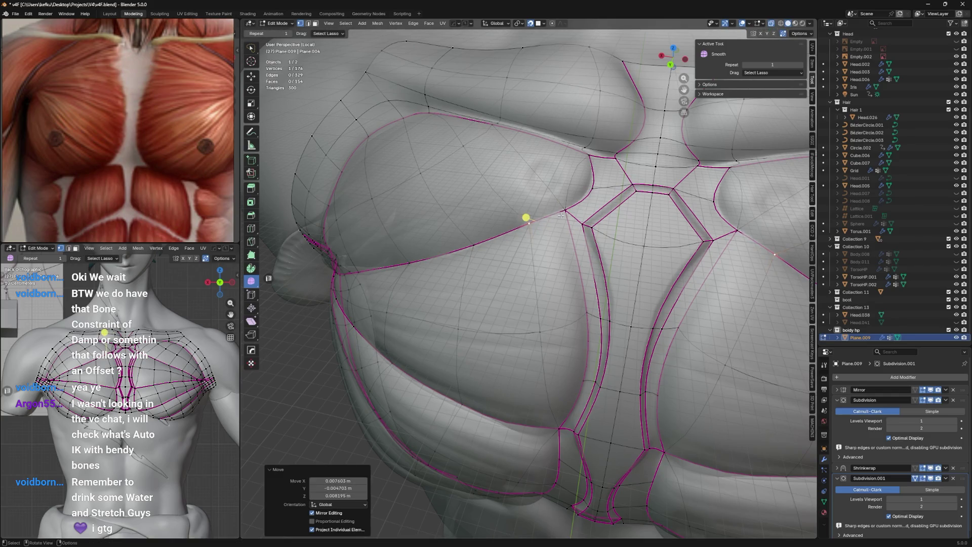
pyautogui.click(563, 211)
pyautogui.press('g')
pyautogui.click(563, 211)
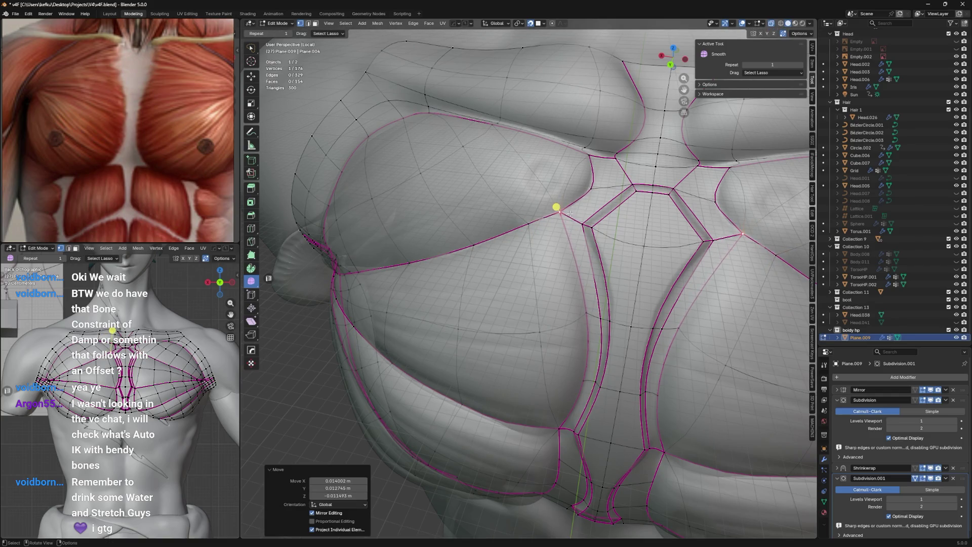
# Adjust the upper pectoral outline vertex through several small moves.
pyautogui.click(591, 190)
pyautogui.press('g')
pyautogui.click(592, 196)
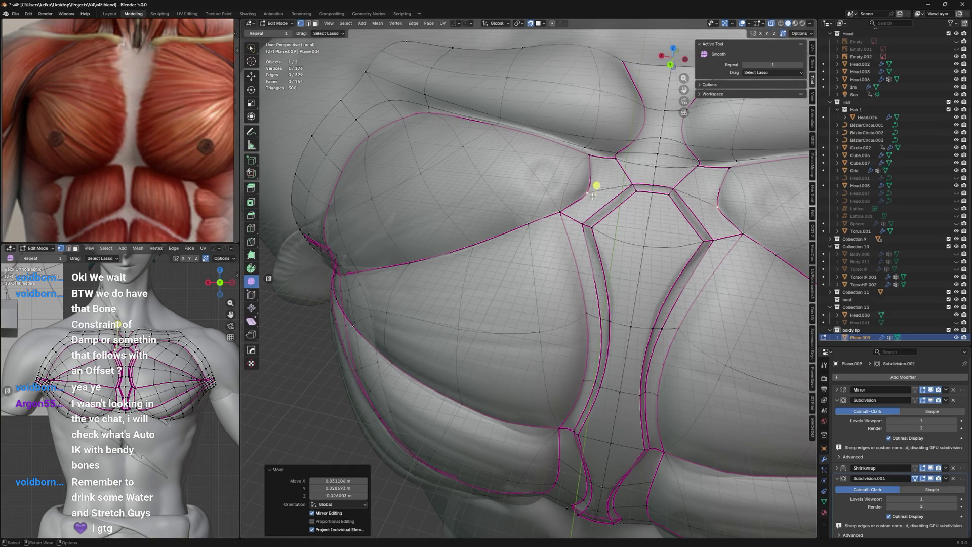
pyautogui.moveTo(594, 197); pyautogui.dragTo(581, 231, button='middle')
pyautogui.press('g')
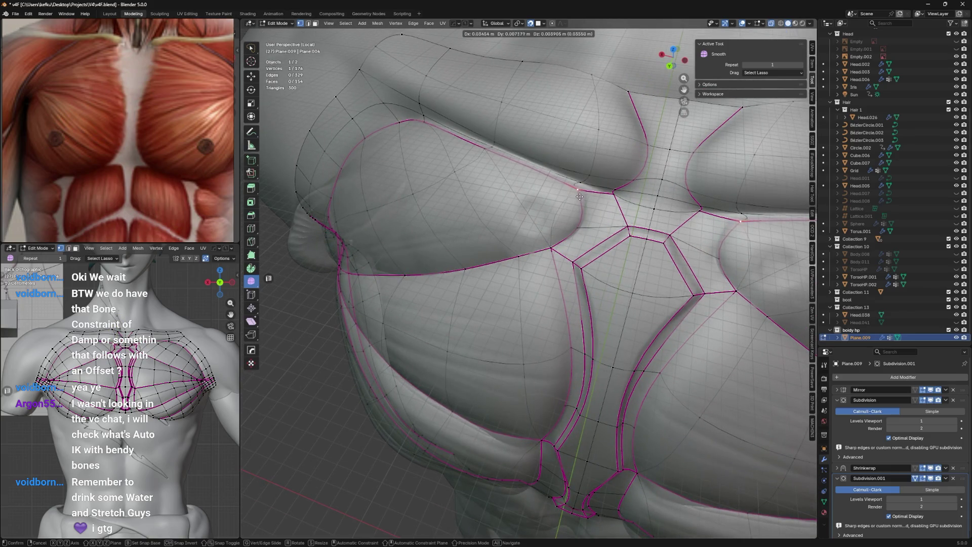
pyautogui.click(586, 193)
pyautogui.press('g')
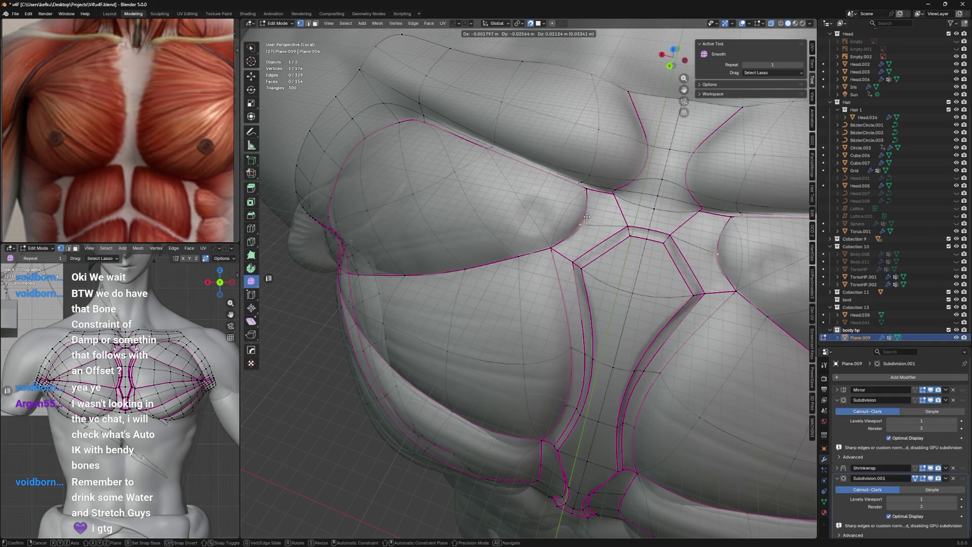
pyautogui.click(595, 215)
# Preview the grooves in Object Mode, then mark the pectoral groove edges sharp.
pyautogui.press('Tab')
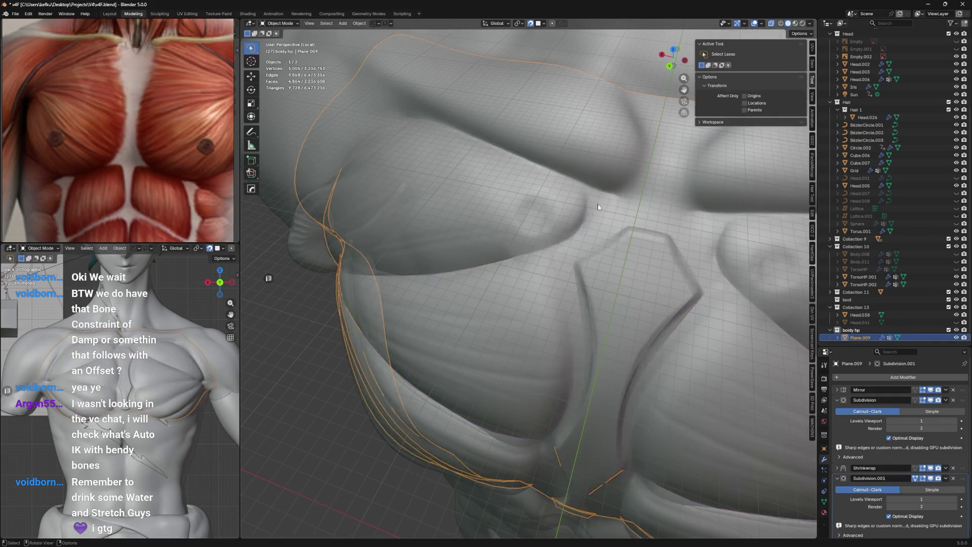
pyautogui.moveTo(596, 218); pyautogui.dragTo(623, 186, button='middle')
pyautogui.press('Tab')
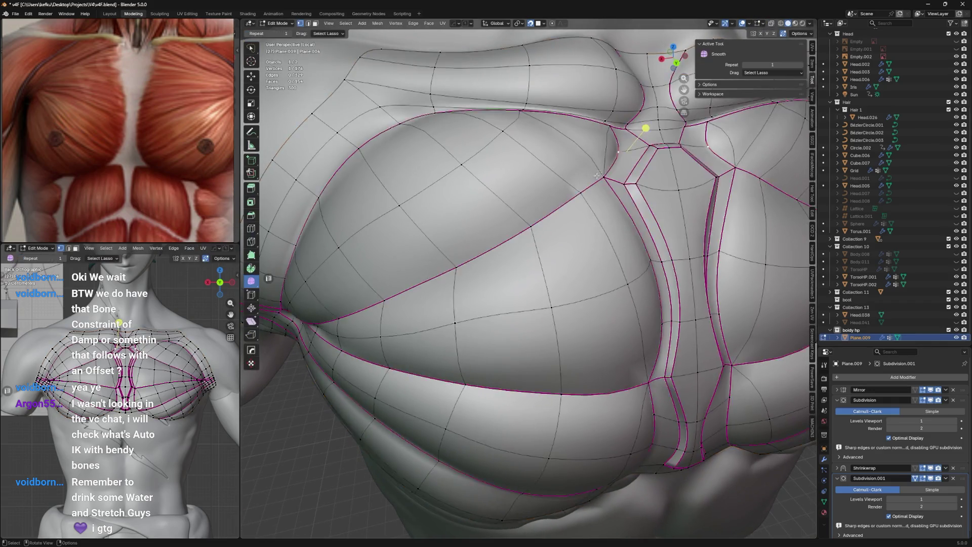
pyautogui.moveTo(571, 201)
pyautogui.mouseDown(button='middle')
pyautogui.moveTo(589, 211)
pyautogui.moveTo(582, 205)
pyautogui.mouseUp(button='middle')
pyautogui.hotkey('ctrl', 'e')
pyautogui.click(589, 212)
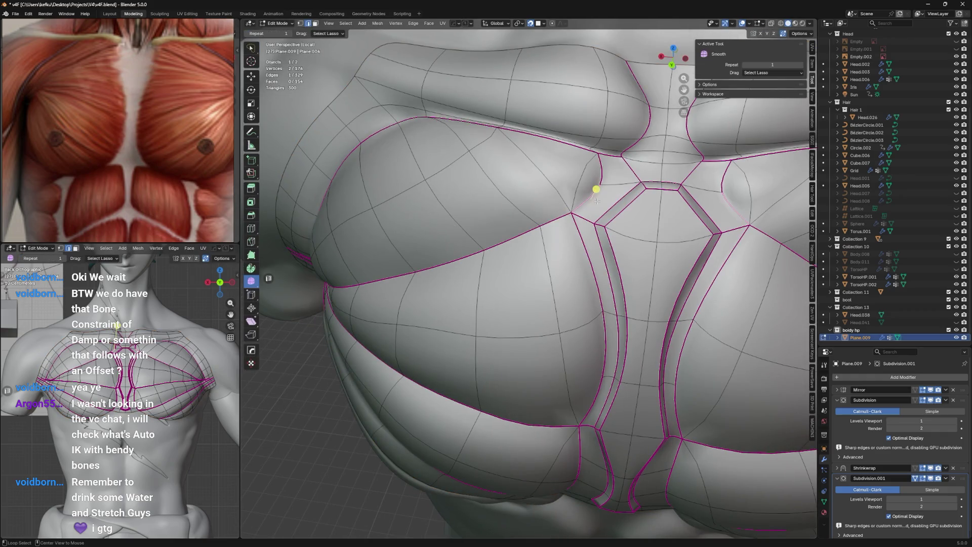
# Mark the remaining groove edges sharp and check the result in Object Mode.
pyautogui.moveTo(602, 278); pyautogui.dragTo(591, 282, button='middle')
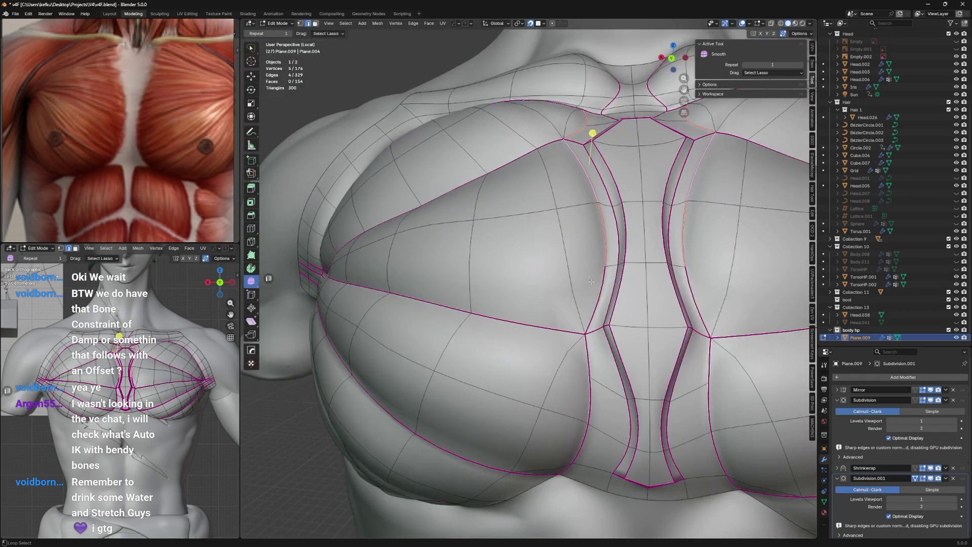
pyautogui.moveTo(586, 379)
pyautogui.mouseDown(button='middle')
pyautogui.moveTo(605, 322)
pyautogui.moveTo(621, 317)
pyautogui.moveTo(606, 278)
pyautogui.mouseUp(button='middle')
pyautogui.hotkey('ctrl', 'e')
pyautogui.click(604, 322)
pyautogui.press('Tab')
pyautogui.press('Tab')
# Slide a vertex beside the sternum groove, then save the file.
pyautogui.press('1')
pyautogui.click(606, 278)
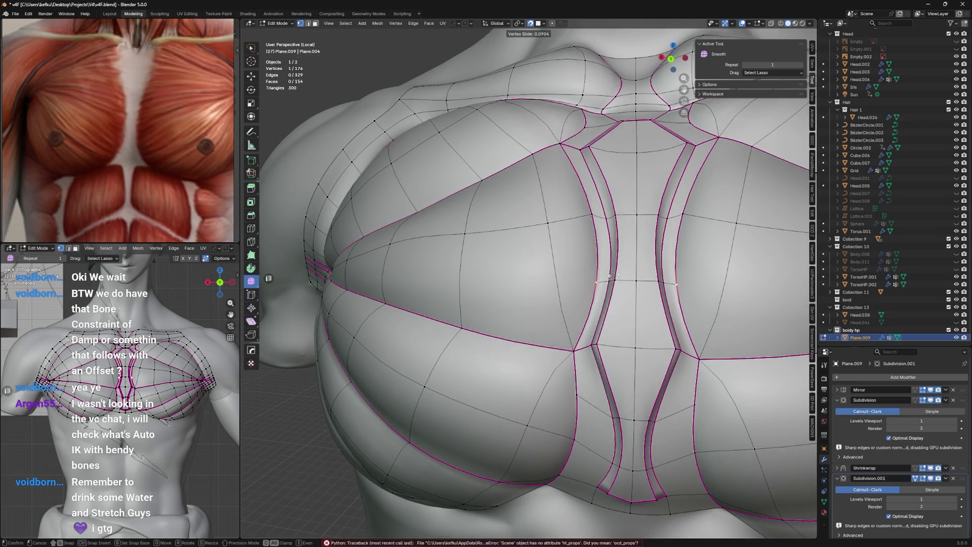
pyautogui.hotkey('shift', 'v')
pyautogui.click(606, 279)
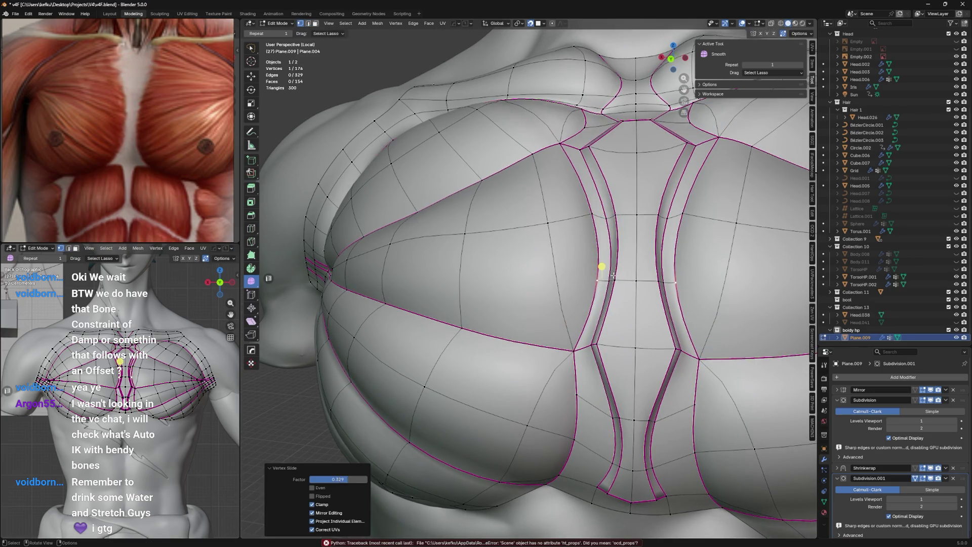
pyautogui.press('Tab')
pyautogui.hotkey('ctrl', 's')
pyautogui.press('Tab')
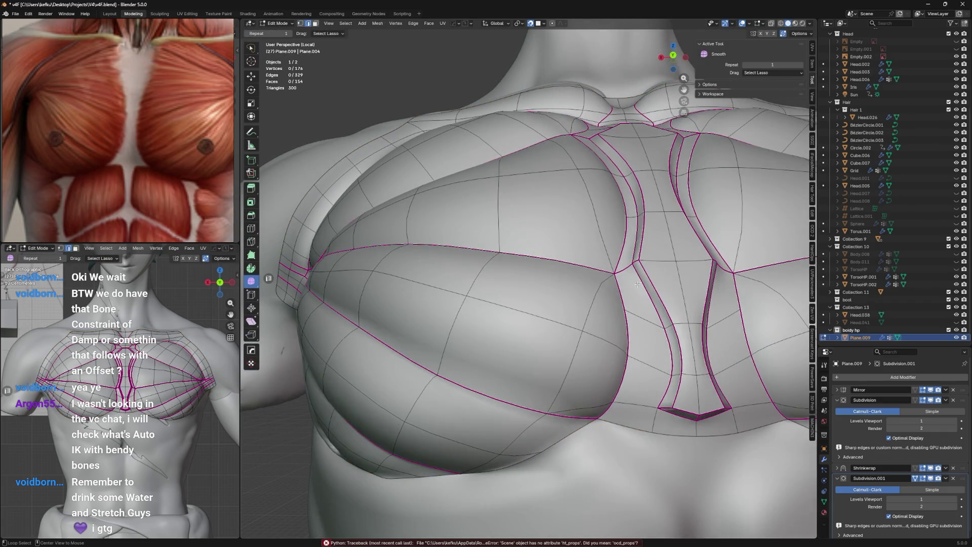
# Inspect the chest grooves from lower and frontal views.
pyautogui.moveTo(671, 415); pyautogui.dragTo(643, 233, button='middle')
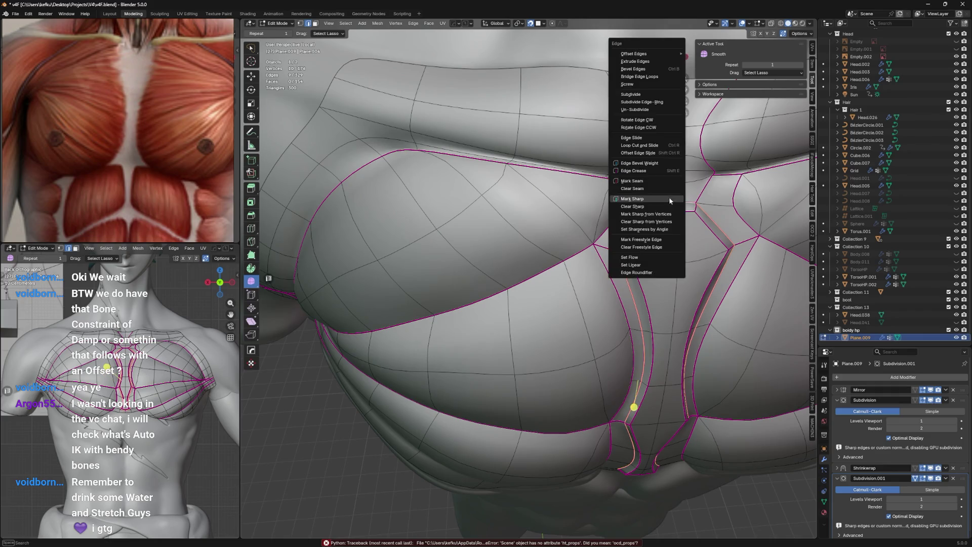
pyautogui.moveTo(669, 199); pyautogui.dragTo(639, 223, button='middle')
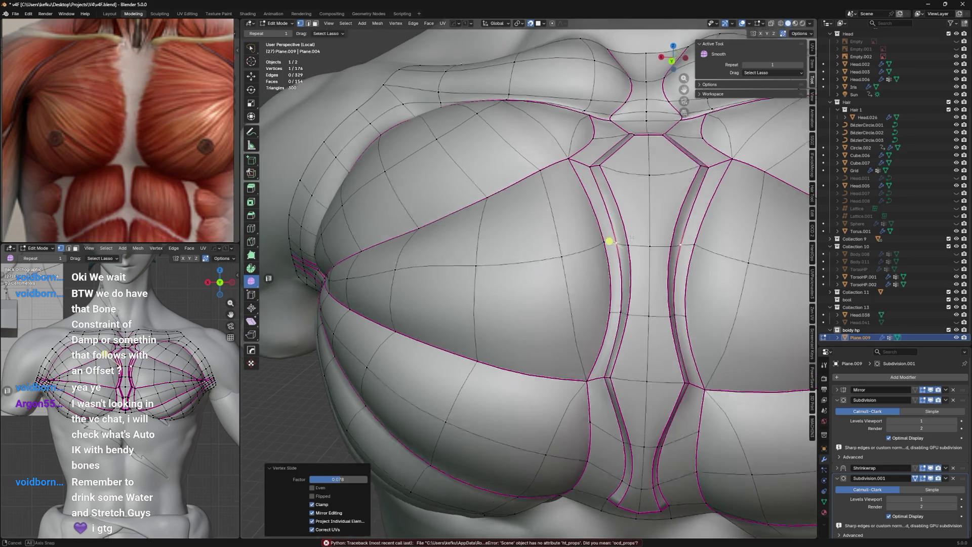
pyautogui.press('Tab')
pyautogui.moveTo(630, 234); pyautogui.dragTo(633, 246, button='middle')
pyautogui.press('Tab')
# Slide an edge and a sternum plate border vertex along the surface.
pyautogui.press('g')
pyautogui.press('g')
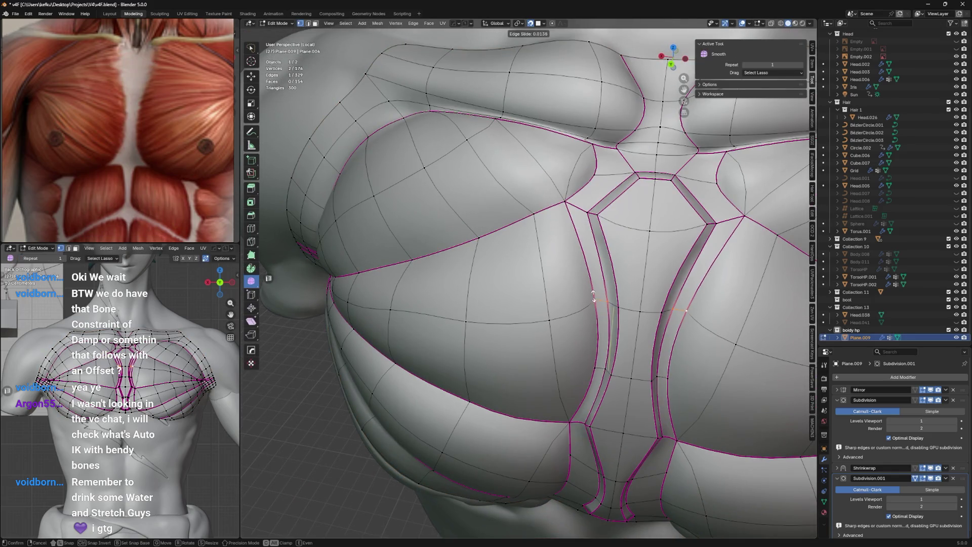
pyautogui.click(596, 314)
pyautogui.moveTo(596, 314); pyautogui.dragTo(659, 276, button='middle')
pyautogui.click(605, 270)
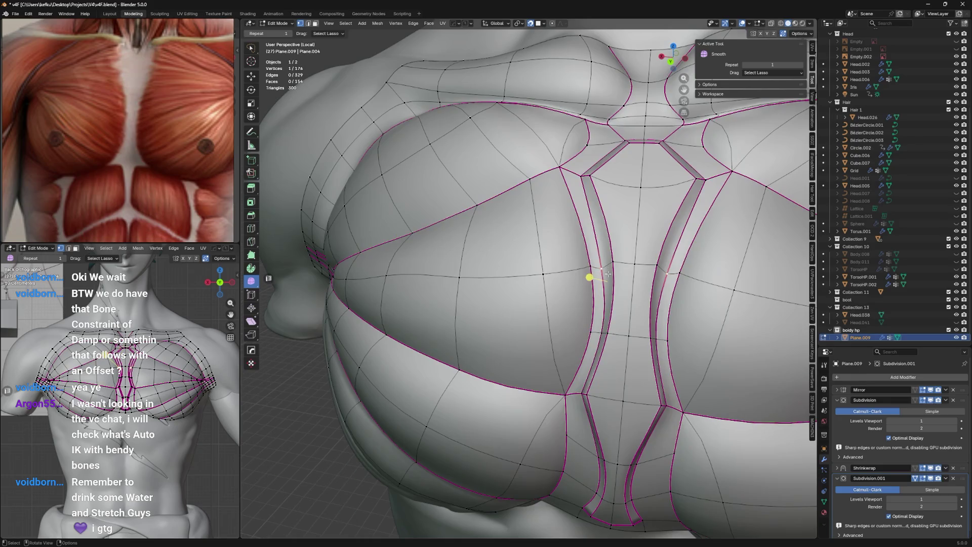
pyautogui.press('g')
pyautogui.press('g')
pyautogui.click(607, 264)
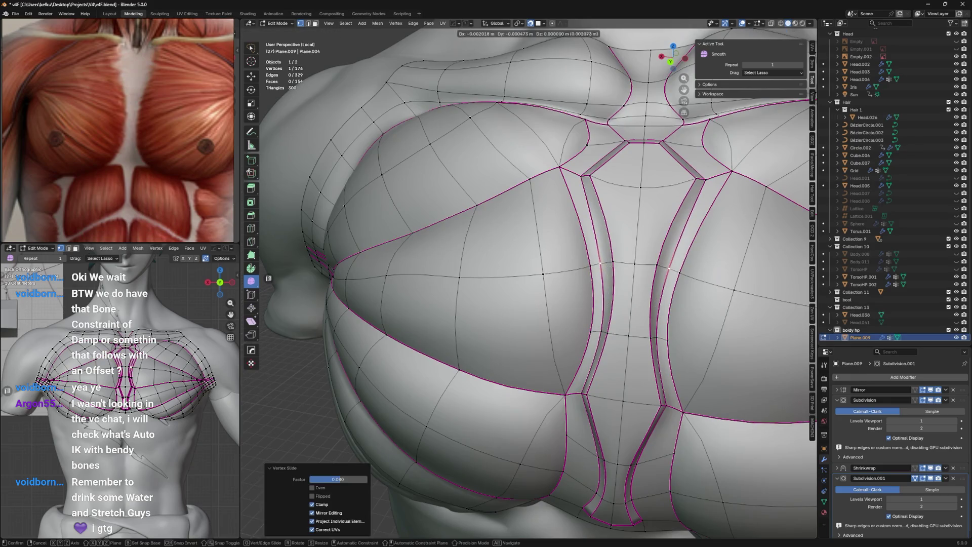
# Move the sternum border vertex freely and preview the smoothed plate.
pyautogui.press('g')
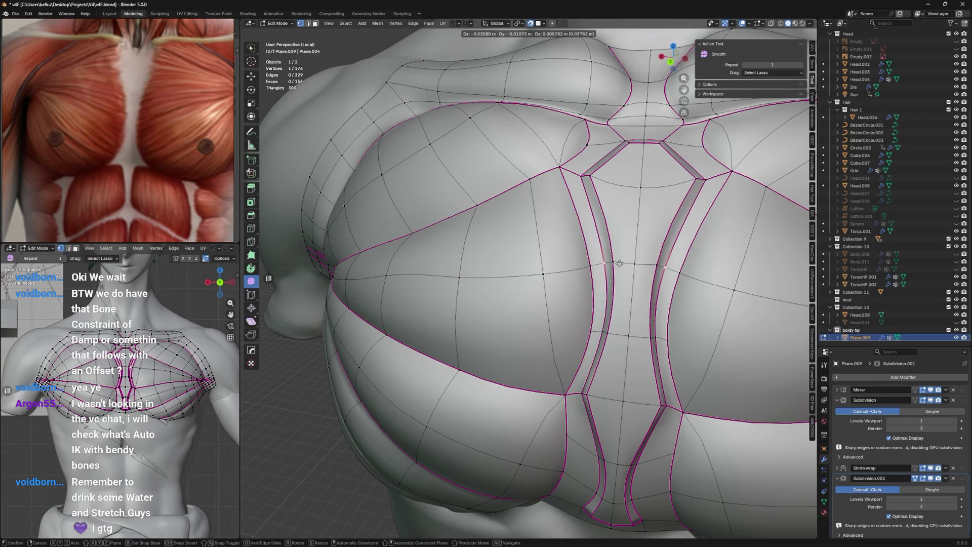
pyautogui.click(621, 264)
pyautogui.moveTo(621, 264)
pyautogui.mouseDown(button='middle')
pyautogui.moveTo(631, 209)
pyautogui.moveTo(622, 243)
pyautogui.mouseUp(button='middle')
pyautogui.press('Tab')
pyautogui.scroll(-3, 622, 242)
pyautogui.press('Tab')
pyautogui.scroll(2, 527, 178)
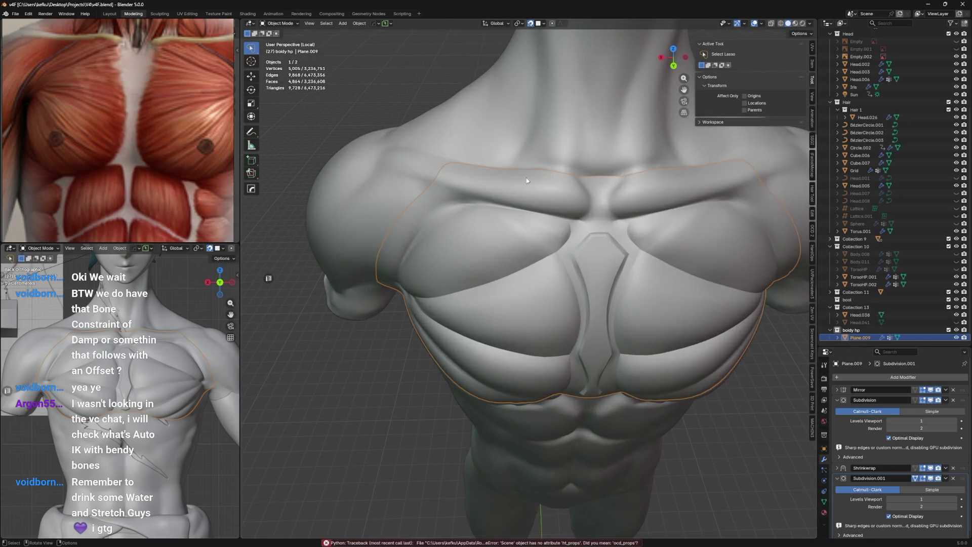
# Mark the selected chest outline edges as sharp.
pyautogui.scroll(3, 556, 225)
pyautogui.rightClick(601, 195)
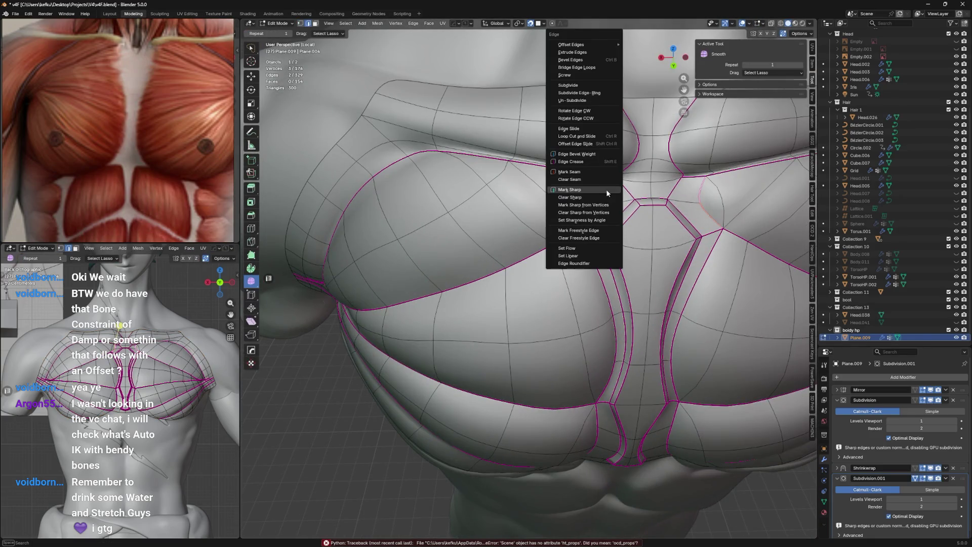
pyautogui.click(608, 188)
pyautogui.moveTo(608, 188); pyautogui.dragTo(617, 166, button='middle')
# Vertex-slide the pectoral corner vertex twice to tidy the corner.
pyautogui.scroll(2, 617, 167)
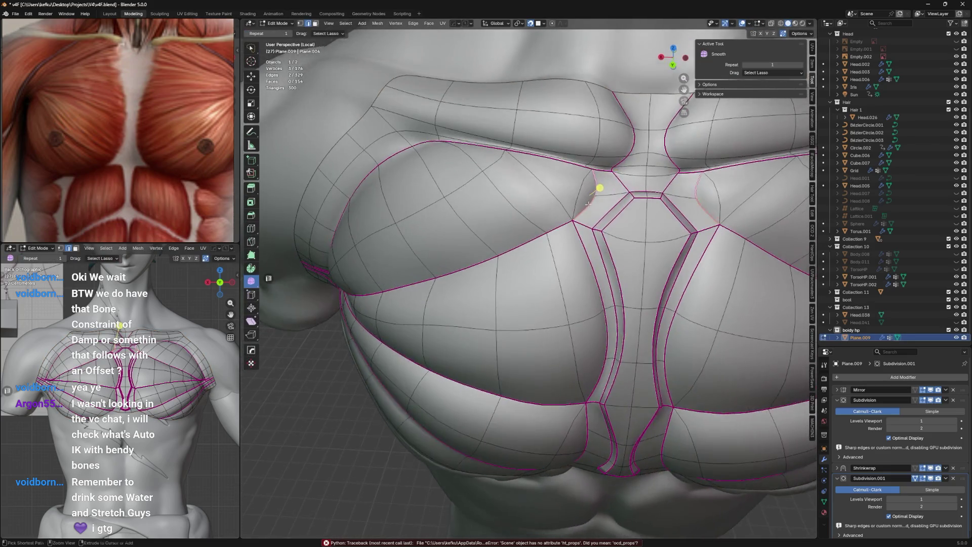
pyautogui.scroll(2, 617, 166)
pyautogui.click(582, 208)
pyautogui.hotkey('shift', 'v')
pyautogui.click(556, 220)
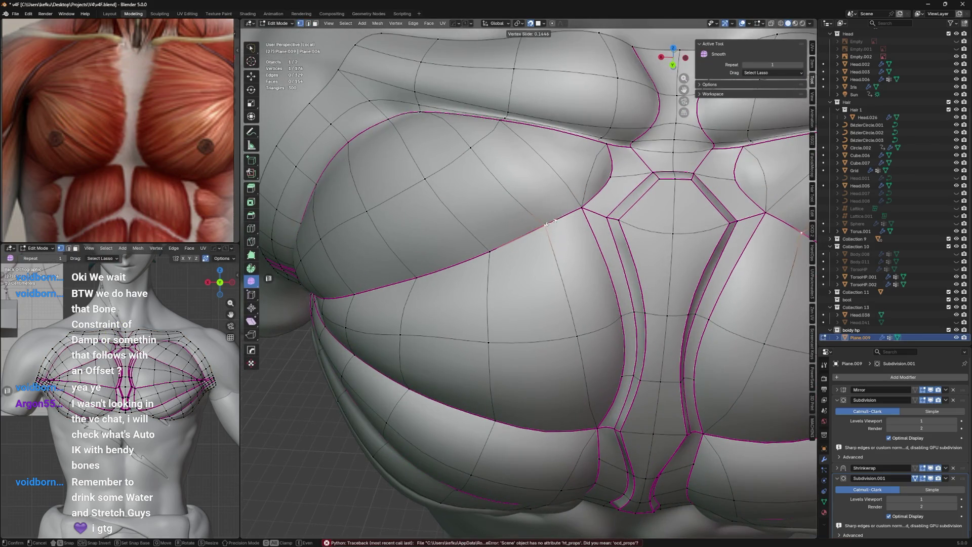
pyautogui.hotkey('shift', 'v')
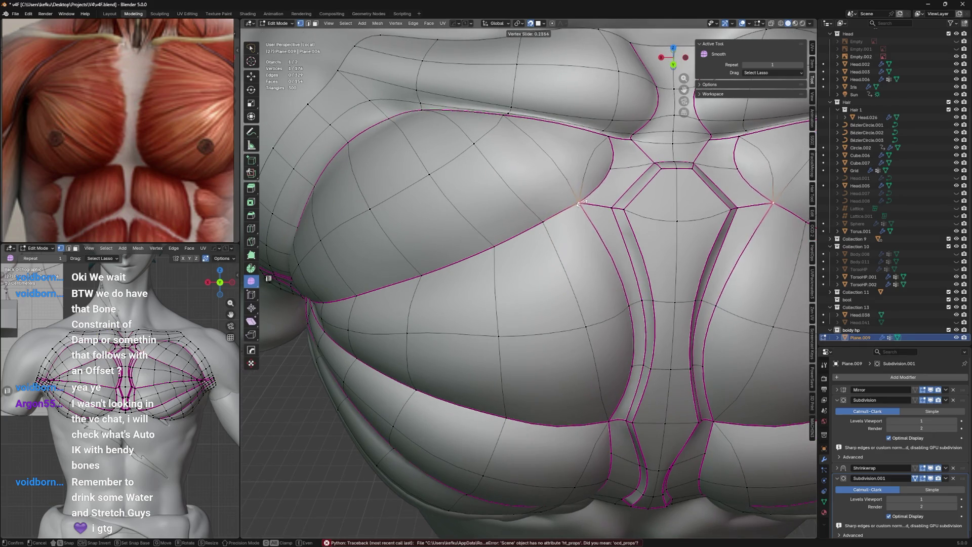
pyautogui.click(582, 203)
# Slide the upper vertex onto its neighbour and crease the resulting edge.
pyautogui.moveTo(586, 191)
pyautogui.mouseDown(button='middle')
pyautogui.moveTo(611, 179)
pyautogui.moveTo(642, 135)
pyautogui.mouseUp(button='middle')
pyautogui.press('g')
pyautogui.click(606, 170)
pyautogui.hotkey('shift', 'v')
pyautogui.click(633, 123)
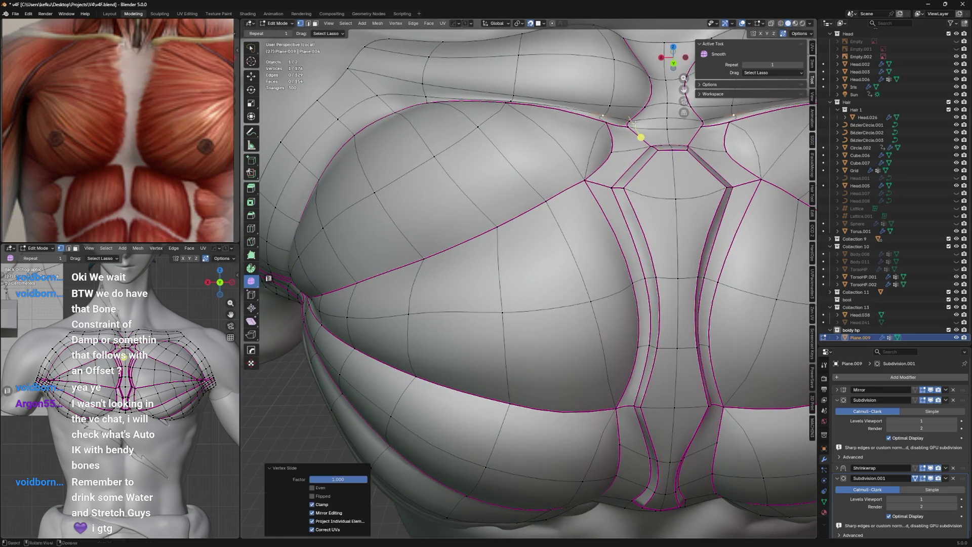
pyautogui.keyDown('shift'); pyautogui.click(633, 123); pyautogui.keyUp('shift')
pyautogui.hotkey('shift', 'e')
pyautogui.click(744, 174)
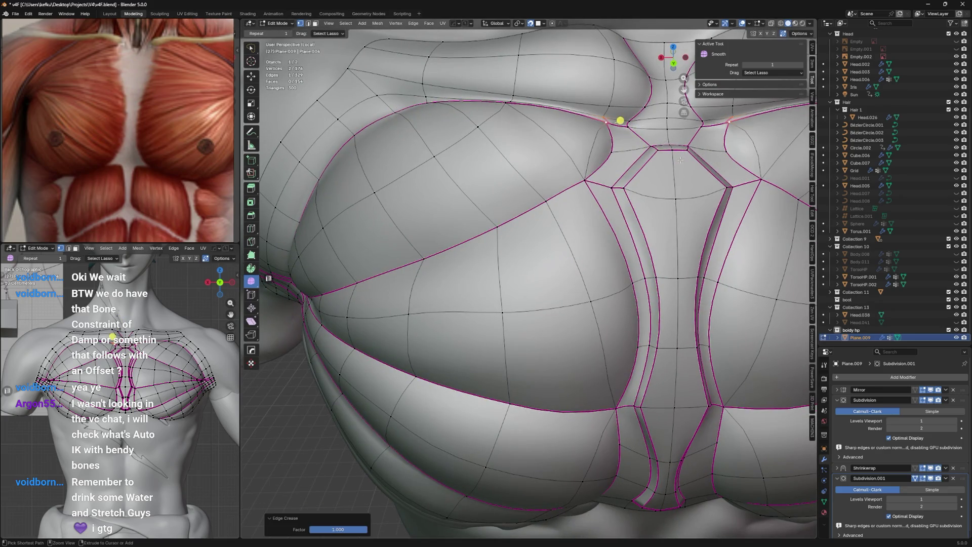
# Mark the upper pectoral edges sharp and preview the grooves.
pyautogui.moveTo(618, 124)
pyautogui.mouseDown(button='middle')
pyautogui.moveTo(608, 156)
pyautogui.moveTo(498, 135)
pyautogui.mouseUp(button='middle')
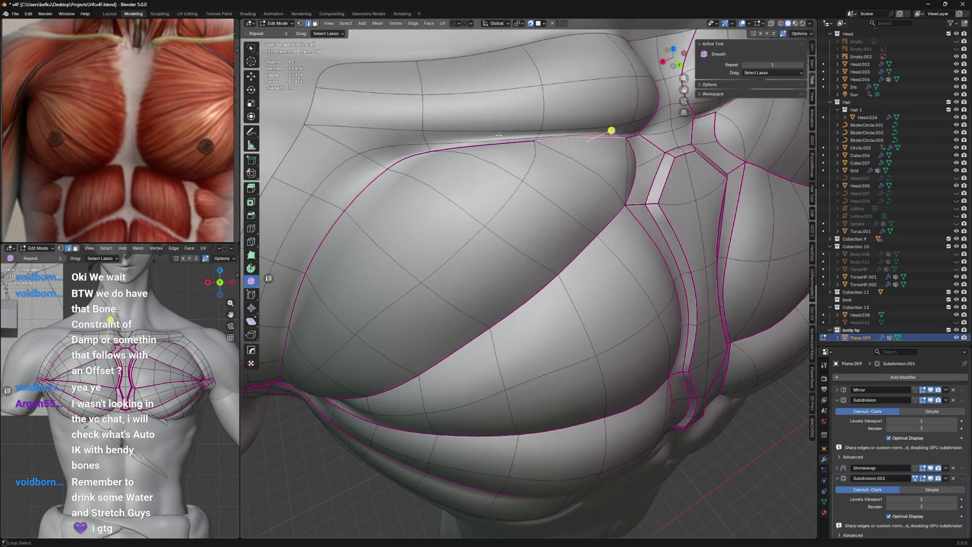
pyautogui.hotkey('ctrl', 'e')
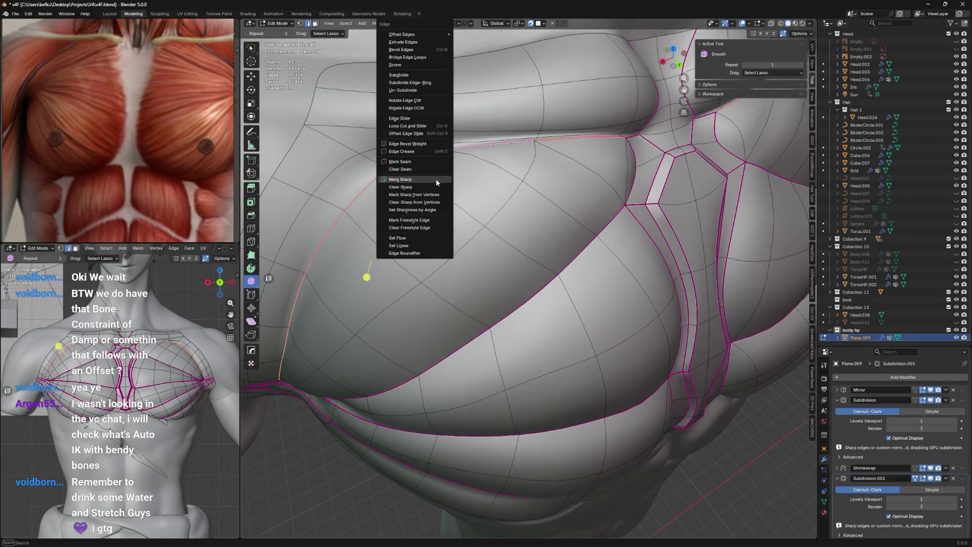
pyautogui.click(437, 182)
pyautogui.press('Tab')
pyautogui.moveTo(440, 181)
pyautogui.mouseDown(button='middle')
pyautogui.moveTo(539, 163)
pyautogui.moveTo(526, 156)
pyautogui.moveTo(502, 192)
pyautogui.moveTo(467, 170)
pyautogui.mouseUp(button='middle')
pyautogui.press('Tab')
# Fully crease an edge on the upper pectoral line and preview it.
pyautogui.click(488, 187)
pyautogui.keyDown('shift'); pyautogui.click(536, 196); pyautogui.keyUp('shift')
pyautogui.hotkey('shift', 'e')
pyautogui.click(712, 152)
pyautogui.press('Tab')
pyautogui.moveTo(719, 169); pyautogui.dragTo(504, 195, button='middle')
pyautogui.press('Tab')
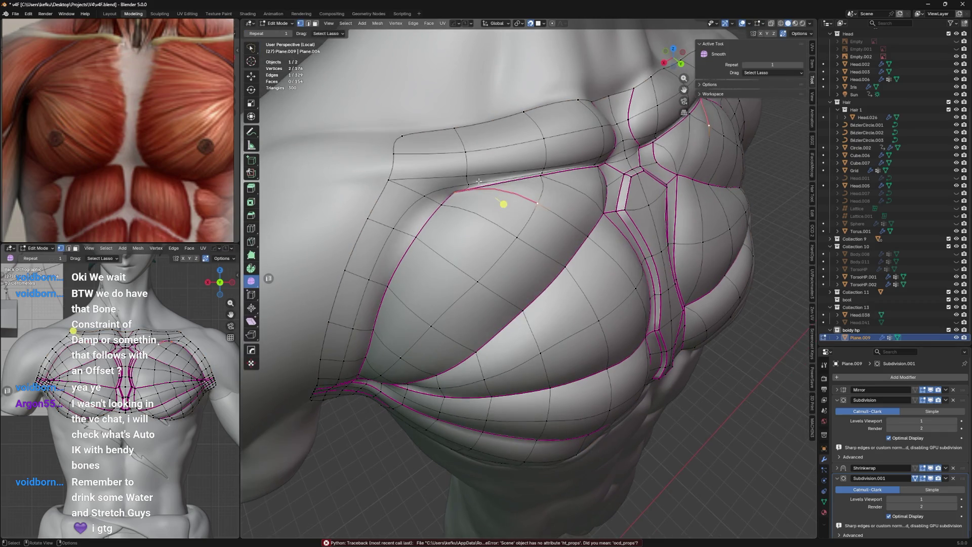
# Crease the next neighbouring pectoral edge and check the groove.
pyautogui.keyDown('shift'); pyautogui.click(452, 192); pyautogui.keyUp('shift')
pyautogui.hotkey('shift', 'e')
pyautogui.click(683, 156)
pyautogui.press('Tab')
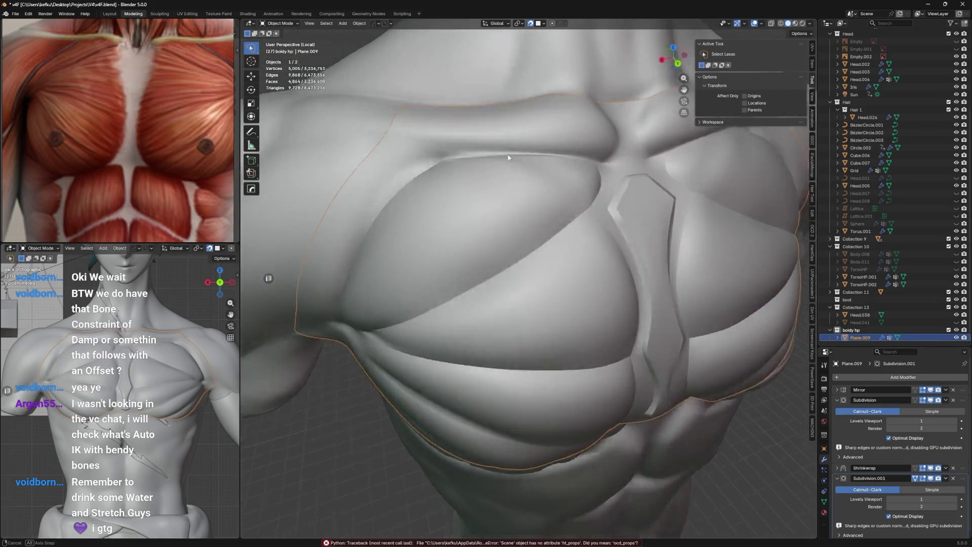
pyautogui.moveTo(683, 157); pyautogui.dragTo(469, 141, button='middle')
pyautogui.press('Tab')
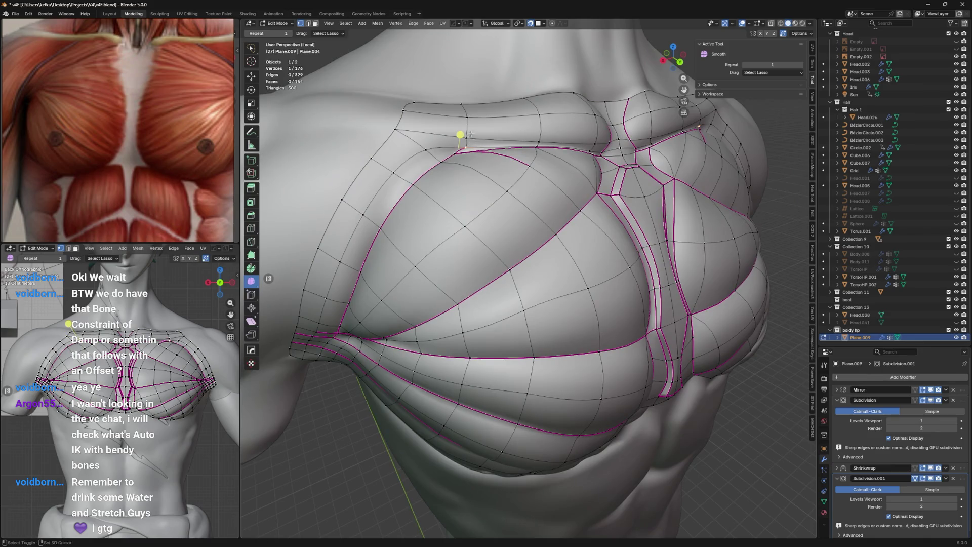
# Slide an edge and a vertex along the pectoral line toward the armpit junction.
pyautogui.keyDown('shift'); pyautogui.click(470, 134); pyautogui.keyUp('shift')
pyautogui.press('g')
pyautogui.press('g')
pyautogui.click(452, 123)
pyautogui.click(445, 147)
pyautogui.press('g')
pyautogui.press('g')
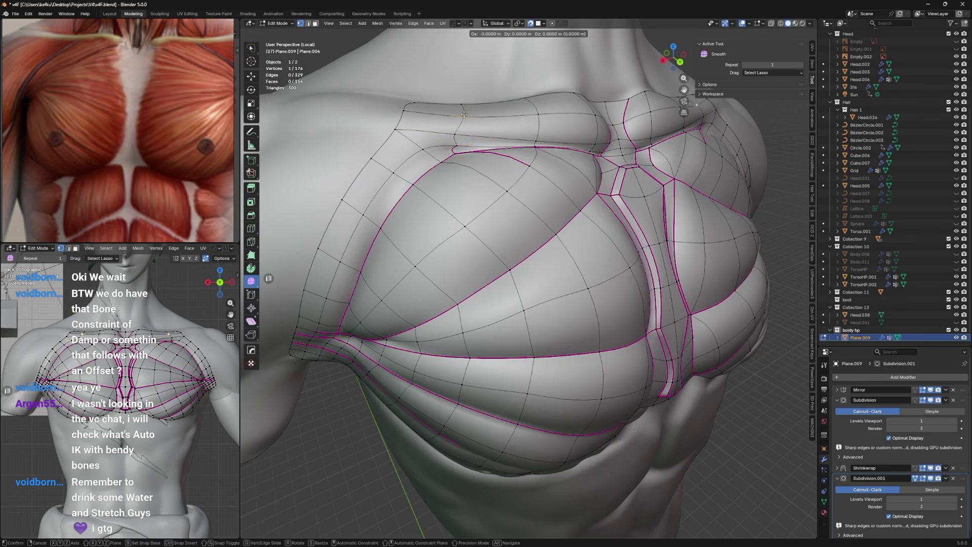
pyautogui.click(453, 121)
pyautogui.moveTo(453, 121)
pyautogui.mouseDown(button='middle')
pyautogui.moveTo(440, 129)
pyautogui.moveTo(481, 206)
pyautogui.moveTo(444, 210)
pyautogui.mouseUp(button='middle')
pyautogui.click(444, 161)
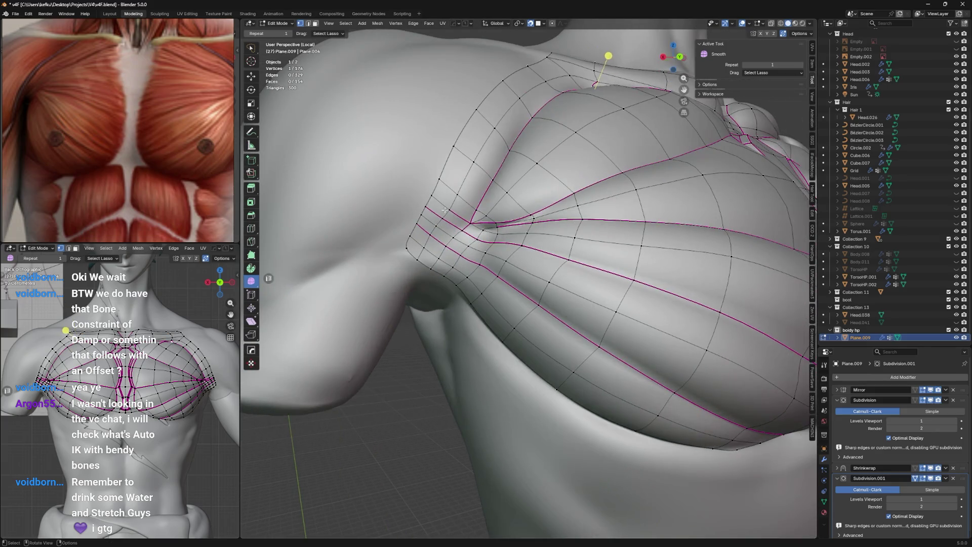
# Collapse the first cluster of crowded armpit vertices into a single point.
pyautogui.press('g')
pyautogui.press('g')
pyautogui.click(443, 232)
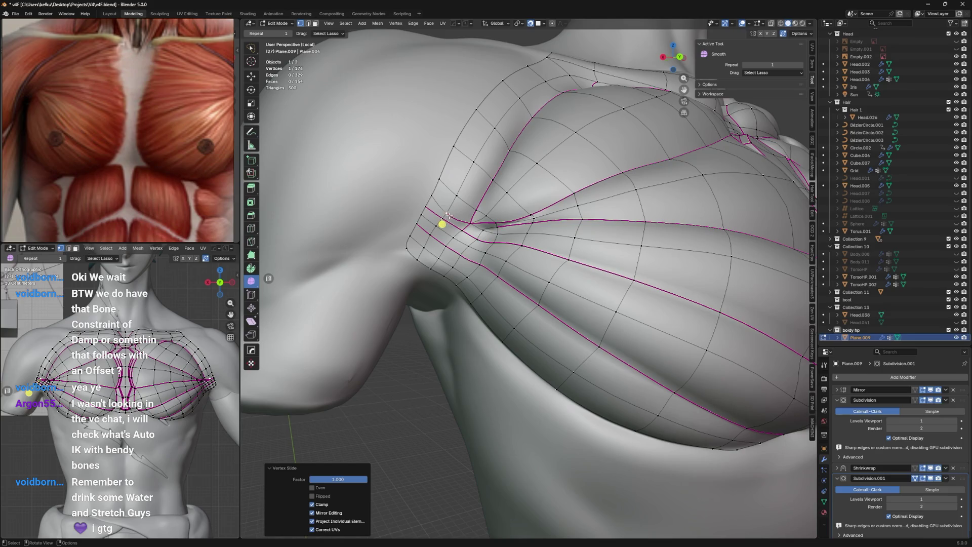
pyautogui.hotkey('ctrl', 'z')
pyautogui.press('s')
pyautogui.click(427, 202)
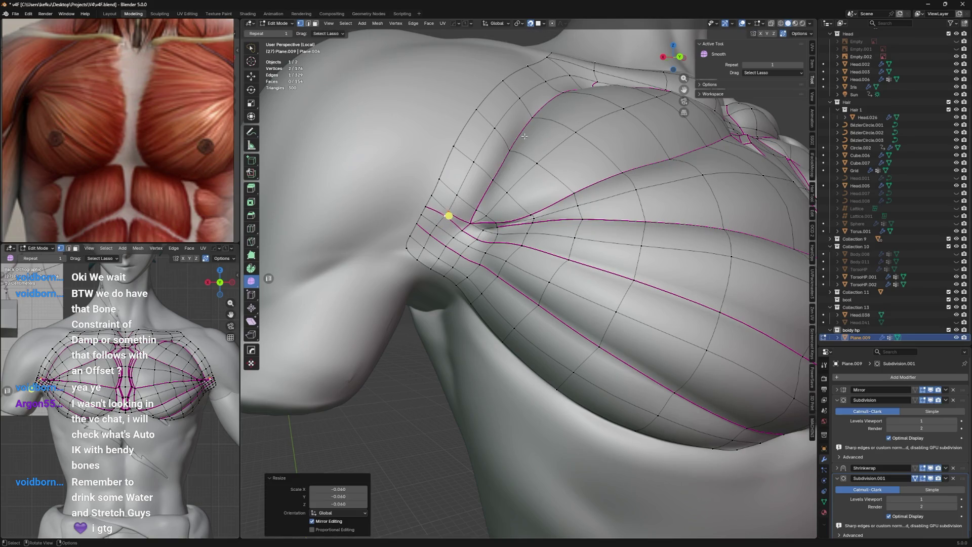
# Slide the armpit vertices onto their neighbours so they auto-merge.
pyautogui.keyDown('shift'); pyautogui.click(427, 210); pyautogui.keyUp('shift')
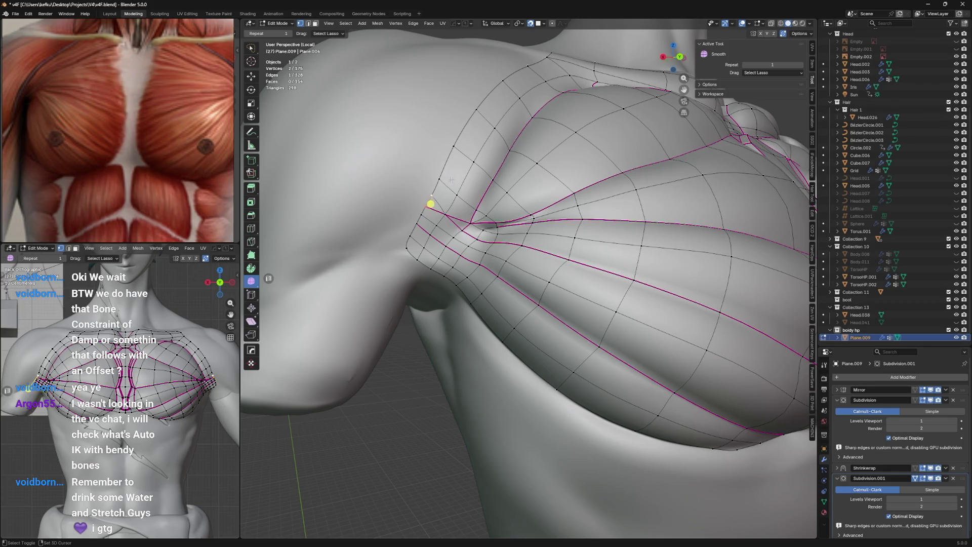
pyautogui.moveTo(454, 203); pyautogui.dragTo(471, 197, button='middle')
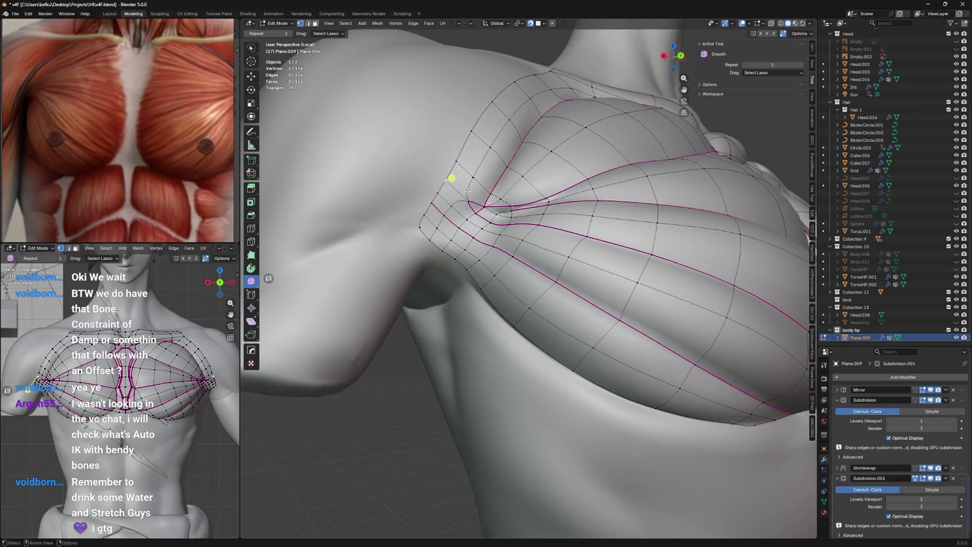
pyautogui.press('g')
pyautogui.press('g')
pyautogui.click(474, 195)
pyautogui.press('g')
pyautogui.press('g')
pyautogui.click(450, 223)
pyautogui.press('g')
pyautogui.press('g')
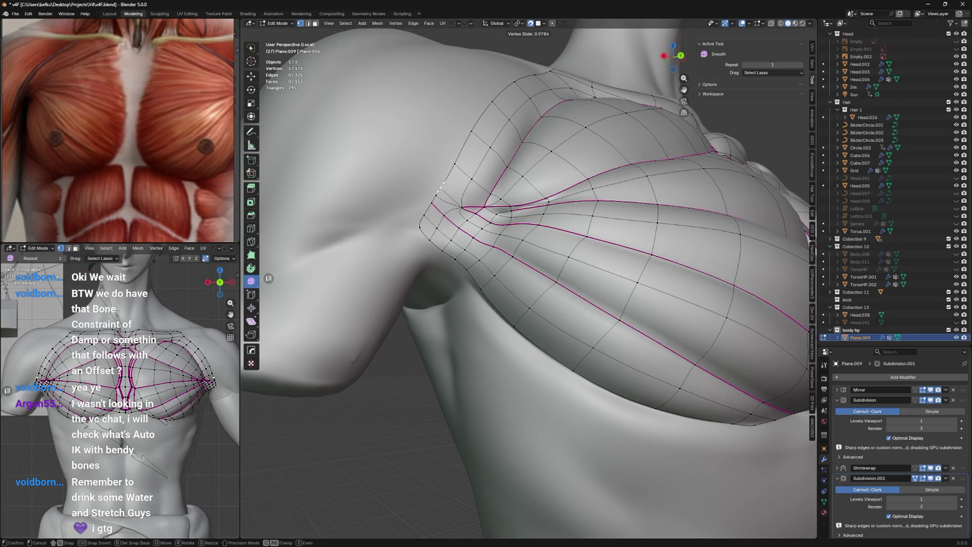
pyautogui.click(440, 195)
# Slide the junction vertices into place and collapse them into one point.
pyautogui.moveTo(439, 195); pyautogui.dragTo(461, 240, button='middle')
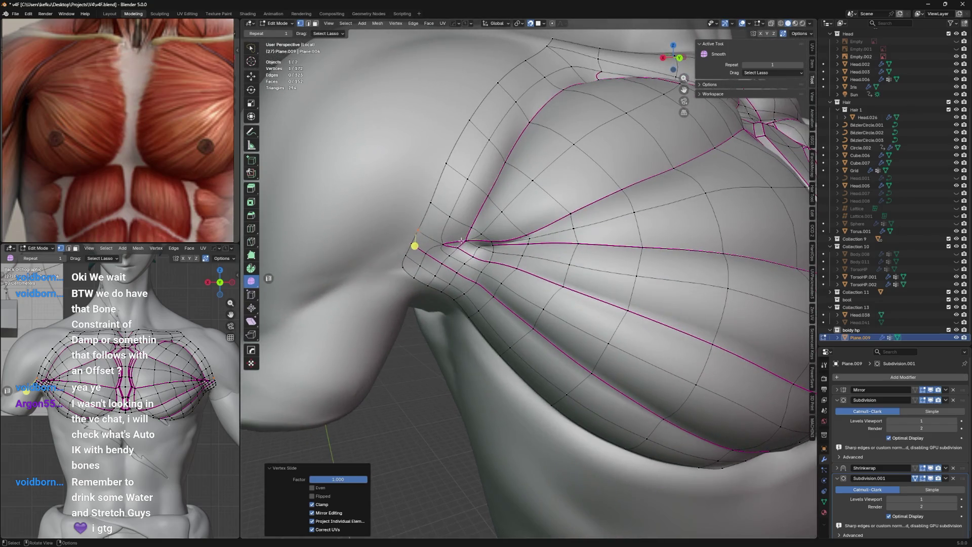
pyautogui.click(459, 256)
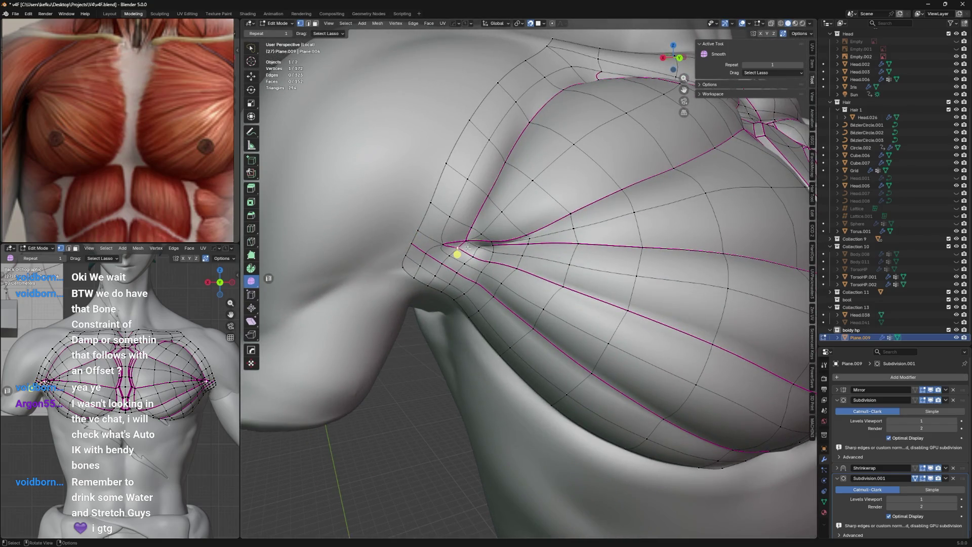
pyautogui.press('g')
pyautogui.press('g')
pyautogui.click(462, 245)
pyautogui.click(465, 239)
pyautogui.press('g')
pyautogui.press('g')
pyautogui.click(461, 254)
pyautogui.press('g')
pyautogui.press('g')
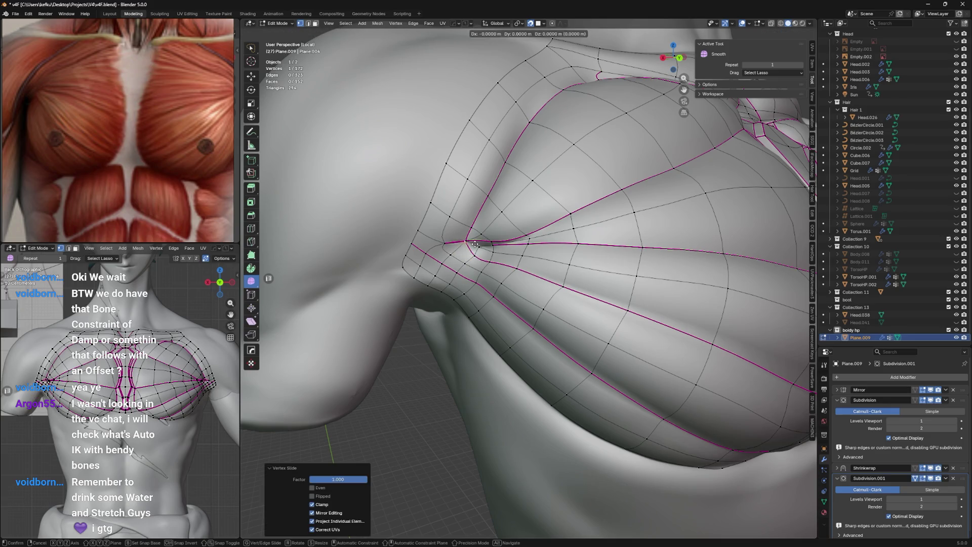
pyautogui.click(475, 256)
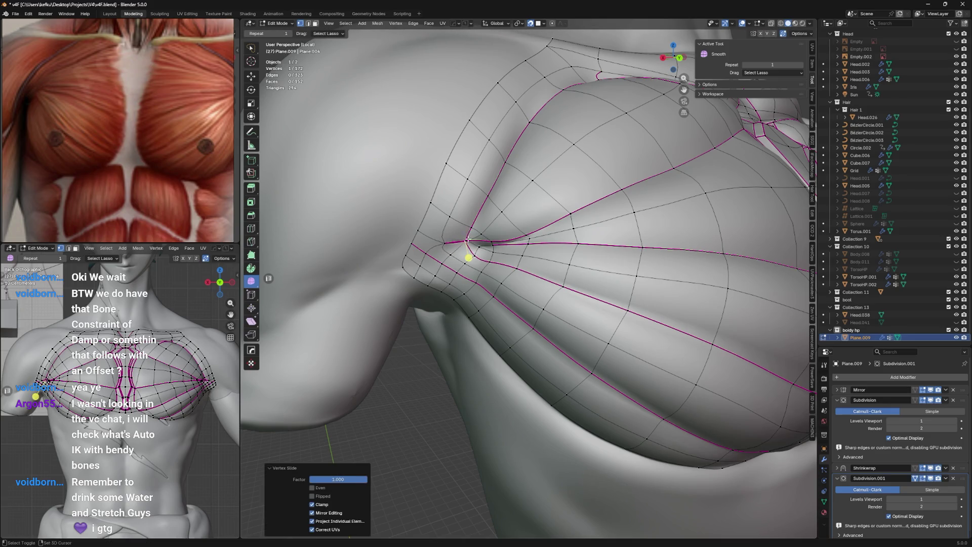
pyautogui.press('s')
pyautogui.click(462, 248)
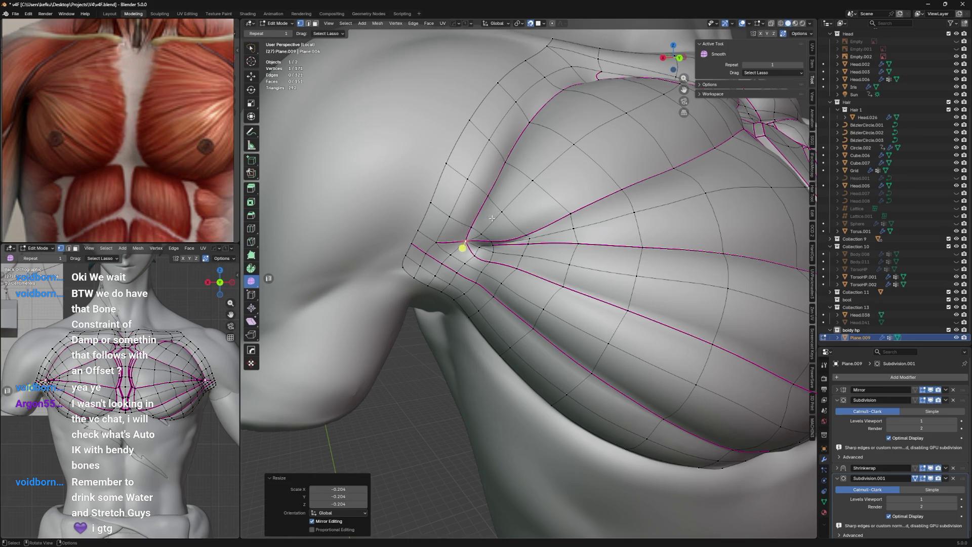
# Vertex-slide the nearby junction vertices into their neighbours to merge them.
pyautogui.click(445, 259)
pyautogui.hotkey('shift', 'v')
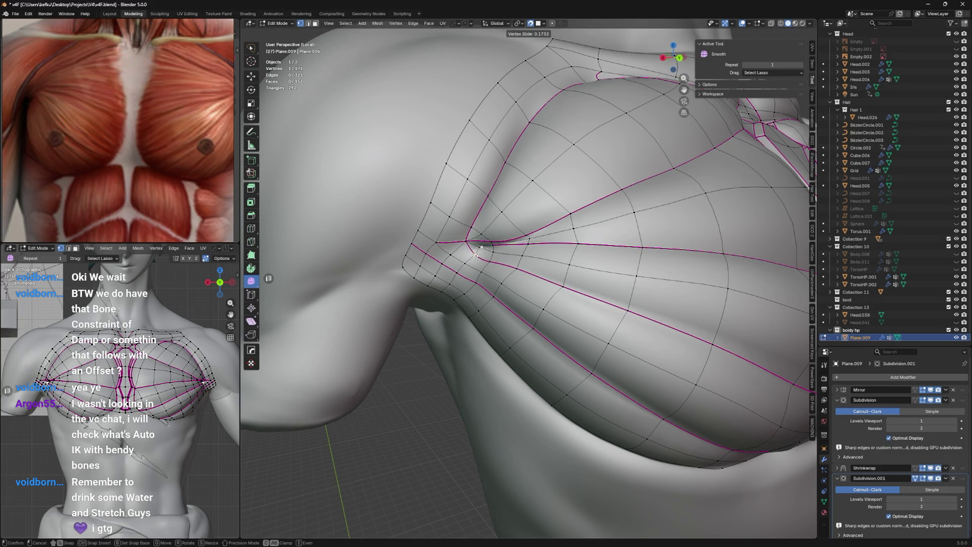
pyautogui.click(492, 259)
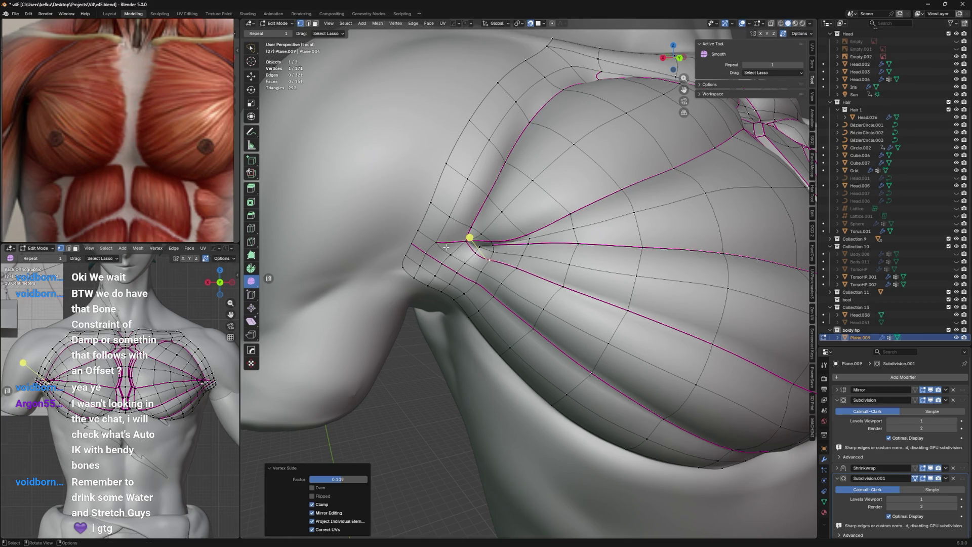
pyautogui.click(429, 246)
pyautogui.press('g')
pyautogui.click(428, 248)
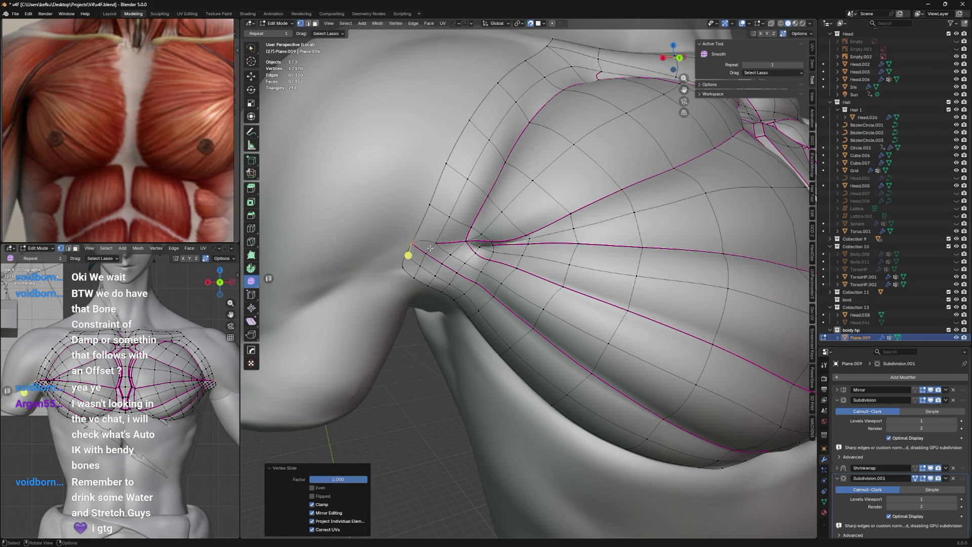
pyautogui.click(433, 257)
pyautogui.click(430, 251)
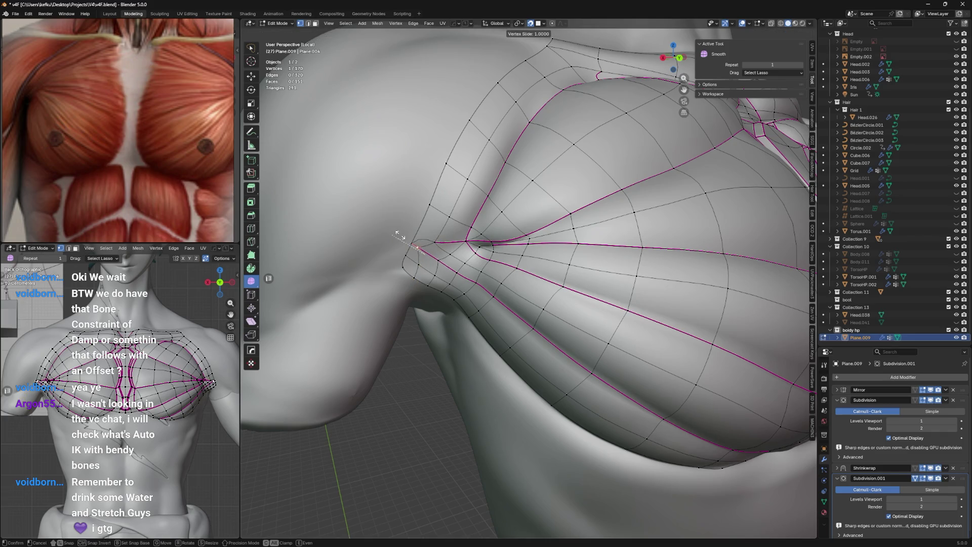
# Slide an edge, then scale three selected vertices together into one.
pyautogui.keyDown('shift'); pyautogui.click(404, 271); pyautogui.keyUp('shift')
pyautogui.press('g')
pyautogui.press('g')
pyautogui.click(400, 251)
pyautogui.keyDown('shift'); pyautogui.click(414, 257); pyautogui.keyUp('shift')
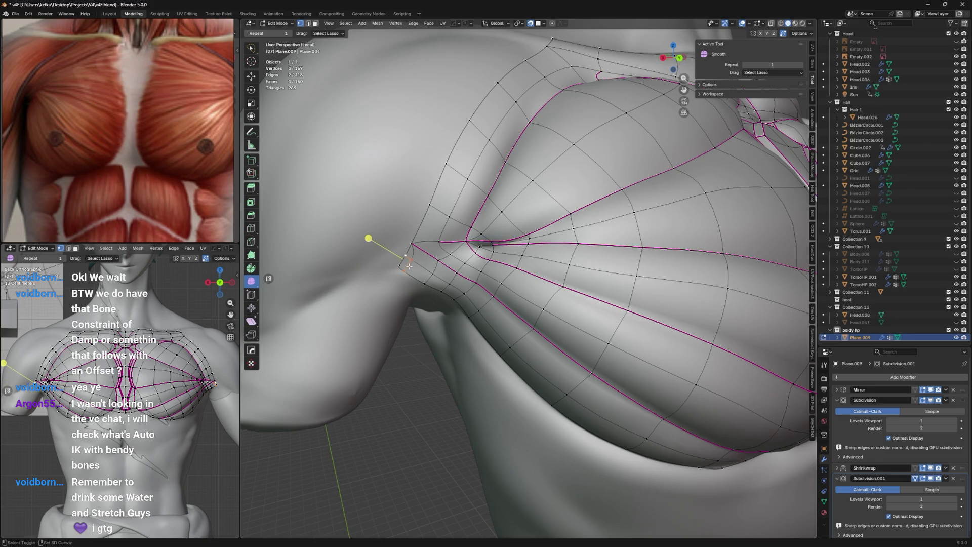
pyautogui.press('s')
pyautogui.click(411, 258)
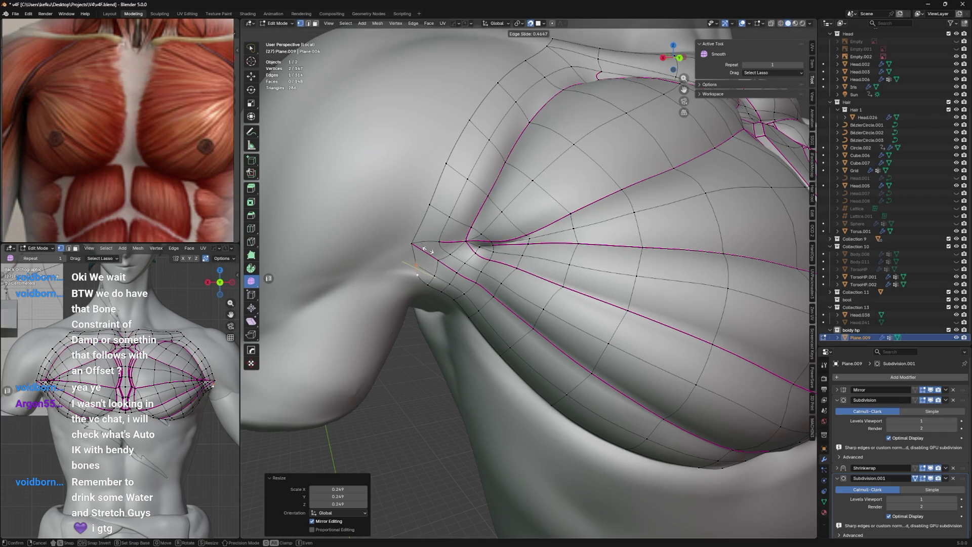
# Reposition the armpit vertices, moving the edge vertex outward.
pyautogui.moveTo(422, 244); pyautogui.dragTo(410, 238, button='middle')
pyautogui.click(409, 238)
pyautogui.press('g')
pyautogui.press('g')
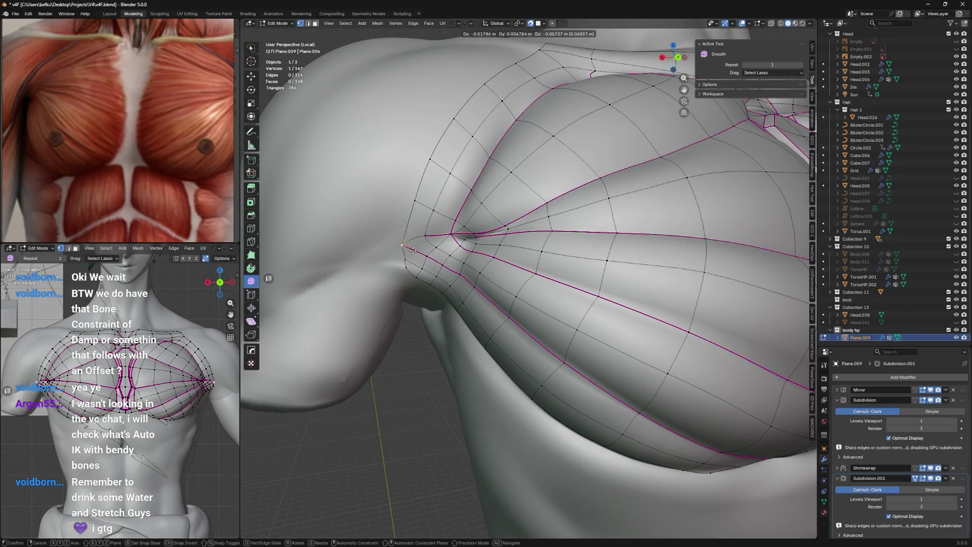
pyautogui.press('g')
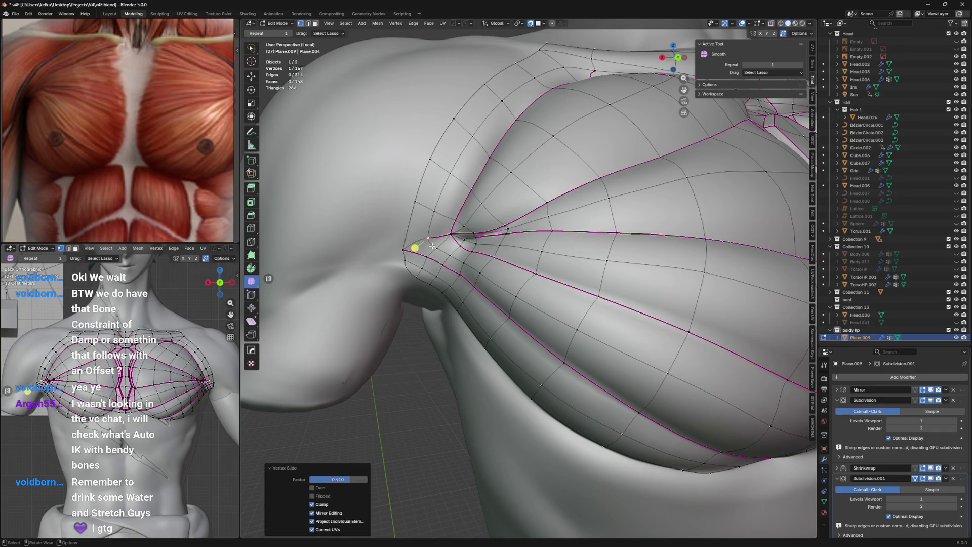
pyautogui.click(413, 287)
pyautogui.moveTo(413, 287); pyautogui.dragTo(420, 258, button='middle')
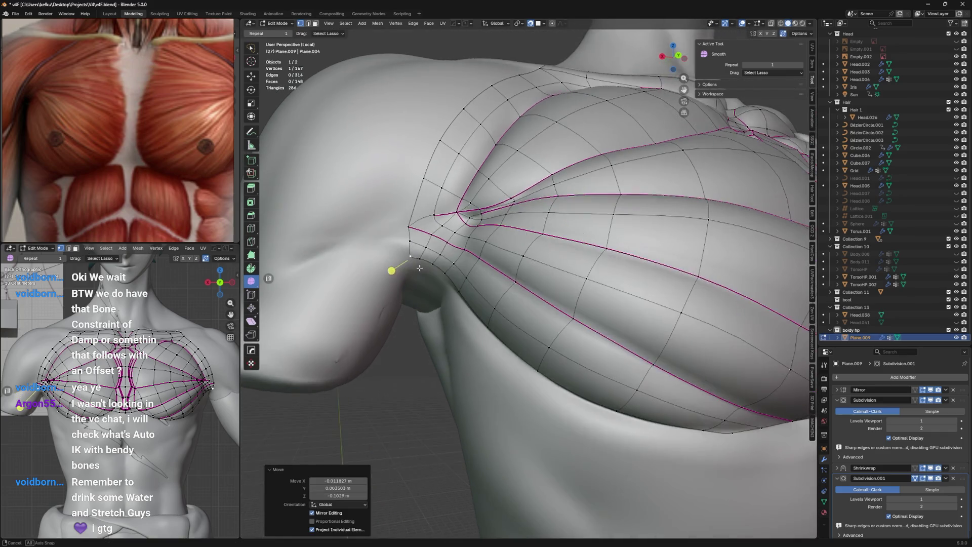
pyautogui.click(412, 248)
pyautogui.press('g')
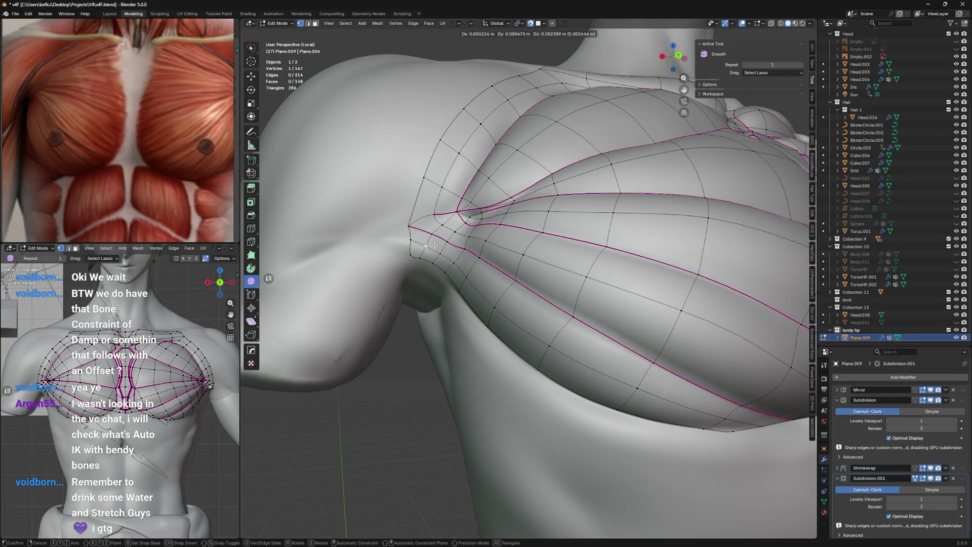
pyautogui.click(430, 248)
pyautogui.press('g')
pyautogui.click(447, 248)
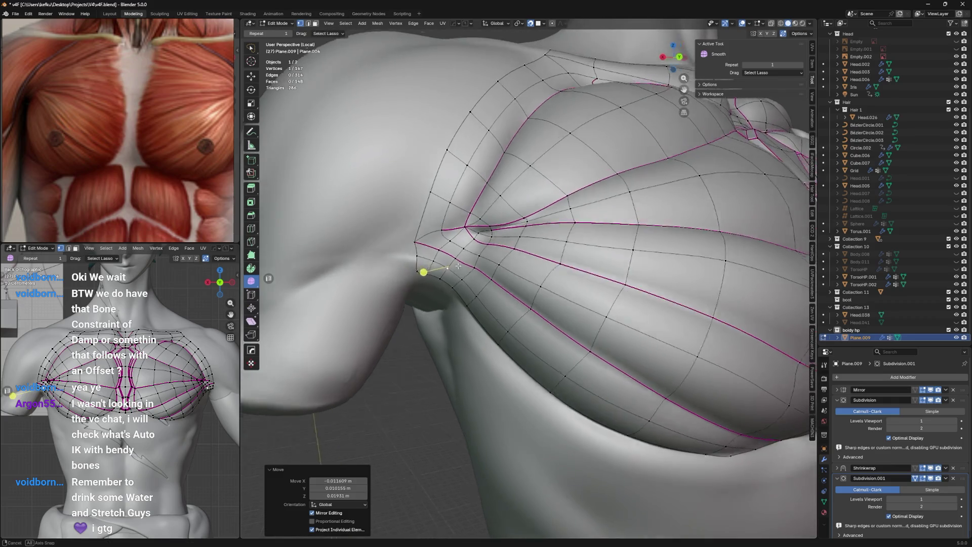
# Slide the junction vertex into its final spot and switch to Object Mode.
pyautogui.moveTo(449, 247); pyautogui.dragTo(492, 242, button='middle')
pyautogui.press('2')
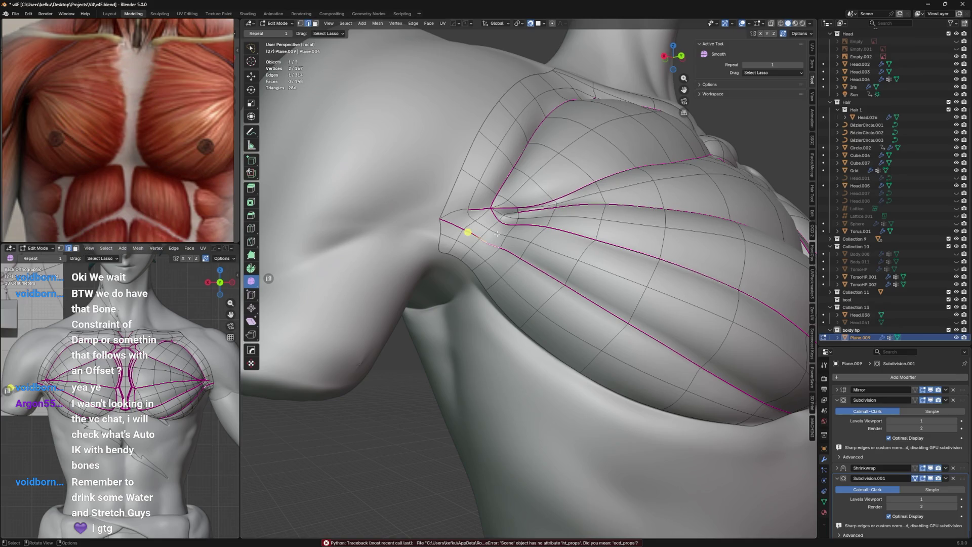
pyautogui.press('1')
pyautogui.click(485, 237)
pyautogui.hotkey('shift', 'v')
pyautogui.click(485, 238)
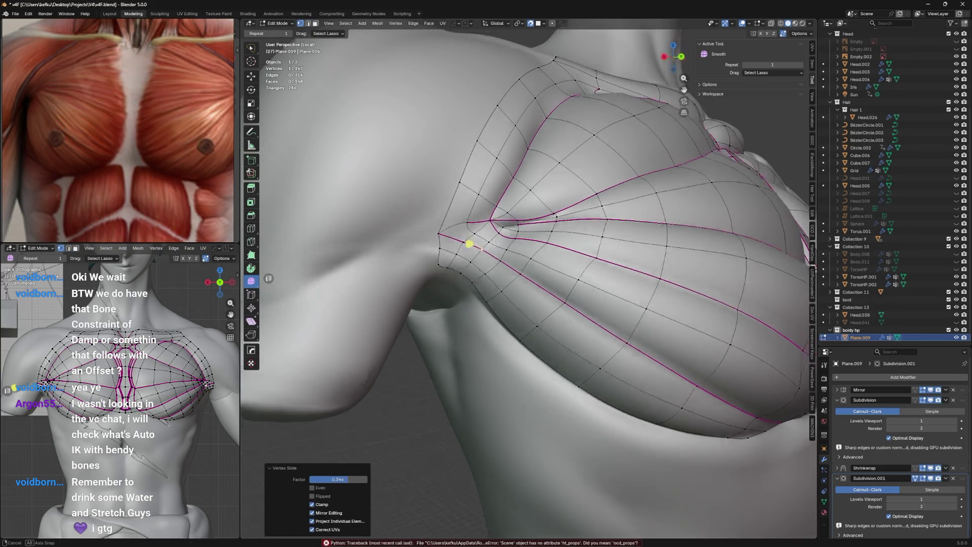
pyautogui.moveTo(485, 239)
pyautogui.mouseDown(button='middle')
pyautogui.moveTo(478, 255)
pyautogui.moveTo(410, 259)
pyautogui.moveTo(478, 244)
pyautogui.moveTo(458, 254)
pyautogui.mouseUp(button='middle')
pyautogui.hotkey('shift', 'v')
pyautogui.click(478, 255)
pyautogui.hotkey('shift', 'v')
pyautogui.click(411, 261)
pyautogui.press('Tab')
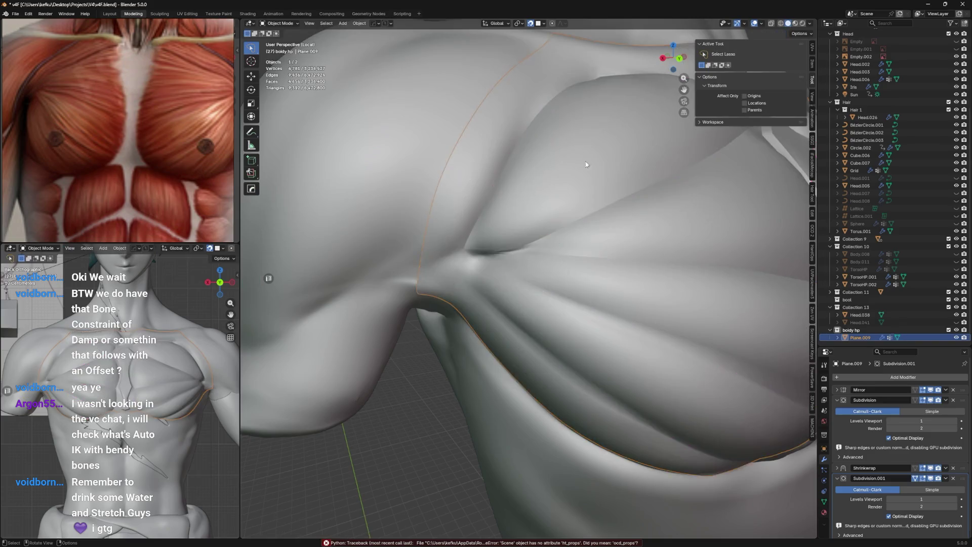
# Merge a junction vertex into its neighbour and nudge two vertices, checking the smoothed chest.
pyautogui.moveTo(586, 163)
pyautogui.mouseDown(button='middle')
pyautogui.moveTo(614, 165)
pyautogui.moveTo(536, 172)
pyautogui.moveTo(516, 197)
pyautogui.moveTo(521, 221)
pyautogui.moveTo(494, 229)
pyautogui.moveTo(524, 198)
pyautogui.mouseUp(button='middle')
pyautogui.press('Tab')
pyautogui.press('g')
pyautogui.press('g')
pyautogui.click(517, 208)
pyautogui.press('Tab')
pyautogui.press('Tab')
pyautogui.keyDown('shift'); pyautogui.click(524, 197); pyautogui.keyUp('shift')
pyautogui.press('g')
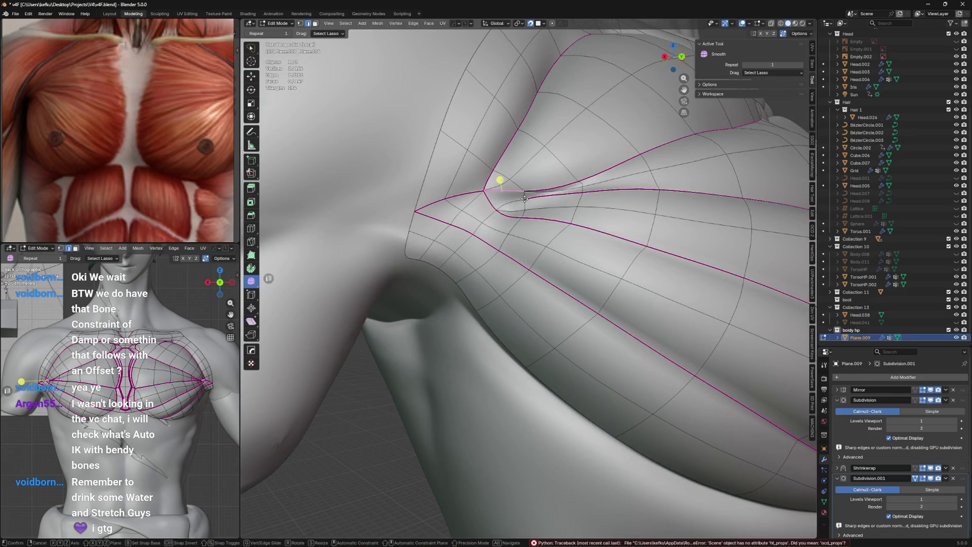
pyautogui.click(525, 204)
# Slide the junction vertex along its edge and collapse the overlapping vertices into one.
pyautogui.click(526, 202)
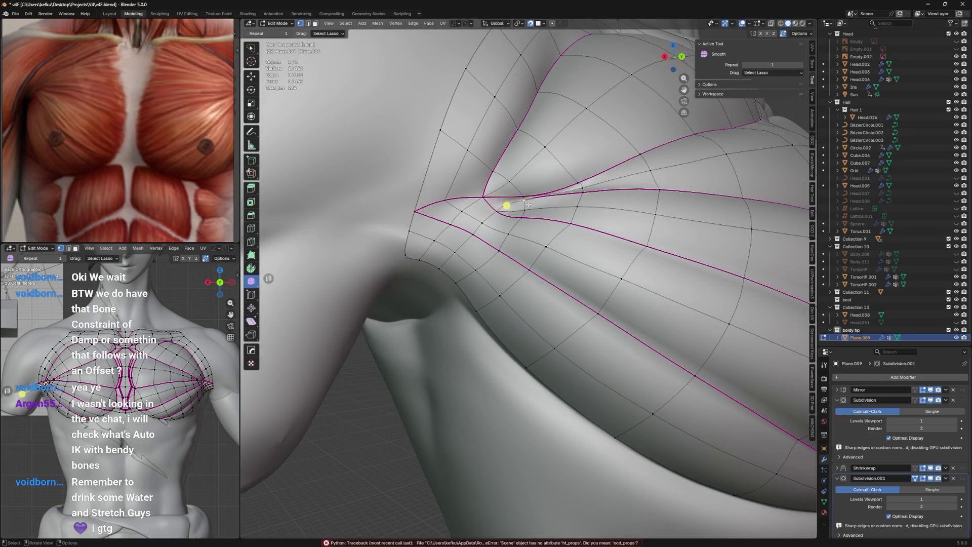
pyautogui.moveTo(526, 201); pyautogui.dragTo(527, 220, button='middle')
pyautogui.hotkey('shift', 'v')
pyautogui.click(526, 220)
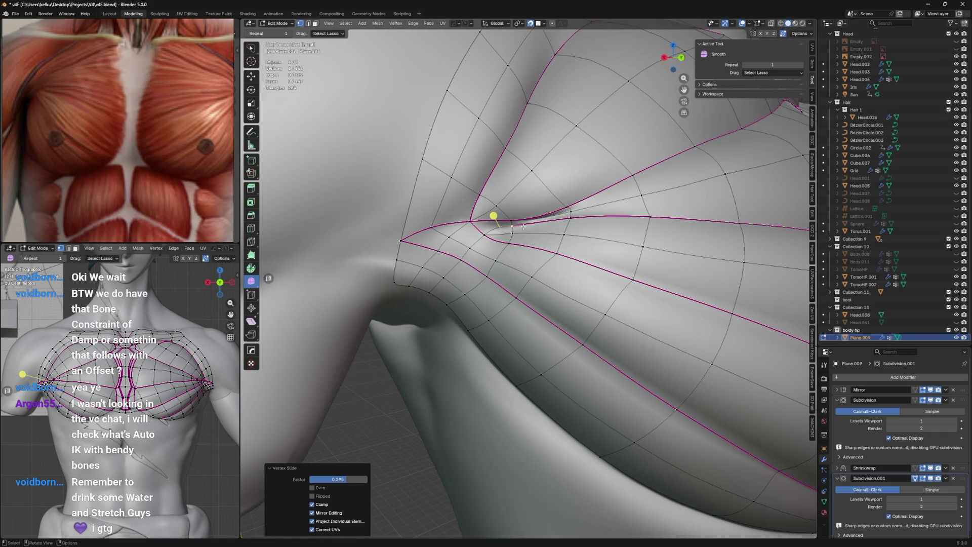
pyautogui.press('g')
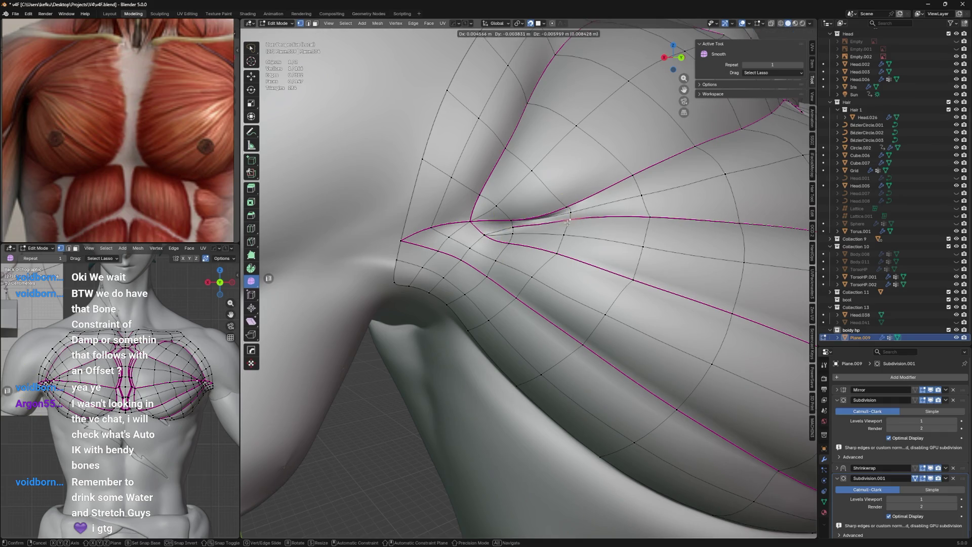
pyautogui.press('g')
pyautogui.moveTo(562, 203); pyautogui.dragTo(565, 175, button='middle')
pyautogui.click(570, 180)
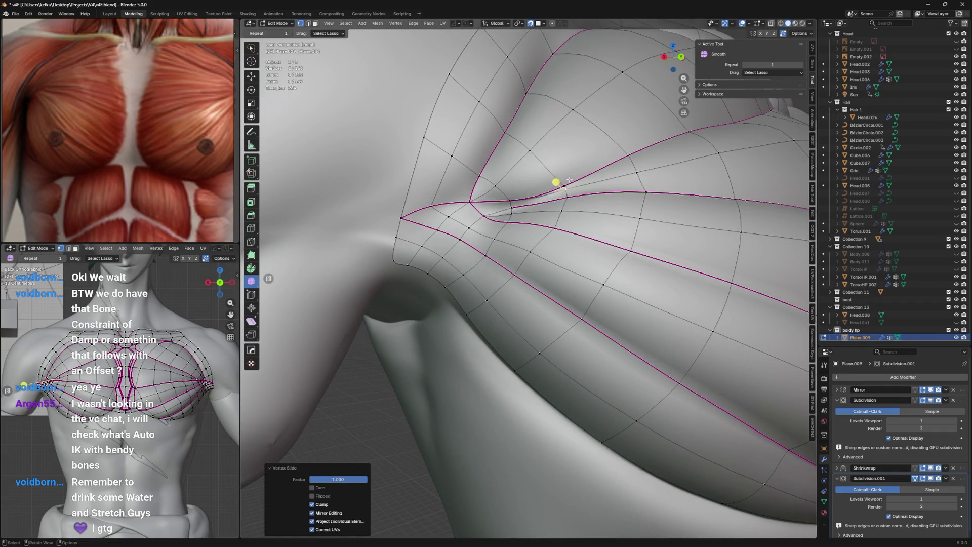
pyautogui.press('s')
pyautogui.click(565, 184)
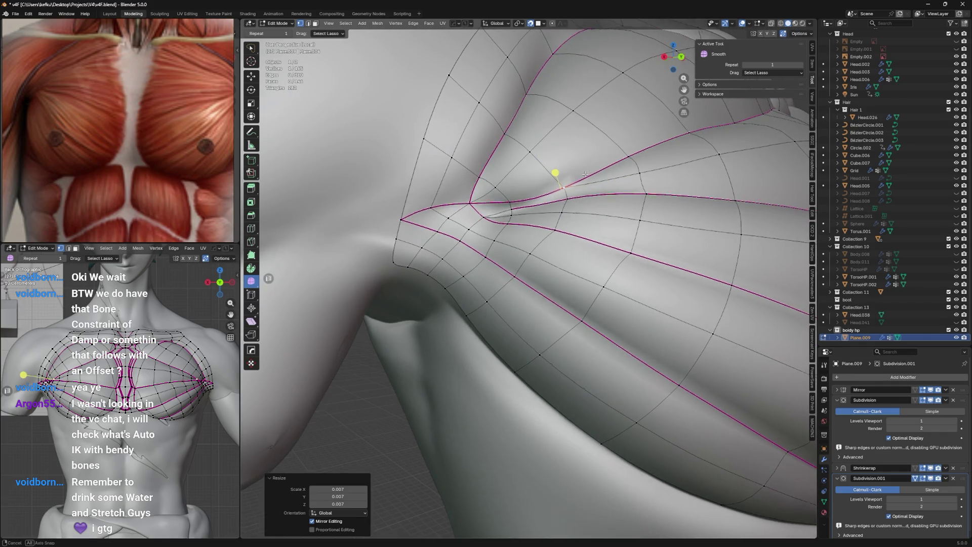
pyautogui.hotkey('ctrl', 's')
# Try dissolving the edge at the armpit junction, then undo it.
pyautogui.moveTo(565, 185)
pyautogui.mouseDown(button='middle')
pyautogui.moveTo(499, 243)
pyautogui.moveTo(582, 205)
pyautogui.mouseUp(button='middle')
pyautogui.keyDown('shift'); pyautogui.click(582, 204); pyautogui.keyUp('shift')
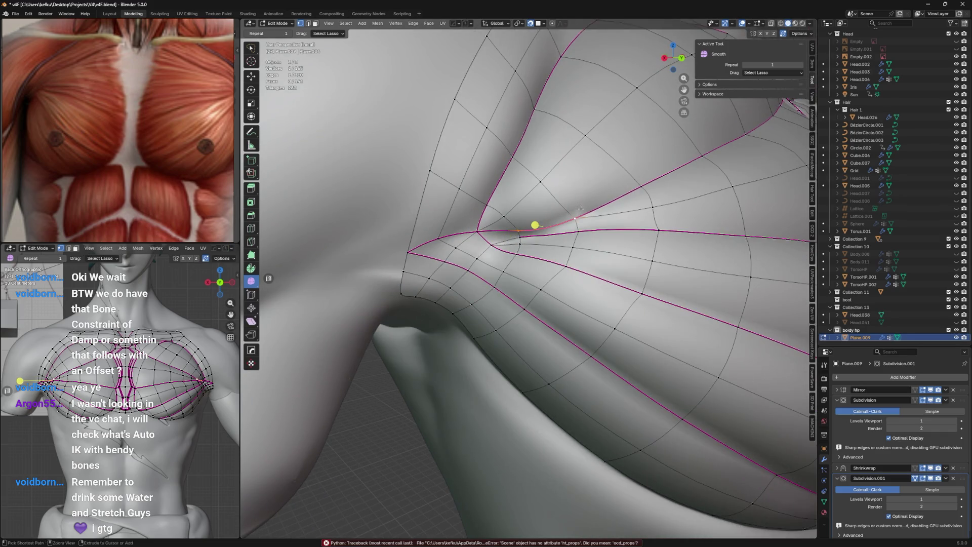
pyautogui.rightClick(583, 204)
pyautogui.press('Escape')
pyautogui.press('Tab')
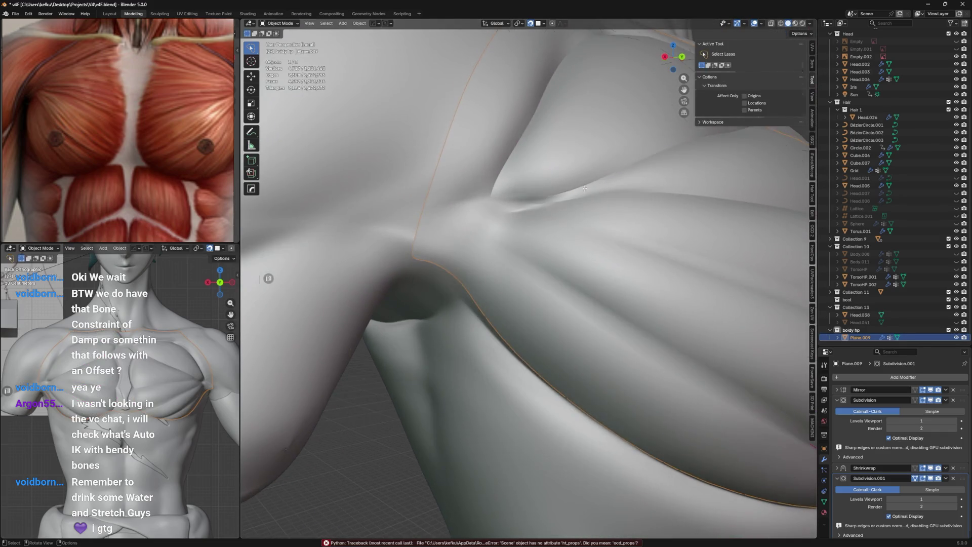
pyautogui.press('Tab')
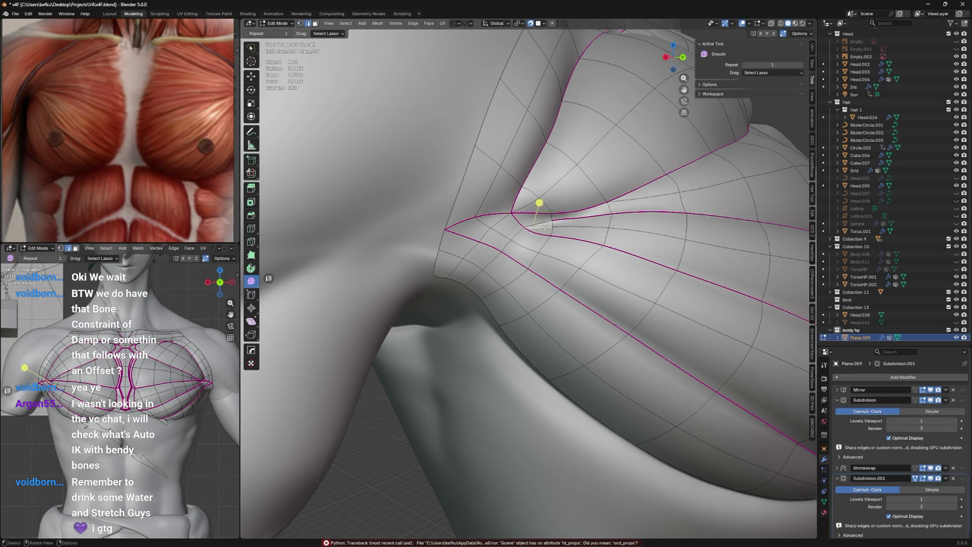
pyautogui.hotkey('ctrl', 'x')
pyautogui.moveTo(544, 227)
pyautogui.mouseDown(button='middle')
pyautogui.moveTo(544, 212)
pyautogui.moveTo(533, 226)
pyautogui.mouseUp(button='middle')
pyautogui.hotkey('ctrl', 's')
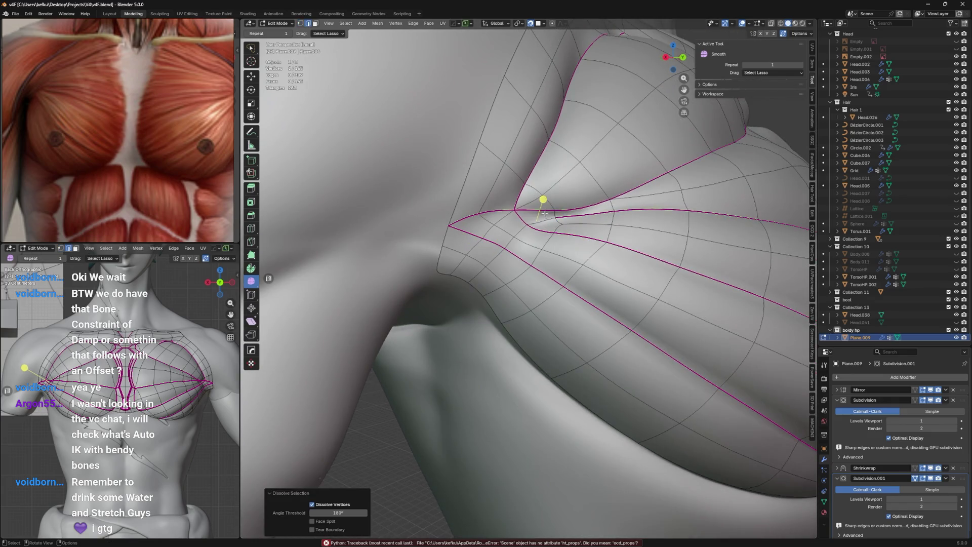
pyautogui.hotkey('ctrl', 'z')
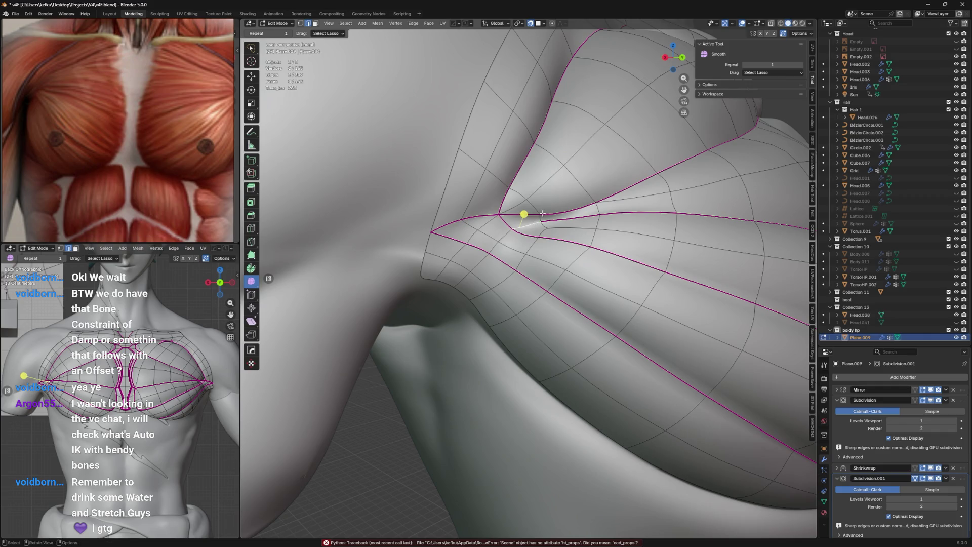
# Give the edge running into the junction an edge crease.
pyautogui.hotkey('shift', 'e')
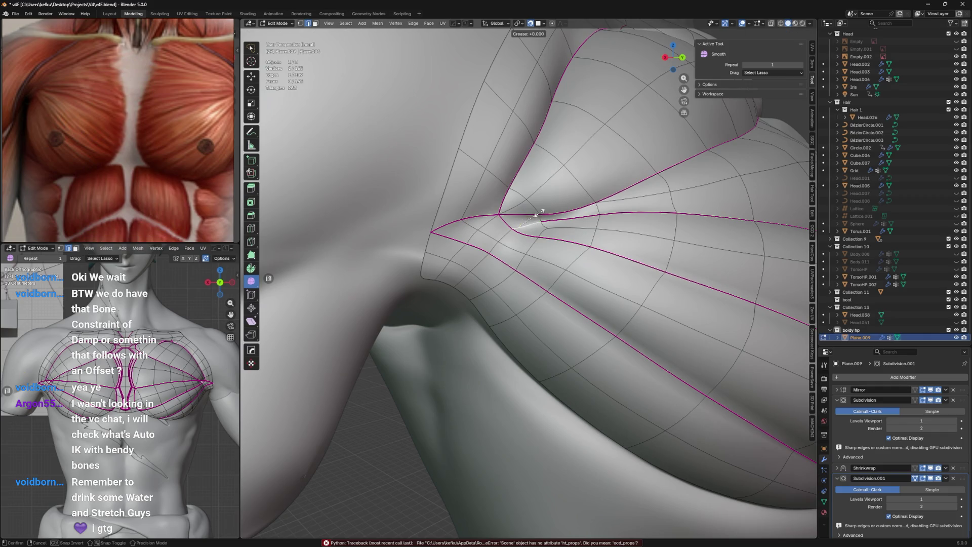
pyautogui.click(647, 124)
pyautogui.moveTo(614, 163); pyautogui.dragTo(532, 262, button='middle')
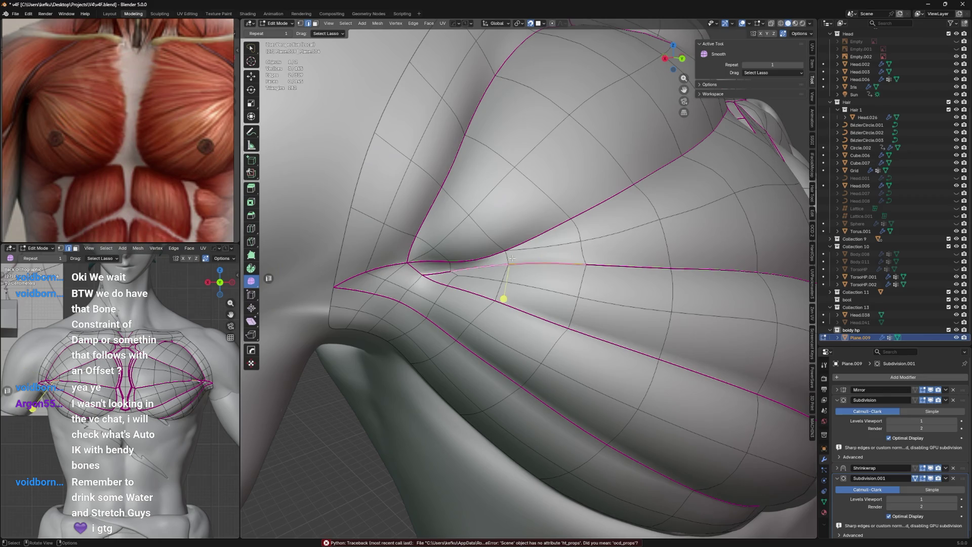
pyautogui.rightClick(511, 258)
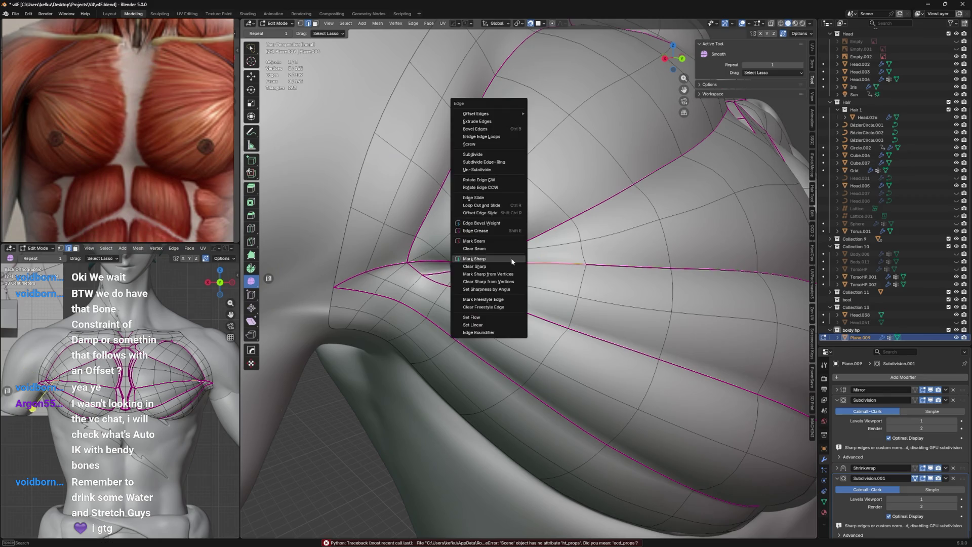
# Nudge the edge loop near the armpit slightly and preview the shape.
pyautogui.press('Escape')
pyautogui.press('Tab')
pyautogui.press('g')
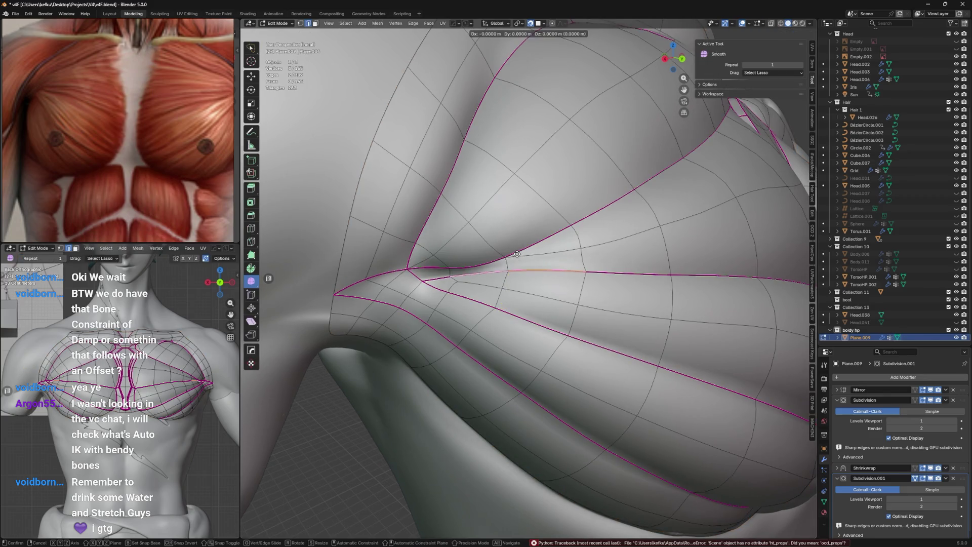
pyautogui.click(519, 253)
pyautogui.press('g')
pyautogui.click(517, 252)
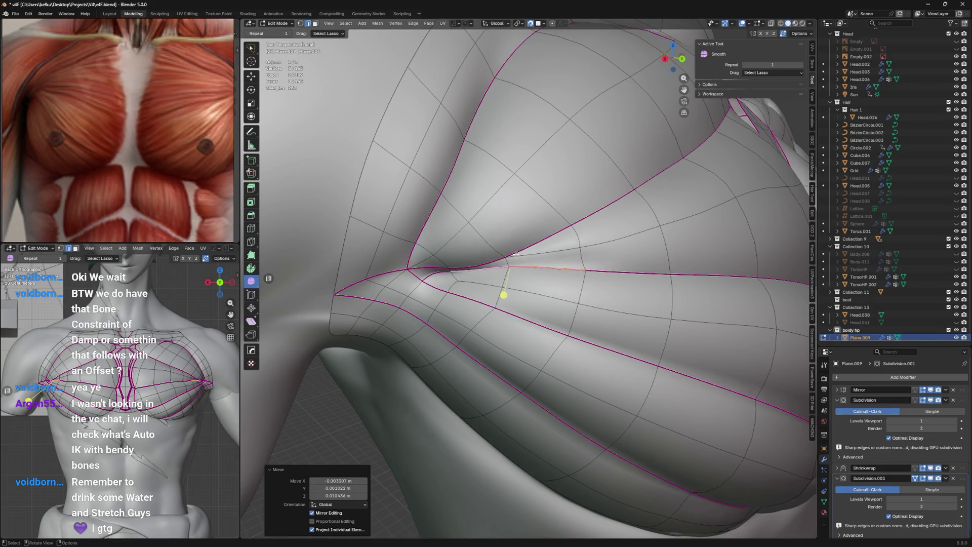
pyautogui.press('Tab')
pyautogui.moveTo(515, 254); pyautogui.dragTo(529, 235, button='middle')
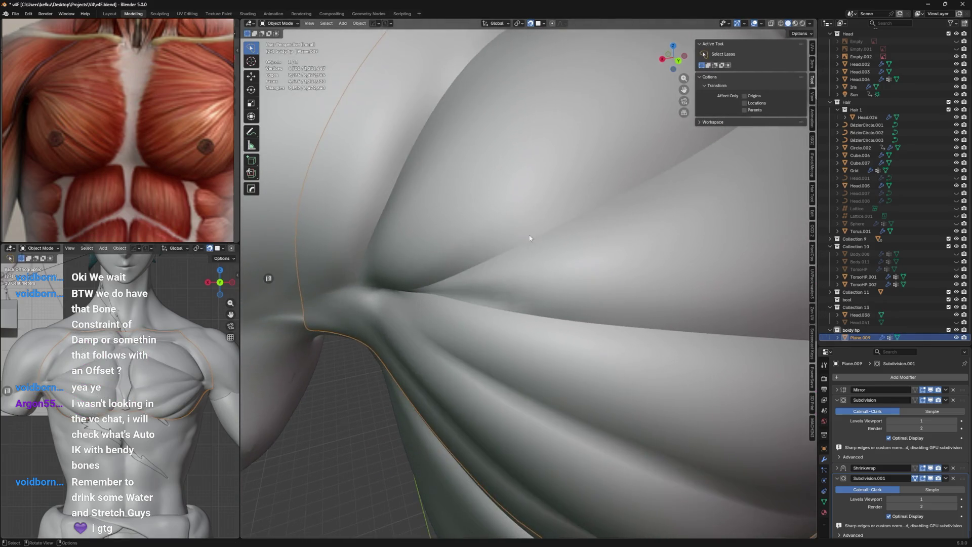
# Mark the edge loop across the lower pectoral as sharp and preview the plate.
pyautogui.press('Tab')
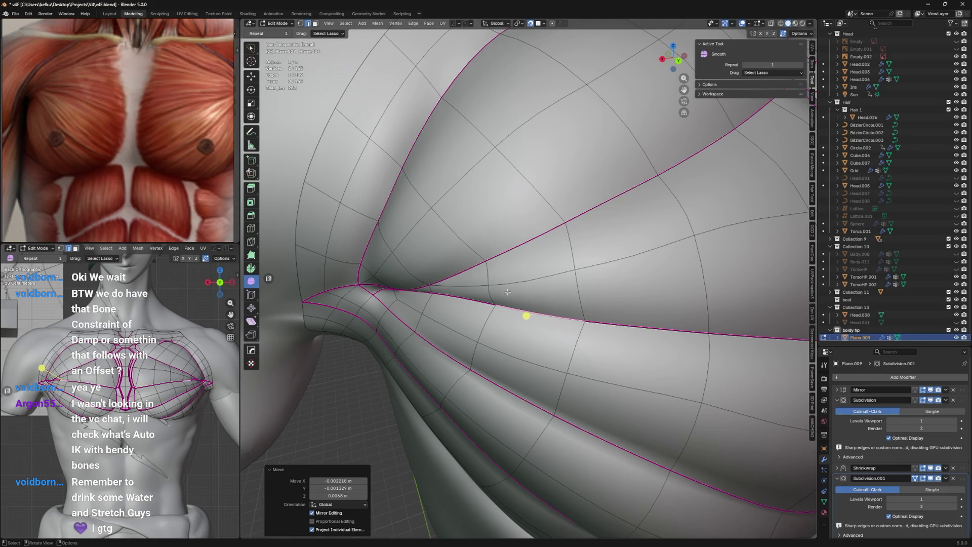
pyautogui.scroll(-2, 507, 292)
pyautogui.scroll(-3, 507, 292)
pyautogui.scroll(-3, 547, 293)
pyautogui.scroll(-2, 547, 293)
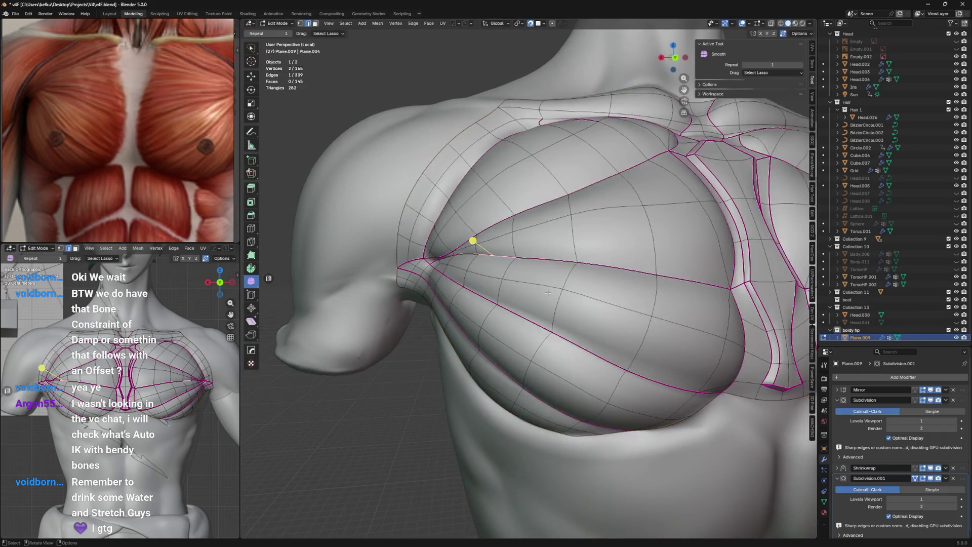
pyautogui.moveTo(548, 294); pyautogui.dragTo(539, 300, button='middle')
pyautogui.keyDown('alt'); pyautogui.click(539, 300); pyautogui.keyUp('alt')
pyautogui.rightClick(539, 300)
pyautogui.click(539, 300)
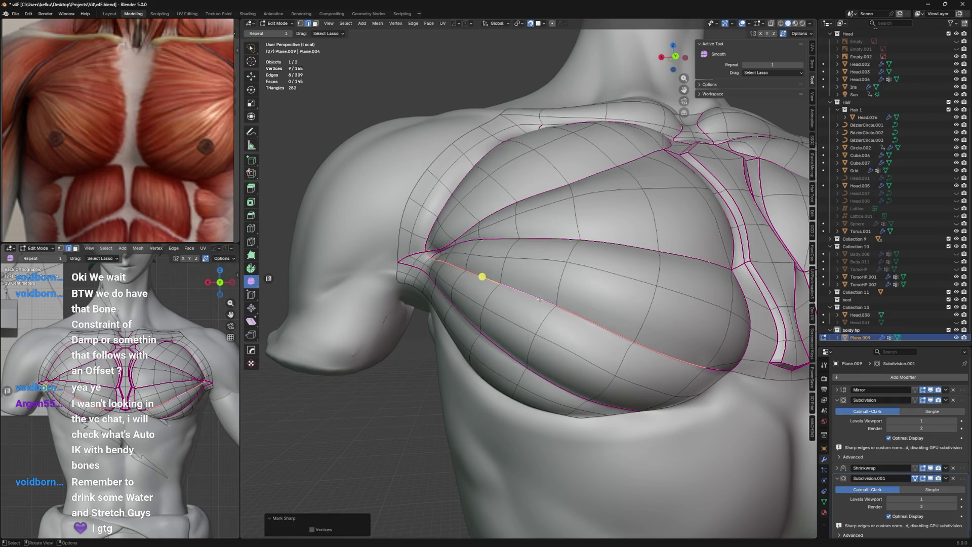
pyautogui.moveTo(542, 295)
pyautogui.mouseDown(button='middle')
pyautogui.moveTo(616, 317)
pyautogui.moveTo(670, 375)
pyautogui.moveTo(599, 224)
pyautogui.moveTo(577, 327)
pyautogui.moveTo(549, 288)
pyautogui.mouseUp(button='middle')
pyautogui.click(621, 332)
pyautogui.press('Tab')
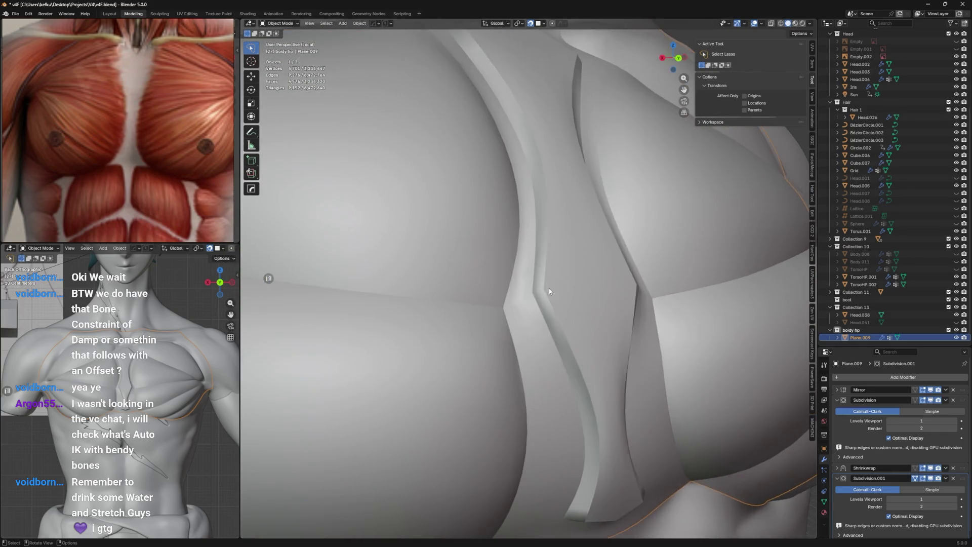
# Select the breastbone strip's junction vertex and move it to clean up the groove.
pyautogui.press('Tab')
pyautogui.press('1')
pyautogui.click(531, 292)
pyautogui.press('g')
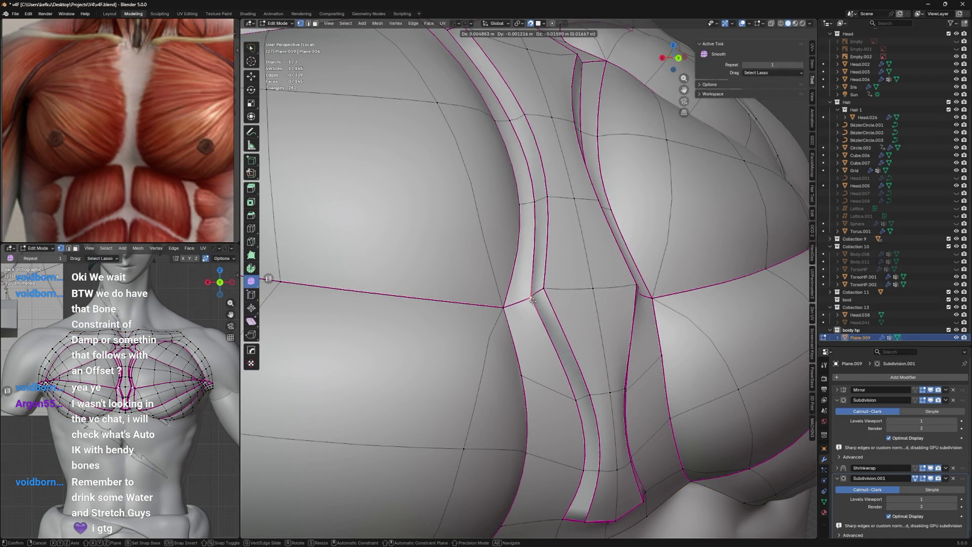
pyautogui.click(535, 294)
pyautogui.press('Tab')
pyautogui.moveTo(535, 294); pyautogui.dragTo(512, 317, button='middle')
pyautogui.press('Tab')
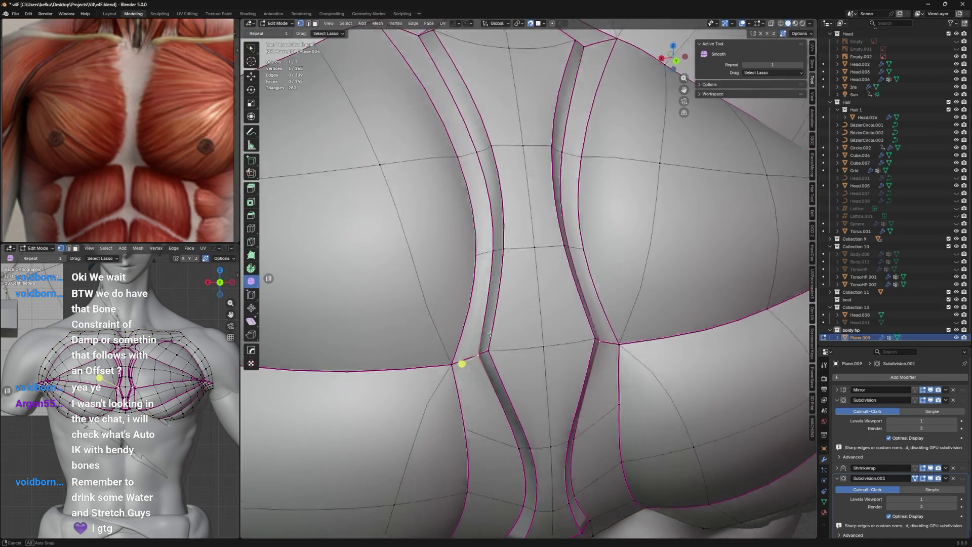
pyautogui.press('g')
pyautogui.click(483, 321)
pyautogui.press('Tab')
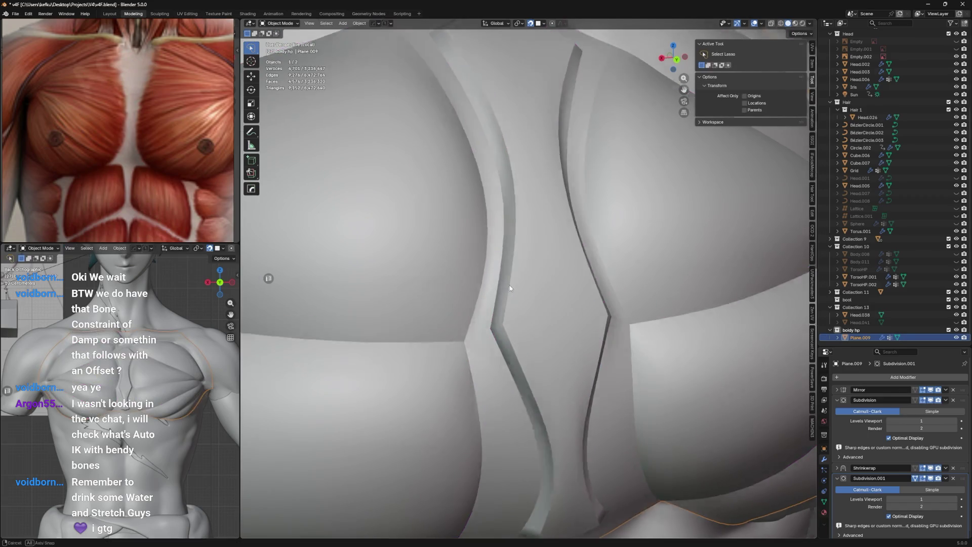
# Look up at the chest strip from below to check the groove.
pyautogui.scroll(-5, 505, 281)
pyautogui.moveTo(514, 317)
pyautogui.mouseDown(button='middle')
pyautogui.moveTo(533, 270)
pyautogui.moveTo(481, 273)
pyautogui.mouseUp(button='middle')
pyautogui.scroll(-4, 522, 278)
pyautogui.press('Tab')
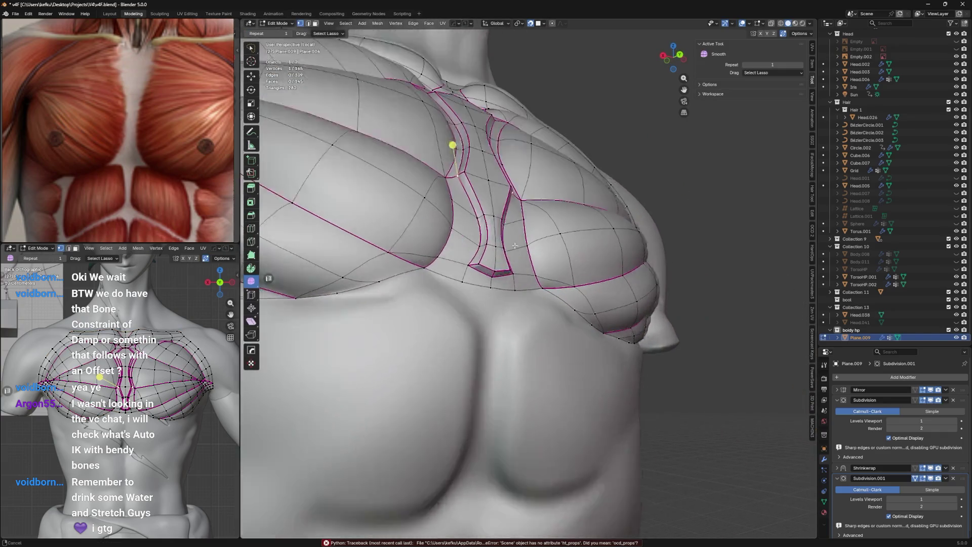
pyautogui.scroll(2, 460, 258)
pyautogui.rightClick(444, 256)
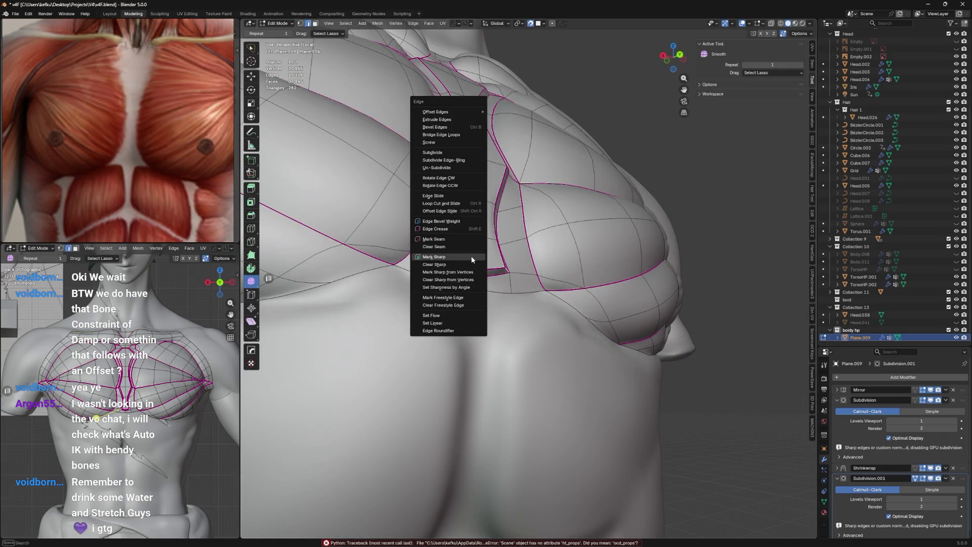
pyautogui.press('Escape')
# Zoom in on the breastbone strip and preview the finished groove outside edit mode.
pyautogui.press('Tab')
pyautogui.moveTo(456, 255)
pyautogui.mouseDown(button='middle')
pyautogui.moveTo(485, 255)
pyautogui.moveTo(479, 292)
pyautogui.moveTo(498, 341)
pyautogui.moveTo(557, 321)
pyautogui.moveTo(578, 290)
pyautogui.moveTo(568, 299)
pyautogui.mouseUp(button='middle')
pyautogui.press('Tab')
pyautogui.press('Tab')
pyautogui.scroll(-3, 485, 270)
pyautogui.scroll(-2, 479, 292)
pyautogui.scroll(-2, 479, 293)
pyautogui.scroll(5, 497, 342)
pyautogui.press('Tab')
pyautogui.press('Tab')
pyautogui.press('Tab')
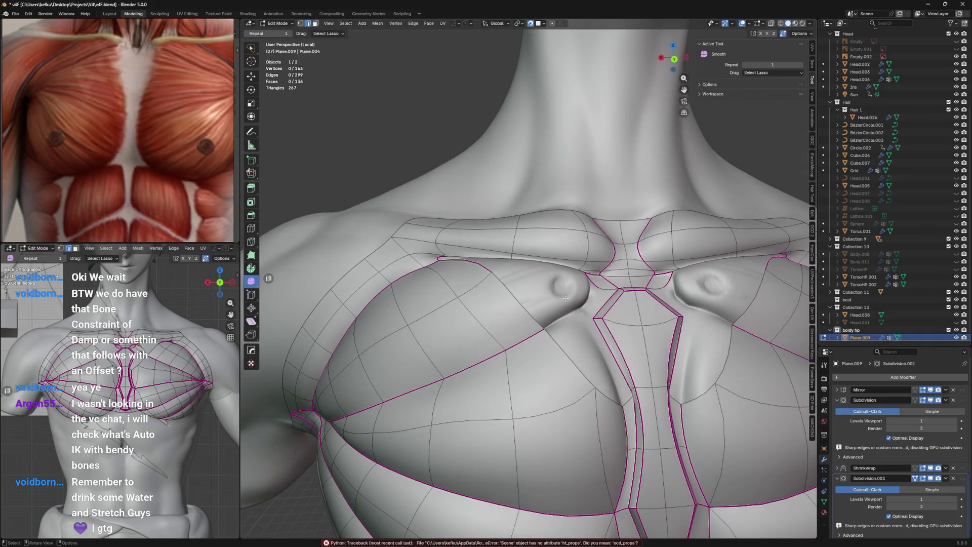
# Leave the guide mesh, select TorsoHP.001 and switch it into Sculpt Mode.
pyautogui.press('Tab')
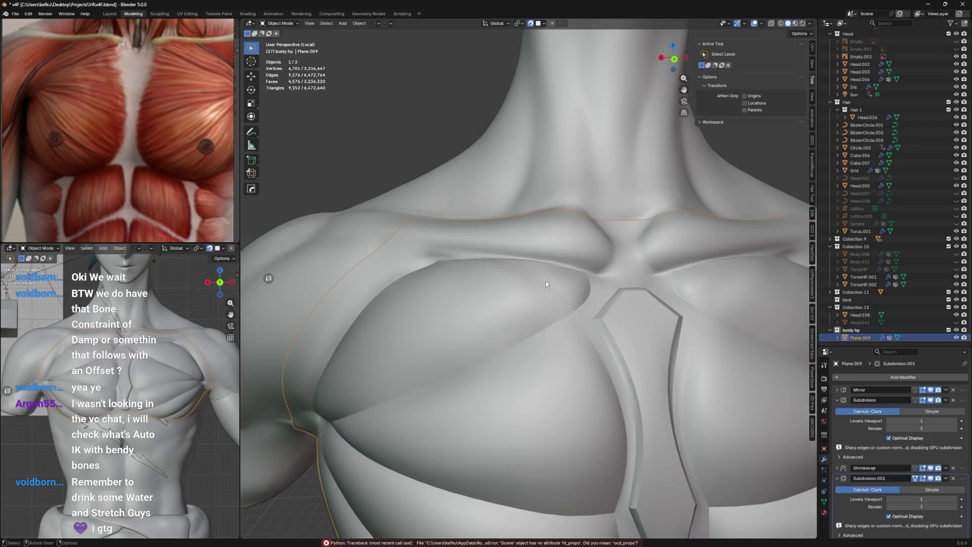
pyautogui.moveTo(545, 280)
pyautogui.mouseDown(button='middle')
pyautogui.moveTo(499, 287)
pyautogui.moveTo(542, 219)
pyautogui.mouseUp(button='middle')
pyautogui.click(527, 203)
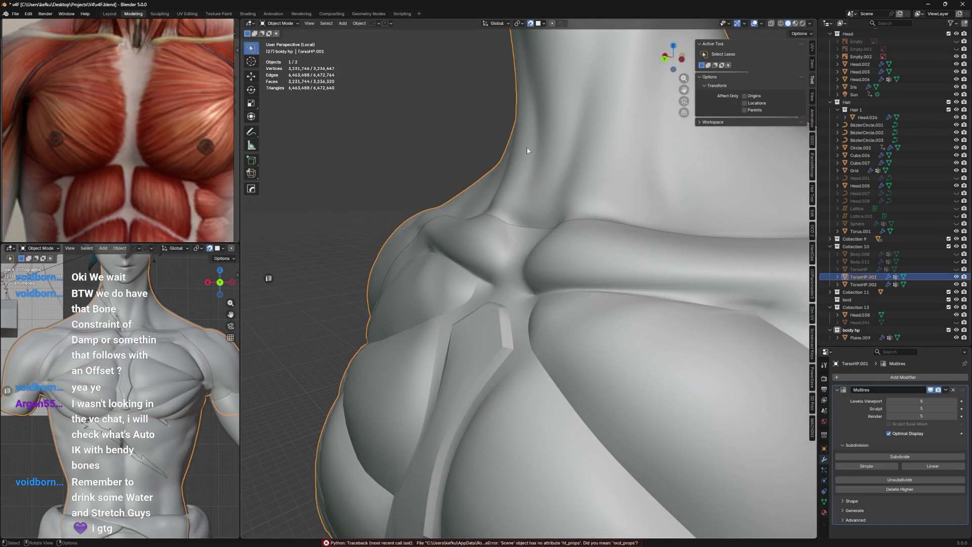
pyautogui.moveTo(527, 151); pyautogui.dragTo(574, 219, button='middle')
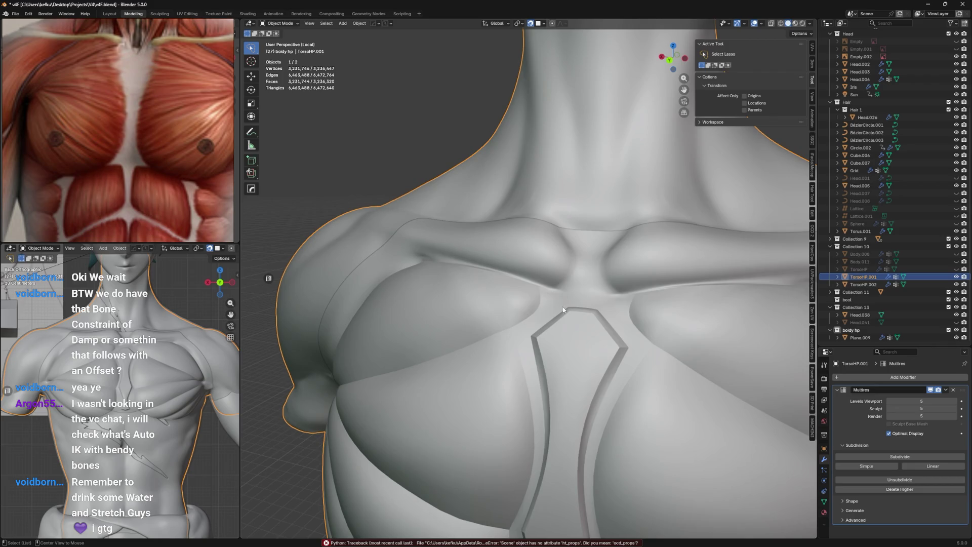
pyautogui.hotkey('ctrl', 'Tab')
pyautogui.click(554, 309)
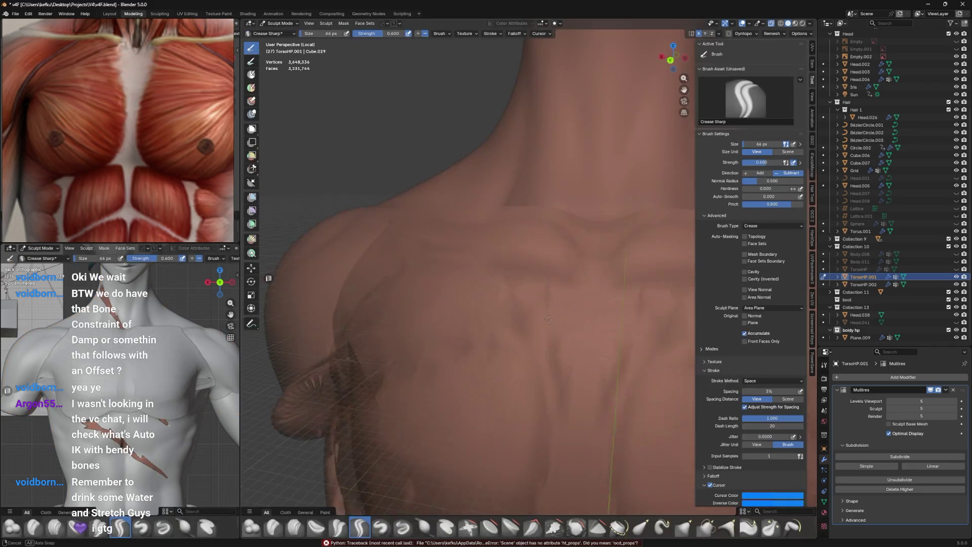
# Resize the brush to 84 px and test short Clay Strips strokes on the chest.
pyautogui.moveTo(549, 319); pyautogui.dragTo(541, 314, button='middle')
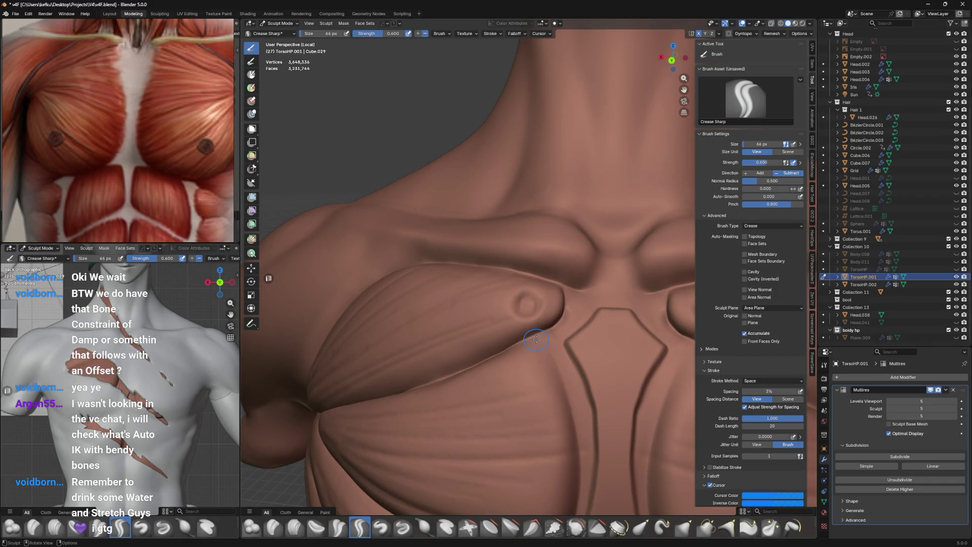
pyautogui.press('f')
pyautogui.click(528, 304)
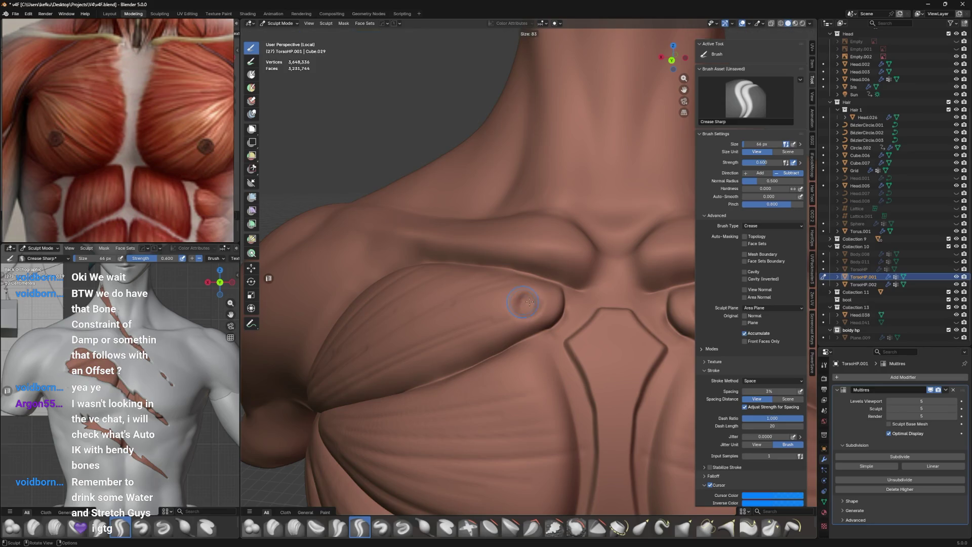
pyautogui.click(274, 527)
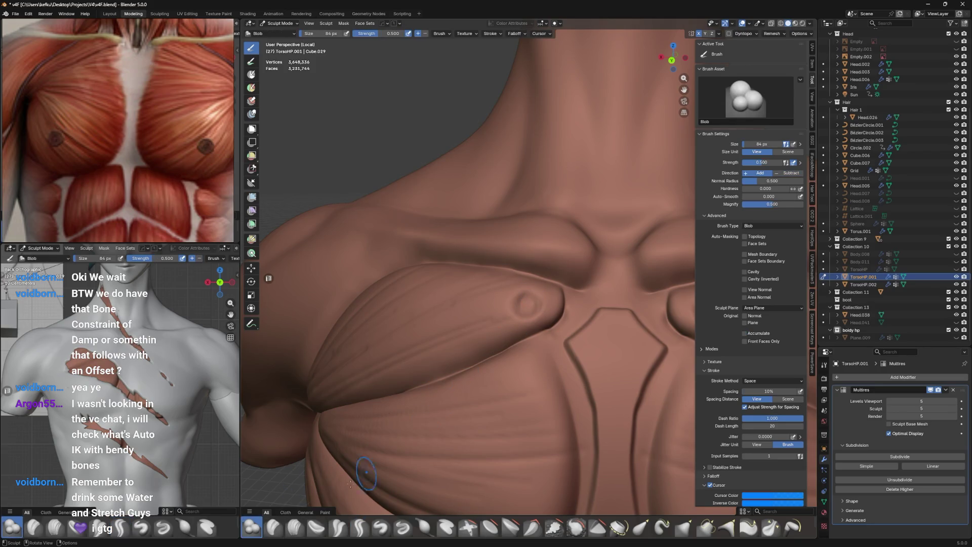
pyautogui.click(297, 524)
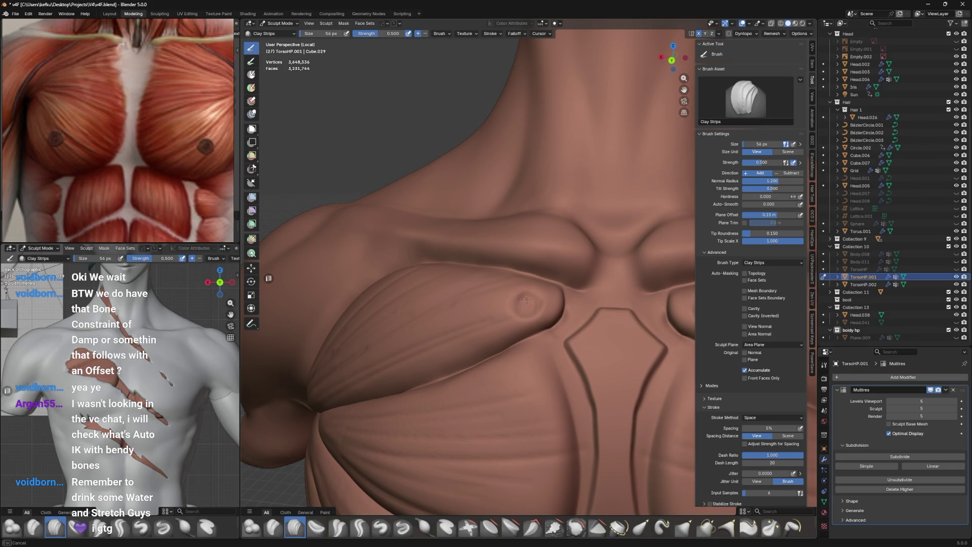
pyautogui.moveTo(523, 306); pyautogui.dragTo(525, 310)
pyautogui.moveTo(527, 324)
pyautogui.mouseDown()
pyautogui.moveTo(536, 270)
pyautogui.moveTo(520, 304)
pyautogui.mouseUp()
# Cycle through the brush shelf and settle on the Draw brush.
pyautogui.click(273, 526)
pyautogui.click(253, 527)
pyautogui.click(359, 526)
pyautogui.click(382, 527)
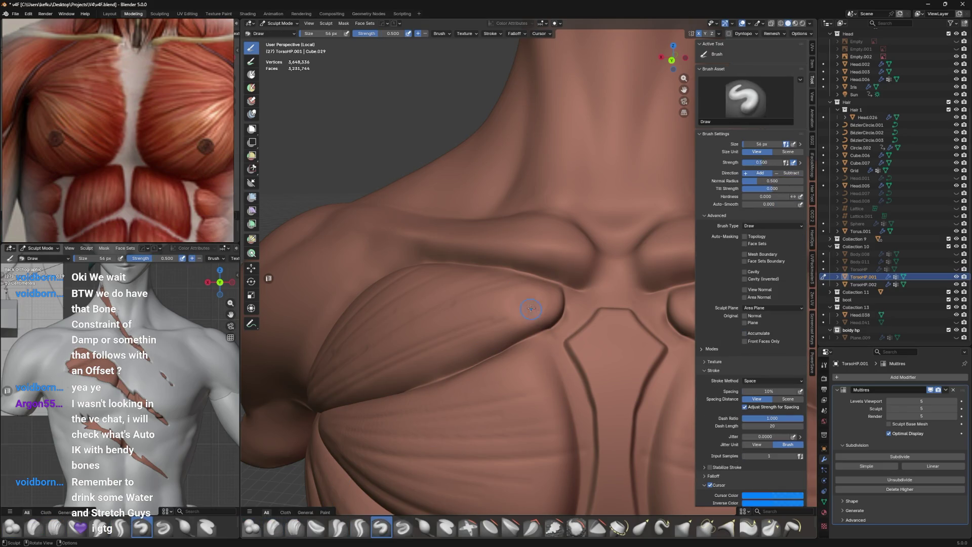
# Carve the sternum mark into a vertical groove down the chest centre.
pyautogui.moveTo(515, 303); pyautogui.dragTo(501, 289, button='middle')
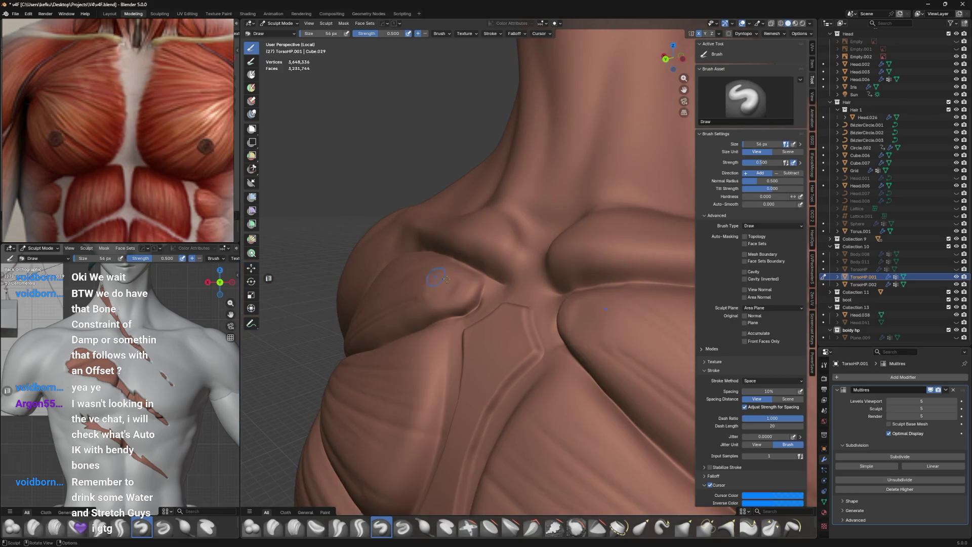
pyautogui.moveTo(437, 277); pyautogui.dragTo(551, 294, button='middle')
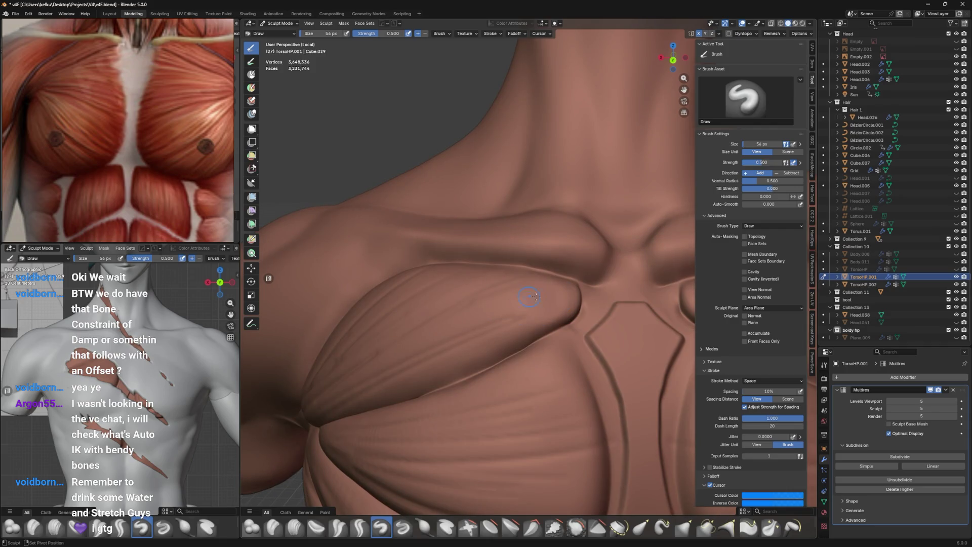
pyautogui.moveTo(546, 302); pyautogui.dragTo(515, 227, button='middle')
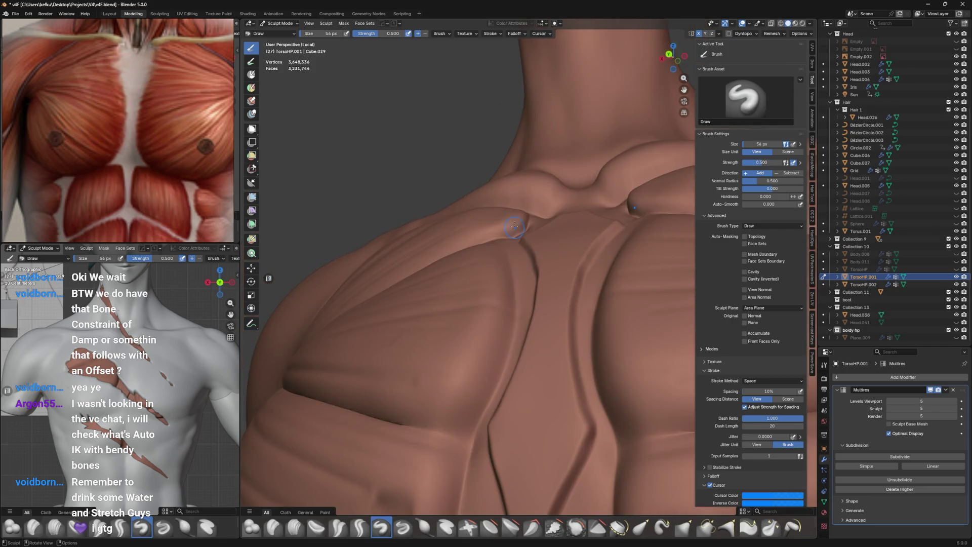
pyautogui.moveTo(445, 238)
pyautogui.mouseDown(button='middle')
pyautogui.moveTo(514, 228)
pyautogui.moveTo(567, 304)
pyautogui.moveTo(471, 357)
pyautogui.mouseUp(button='middle')
pyautogui.scroll(-4, 587, 337)
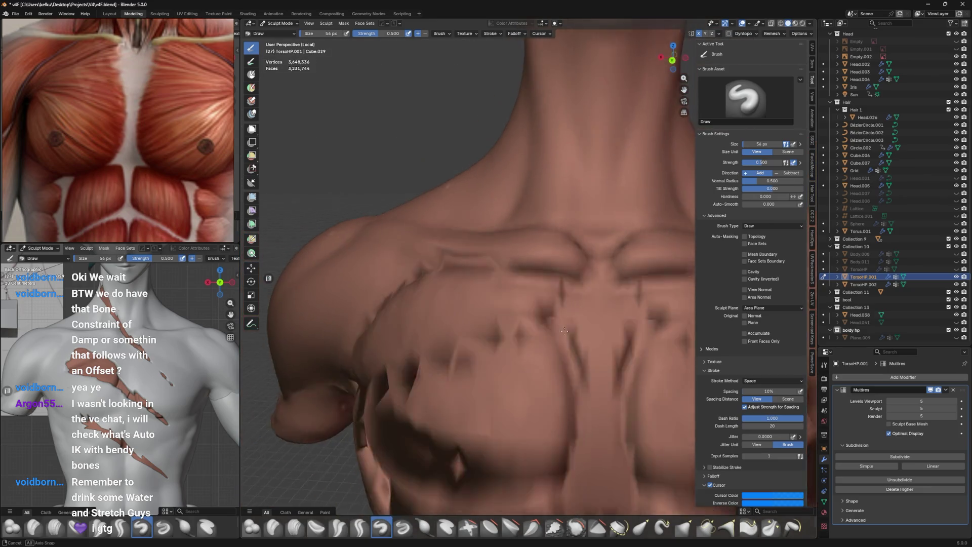
pyautogui.moveTo(471, 357); pyautogui.dragTo(472, 377)
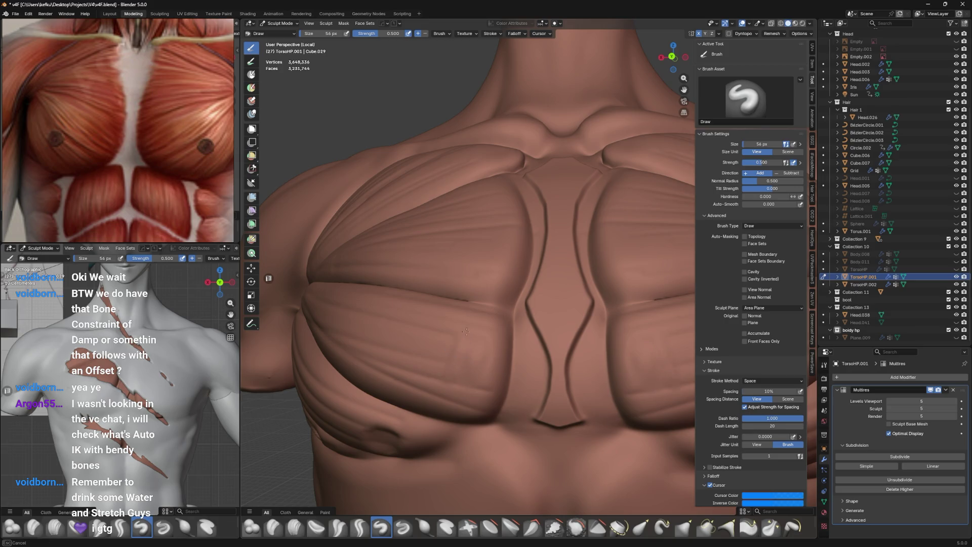
# Set the brush size to 82 px and switch to the Crease Sharp brush.
pyautogui.press('f')
pyautogui.click(485, 361)
pyautogui.moveTo(501, 364); pyautogui.dragTo(462, 440, button='middle')
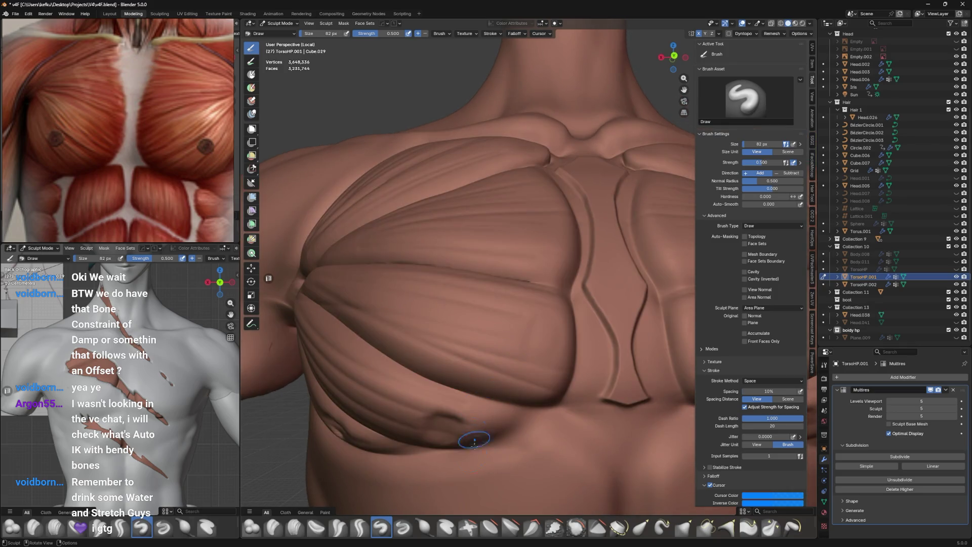
pyautogui.click(359, 528)
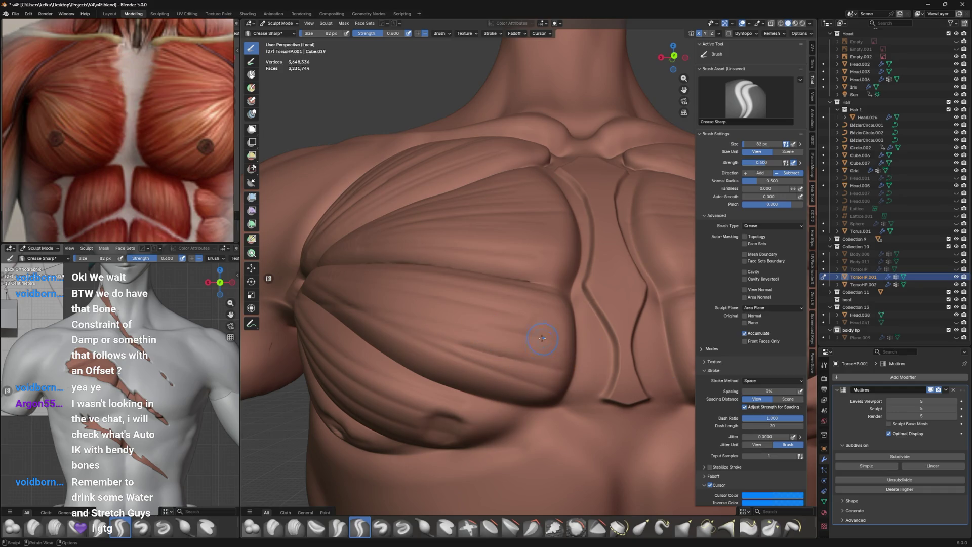
# Sharpen the lower pectoral edge with a Crease Sharp stroke.
pyautogui.moveTo(542, 338); pyautogui.dragTo(579, 357, button='middle')
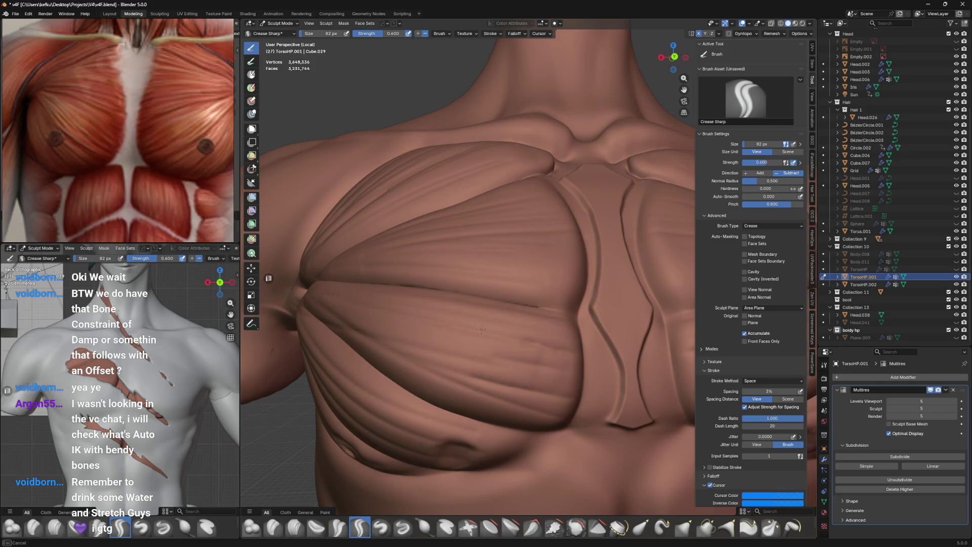
pyautogui.moveTo(544, 343); pyautogui.dragTo(590, 358)
pyautogui.moveTo(493, 326); pyautogui.dragTo(533, 325, button='middle')
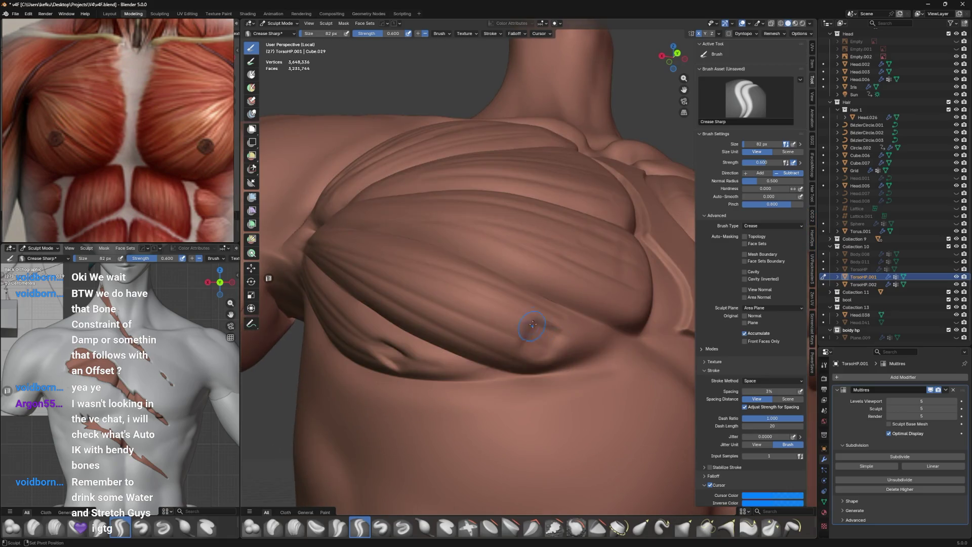
# Build up mass around the pectoral crease with Clay Strips strokes.
pyautogui.click(295, 527)
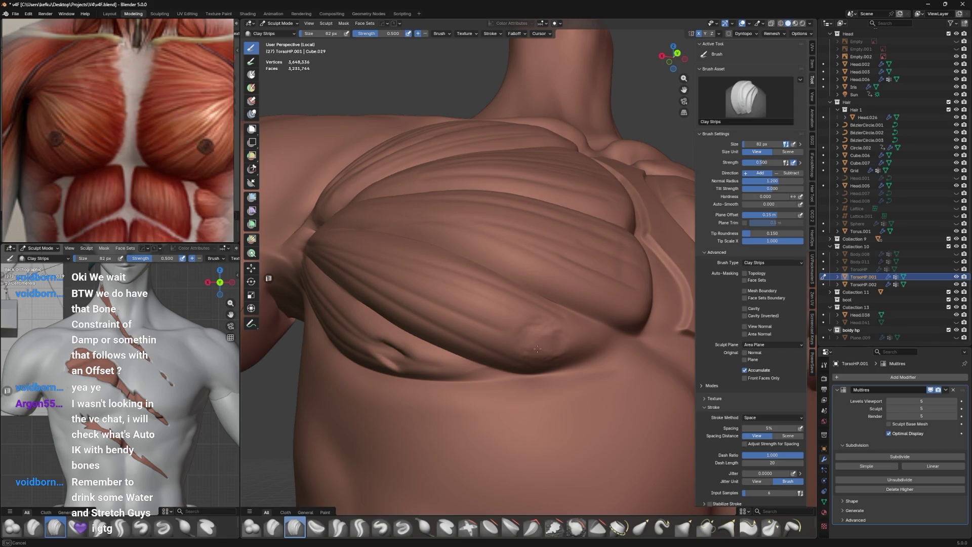
pyautogui.moveTo(526, 351); pyautogui.dragTo(566, 351)
pyautogui.moveTo(421, 294); pyautogui.dragTo(563, 344, button='middle')
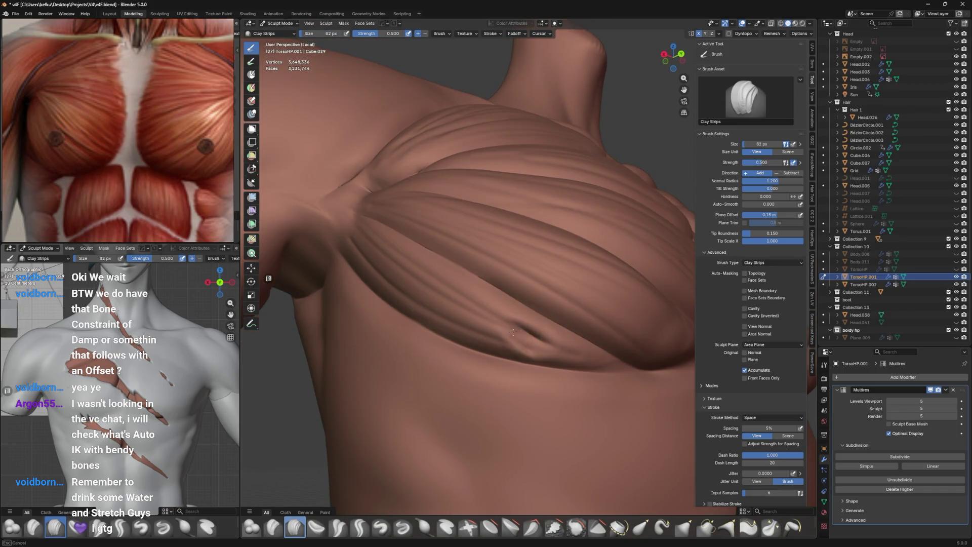
pyautogui.moveTo(513, 332); pyautogui.dragTo(506, 323)
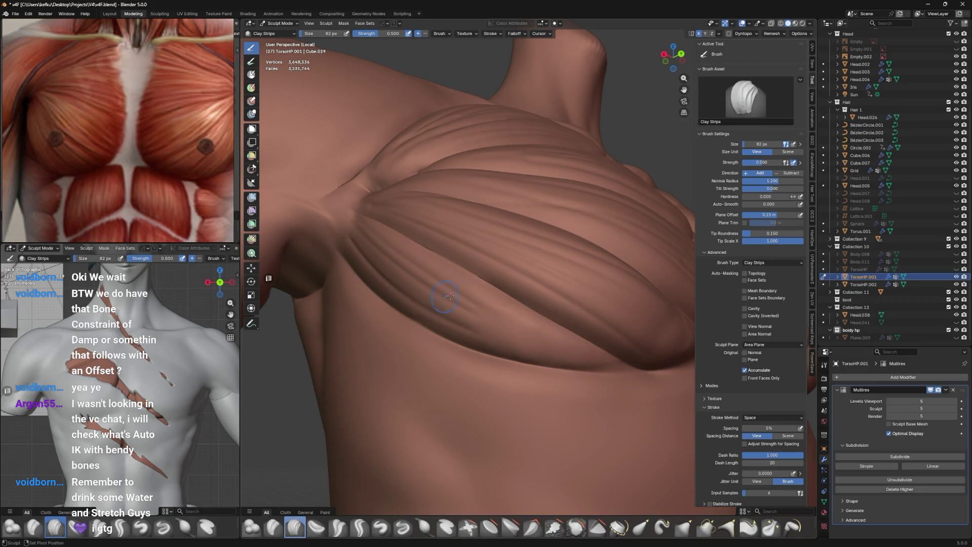
pyautogui.moveTo(531, 315); pyautogui.dragTo(573, 386, button='middle')
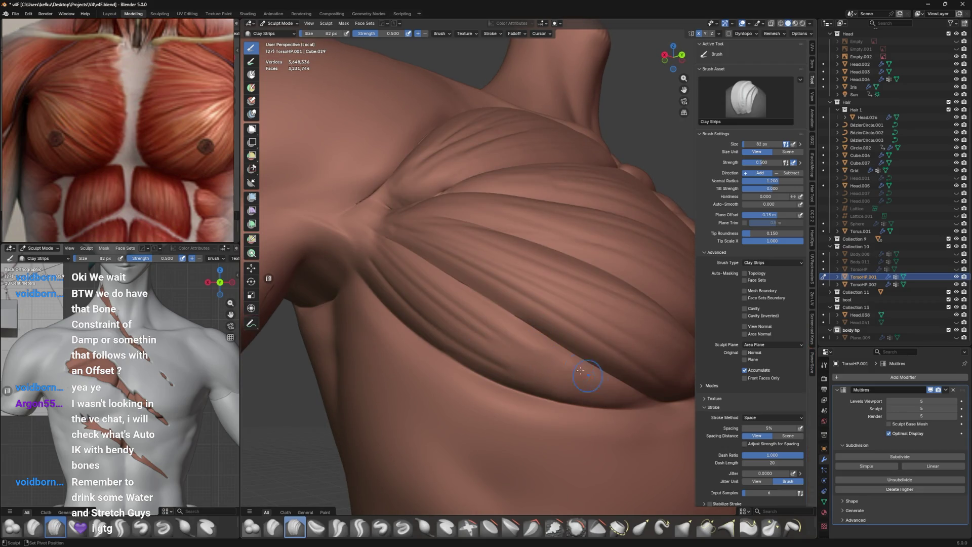
# Return to Crease Sharp and frame a frontal close-up of the pectoral.
pyautogui.click(359, 526)
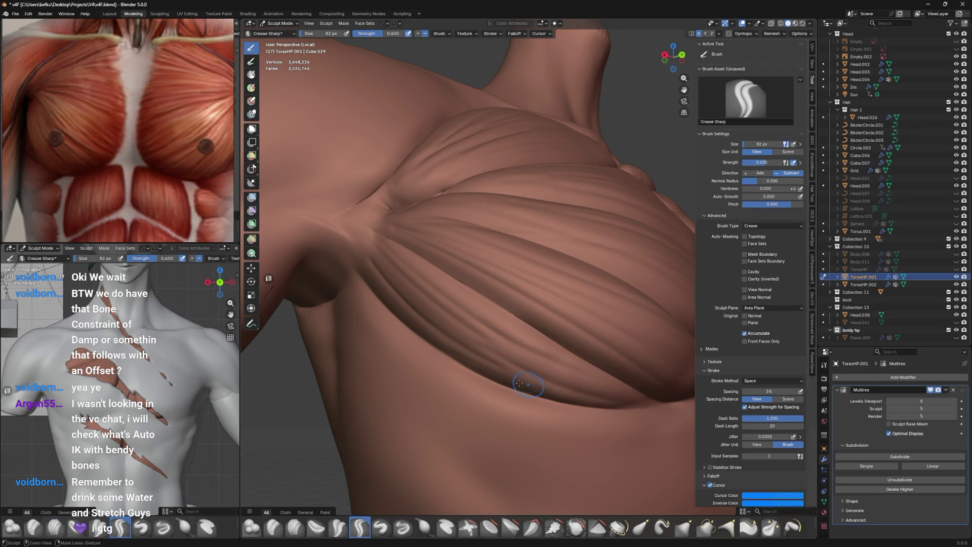
pyautogui.moveTo(466, 338)
pyautogui.keyDown('ctrl'); pyautogui.mouseDown(button='middle')
pyautogui.moveTo(595, 370)
pyautogui.moveTo(543, 372)
pyautogui.moveTo(477, 348)
pyautogui.mouseUp(button='middle'); pyautogui.keyUp('ctrl')
pyautogui.moveTo(570, 311); pyautogui.dragTo(490, 362, button='middle')
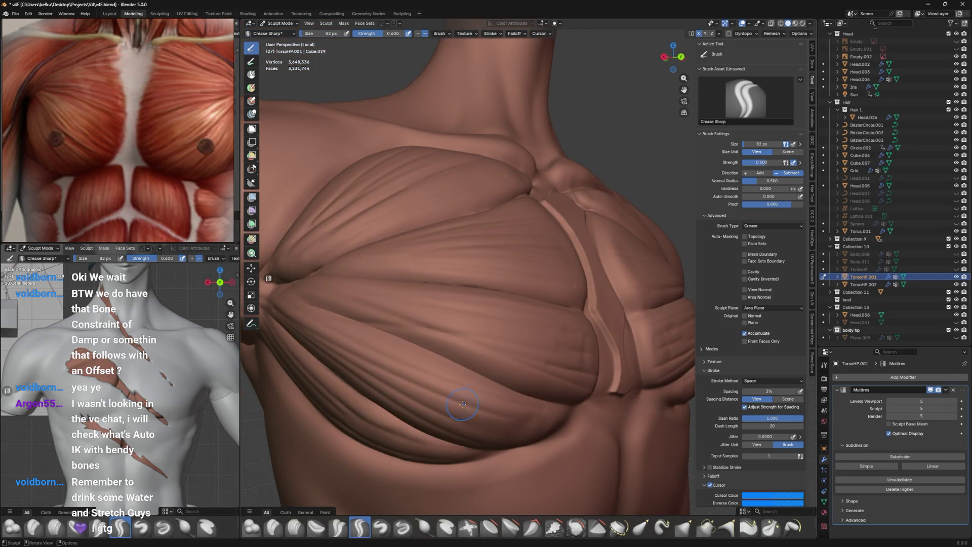
pyautogui.moveTo(462, 403); pyautogui.dragTo(529, 415, button='middle')
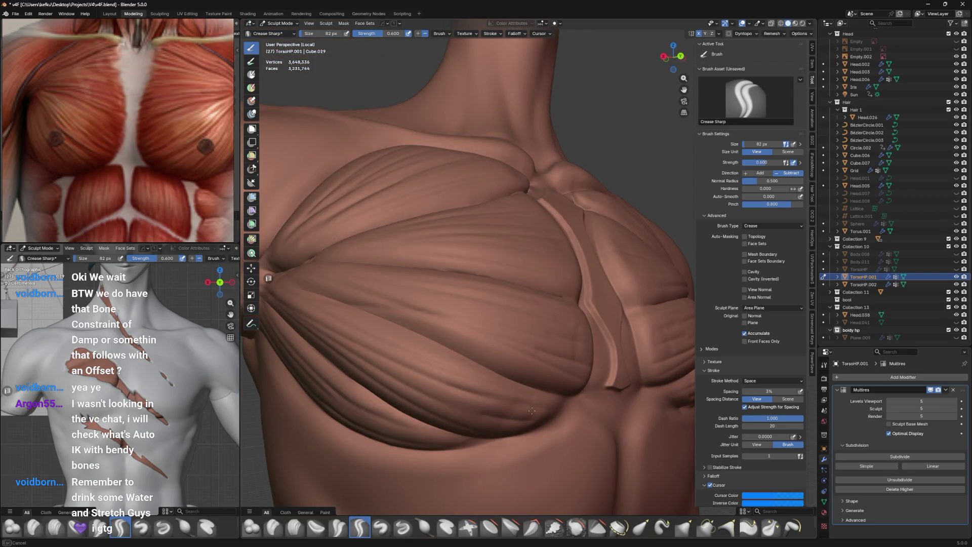
pyautogui.moveTo(526, 415)
pyautogui.mouseDown(button='middle')
pyautogui.moveTo(521, 429)
pyautogui.moveTo(529, 420)
pyautogui.moveTo(478, 433)
pyautogui.mouseUp(button='middle')
# Puff out the pectoral masses with the Inflate/Deflate brush at 119 px.
pyautogui.press('i')
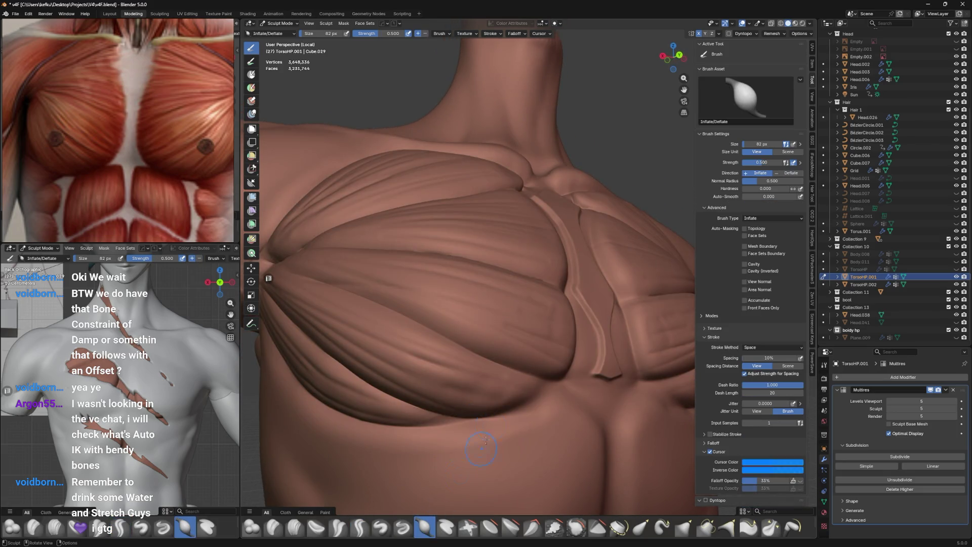
pyautogui.click(500, 397)
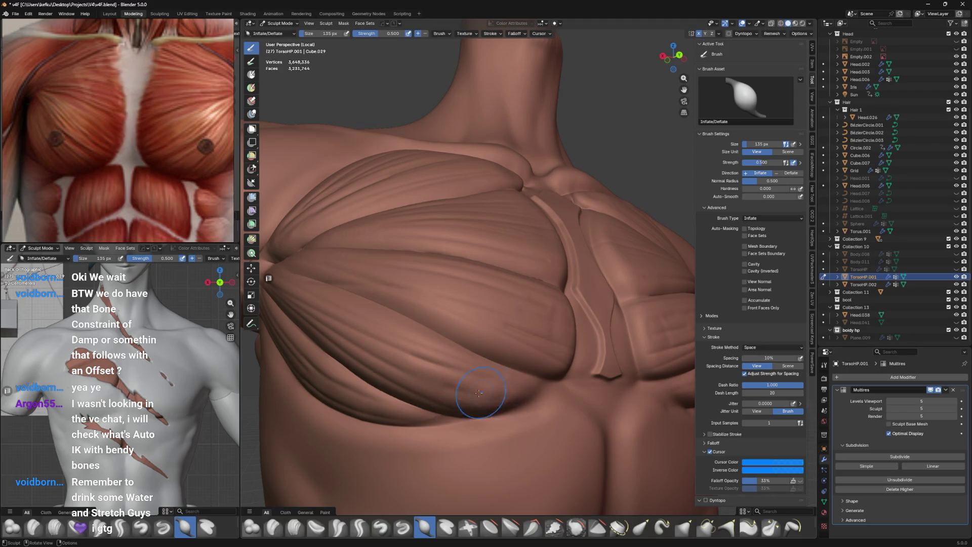
pyautogui.click(496, 400)
pyautogui.moveTo(495, 402); pyautogui.dragTo(494, 405, button='middle')
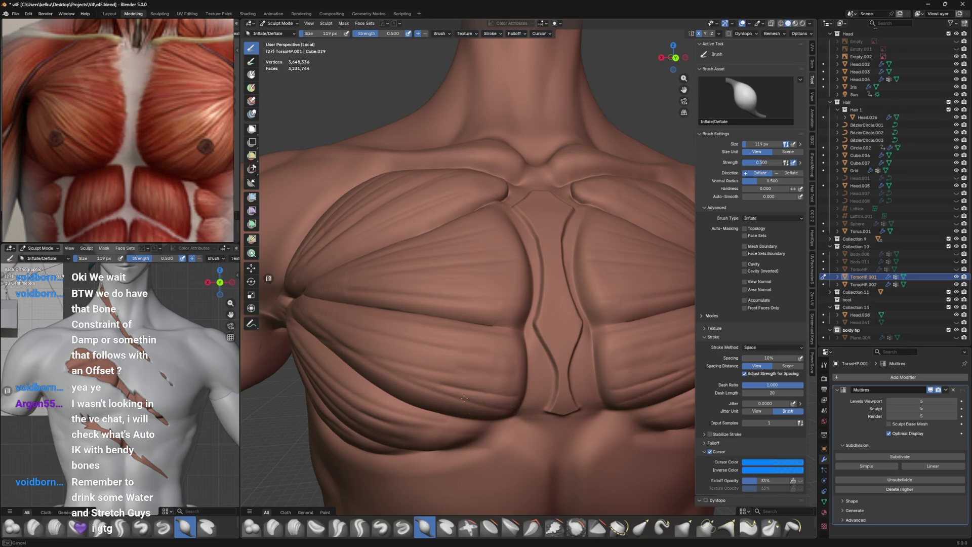
pyautogui.moveTo(501, 402)
pyautogui.mouseDown(button='middle')
pyautogui.moveTo(499, 347)
pyautogui.moveTo(527, 324)
pyautogui.mouseUp(button='middle')
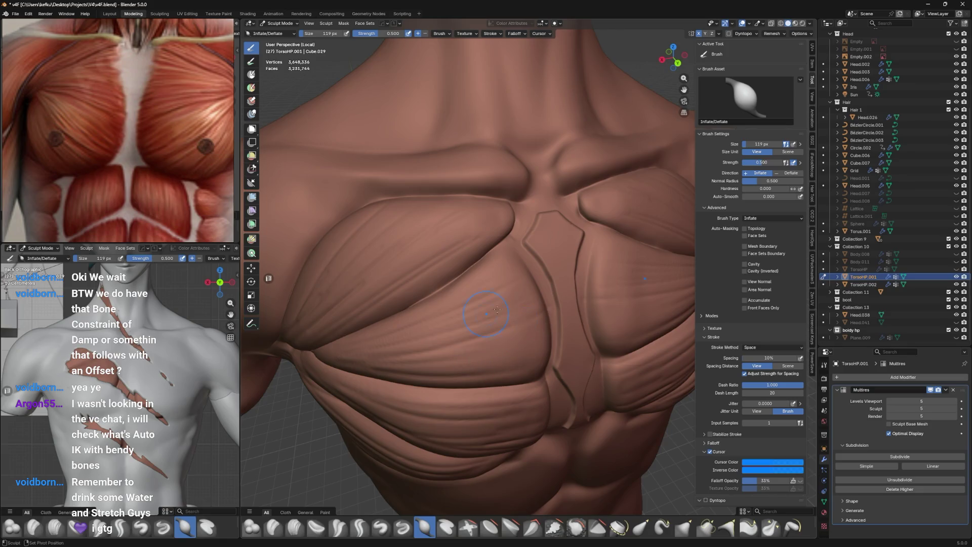
pyautogui.moveTo(460, 294); pyautogui.dragTo(368, 301, button='middle')
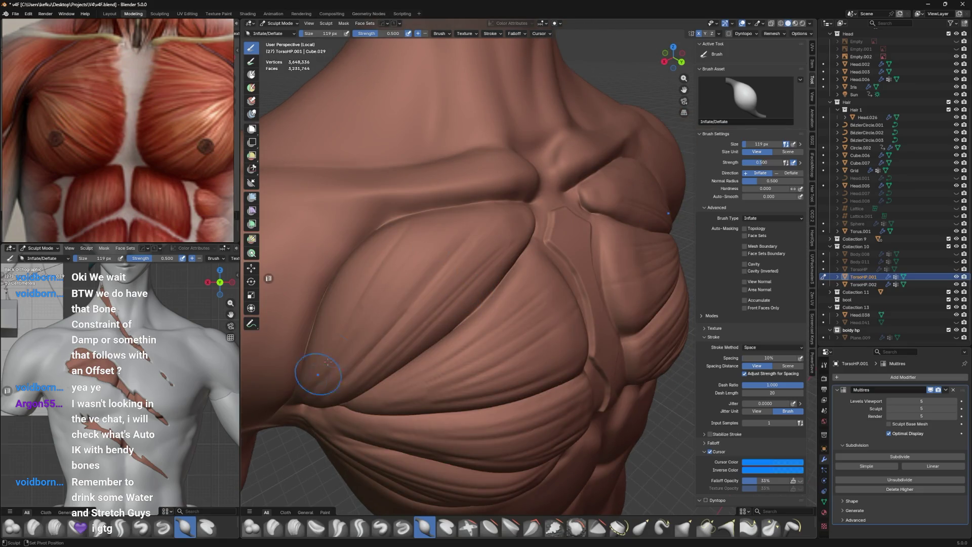
pyautogui.moveTo(512, 224)
pyautogui.mouseDown(button='middle')
pyautogui.moveTo(346, 395)
pyautogui.moveTo(377, 318)
pyautogui.mouseUp(button='middle')
pyautogui.moveTo(385, 272)
pyautogui.mouseDown(button='middle')
pyautogui.moveTo(316, 303)
pyautogui.moveTo(302, 322)
pyautogui.moveTo(321, 321)
pyautogui.mouseUp(button='middle')
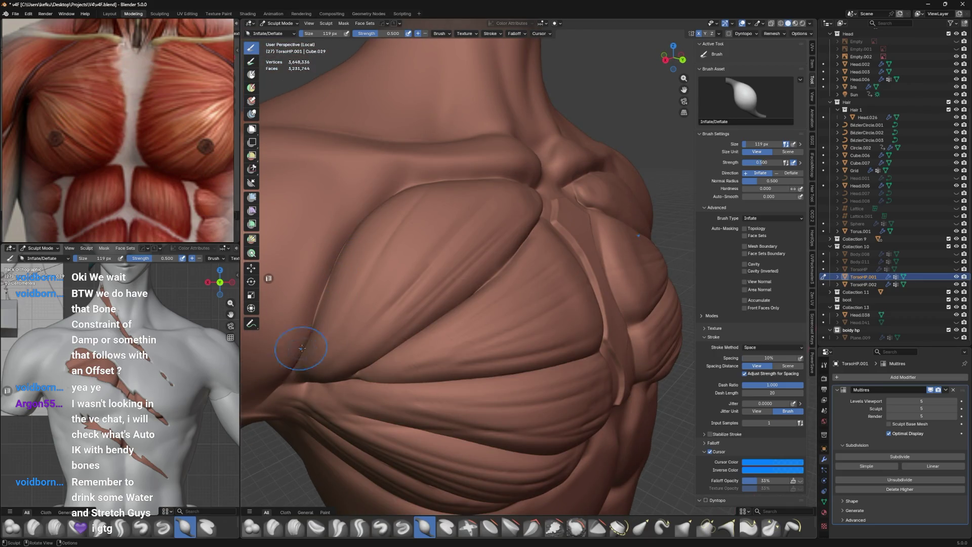
pyautogui.moveTo(342, 262)
pyautogui.mouseDown(button='middle')
pyautogui.moveTo(326, 295)
pyautogui.moveTo(402, 234)
pyautogui.mouseUp(button='middle')
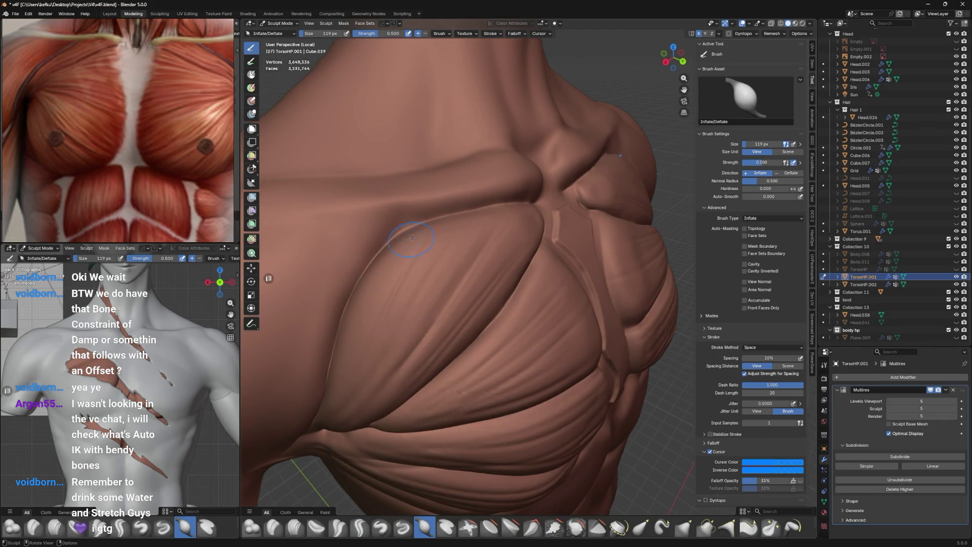
pyautogui.moveTo(366, 262)
pyautogui.mouseDown(button='middle')
pyautogui.moveTo(317, 336)
pyautogui.moveTo(351, 297)
pyautogui.moveTo(491, 267)
pyautogui.moveTo(509, 247)
pyautogui.mouseUp(button='middle')
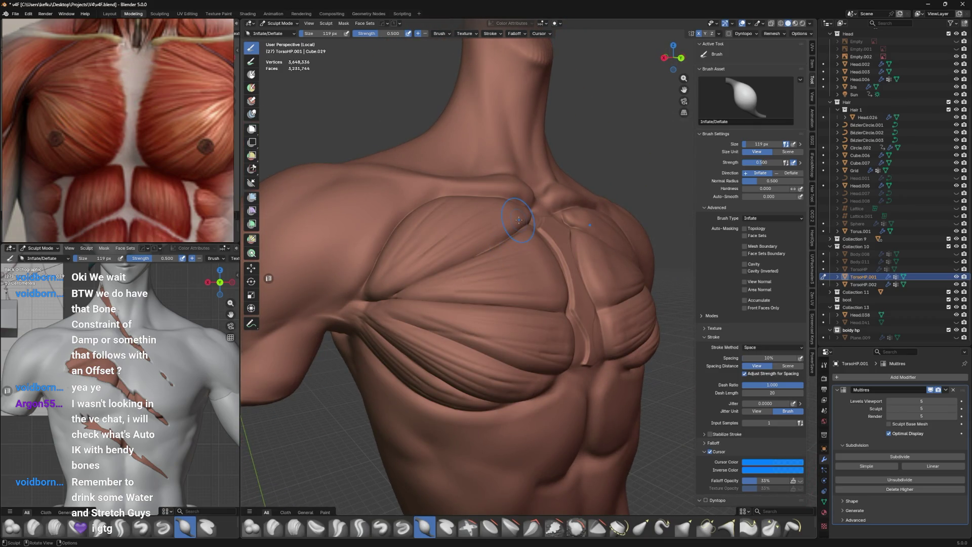
# Save the file, snap to front view and unhide Plane.009.
pyautogui.hotkey('ctrl', 's')
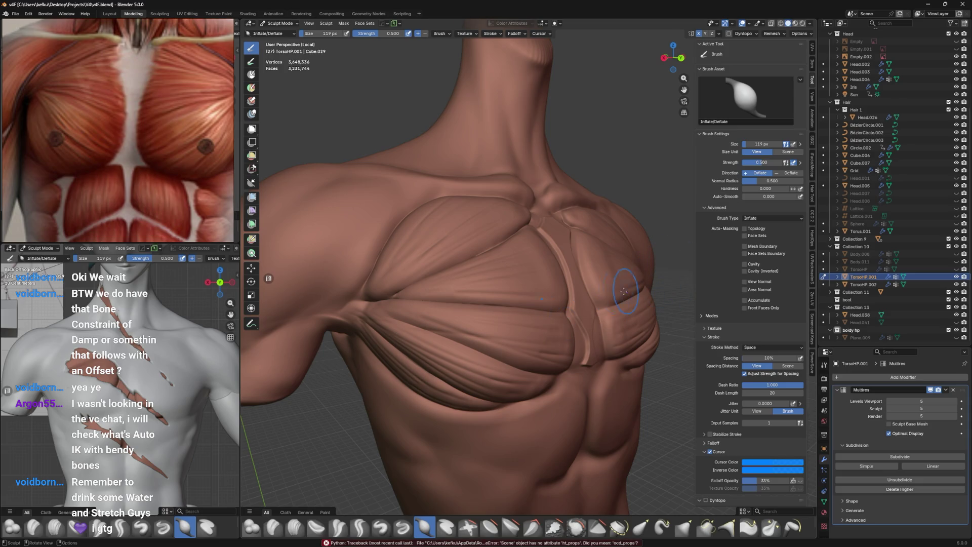
pyautogui.press('KP_1')
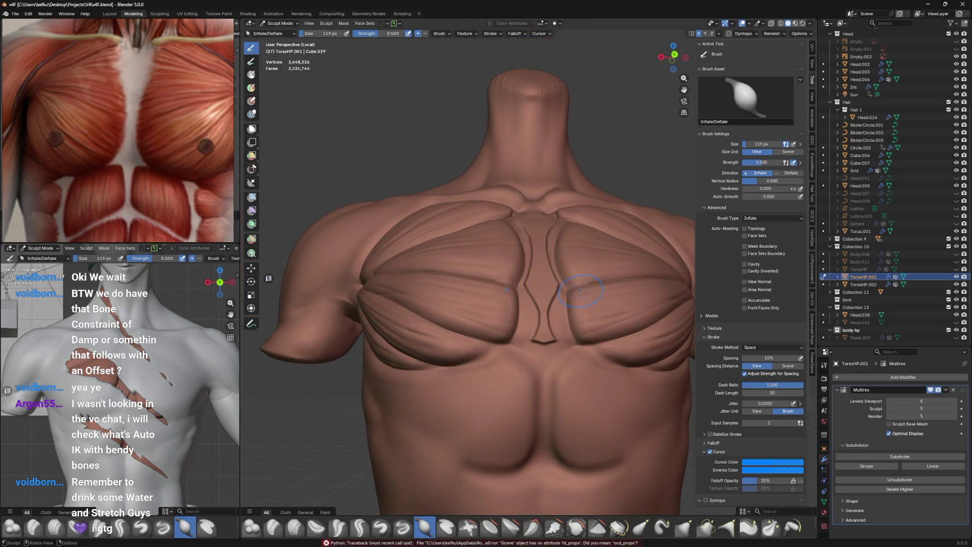
pyautogui.click(957, 337)
pyautogui.hotkey('ctrl', 'Tab')
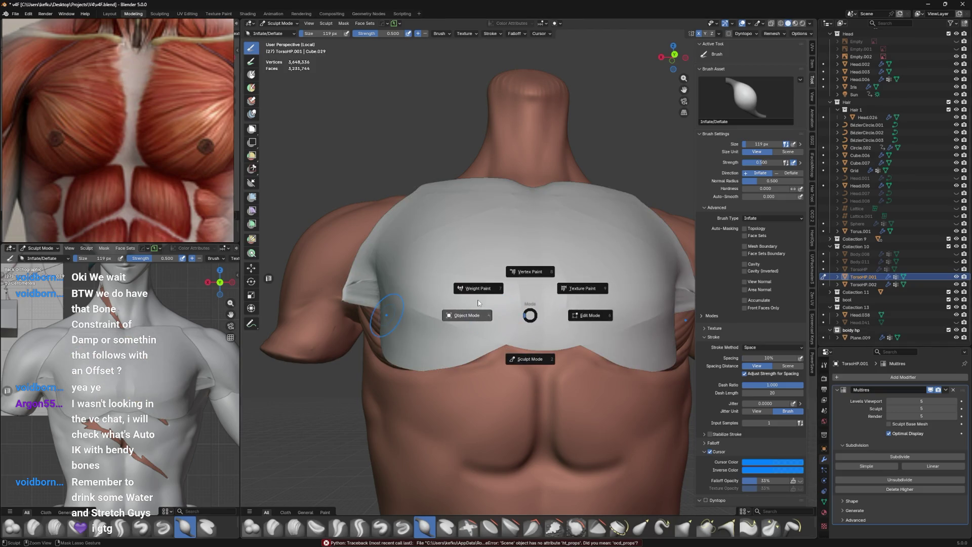
# Select Plane.009 and move one vertex of its plate outline in Edit Mode.
pyautogui.click(469, 334)
pyautogui.click(507, 319)
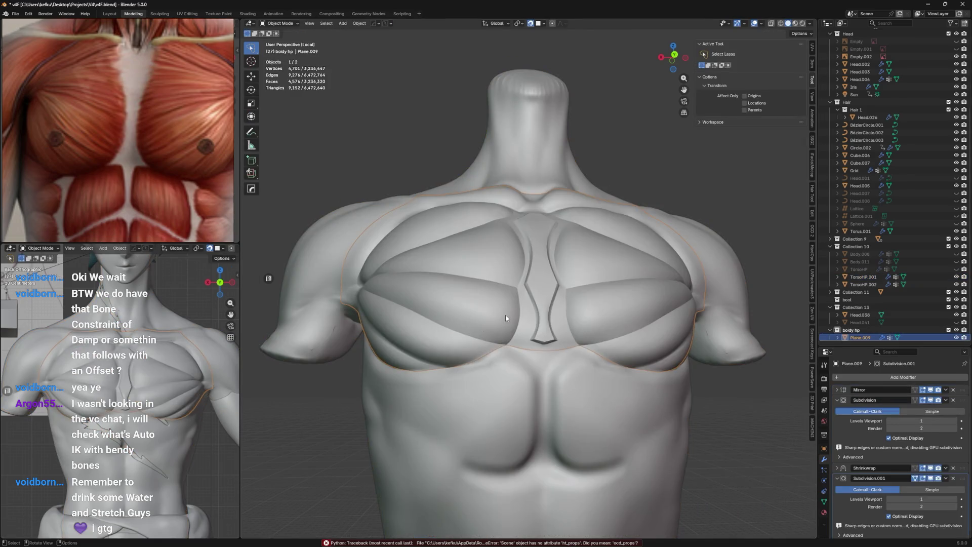
pyautogui.scroll(4, 520, 329)
pyautogui.scroll(1, 507, 346)
pyautogui.press('Tab')
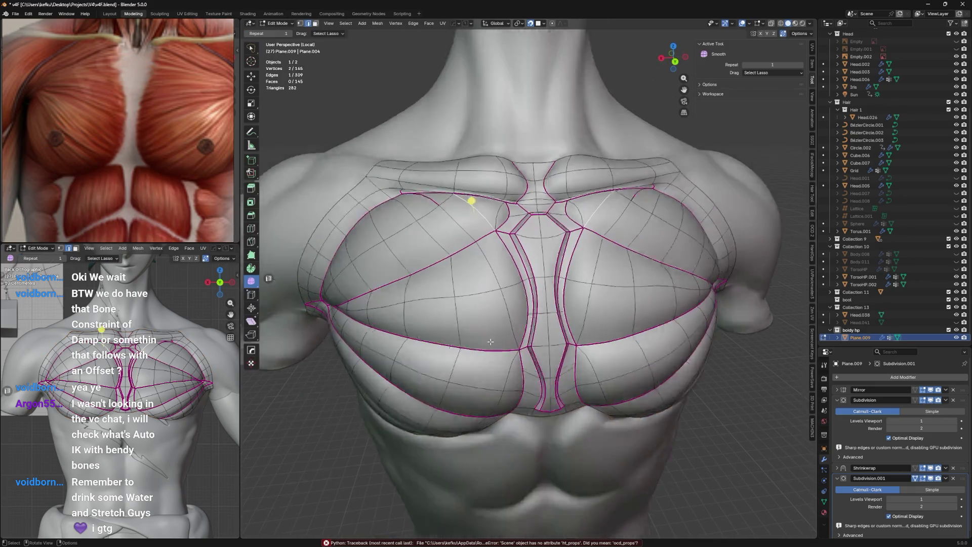
pyautogui.scroll(3, 527, 304)
pyautogui.scroll(1, 537, 282)
pyautogui.moveTo(537, 282)
pyautogui.mouseDown(button='middle')
pyautogui.moveTo(508, 276)
pyautogui.moveTo(521, 307)
pyautogui.mouseUp(button='middle')
pyautogui.click(519, 314)
pyautogui.press('g')
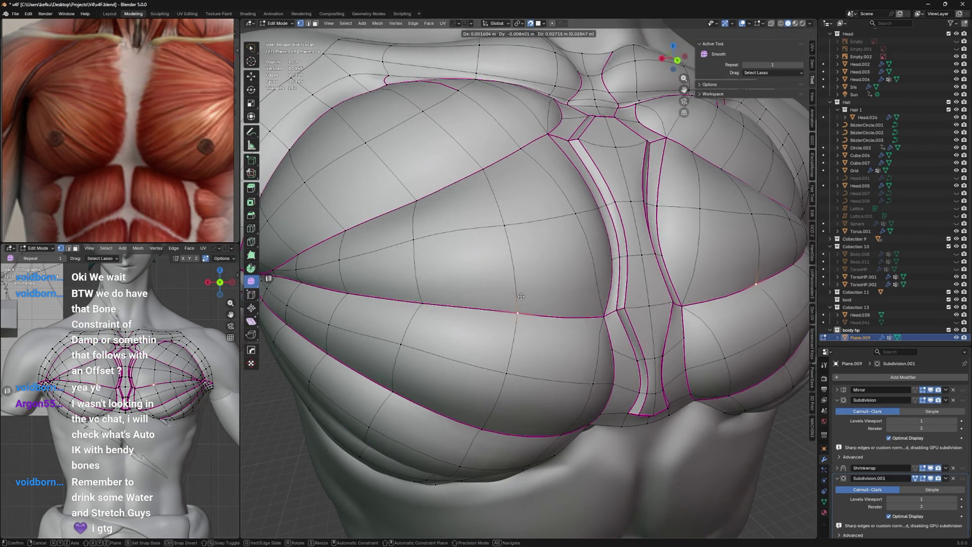
pyautogui.click(522, 299)
pyautogui.press('Tab')
pyautogui.scroll(-3, 522, 300)
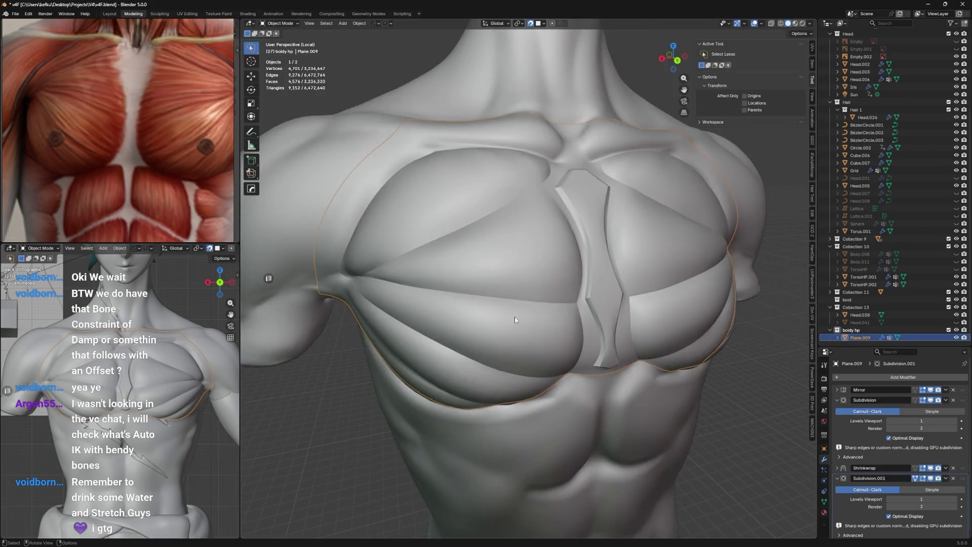
pyautogui.moveTo(522, 299)
pyautogui.mouseDown(button='middle')
pyautogui.moveTo(505, 332)
pyautogui.moveTo(491, 302)
pyautogui.moveTo(527, 329)
pyautogui.mouseUp(button='middle')
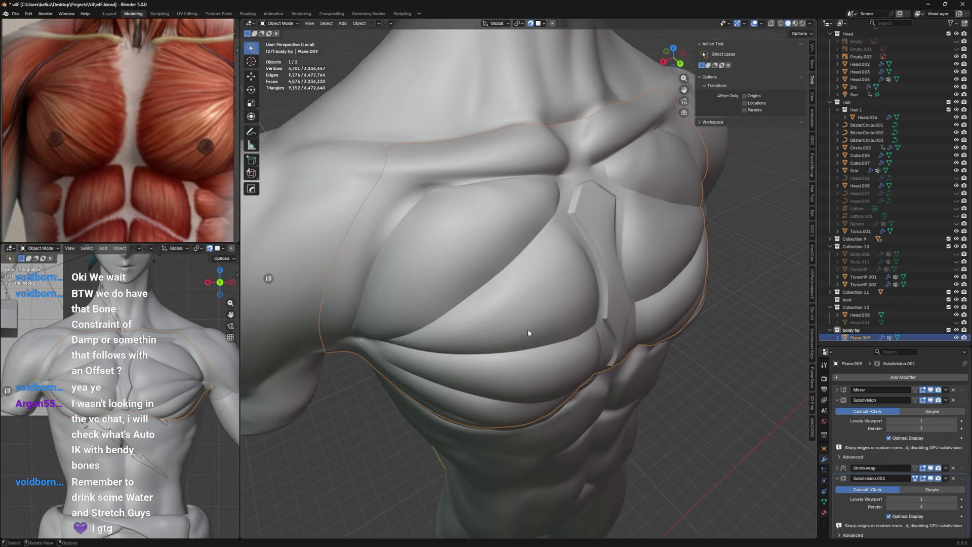
pyautogui.moveTo(504, 215); pyautogui.dragTo(540, 304, button='middle')
pyautogui.scroll(-5, 552, 260)
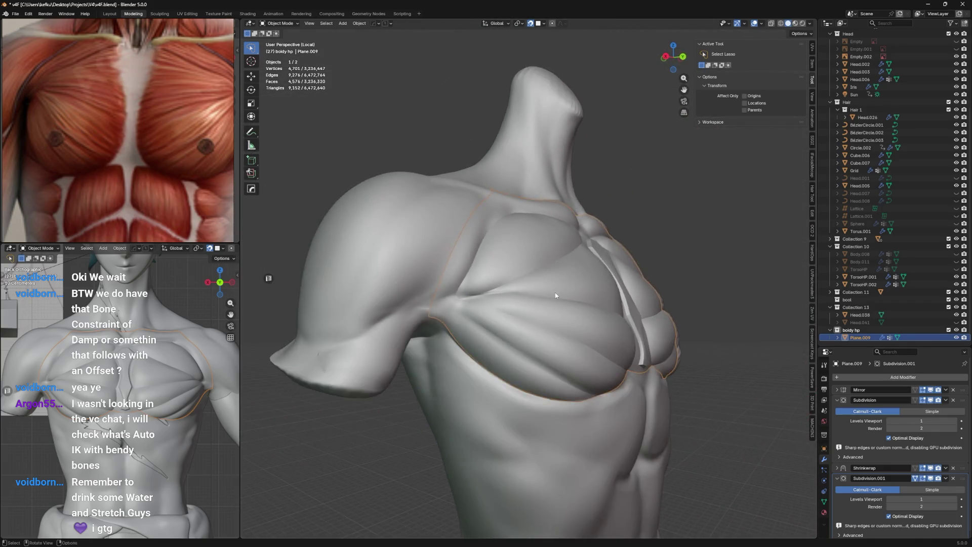
pyautogui.moveTo(552, 268)
pyautogui.mouseDown(button='middle')
pyautogui.moveTo(535, 270)
pyautogui.moveTo(530, 253)
pyautogui.moveTo(529, 303)
pyautogui.moveTo(530, 245)
pyautogui.mouseUp(button='middle')
# Briefly re-enter Edit Mode on the shirt mesh, then exit and select TorsoHP.001.
pyautogui.press('Tab')
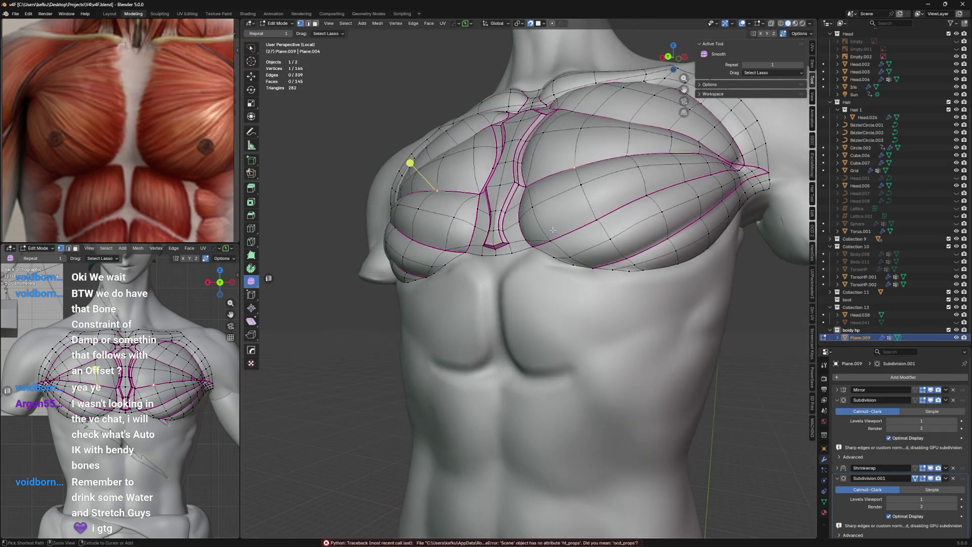
pyautogui.scroll(-3, 530, 245)
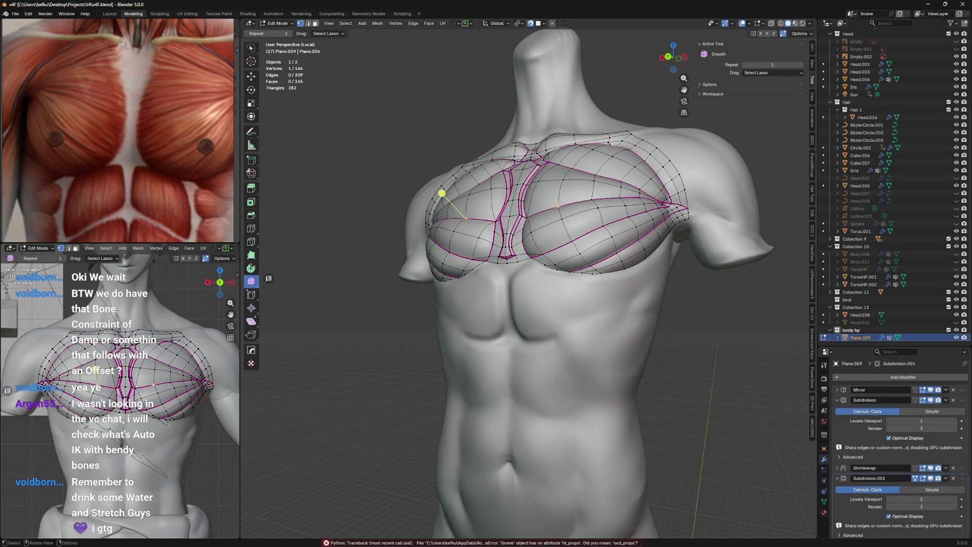
pyautogui.scroll(-5, 97, 130)
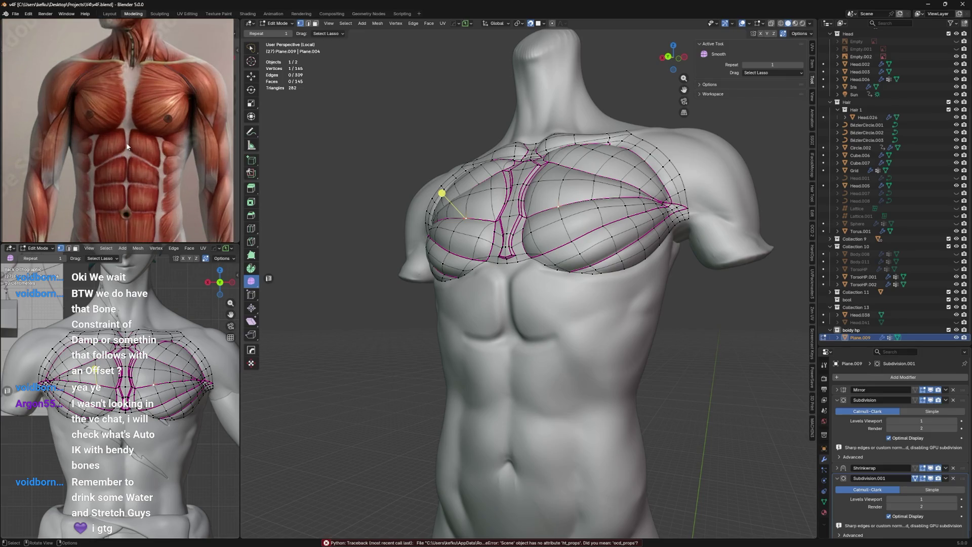
pyautogui.scroll(-5, 76, 107)
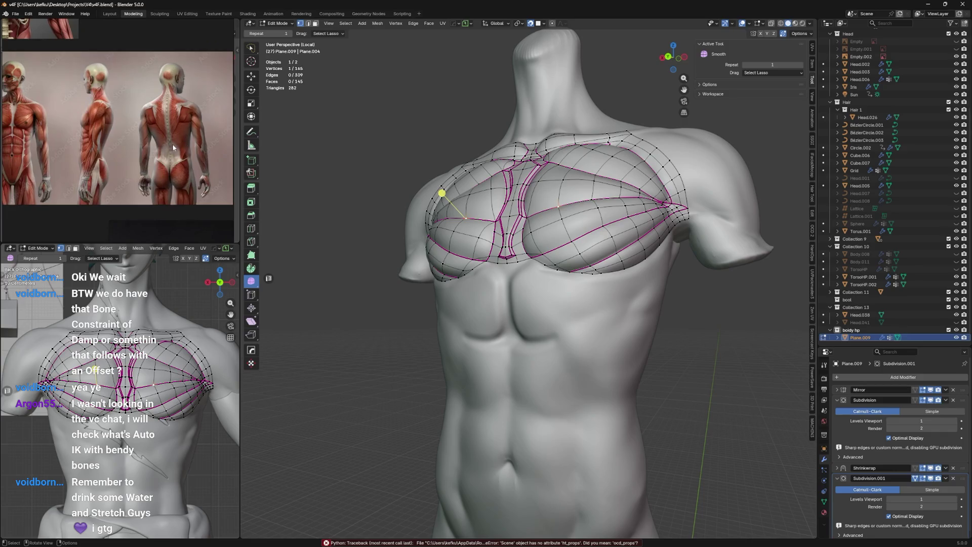
pyautogui.scroll(-5, 121, 81)
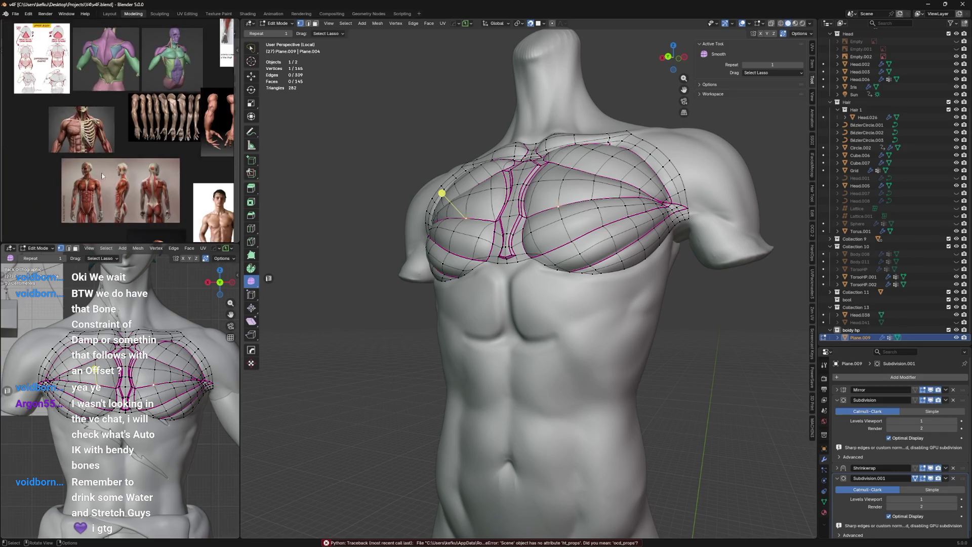
pyautogui.scroll(5, 177, 83)
pyautogui.scroll(4, 156, 96)
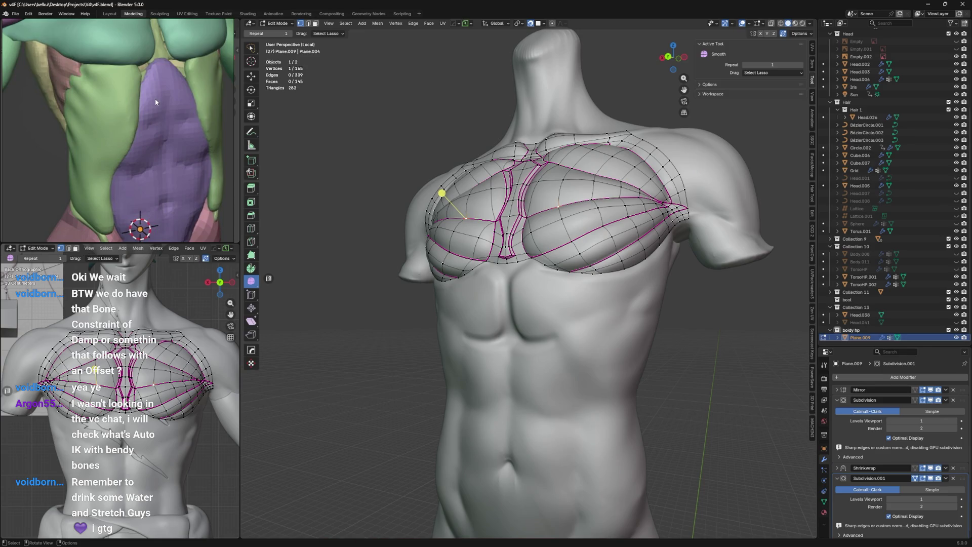
pyautogui.scroll(-2, 153, 113)
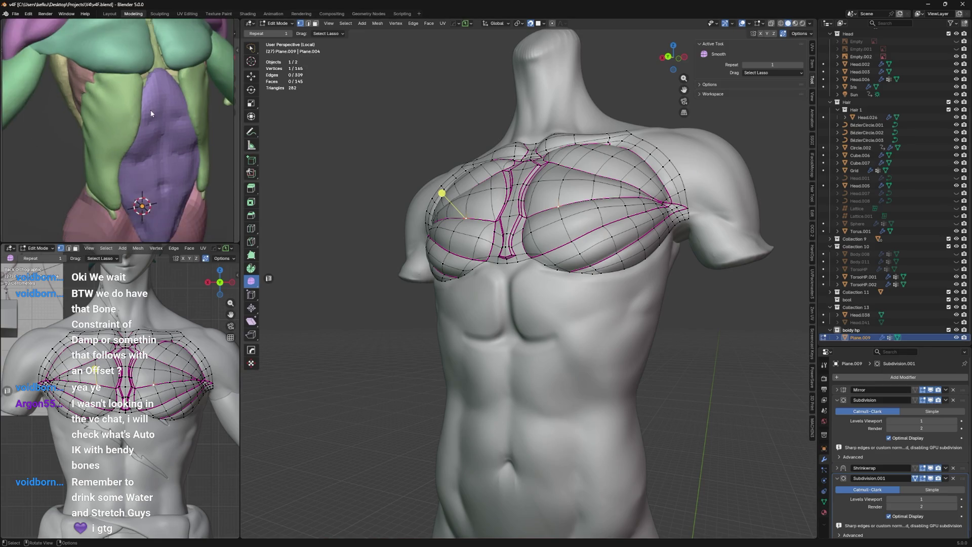
pyautogui.scroll(-4, 165, 107)
pyautogui.scroll(5, 59, 150)
pyautogui.scroll(2, 61, 150)
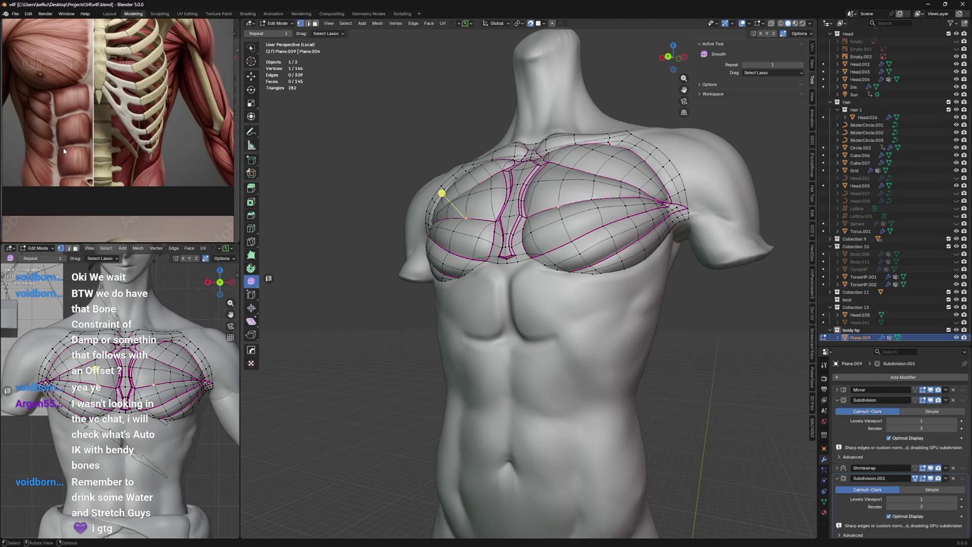
pyautogui.press('Tab')
pyautogui.click(523, 305)
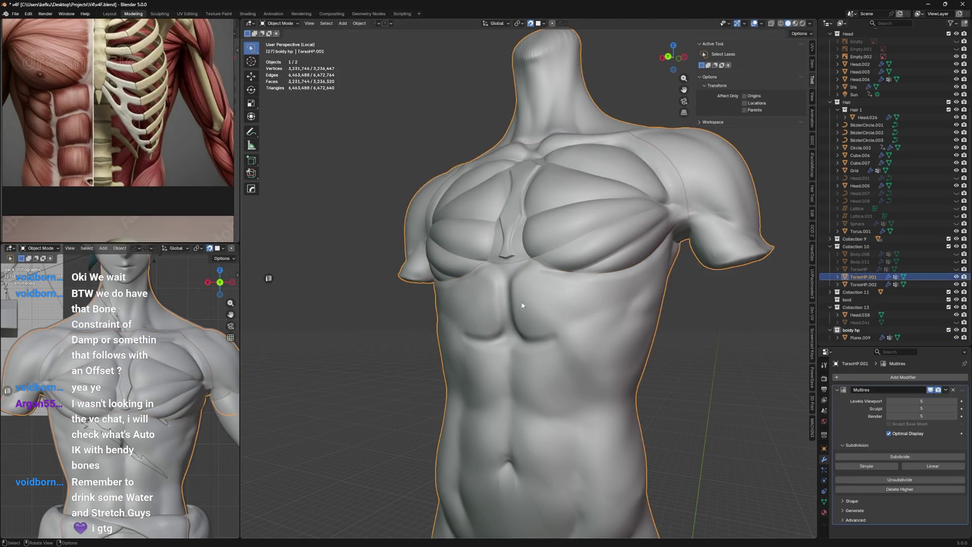
# Put TorsoHP.001 into Sculpt Mode with the Crease Sharp brush.
pyautogui.hotkey('ctrl', 'Tab')
pyautogui.click(547, 320)
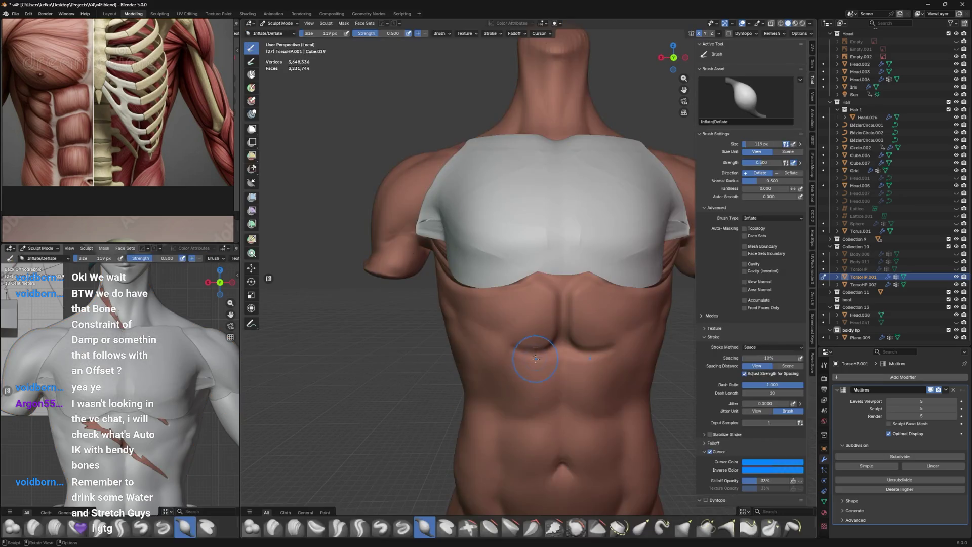
pyautogui.moveTo(550, 322); pyautogui.dragTo(410, 491, button='middle')
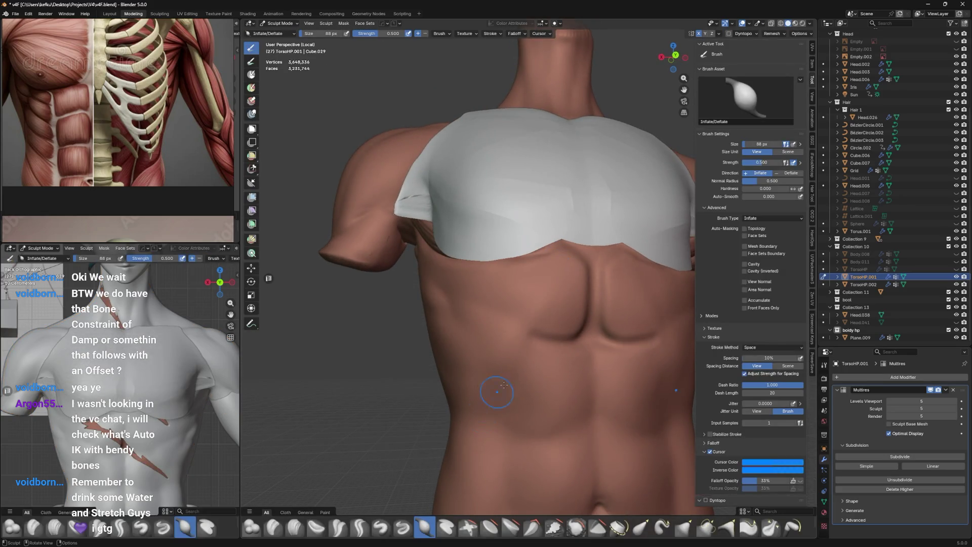
pyautogui.click(359, 527)
pyautogui.moveTo(507, 354); pyautogui.dragTo(536, 335, button='middle')
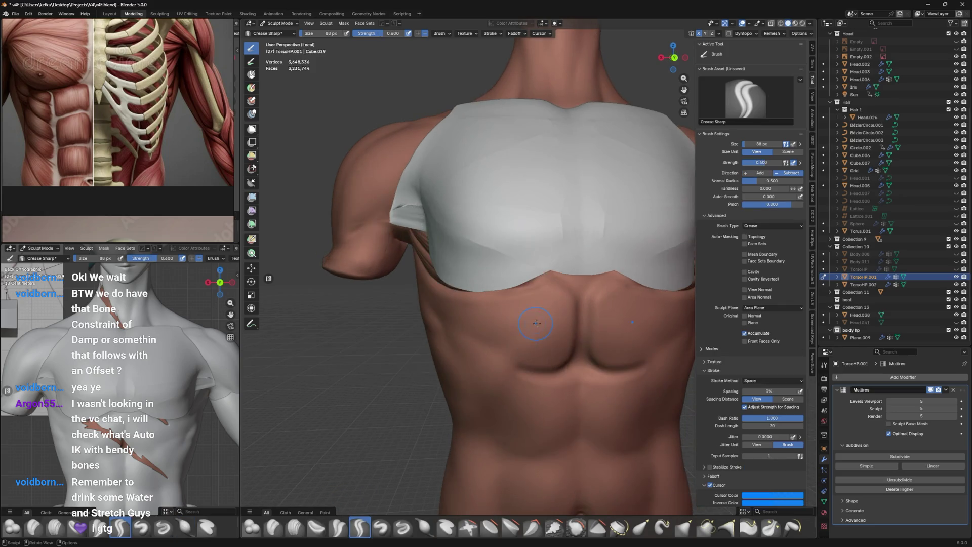
# Save, hide Plane.009 and paint the first Mask strokes below the pecs in front view.
pyautogui.hotkey('ctrl', 's')
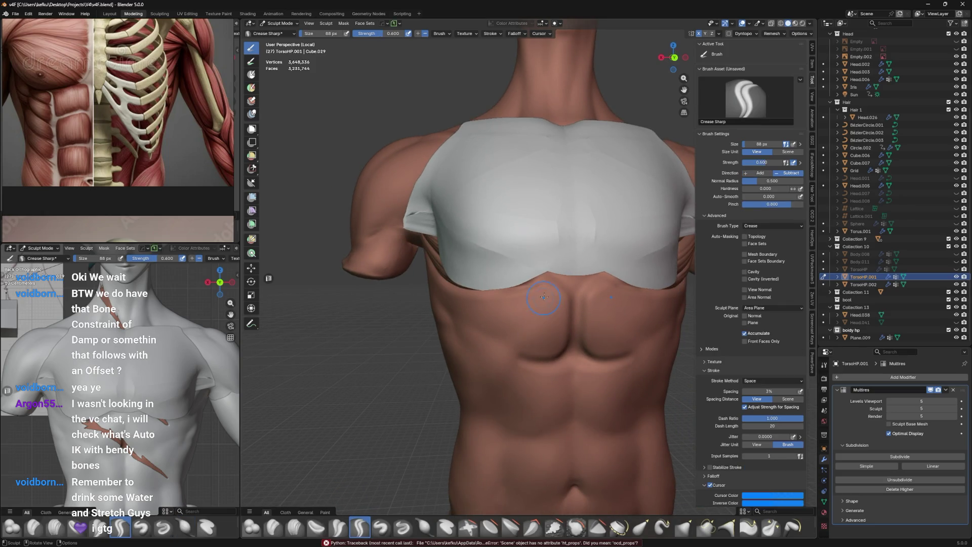
pyautogui.press('h')
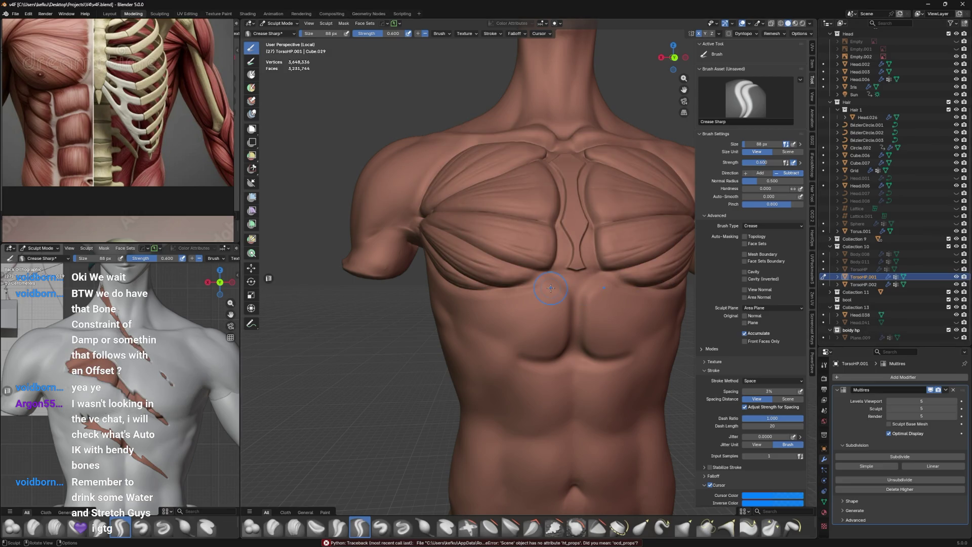
pyautogui.press('m')
pyautogui.press('ctrl+KP_1')
pyautogui.scroll(3, 547, 354)
pyautogui.moveTo(463, 255); pyautogui.dragTo(647, 256)
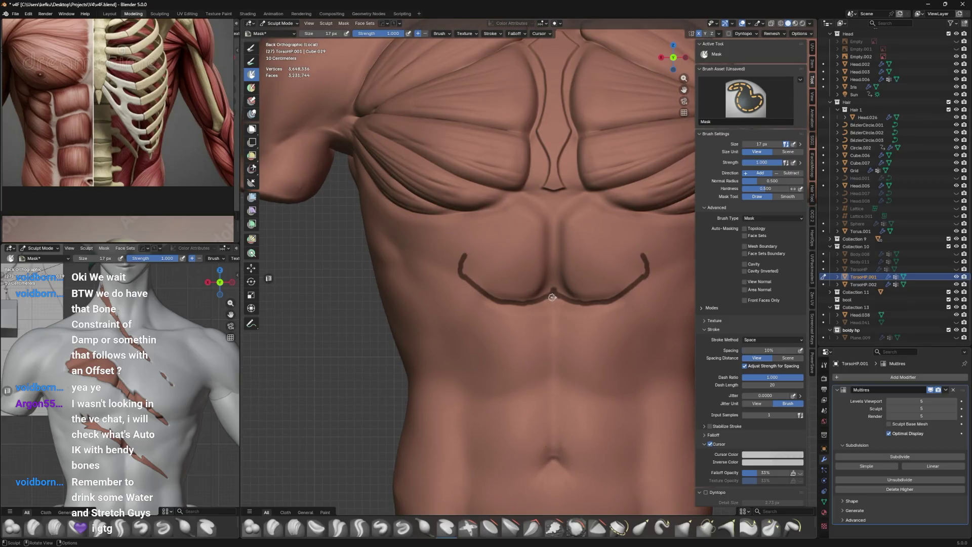
# Undo the first rough mask strokes and turn on Stabilize Stroke.
pyautogui.moveTo(554, 298); pyautogui.dragTo(549, 364)
pyautogui.hotkey('ctrl', 'z')
pyautogui.moveTo(553, 293)
pyautogui.mouseDown()
pyautogui.moveTo(547, 379)
pyautogui.moveTo(465, 350)
pyautogui.mouseUp()
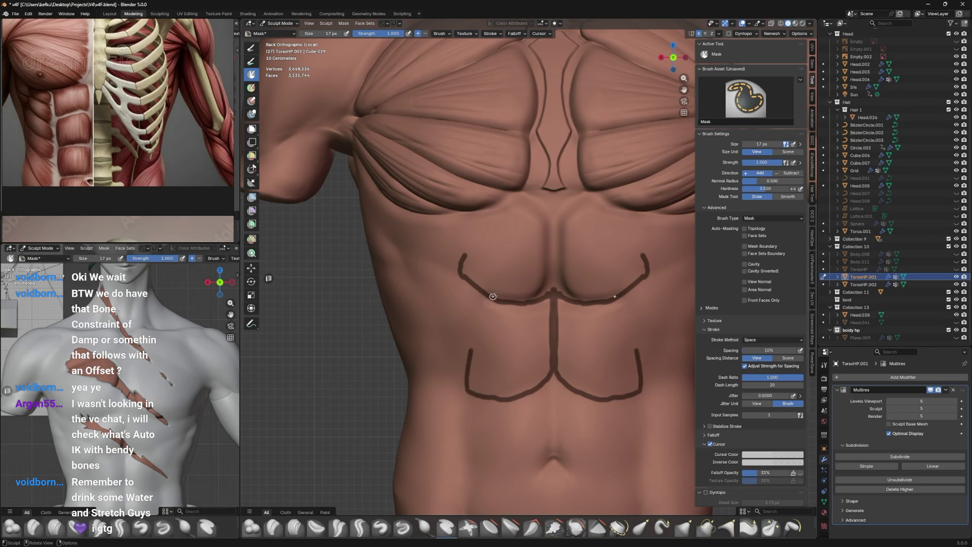
pyautogui.hotkey('ctrl', 'z')
pyautogui.hotkey('ctrl', 'z')
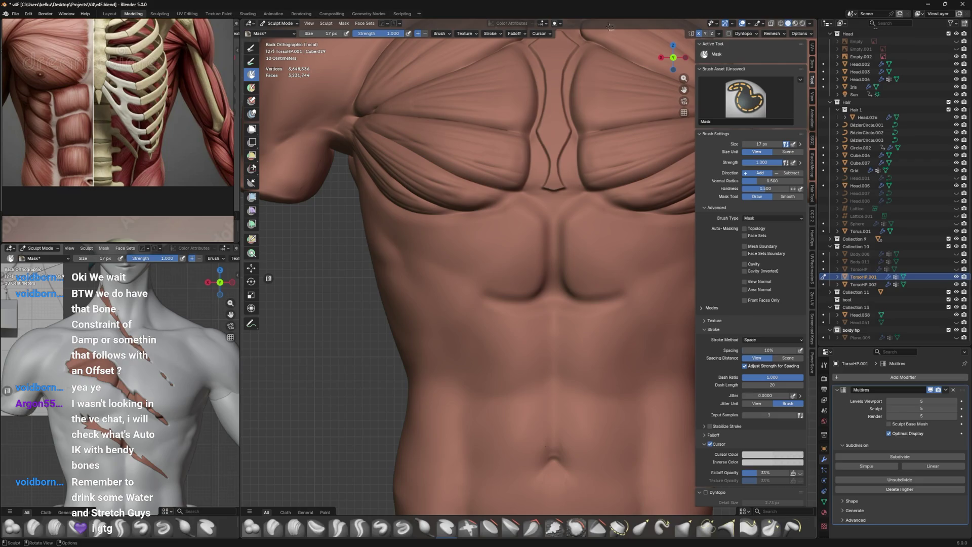
pyautogui.click(502, 34)
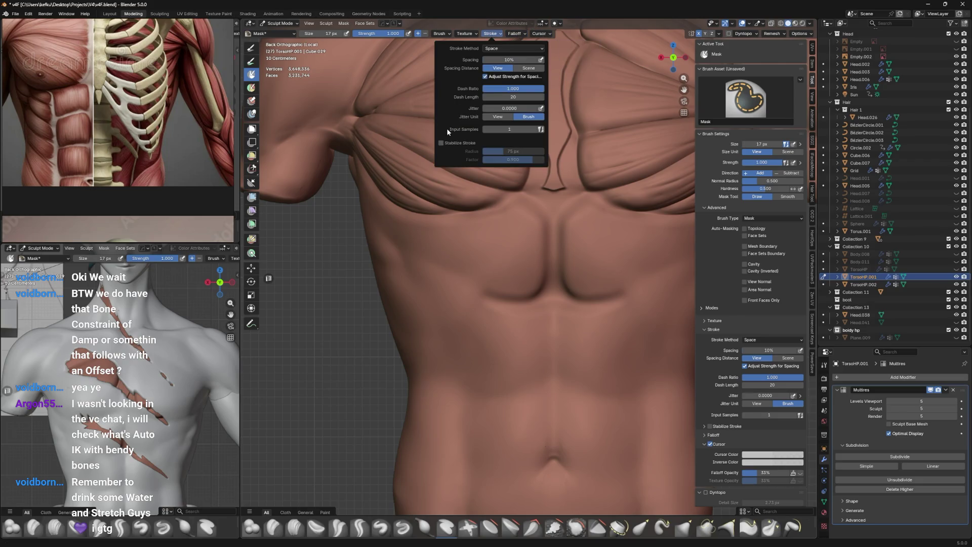
pyautogui.click(441, 143)
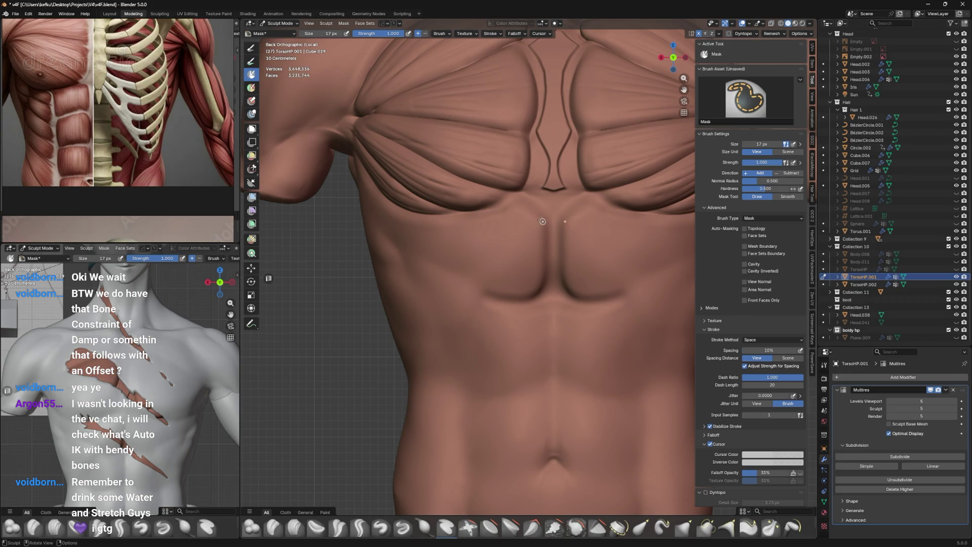
# Paint mirrored mask lines down both sides of the abdomen, discarding misfired strokes.
pyautogui.moveTo(494, 208)
pyautogui.mouseDown()
pyautogui.moveTo(552, 264)
pyautogui.moveTo(555, 212)
pyautogui.moveTo(514, 194)
pyautogui.mouseUp()
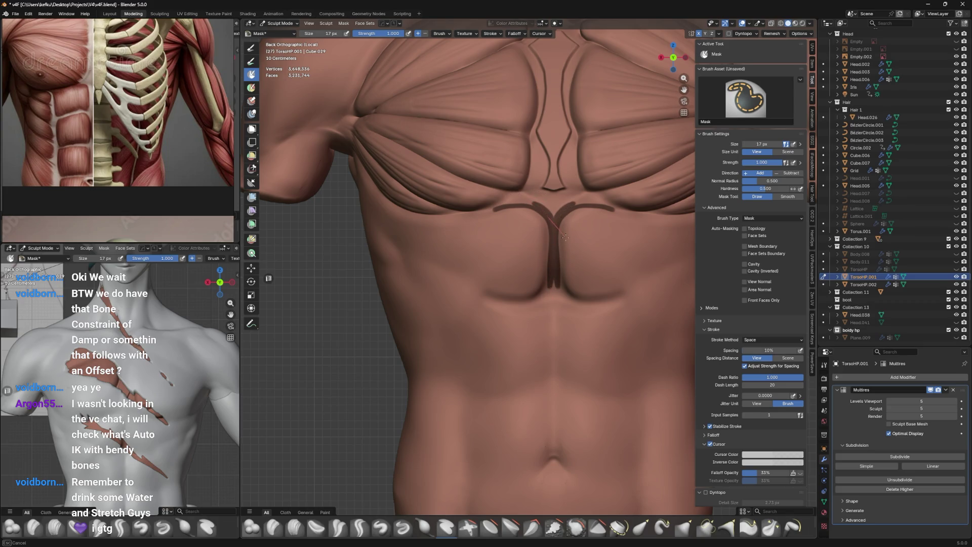
pyautogui.press('Escape')
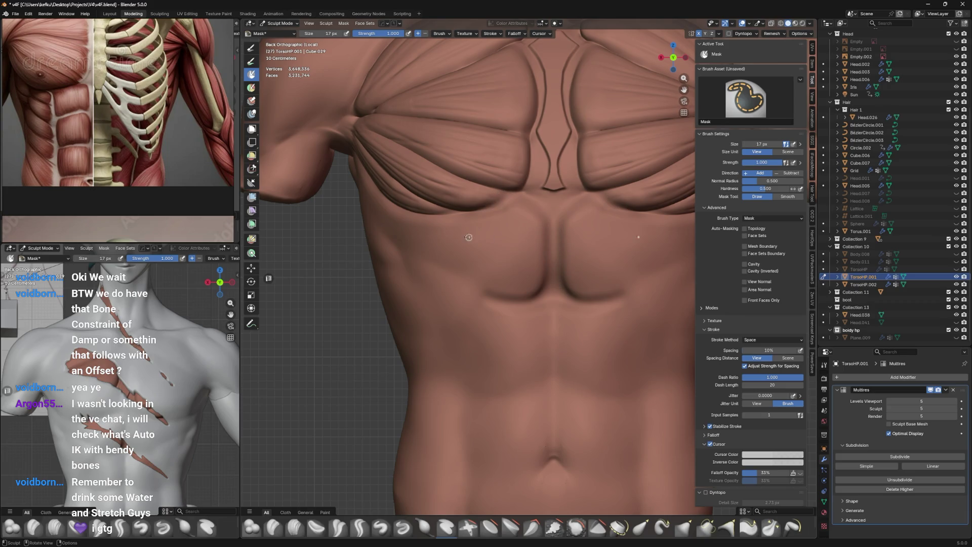
pyautogui.moveTo(506, 207)
pyautogui.mouseDown()
pyautogui.moveTo(461, 276)
pyautogui.moveTo(473, 303)
pyautogui.mouseUp()
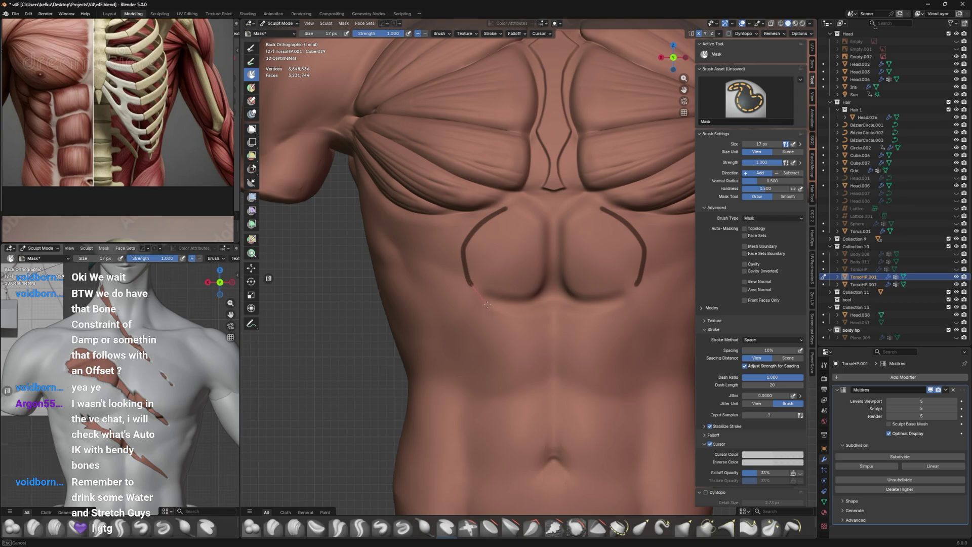
pyautogui.press('Escape')
pyautogui.moveTo(457, 224)
pyautogui.mouseDown()
pyautogui.moveTo(479, 287)
pyautogui.moveTo(525, 290)
pyautogui.moveTo(469, 394)
pyautogui.moveTo(477, 414)
pyautogui.moveTo(529, 389)
pyautogui.mouseUp()
pyautogui.keyDown('shift'); pyautogui.moveTo(499, 304); pyautogui.dragTo(520, 218, button='middle'); pyautogui.keyUp('shift')
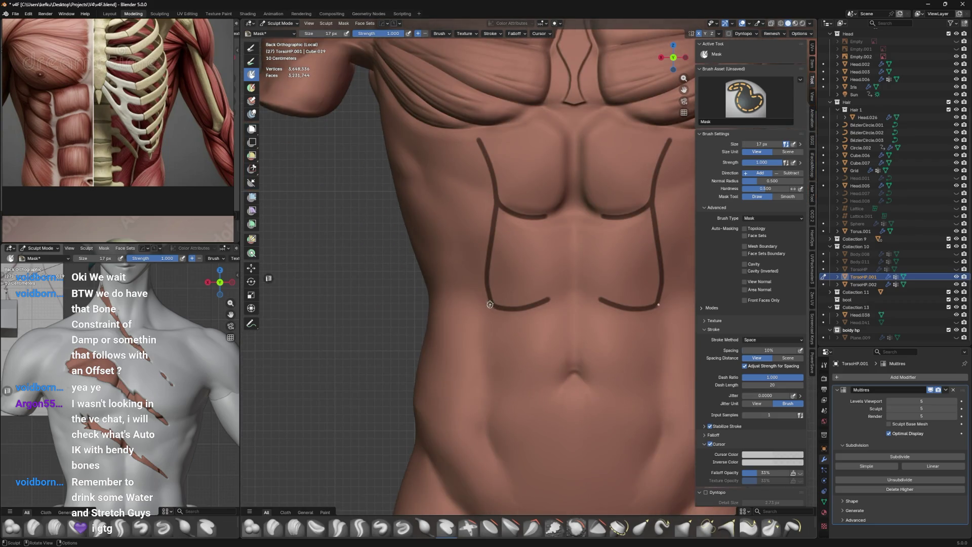
pyautogui.moveTo(490, 305)
pyautogui.mouseDown()
pyautogui.moveTo(503, 417)
pyautogui.moveTo(508, 380)
pyautogui.mouseUp()
pyautogui.scroll(-2, 78, 121)
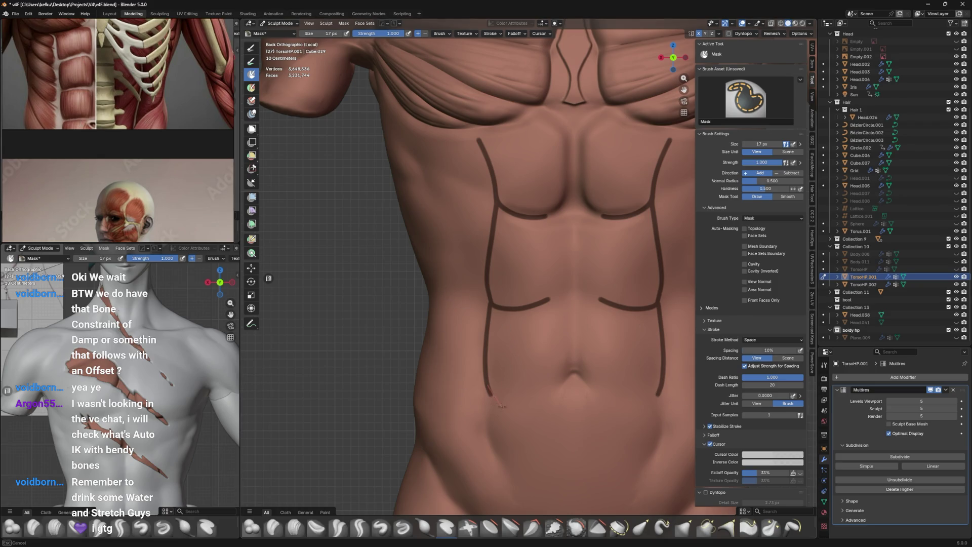
pyautogui.hotkey('ctrl', 'z')
# Redraw the side lines from ribs toward the navel and shape the waist edge.
pyautogui.moveTo(492, 310); pyautogui.dragTo(577, 353)
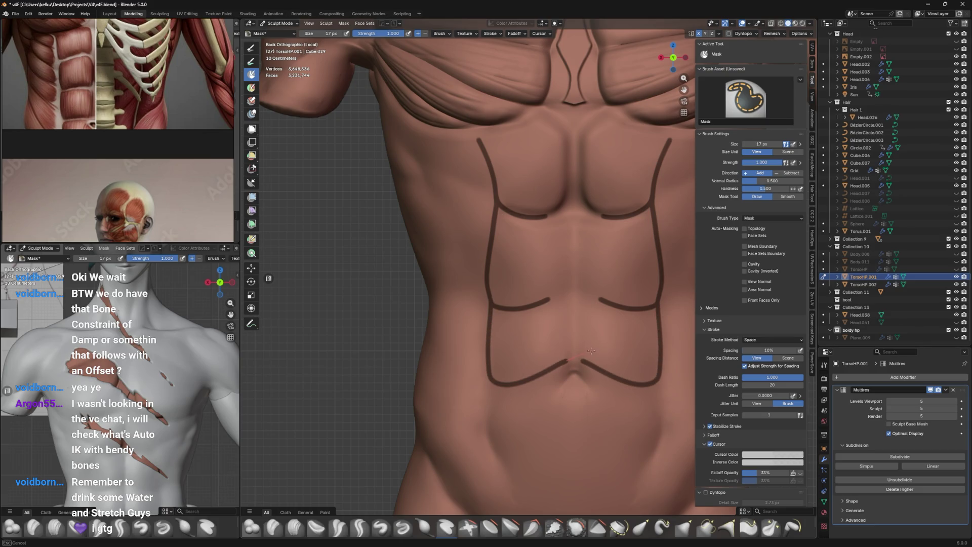
pyautogui.moveTo(600, 357); pyautogui.dragTo(597, 355)
pyautogui.keyDown('shift'); pyautogui.moveTo(557, 304); pyautogui.dragTo(542, 331, button='middle'); pyautogui.keyUp('shift')
pyautogui.moveTo(529, 330)
pyautogui.mouseDown()
pyautogui.moveTo(564, 318)
pyautogui.moveTo(517, 337)
pyautogui.moveTo(560, 266)
pyautogui.mouseUp()
pyautogui.press('Escape')
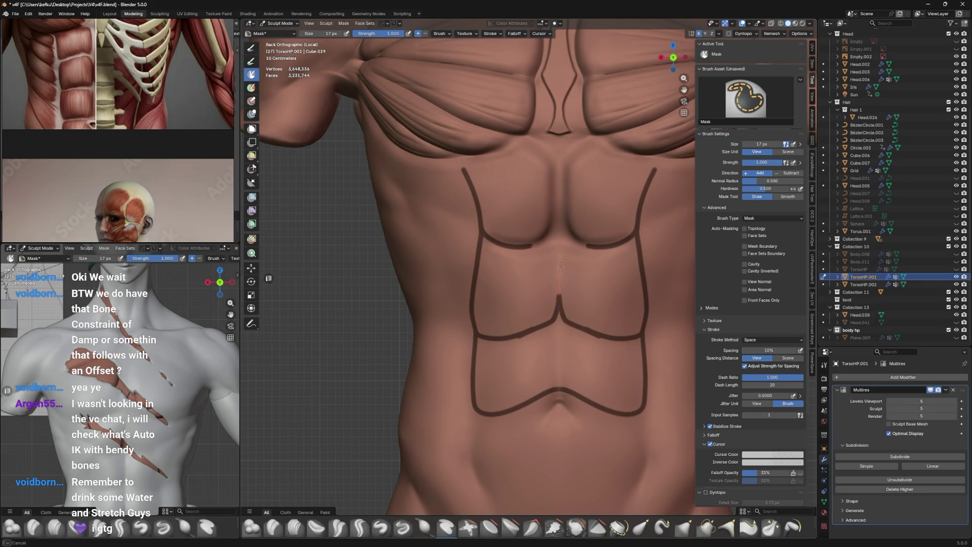
pyautogui.press('Escape')
# Adjust the stroke stabilize radius and undo a trial centre mask line.
pyautogui.click(492, 33)
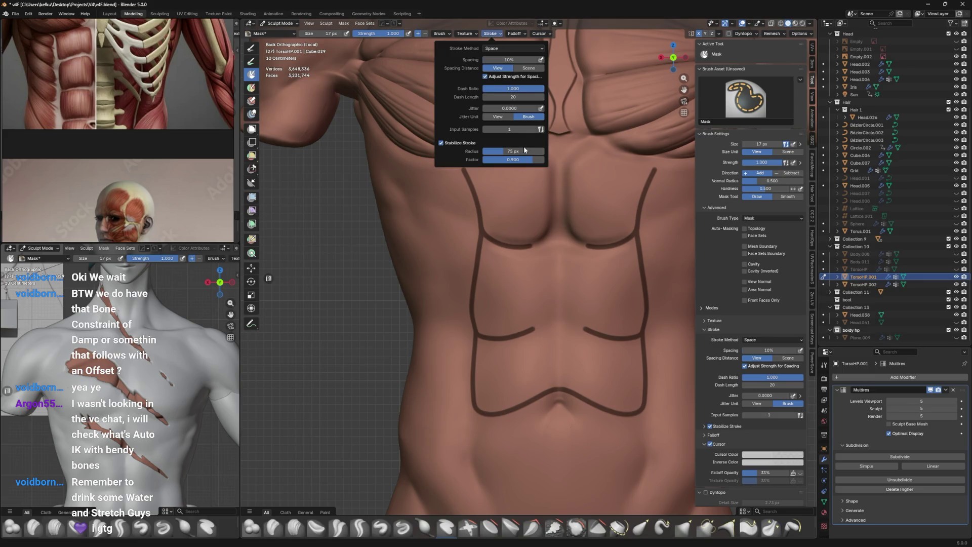
pyautogui.moveTo(526, 150); pyautogui.dragTo(510, 157)
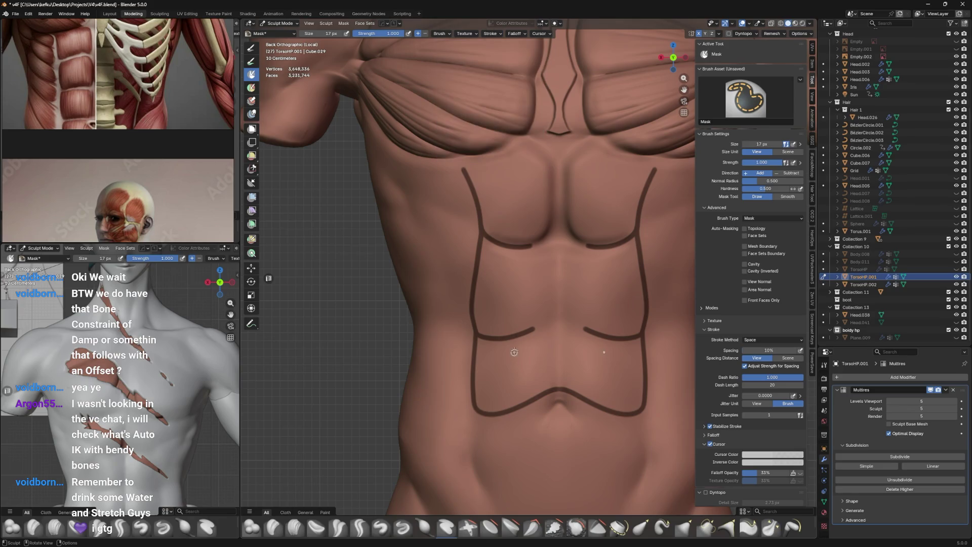
pyautogui.moveTo(507, 338)
pyautogui.mouseDown()
pyautogui.moveTo(544, 321)
pyautogui.moveTo(562, 274)
pyautogui.moveTo(559, 290)
pyautogui.mouseUp()
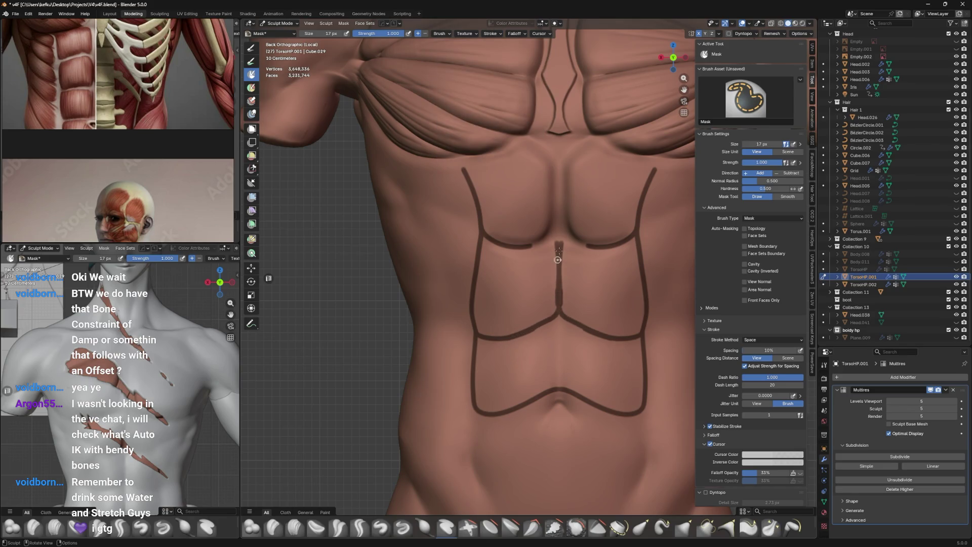
pyautogui.moveTo(557, 244)
pyautogui.mouseDown()
pyautogui.moveTo(514, 251)
pyautogui.moveTo(560, 276)
pyautogui.mouseUp()
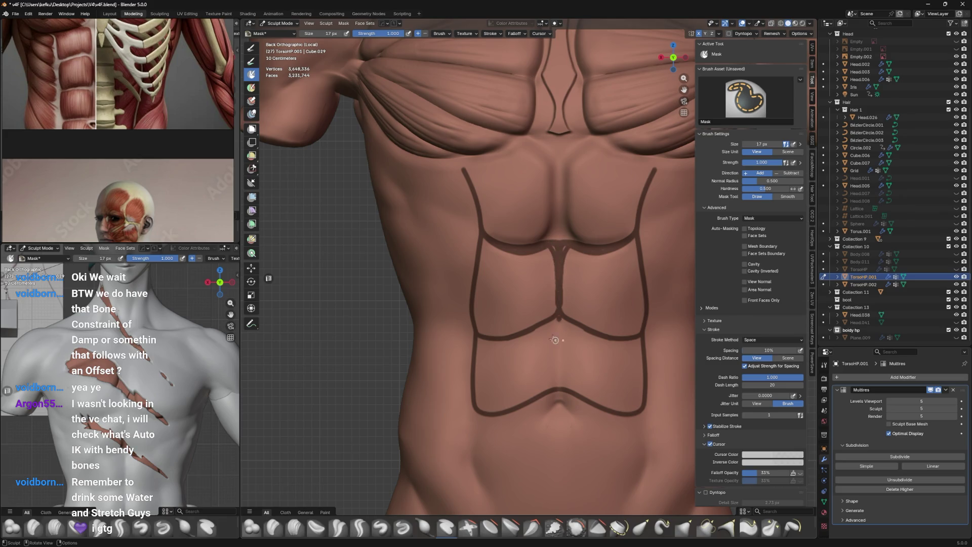
pyautogui.hotkey('ctrl', 'z')
pyautogui.hotkey('ctrl', 'z')
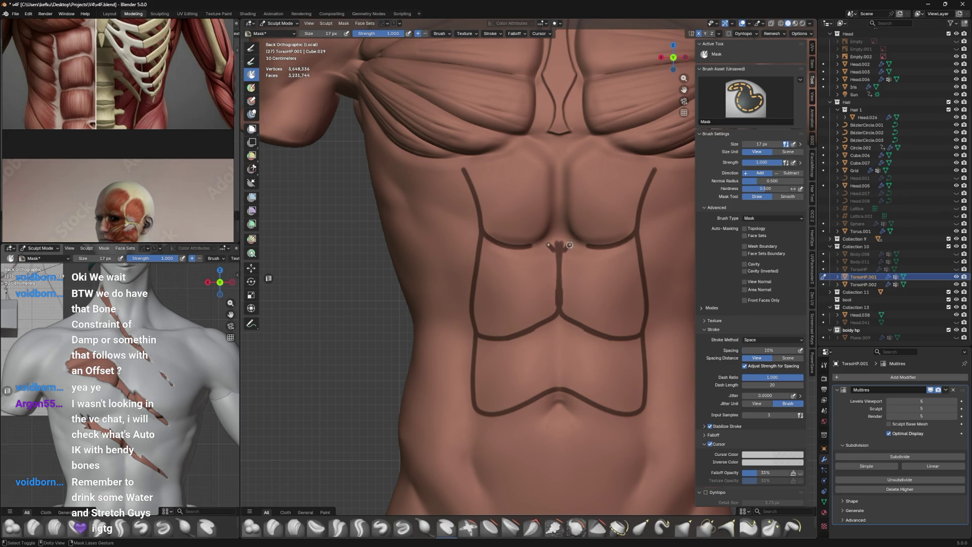
# Draw the under-pec mask line, then extend a centre line down the full abdomen.
pyautogui.moveTo(563, 245); pyautogui.dragTo(623, 243)
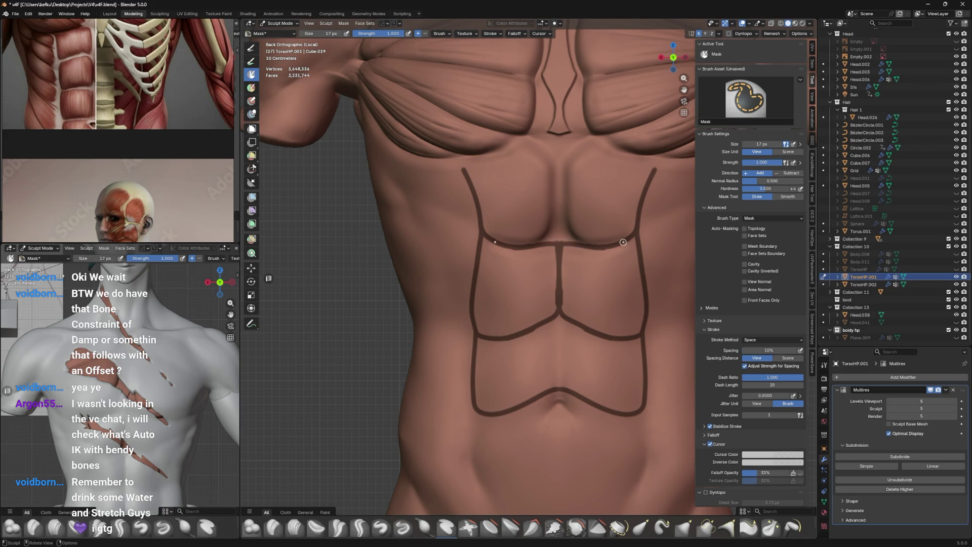
pyautogui.keyDown('shift'); pyautogui.moveTo(557, 239); pyautogui.dragTo(539, 277, button='middle'); pyautogui.keyUp('shift')
pyautogui.moveTo(540, 283)
pyautogui.mouseDown()
pyautogui.moveTo(541, 259)
pyautogui.moveTo(562, 287)
pyautogui.mouseUp()
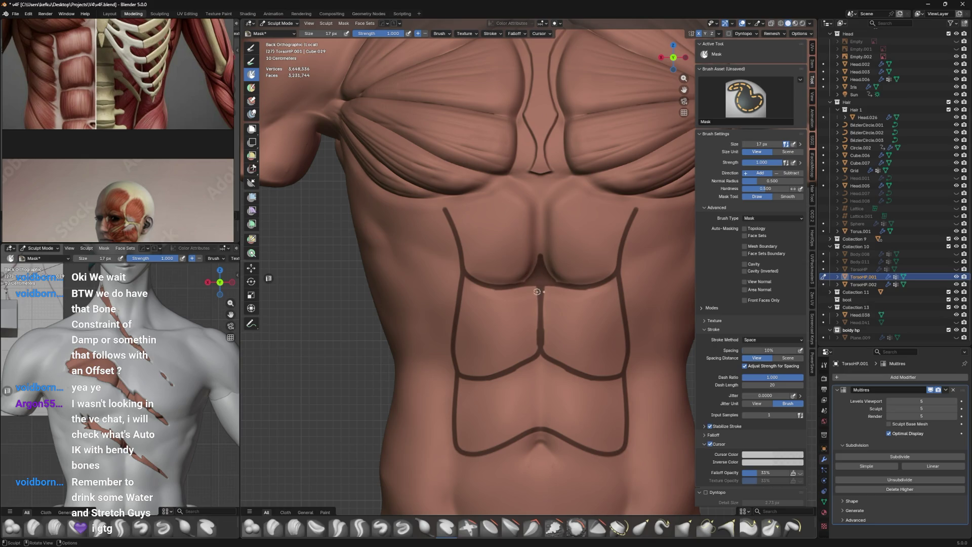
pyautogui.moveTo(539, 316); pyautogui.dragTo(533, 357)
pyautogui.keyDown('shift'); pyautogui.moveTo(489, 381); pyautogui.dragTo(536, 324, button='middle'); pyautogui.keyUp('shift')
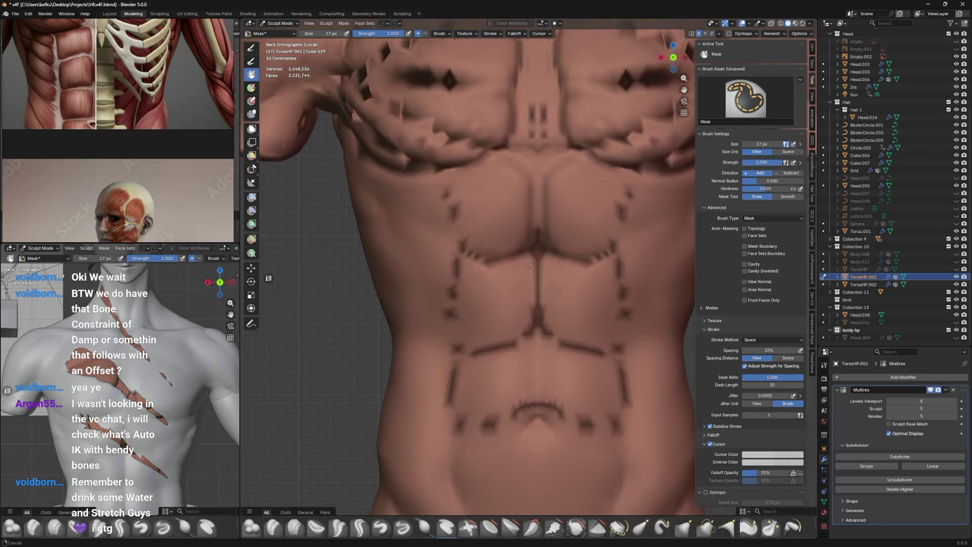
pyautogui.moveTo(539, 325); pyautogui.dragTo(540, 378)
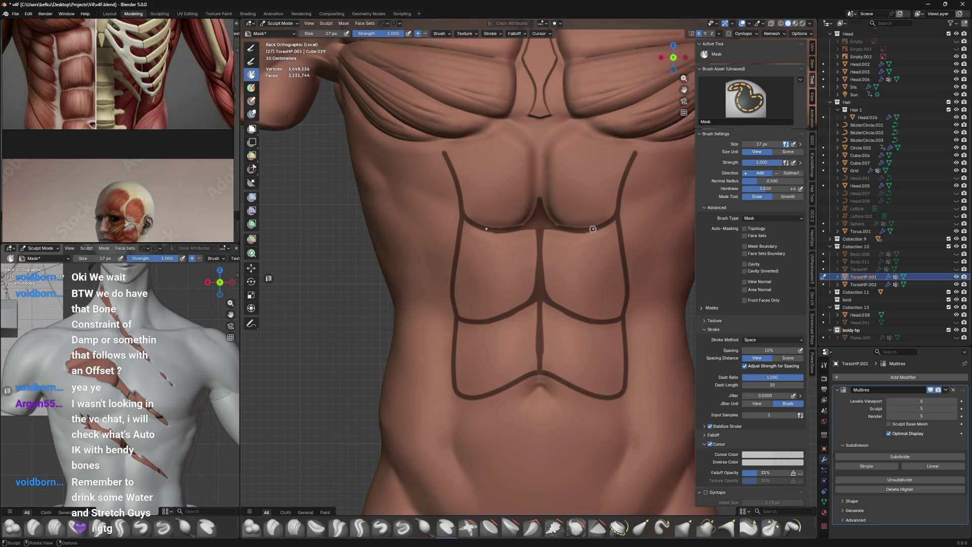
# Switch the reference image to a full anterior muscle figure.
pyautogui.keyDown('shift'); pyautogui.moveTo(578, 258); pyautogui.dragTo(565, 310, button='middle'); pyautogui.keyUp('shift')
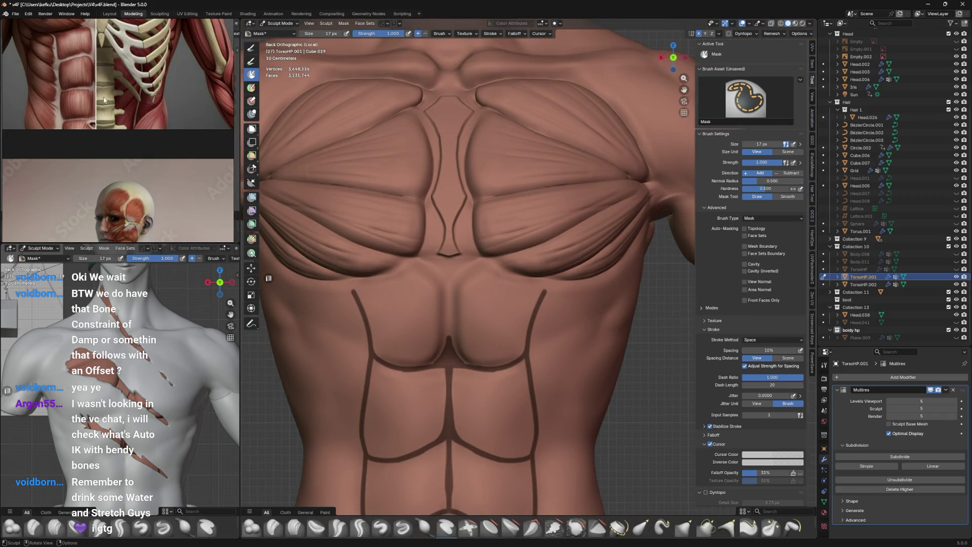
pyautogui.scroll(-3, 101, 96)
pyautogui.click(103, 183)
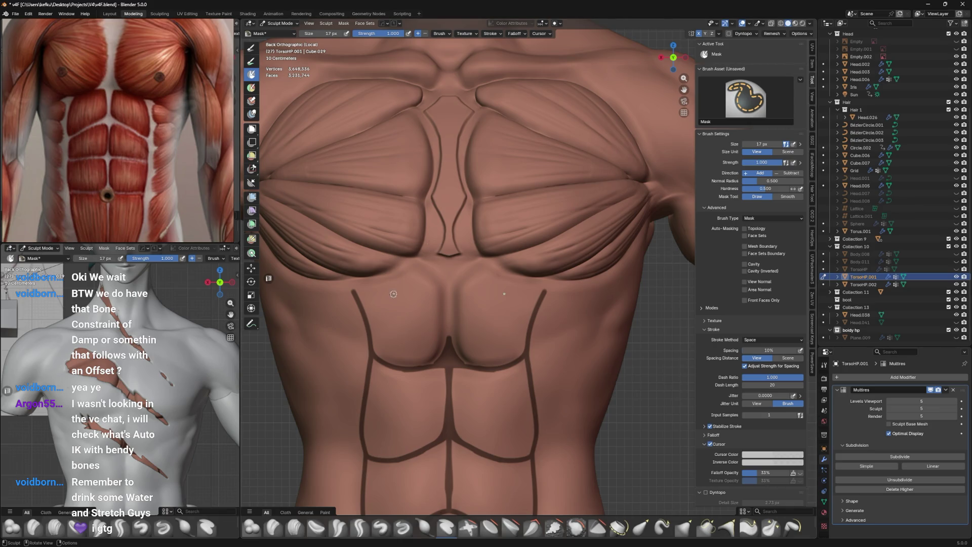
# Trim back the upper ends of the side mask lines.
pyautogui.keyDown('shift'); pyautogui.moveTo(391, 322); pyautogui.dragTo(429, 287, button='middle'); pyautogui.keyUp('shift')
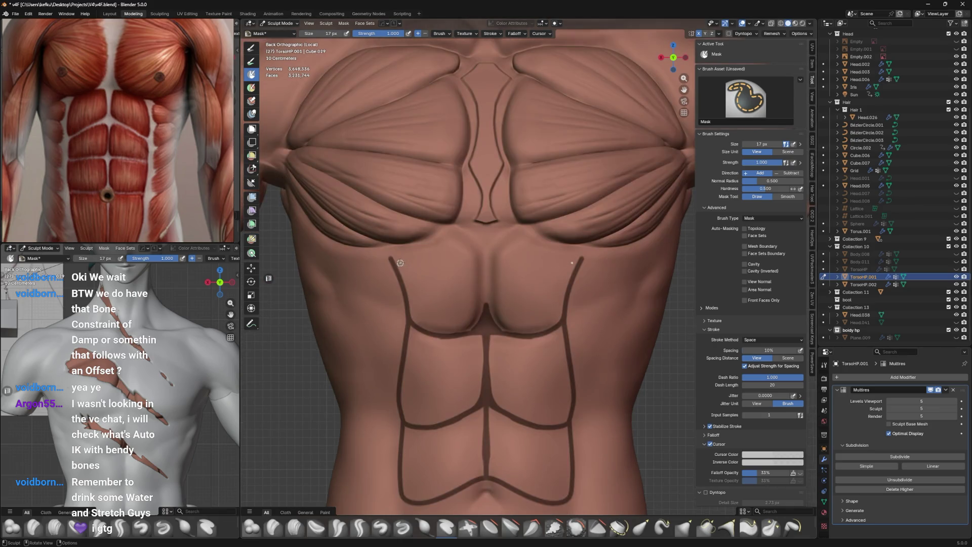
pyautogui.keyDown('ctrl'); pyautogui.moveTo(413, 263); pyautogui.dragTo(401, 250); pyautogui.keyUp('ctrl')
pyautogui.moveTo(424, 248)
pyautogui.keyDown('ctrl'); pyautogui.mouseDown()
pyautogui.moveTo(395, 294)
pyautogui.moveTo(410, 302)
pyautogui.moveTo(403, 307)
pyautogui.moveTo(466, 234)
pyautogui.mouseUp(); pyautogui.keyUp('ctrl')
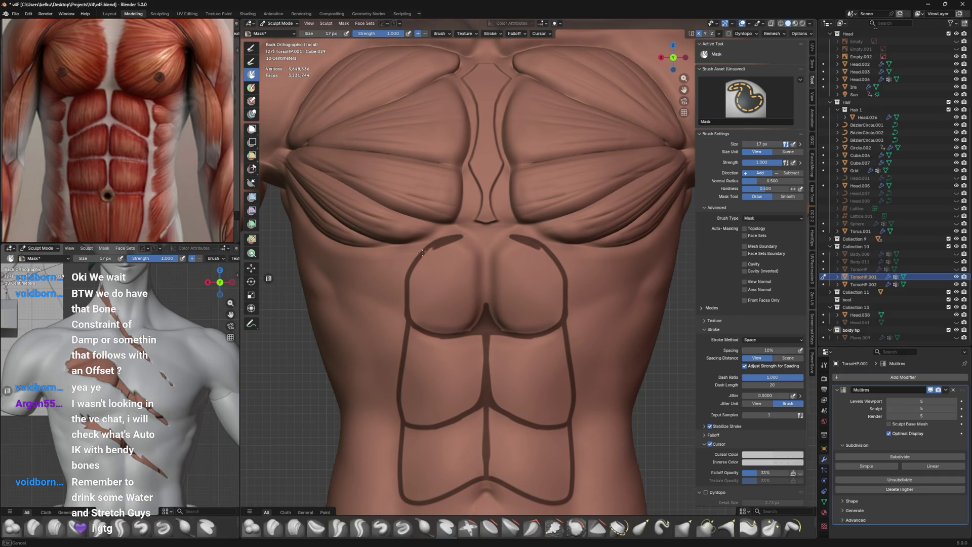
pyautogui.moveTo(472, 237); pyautogui.dragTo(407, 266)
pyautogui.hotkey('ctrl', 'z')
# Trace mask lines linking the pectoral bottoms to the upper ab outline, undoing misplaced strokes.
pyautogui.moveTo(452, 228); pyautogui.dragTo(409, 320)
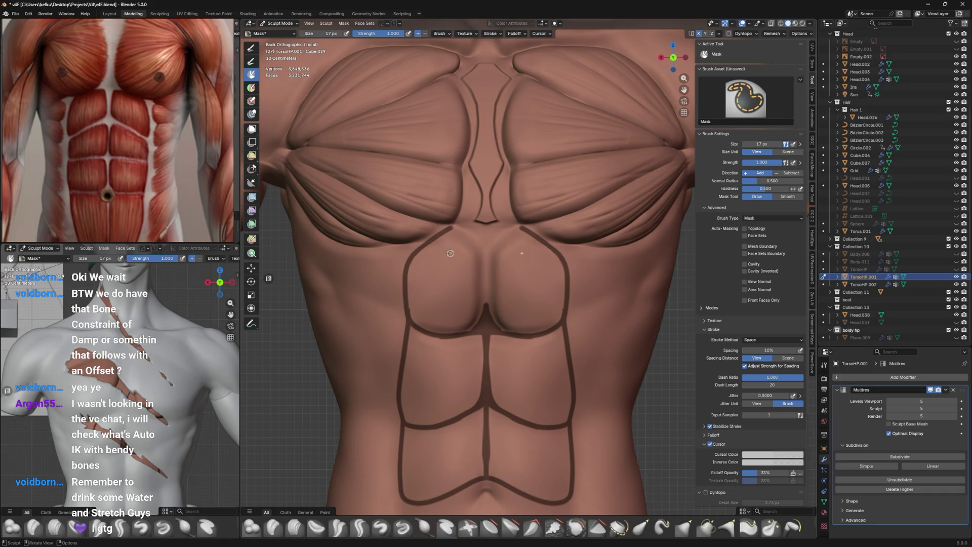
pyautogui.moveTo(448, 229)
pyautogui.mouseDown()
pyautogui.moveTo(486, 243)
pyautogui.moveTo(489, 223)
pyautogui.mouseUp()
pyautogui.hotkey('ctrl', 'z')
pyautogui.hotkey('ctrl', 'z')
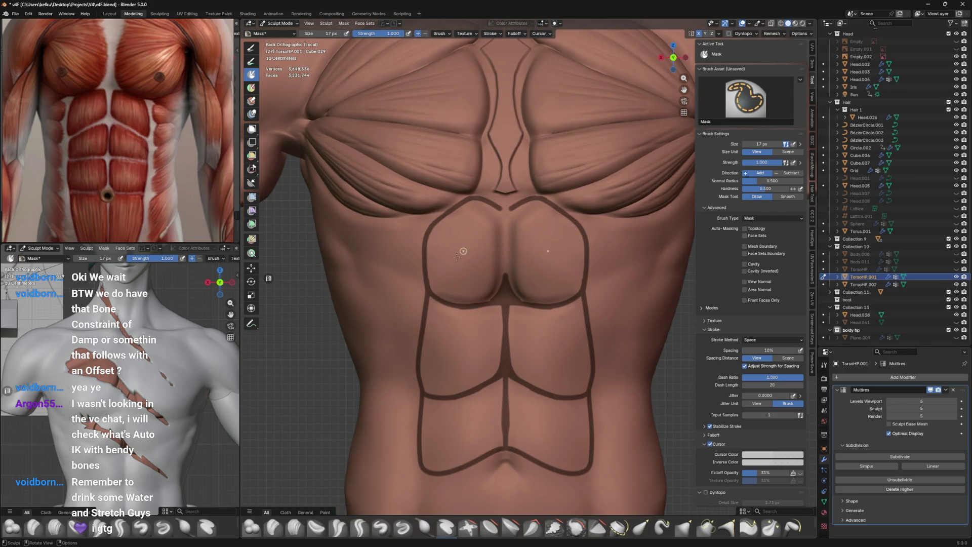
pyautogui.moveTo(428, 289); pyautogui.dragTo(481, 205)
pyautogui.moveTo(444, 233); pyautogui.dragTo(442, 243, button='middle')
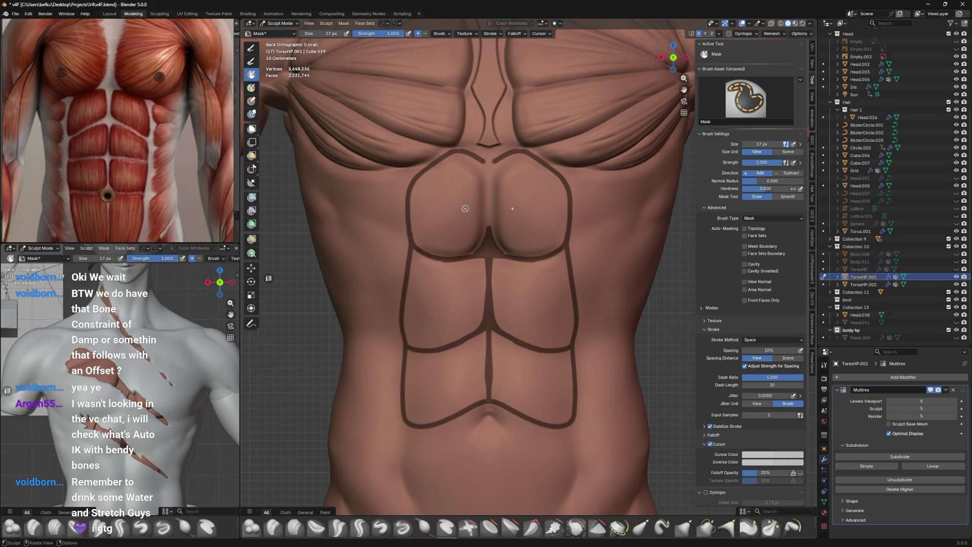
pyautogui.moveTo(485, 200); pyautogui.dragTo(429, 228)
pyautogui.hotkey('ctrl', 'z')
# Draw the curved mask line sweeping from the chest centre out under the pectorals.
pyautogui.moveTo(488, 184); pyautogui.dragTo(405, 260)
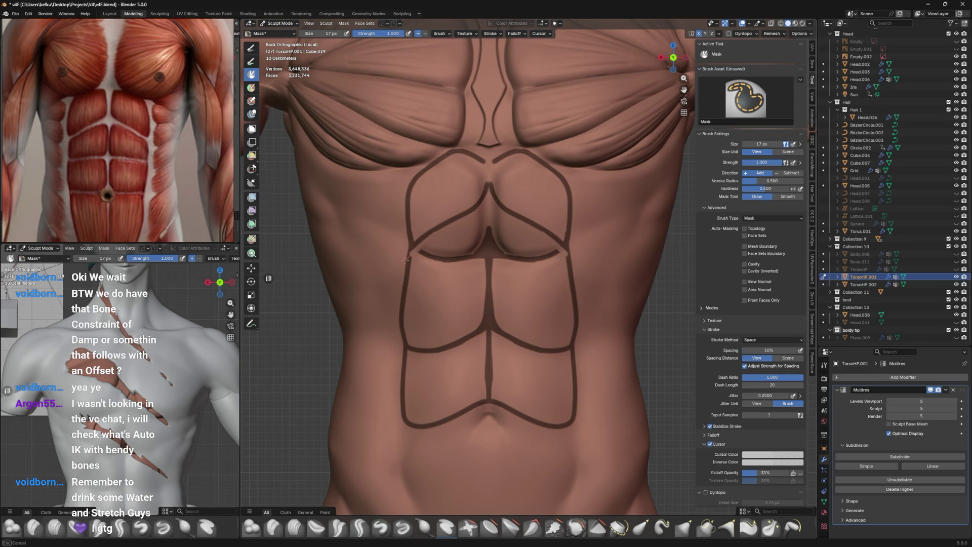
pyautogui.moveTo(426, 265)
pyautogui.mouseDown()
pyautogui.moveTo(407, 281)
pyautogui.moveTo(411, 259)
pyautogui.mouseUp()
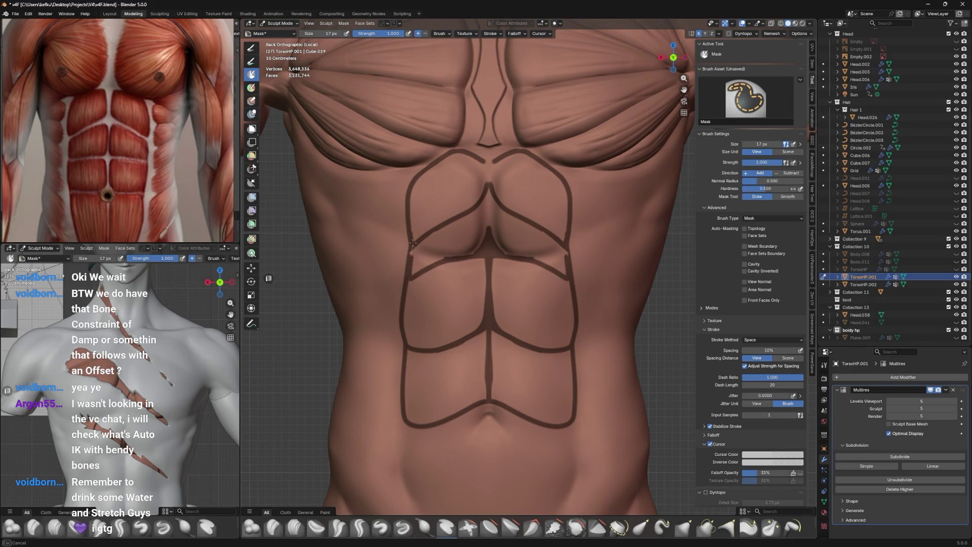
pyautogui.moveTo(489, 186)
pyautogui.mouseDown()
pyautogui.moveTo(489, 253)
pyautogui.moveTo(431, 265)
pyautogui.mouseUp()
pyautogui.moveTo(482, 241)
pyautogui.mouseDown()
pyautogui.moveTo(410, 278)
pyautogui.moveTo(490, 244)
pyautogui.moveTo(466, 255)
pyautogui.mouseUp()
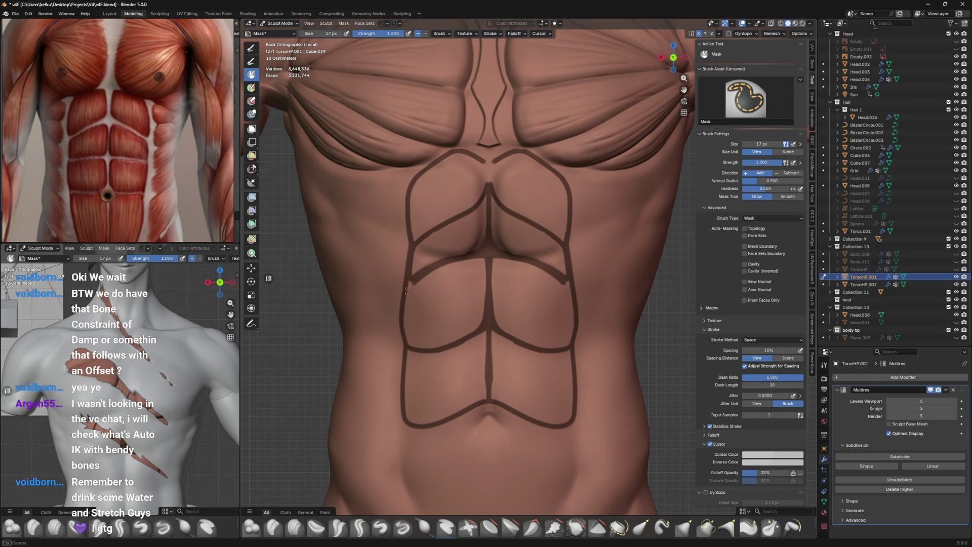
# Draw and thicken the mask line running down the rib side and lower ribs.
pyautogui.moveTo(416, 278); pyautogui.dragTo(401, 292)
pyautogui.keyDown('shift'); pyautogui.moveTo(414, 312); pyautogui.dragTo(401, 292, button='middle'); pyautogui.keyUp('shift')
pyautogui.moveTo(405, 266); pyautogui.dragTo(396, 293)
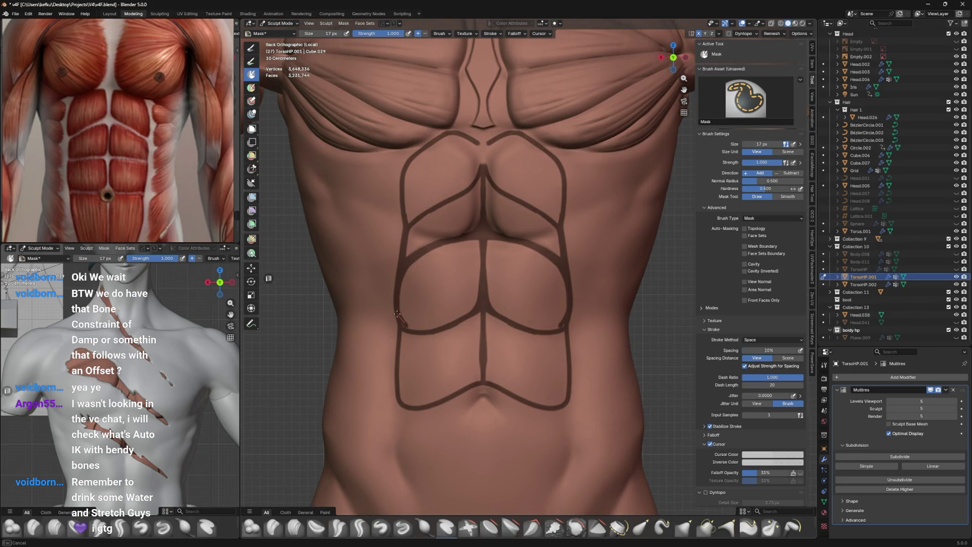
pyautogui.moveTo(418, 327)
pyautogui.mouseDown()
pyautogui.moveTo(381, 324)
pyautogui.moveTo(412, 329)
pyautogui.moveTo(483, 288)
pyautogui.moveTo(472, 301)
pyautogui.mouseUp()
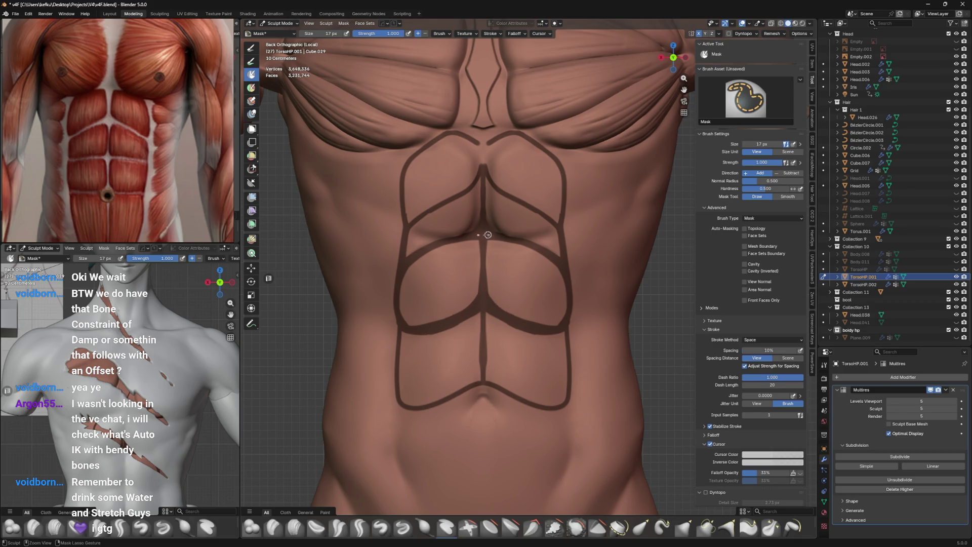
pyautogui.click(490, 34)
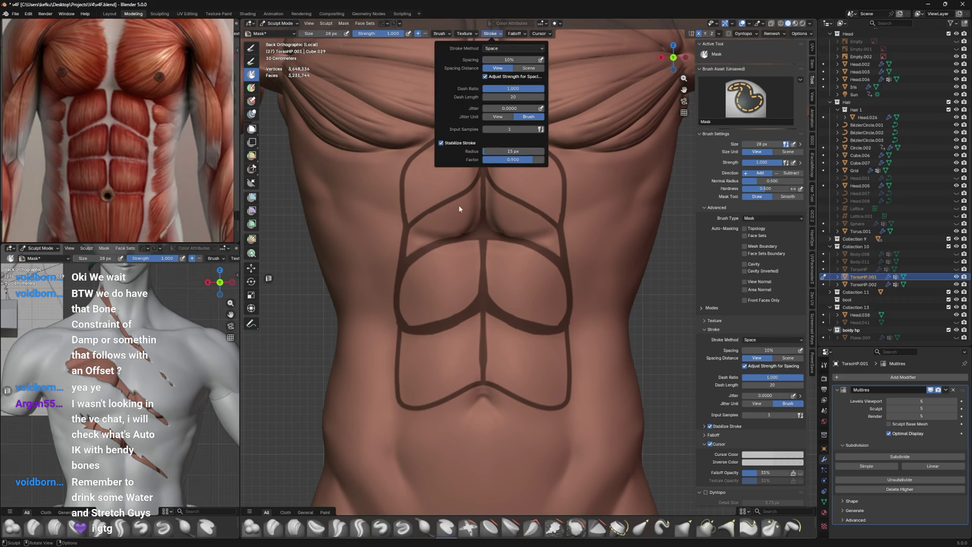
pyautogui.moveTo(427, 316)
pyautogui.mouseDown()
pyautogui.moveTo(452, 311)
pyautogui.moveTo(433, 313)
pyautogui.moveTo(431, 338)
pyautogui.moveTo(458, 330)
pyautogui.moveTo(469, 311)
pyautogui.moveTo(403, 333)
pyautogui.mouseUp()
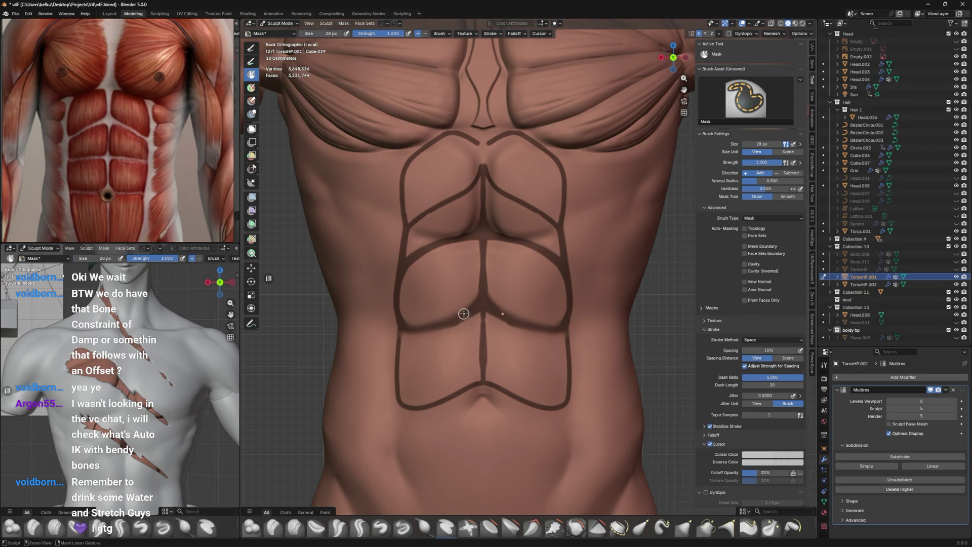
pyautogui.moveTo(475, 313); pyautogui.dragTo(437, 332)
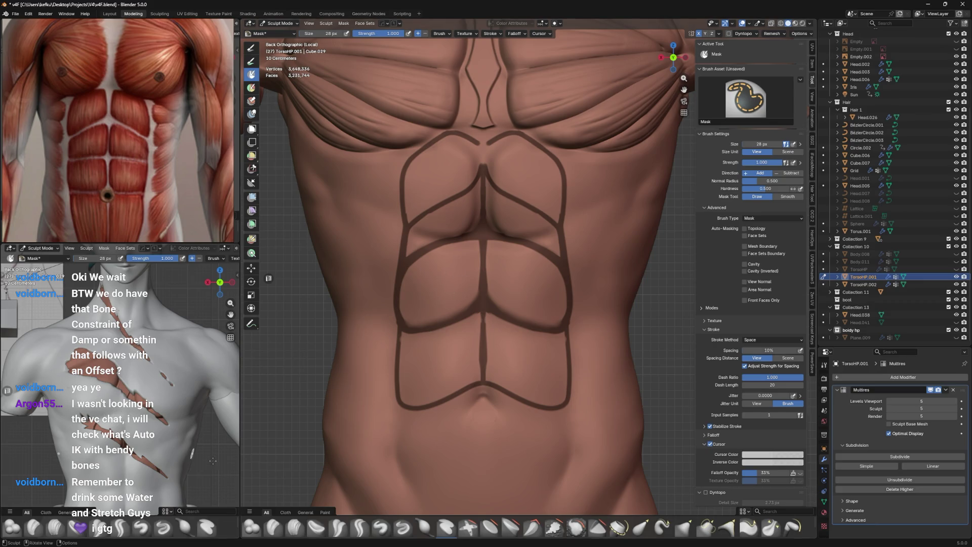
# Clear the mask around the navel and redraw lines from the centre along the pectoral edges.
pyautogui.moveTo(455, 388)
pyautogui.keyDown('ctrl'); pyautogui.mouseDown()
pyautogui.moveTo(484, 378)
pyautogui.moveTo(477, 399)
pyautogui.mouseUp(); pyautogui.keyUp('ctrl')
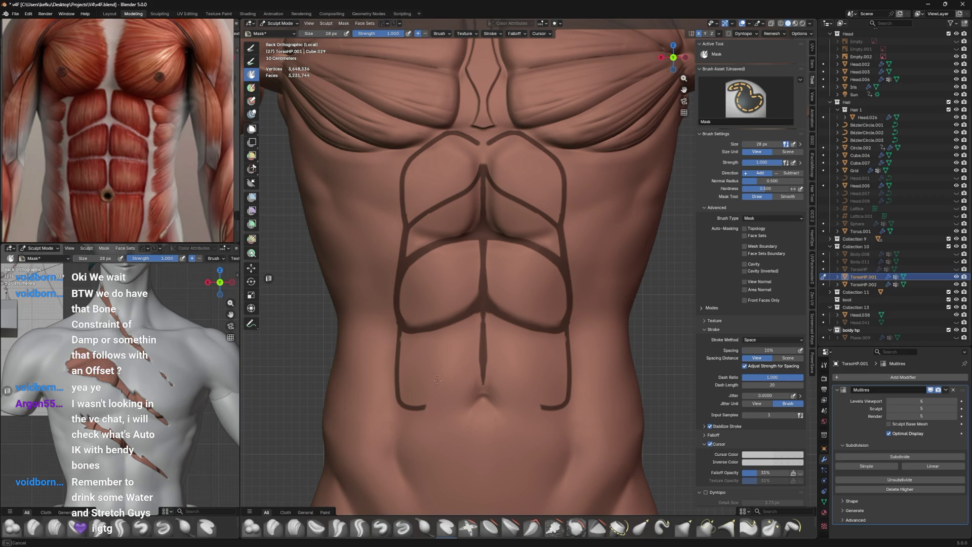
pyautogui.moveTo(404, 390); pyautogui.dragTo(405, 389)
pyautogui.keyDown('shift'); pyautogui.moveTo(448, 337); pyautogui.dragTo(451, 442, button='middle'); pyautogui.keyUp('shift')
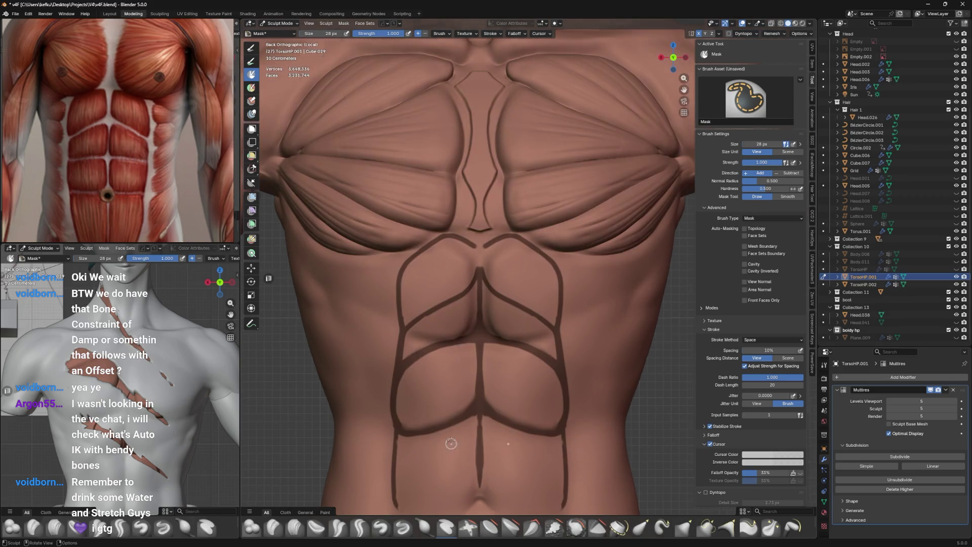
pyautogui.moveTo(479, 274); pyautogui.dragTo(475, 239)
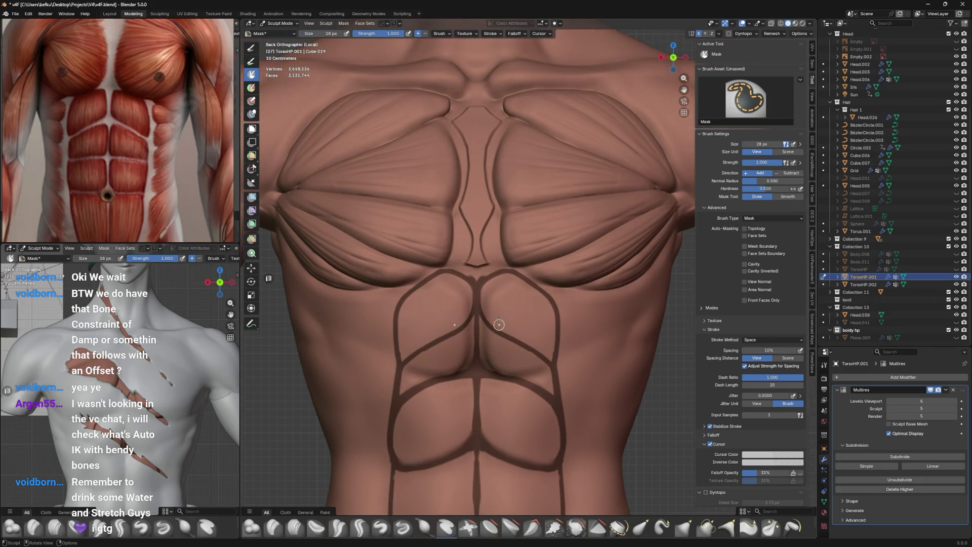
pyautogui.keyDown('shift'); pyautogui.moveTo(508, 290); pyautogui.dragTo(499, 324, button='middle'); pyautogui.keyUp('shift')
pyautogui.moveTo(479, 275); pyautogui.dragTo(472, 272)
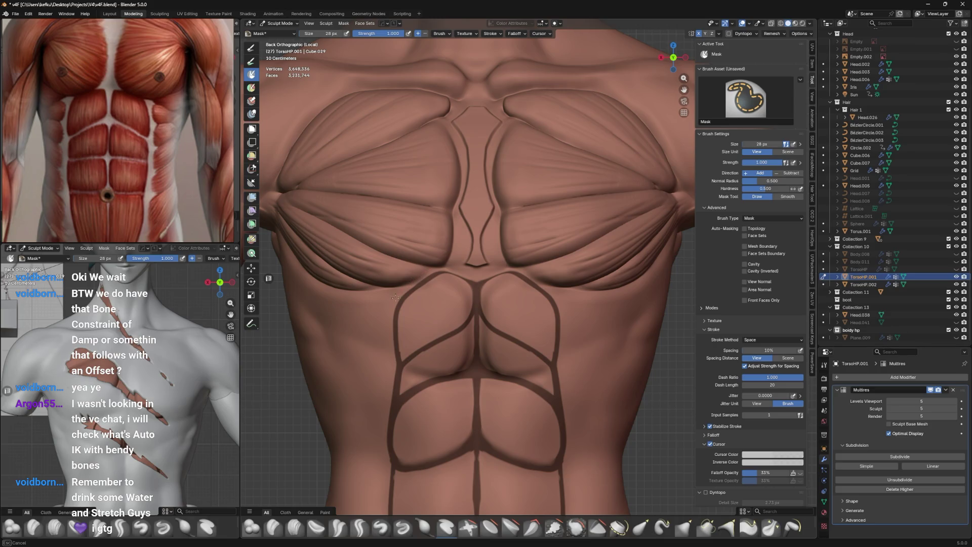
pyautogui.moveTo(417, 279); pyautogui.dragTo(409, 283)
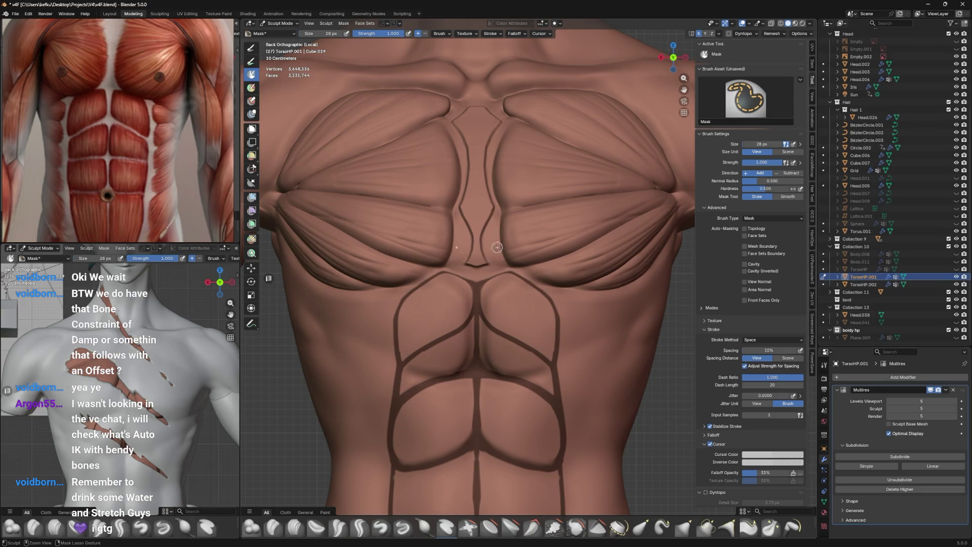
# Draw a mask line running down the outer side of the abs.
pyautogui.scroll(3, 683, 257)
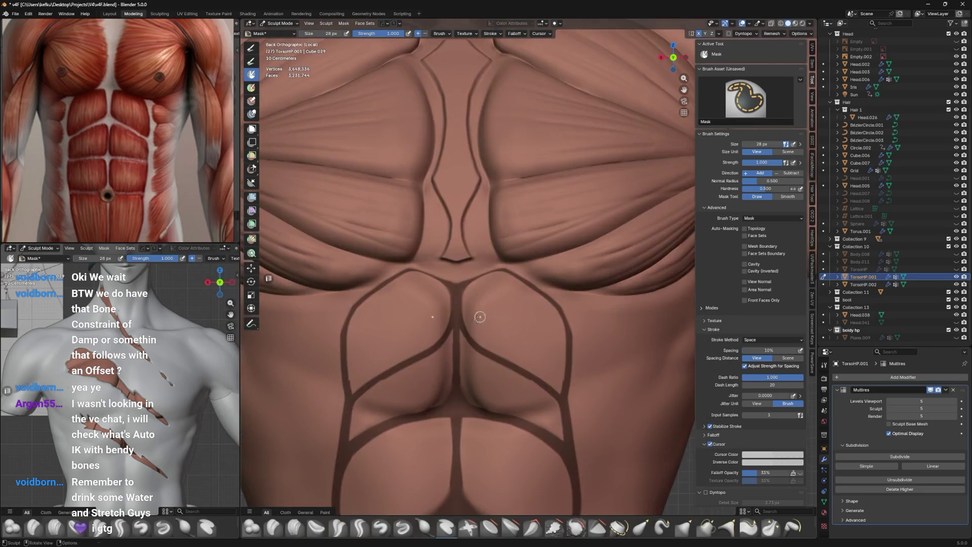
pyautogui.keyDown('shift'); pyautogui.moveTo(356, 350); pyautogui.dragTo(431, 260, button='middle'); pyautogui.keyUp('shift')
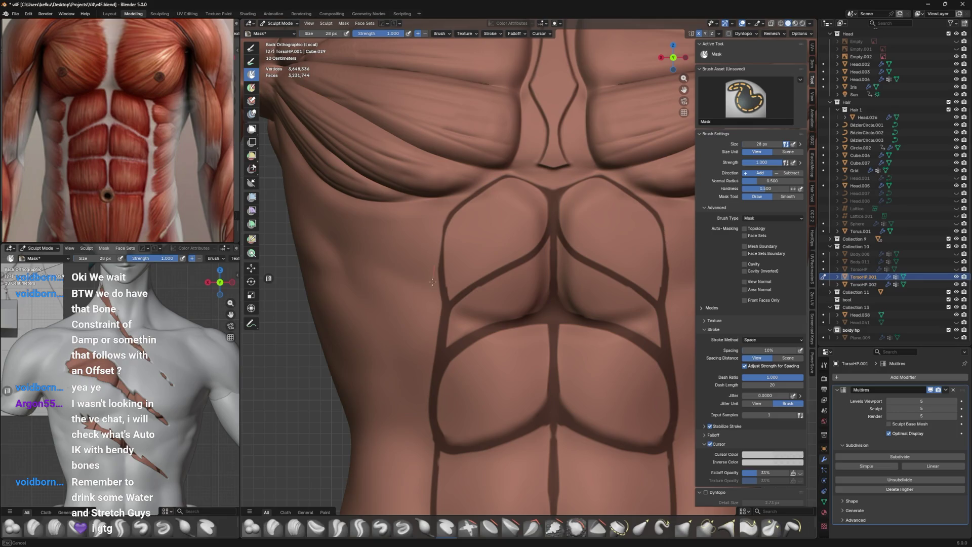
pyautogui.keyDown('ctrl'); pyautogui.hscroll(5, 475, 215); pyautogui.keyUp('ctrl')
pyautogui.keyDown('ctrl'); pyautogui.hscroll(2, 524, 204); pyautogui.keyUp('ctrl')
pyautogui.moveTo(523, 204)
pyautogui.mouseDown(button='middle')
pyautogui.moveTo(442, 260)
pyautogui.moveTo(440, 197)
pyautogui.mouseUp(button='middle')
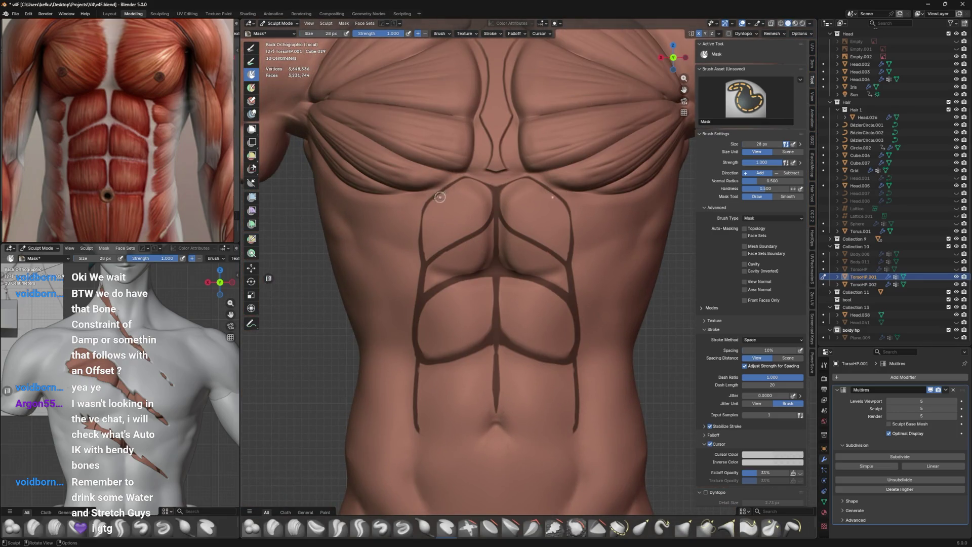
pyautogui.moveTo(433, 193); pyautogui.dragTo(419, 256)
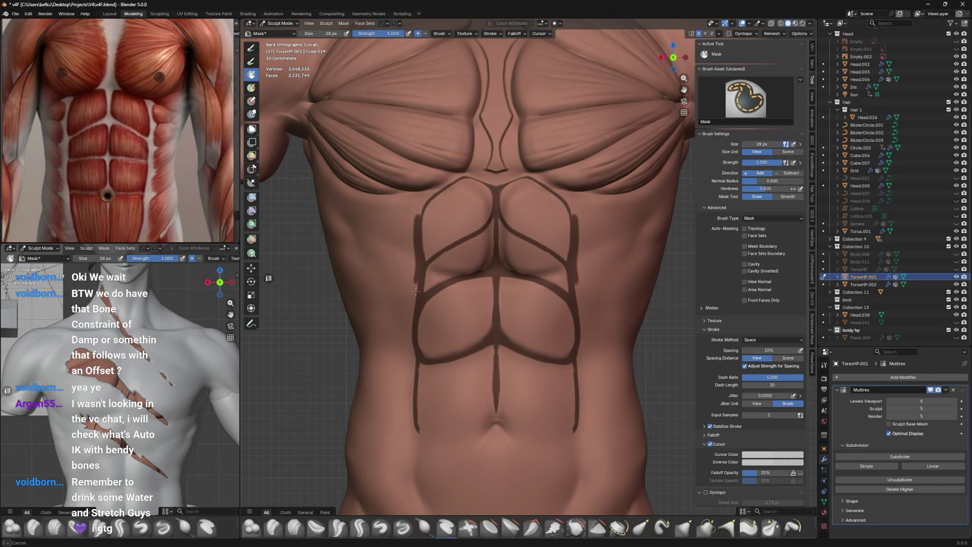
pyautogui.moveTo(416, 291); pyautogui.dragTo(412, 309)
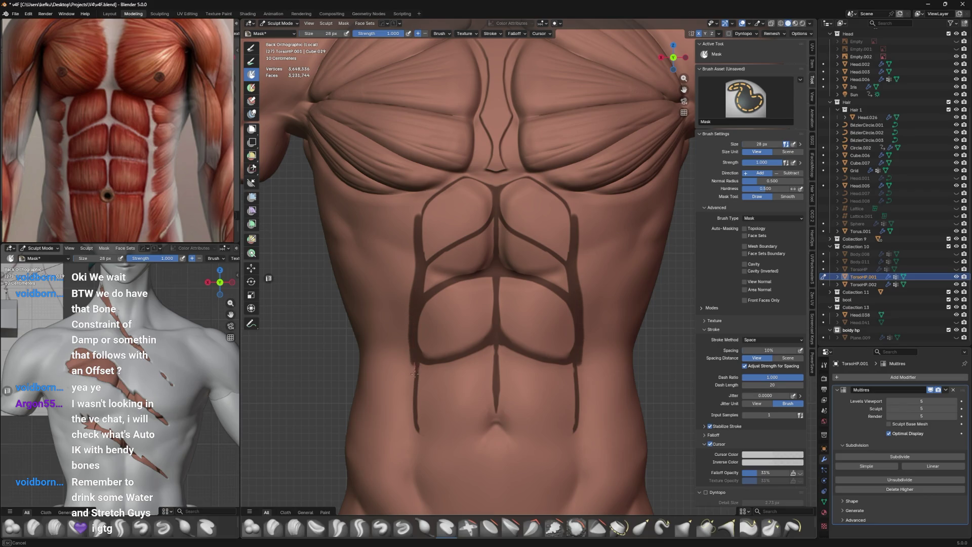
pyautogui.moveTo(413, 417); pyautogui.dragTo(425, 440)
# Add a mask stroke along the right abs edge, then undo it.
pyautogui.moveTo(425, 441); pyautogui.dragTo(423, 256, button='middle')
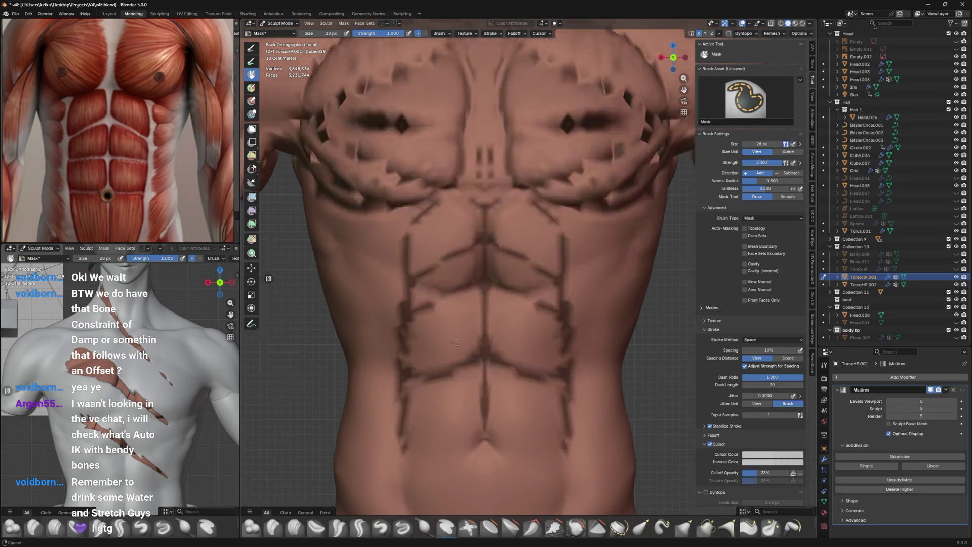
pyautogui.moveTo(396, 308); pyautogui.dragTo(474, 304, button='middle')
pyautogui.moveTo(506, 276); pyautogui.dragTo(496, 266, button='middle')
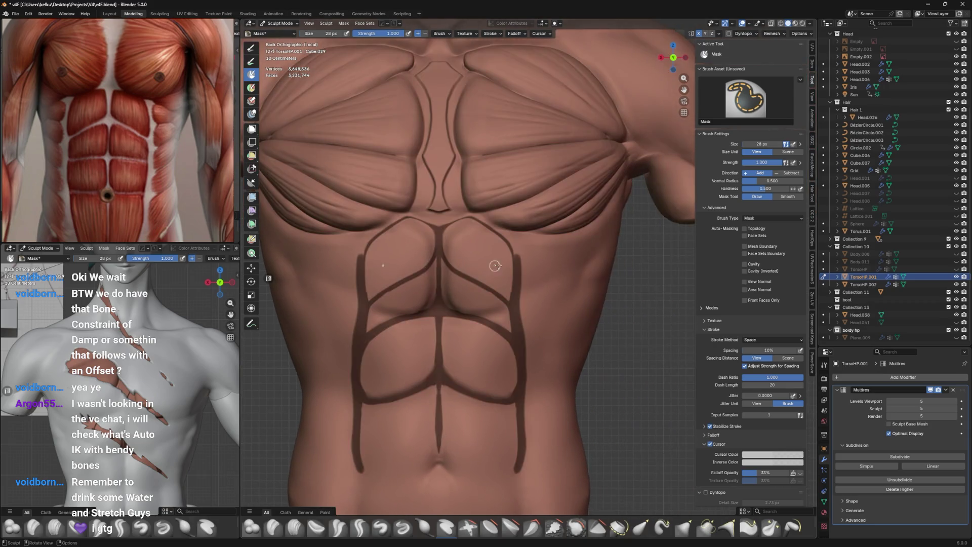
pyautogui.moveTo(524, 292)
pyautogui.mouseDown()
pyautogui.moveTo(520, 305)
pyautogui.moveTo(531, 290)
pyautogui.mouseUp()
pyautogui.hotkey('ctrl', 'z')
# Undo the stray branches and draw two short mirrored branches off the right abs line.
pyautogui.moveTo(525, 366); pyautogui.dragTo(531, 354)
pyautogui.hotkey('ctrl', 'z')
pyautogui.hotkey('ctrl', 'z')
pyautogui.moveTo(514, 303); pyautogui.dragTo(537, 287)
pyautogui.moveTo(513, 245); pyautogui.dragTo(538, 266)
# Add more mirrored branches angling up-right off the lower right abs line.
pyautogui.keyDown('shift'); pyautogui.moveTo(544, 311); pyautogui.dragTo(535, 277, button='middle'); pyautogui.keyUp('shift')
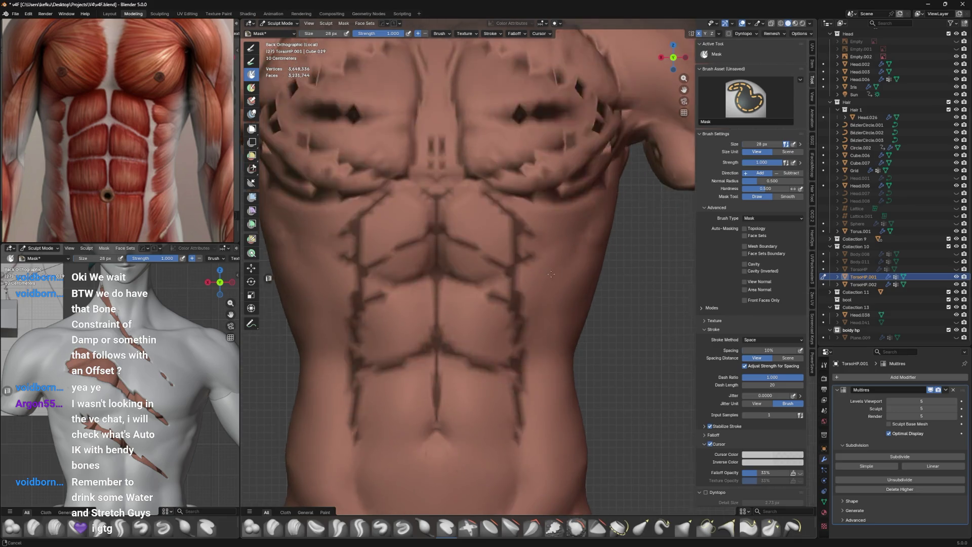
pyautogui.moveTo(514, 310); pyautogui.dragTo(524, 297)
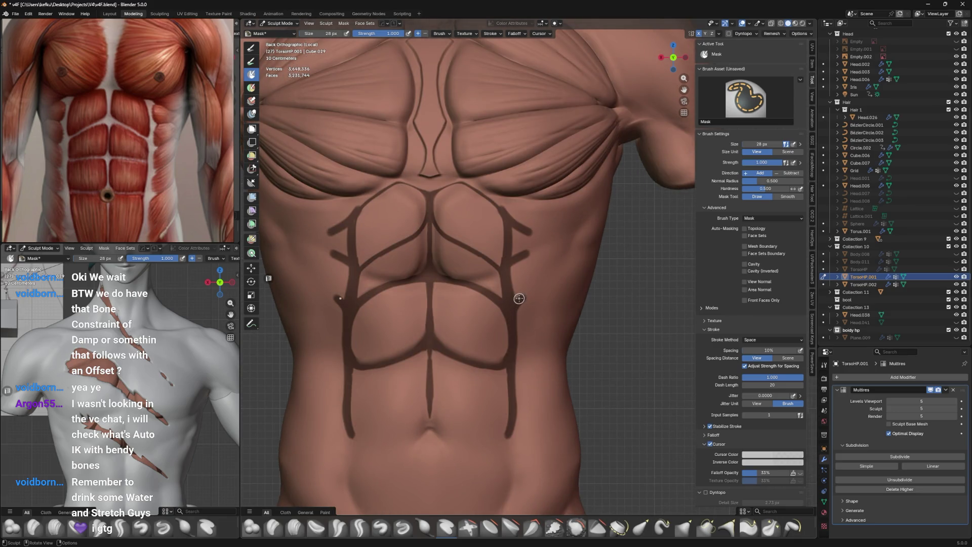
pyautogui.moveTo(515, 357); pyautogui.dragTo(530, 332)
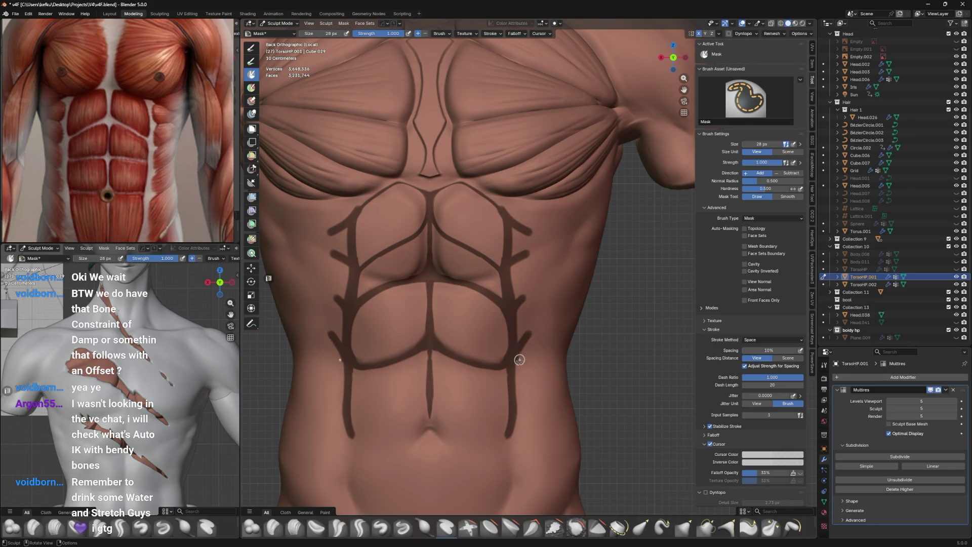
pyautogui.keyDown('shift'); pyautogui.moveTo(514, 385); pyautogui.dragTo(514, 330, button='middle'); pyautogui.keyUp('shift')
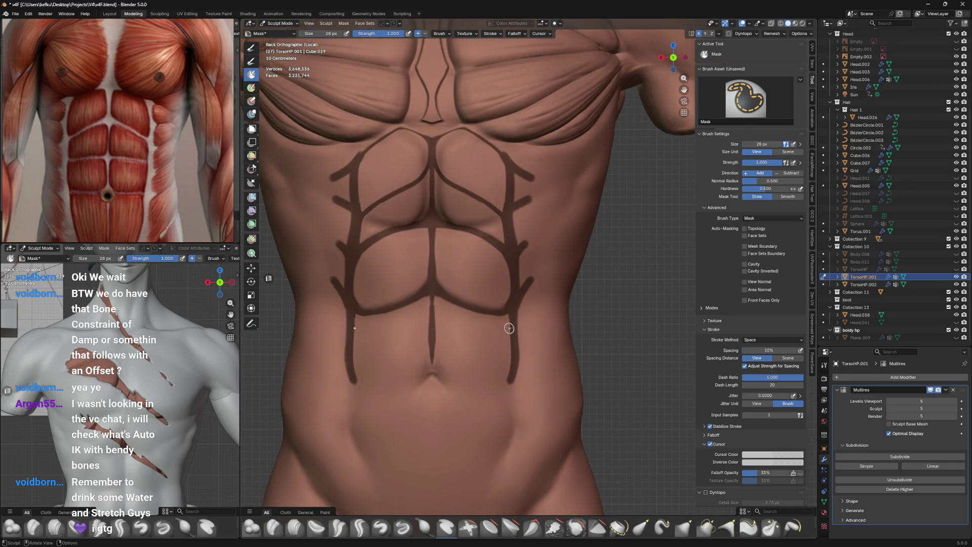
pyautogui.moveTo(515, 315); pyautogui.dragTo(535, 292)
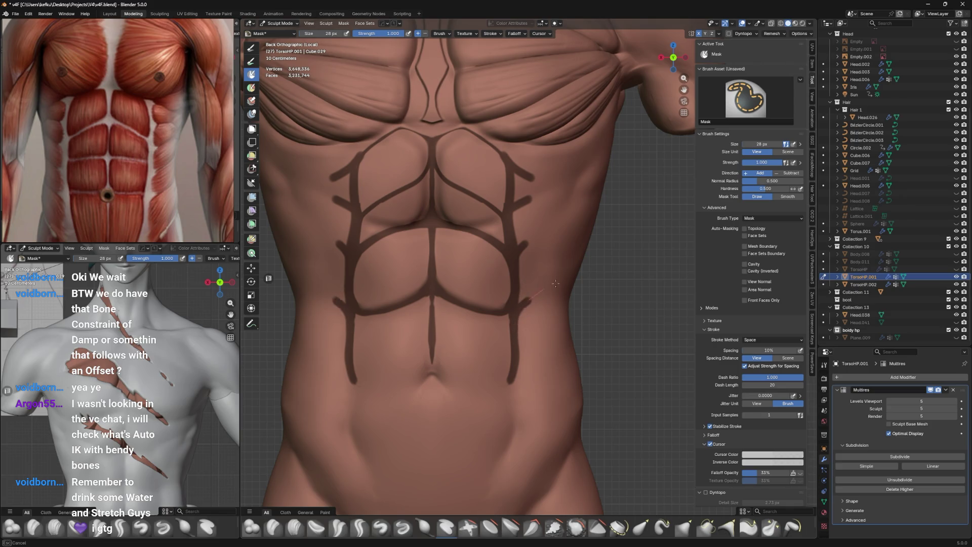
# Draw and retrace the upper right side branches reaching toward the ribs.
pyautogui.moveTo(521, 244); pyautogui.dragTo(524, 249)
pyautogui.moveTo(525, 237); pyautogui.dragTo(552, 227)
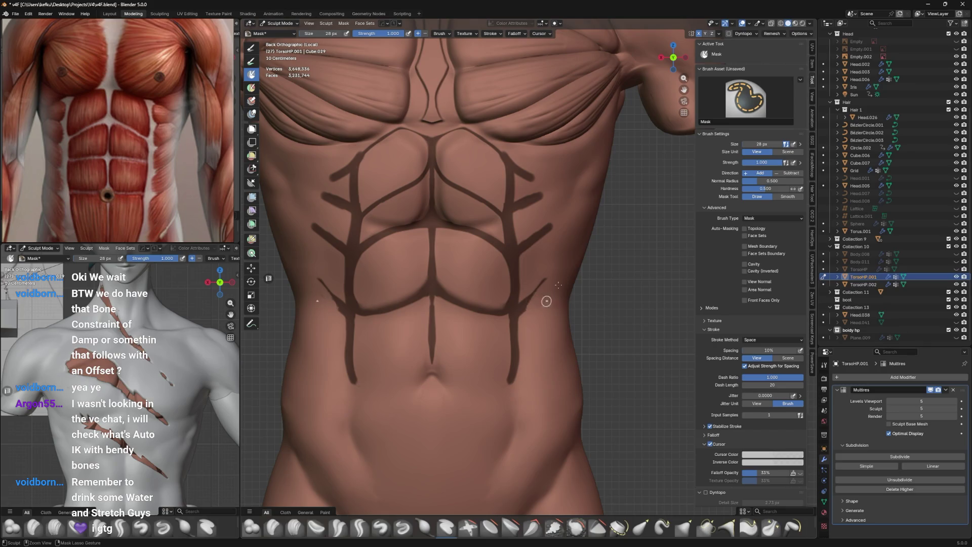
pyautogui.moveTo(546, 280); pyautogui.dragTo(540, 299)
pyautogui.moveTo(559, 211); pyautogui.dragTo(514, 235)
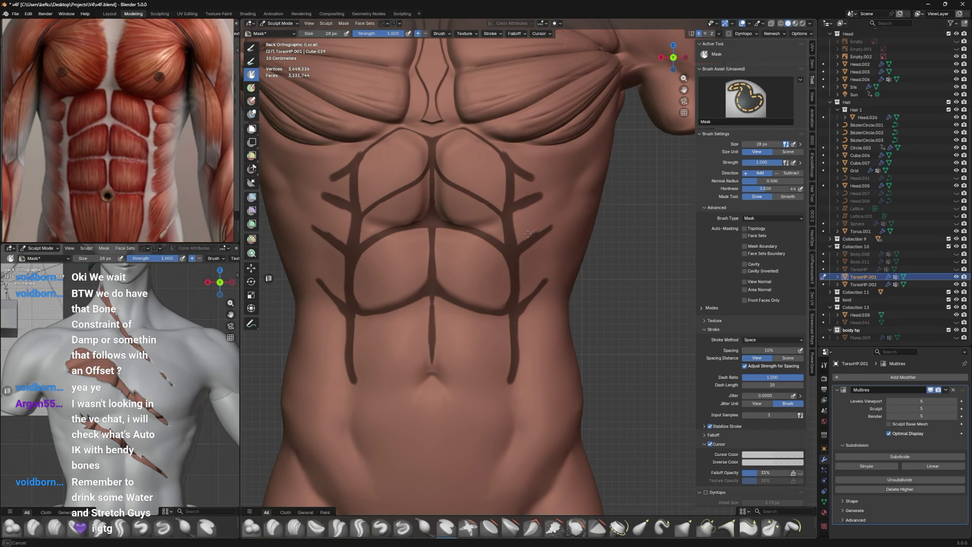
pyautogui.moveTo(560, 213); pyautogui.dragTo(559, 222)
pyautogui.moveTo(526, 256)
pyautogui.mouseDown()
pyautogui.moveTo(538, 215)
pyautogui.moveTo(564, 182)
pyautogui.mouseUp()
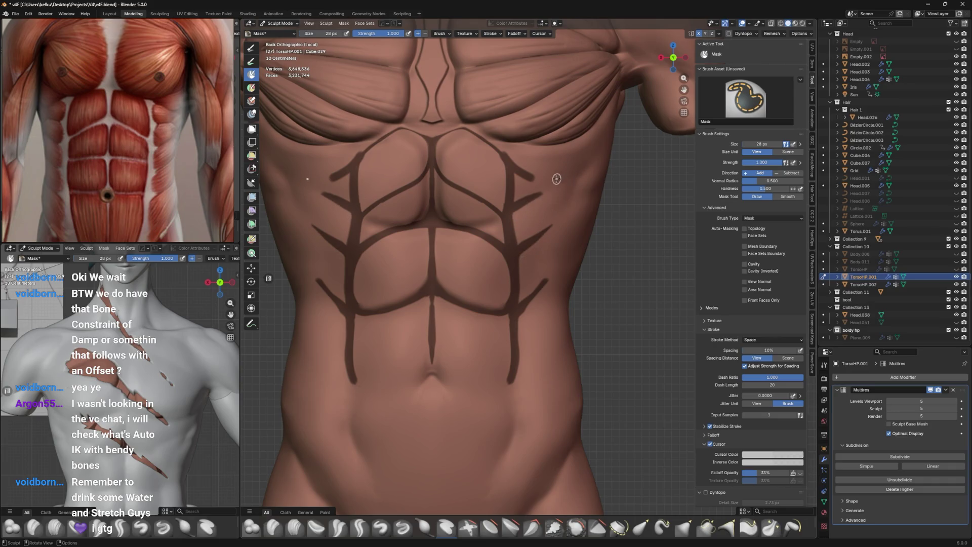
pyautogui.keyDown('shift'); pyautogui.moveTo(557, 181); pyautogui.dragTo(565, 232, button='middle'); pyautogui.keyUp('shift')
pyautogui.moveTo(508, 200)
pyautogui.mouseDown()
pyautogui.moveTo(534, 223)
pyautogui.moveTo(530, 232)
pyautogui.moveTo(516, 213)
pyautogui.moveTo(543, 186)
pyautogui.mouseUp()
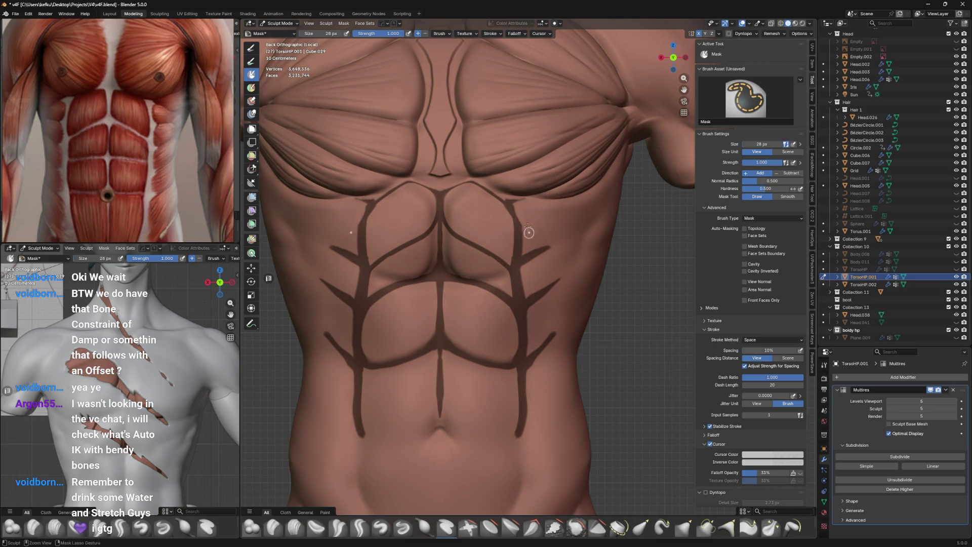
pyautogui.moveTo(544, 194)
pyautogui.mouseDown()
pyautogui.moveTo(518, 215)
pyautogui.moveTo(503, 195)
pyautogui.moveTo(546, 203)
pyautogui.mouseUp()
# Shrink the brush to 15 px and thicken the right vertical mask line.
pyautogui.press('[')
pyautogui.press('[')
pyautogui.press('[')
pyautogui.moveTo(498, 196)
pyautogui.mouseDown()
pyautogui.moveTo(545, 200)
pyautogui.moveTo(514, 205)
pyautogui.mouseUp()
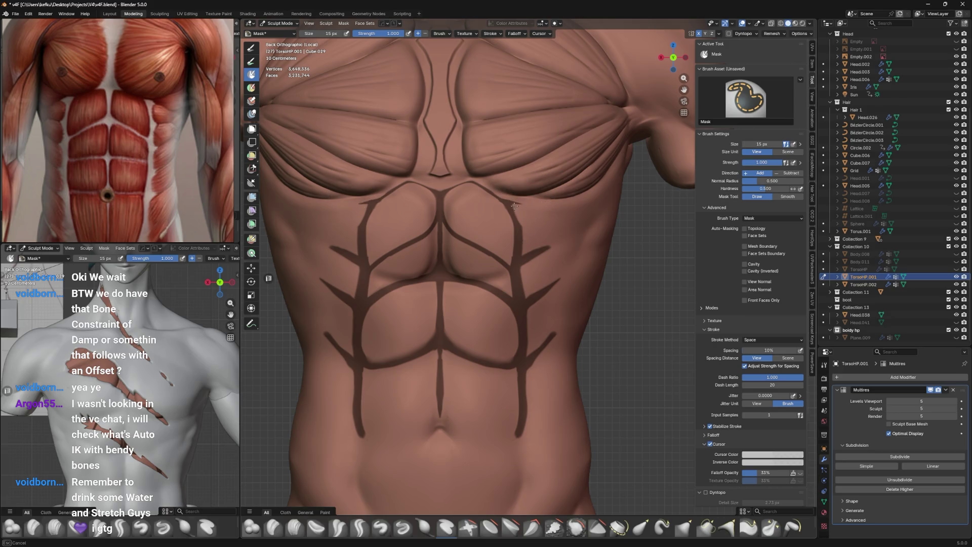
pyautogui.moveTo(525, 240)
pyautogui.mouseDown()
pyautogui.moveTo(516, 213)
pyautogui.moveTo(521, 238)
pyautogui.mouseUp()
pyautogui.click(519, 232)
# Invert the mask so the lines are unmasked and set the brush to 48 px.
pyautogui.press('a')
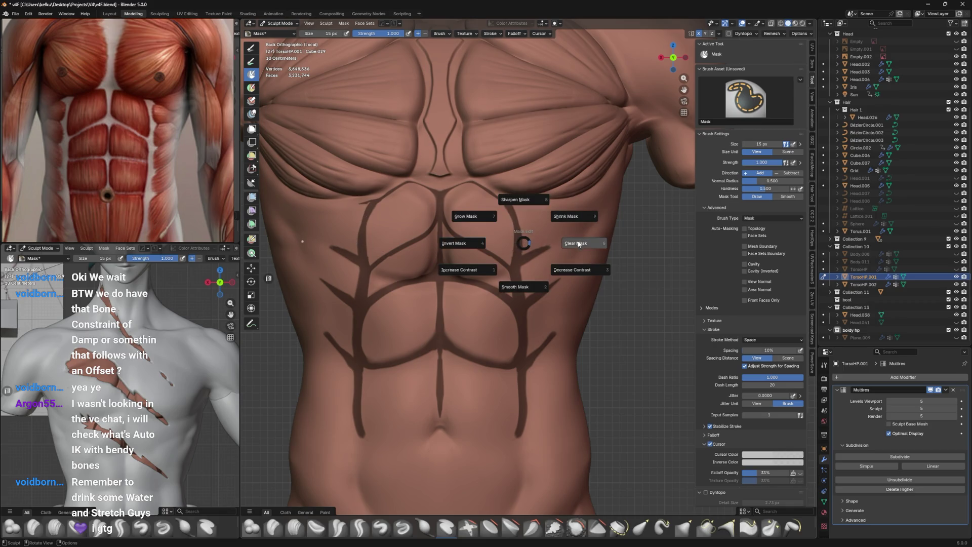
pyautogui.click(465, 242)
pyautogui.press('f')
pyautogui.click(517, 234)
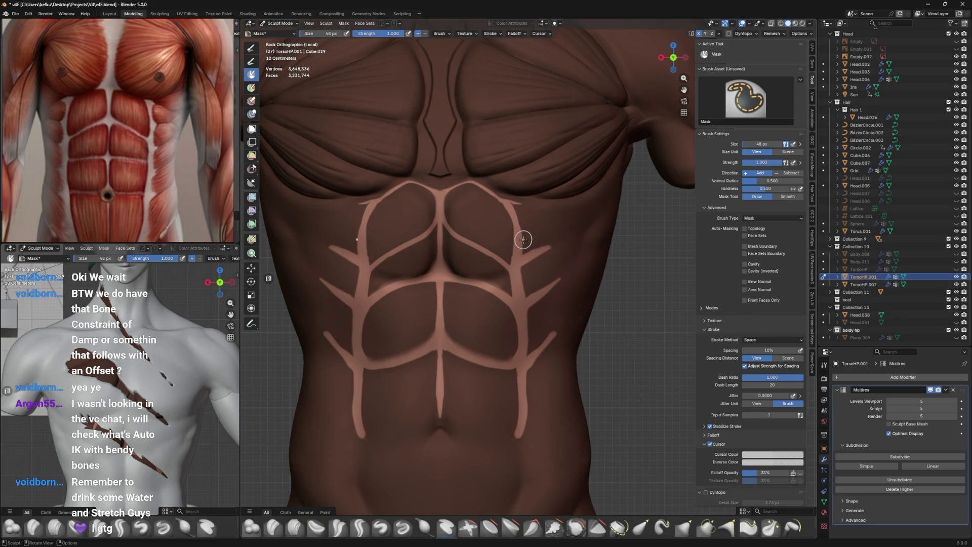
# Apply three Smooth Mask passes and orbit to inspect the lines.
pyautogui.press('a')
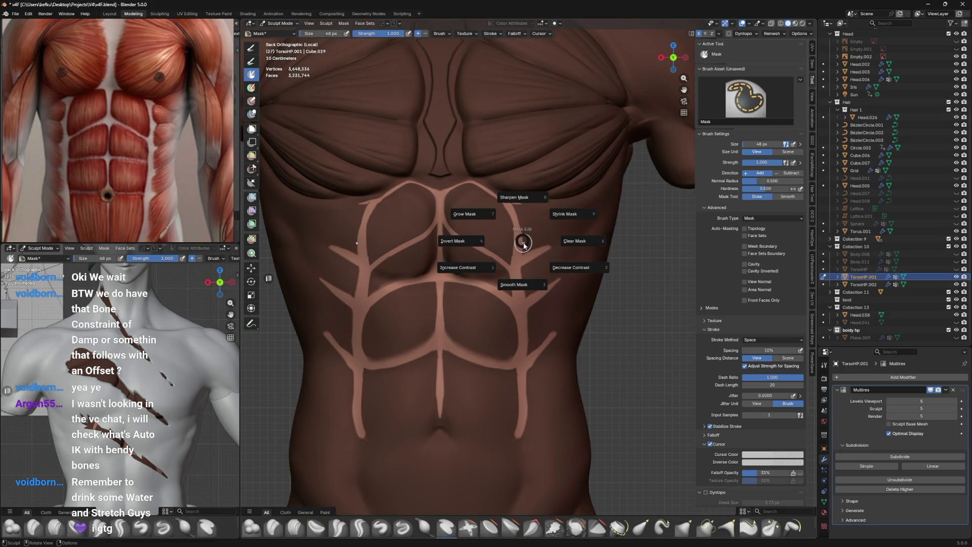
pyautogui.click(517, 303)
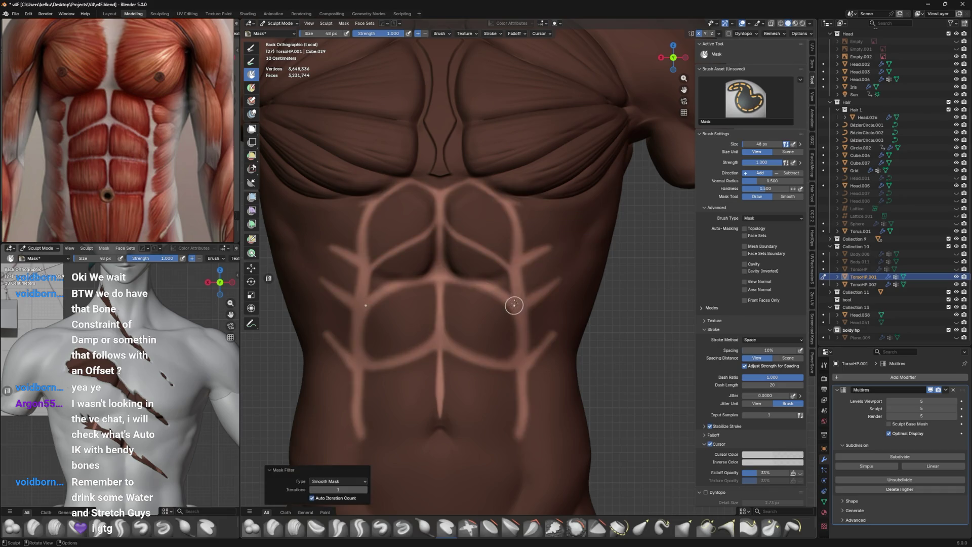
pyautogui.press('a')
pyautogui.click(514, 335)
pyautogui.press('a')
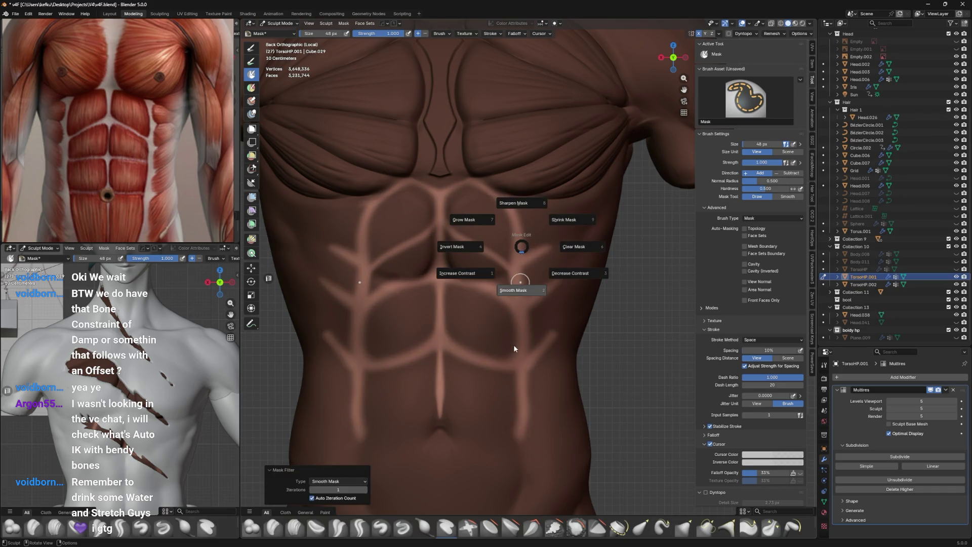
pyautogui.click(517, 321)
pyautogui.moveTo(544, 357); pyautogui.dragTo(535, 380)
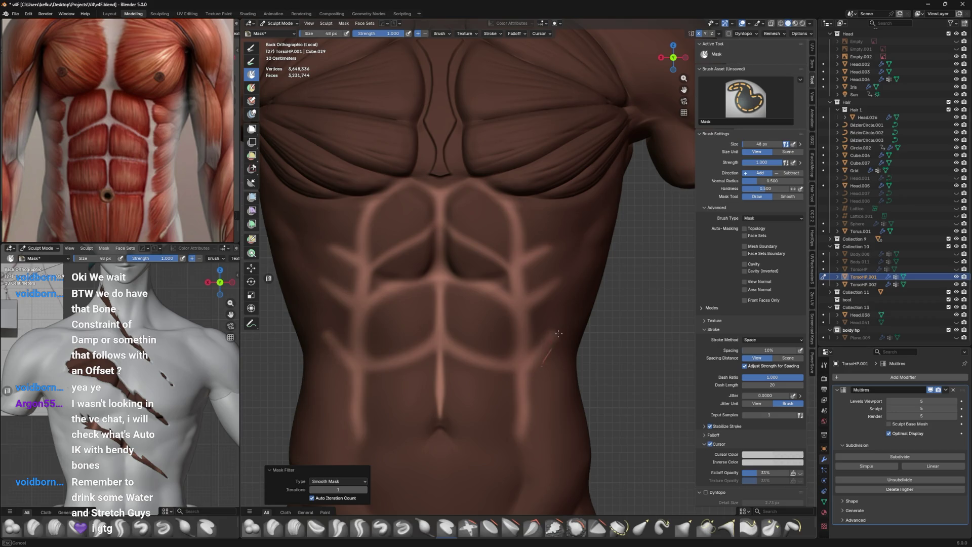
pyautogui.moveTo(559, 334); pyautogui.dragTo(565, 314)
pyautogui.moveTo(532, 310); pyautogui.dragTo(582, 282, button='middle')
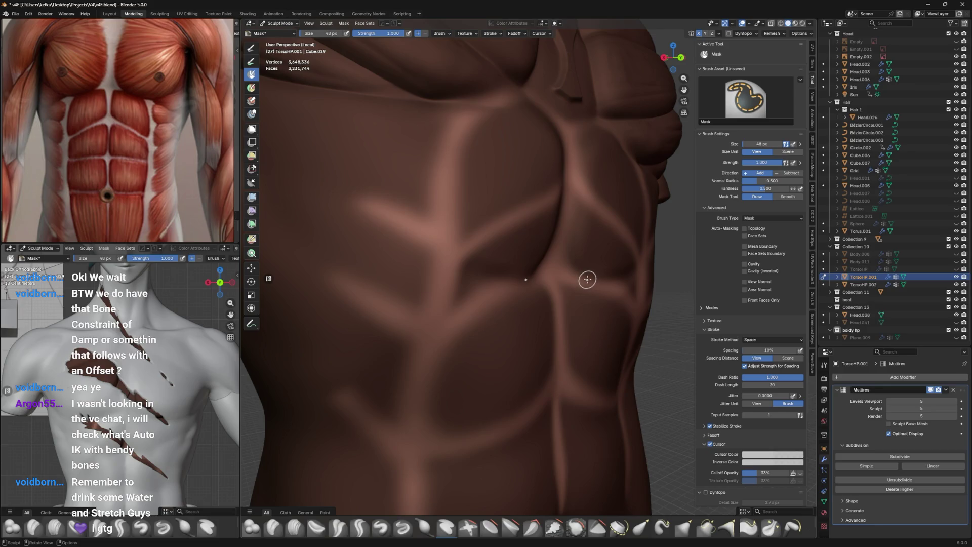
pyautogui.scroll(-4, 587, 278)
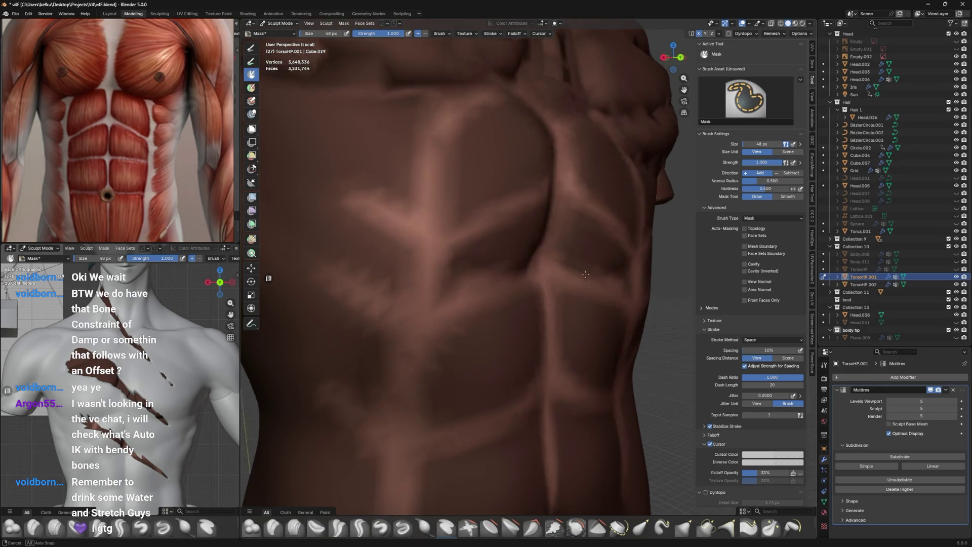
# Apply Sharpen Mask twice, checking the torso from the side and front.
pyautogui.press('a')
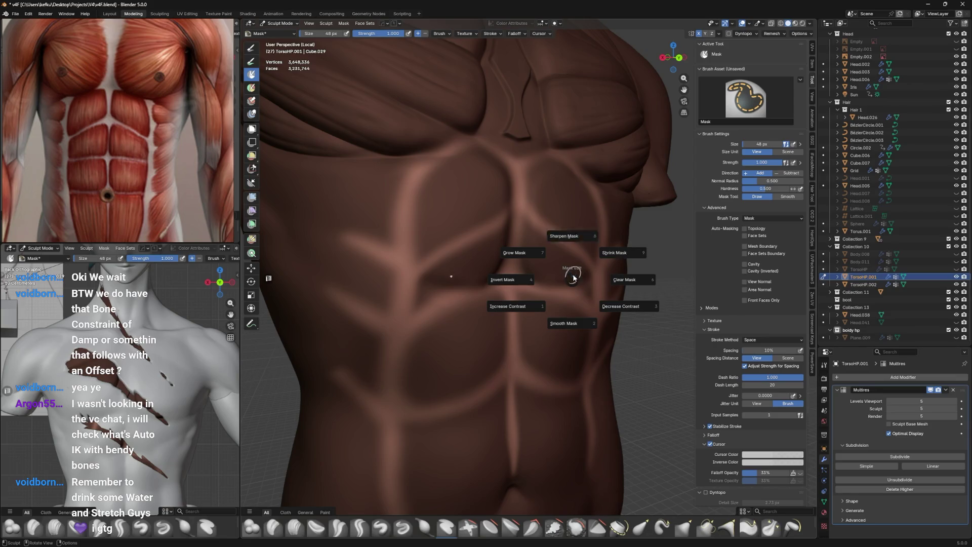
pyautogui.click(570, 223)
pyautogui.press('a')
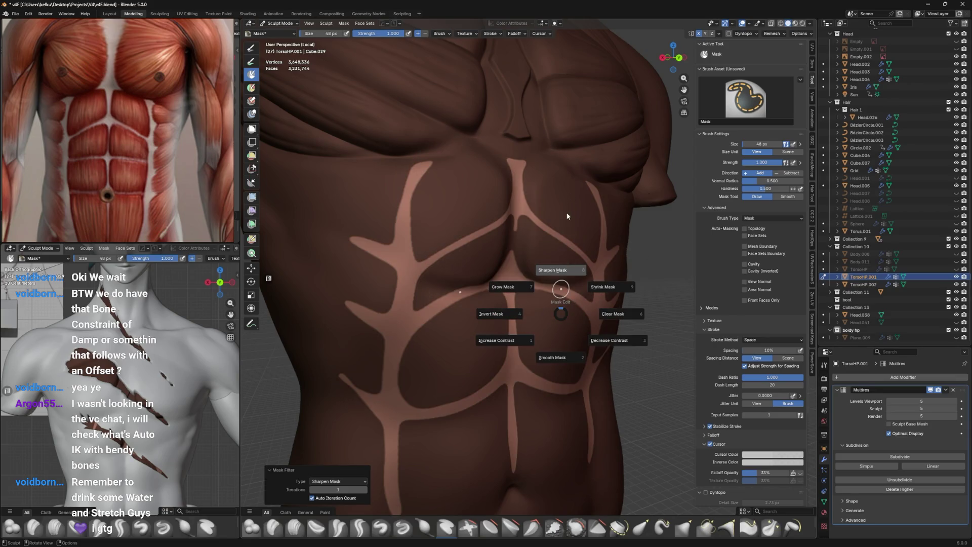
pyautogui.click(566, 229)
pyautogui.moveTo(575, 245); pyautogui.dragTo(506, 245, button='middle')
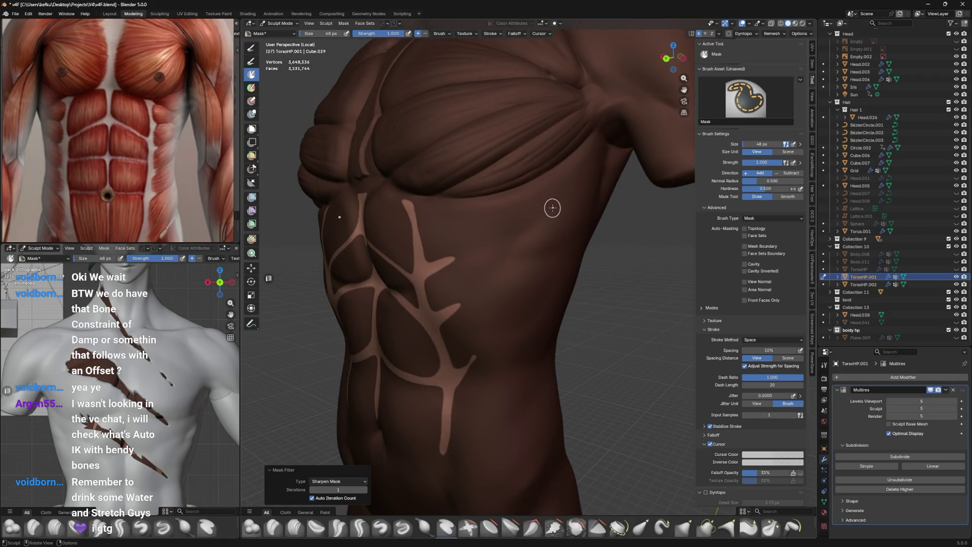
pyautogui.moveTo(552, 208); pyautogui.dragTo(527, 228, button='middle')
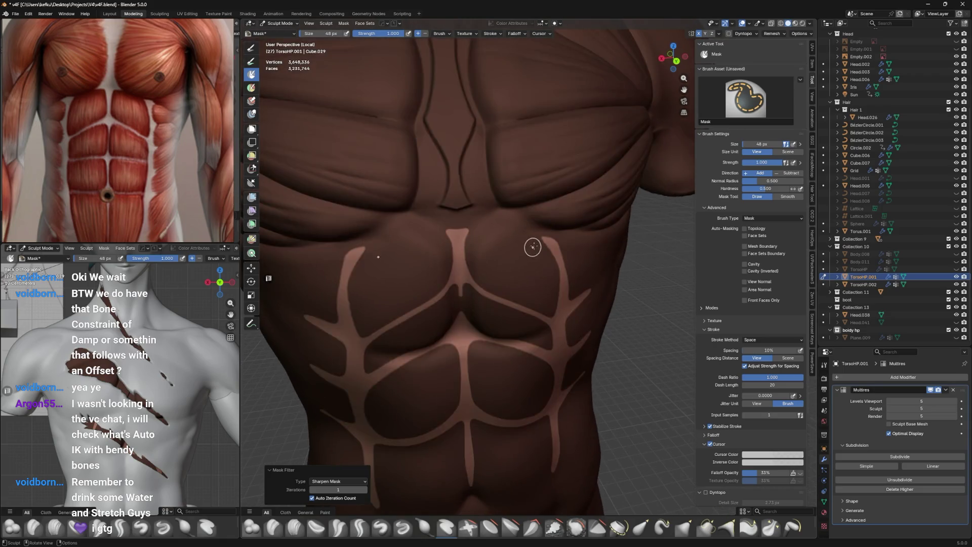
# Run another Smooth Mask pass followed by a final Sharpen Mask for crisp edges.
pyautogui.press('a')
pyautogui.click(524, 313)
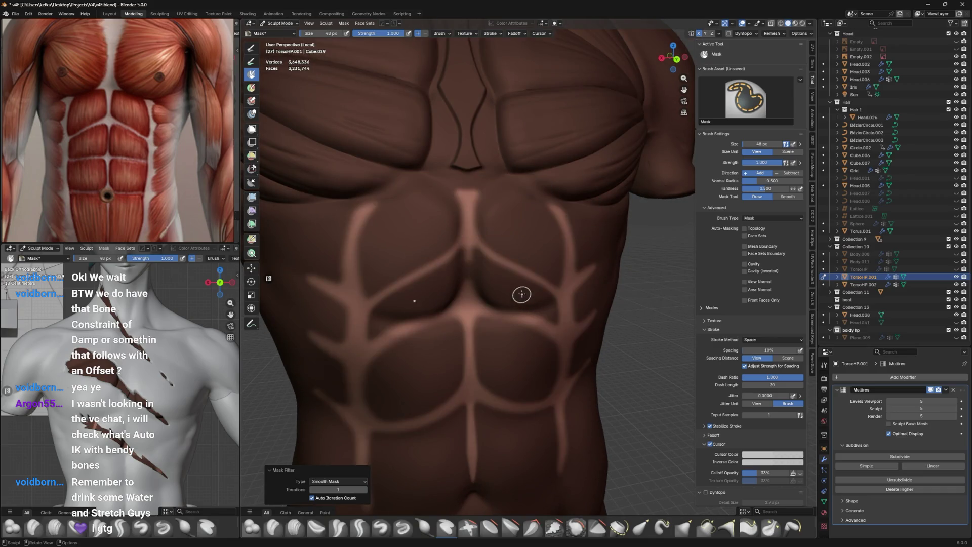
pyautogui.press('a')
pyautogui.click(519, 320)
pyautogui.press('a')
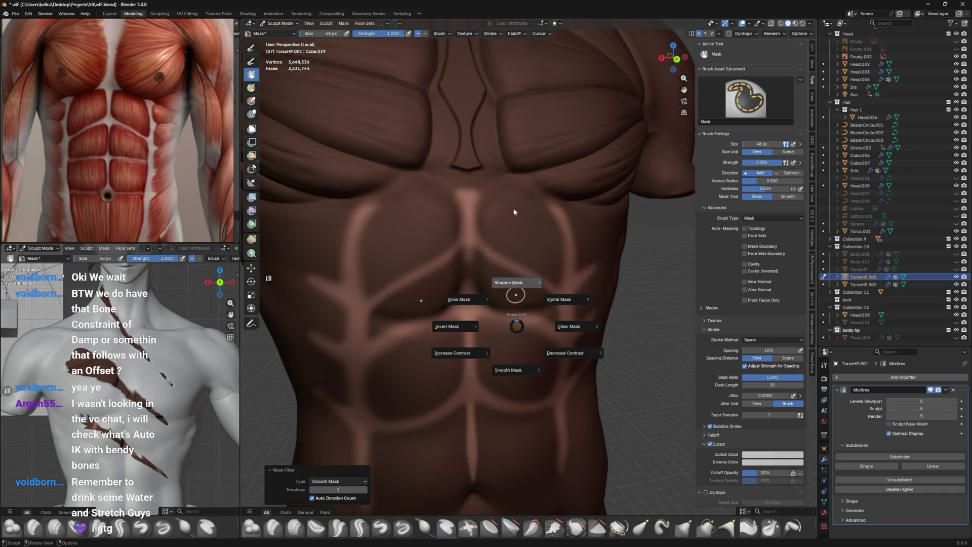
pyautogui.click(513, 214)
pyautogui.moveTo(514, 218)
pyautogui.mouseDown(button='middle')
pyautogui.moveTo(456, 265)
pyautogui.moveTo(511, 230)
pyautogui.moveTo(499, 248)
pyautogui.mouseUp(button='middle')
# Shrink the brush to 17 px and begin a new mask stroke on the torso.
pyautogui.press('f')
pyautogui.click(446, 281)
pyautogui.press('f')
pyautogui.click(493, 260)
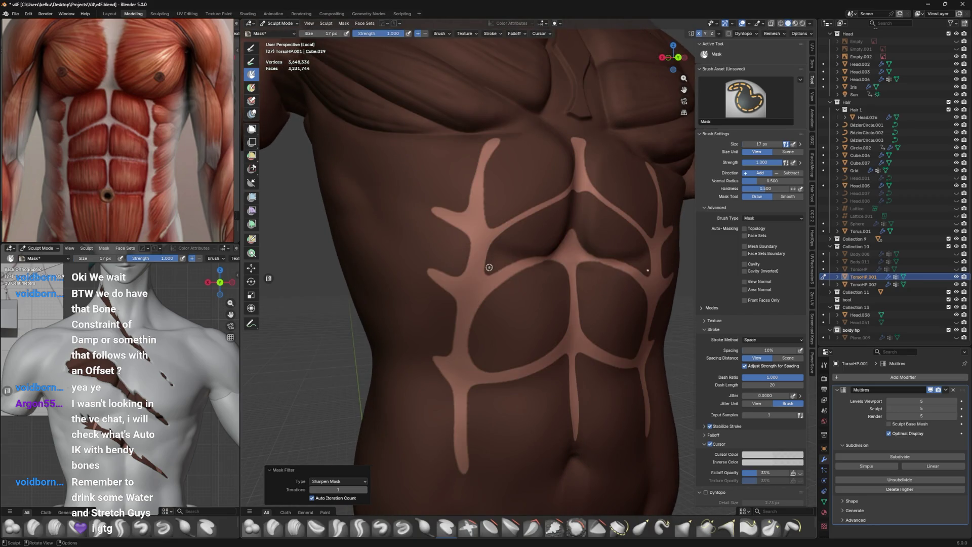
pyautogui.moveTo(478, 270); pyautogui.dragTo(482, 265)
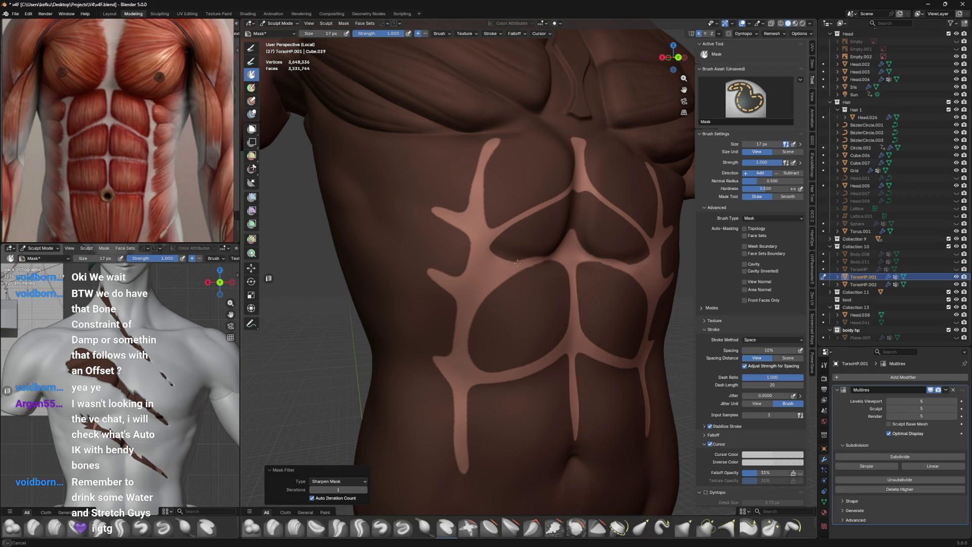
# Paint mask along the two remaining thin groove lines across the abdomen.
pyautogui.moveTo(527, 263); pyautogui.dragTo(516, 265)
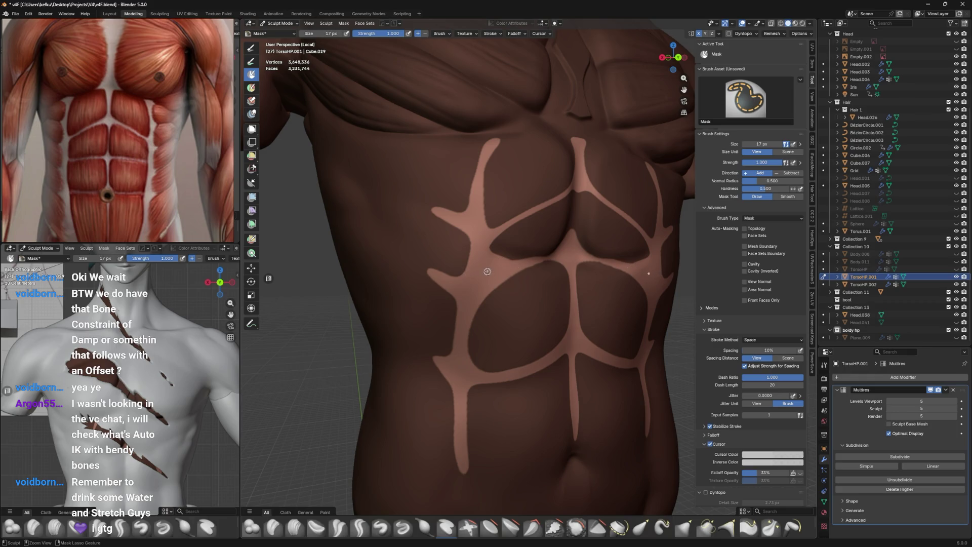
pyautogui.moveTo(487, 271)
pyautogui.mouseDown()
pyautogui.moveTo(510, 274)
pyautogui.moveTo(487, 241)
pyautogui.moveTo(476, 259)
pyautogui.mouseUp()
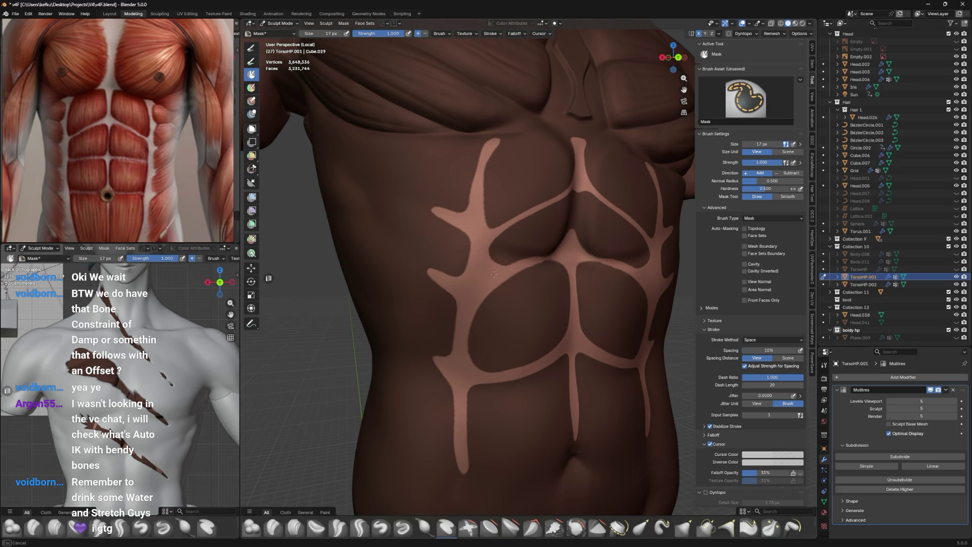
pyautogui.scroll(-3, 509, 238)
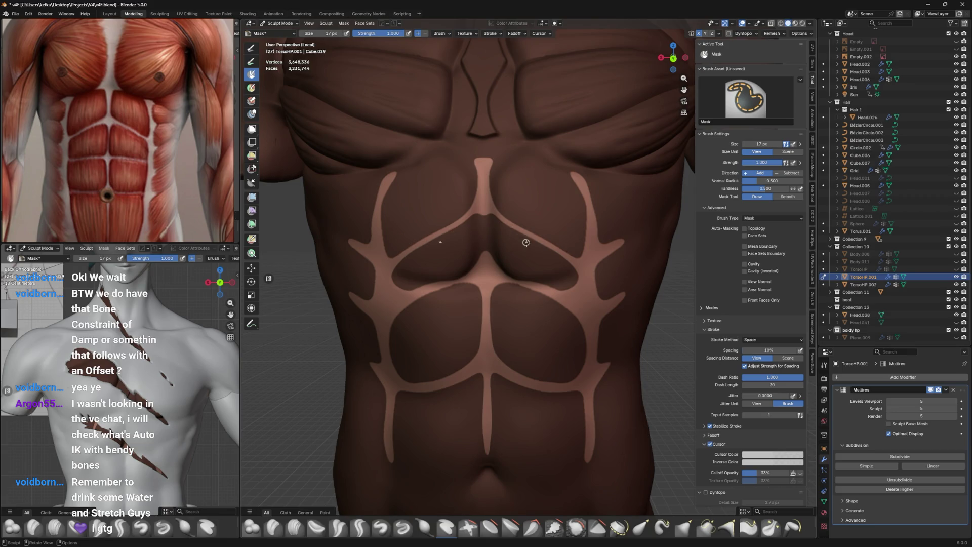
# Zoom out to view the whole torso and switch to the Flatten/Contrast brush.
pyautogui.moveTo(526, 242)
pyautogui.mouseDown(button='middle')
pyautogui.moveTo(527, 264)
pyautogui.moveTo(531, 239)
pyautogui.moveTo(532, 247)
pyautogui.mouseUp(button='middle')
pyautogui.scroll(-2, 533, 237)
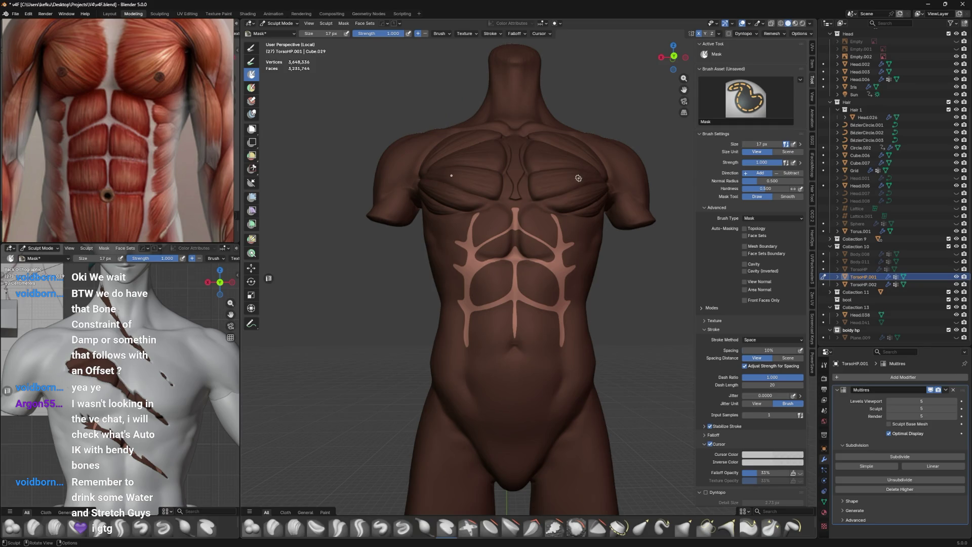
pyautogui.click(490, 527)
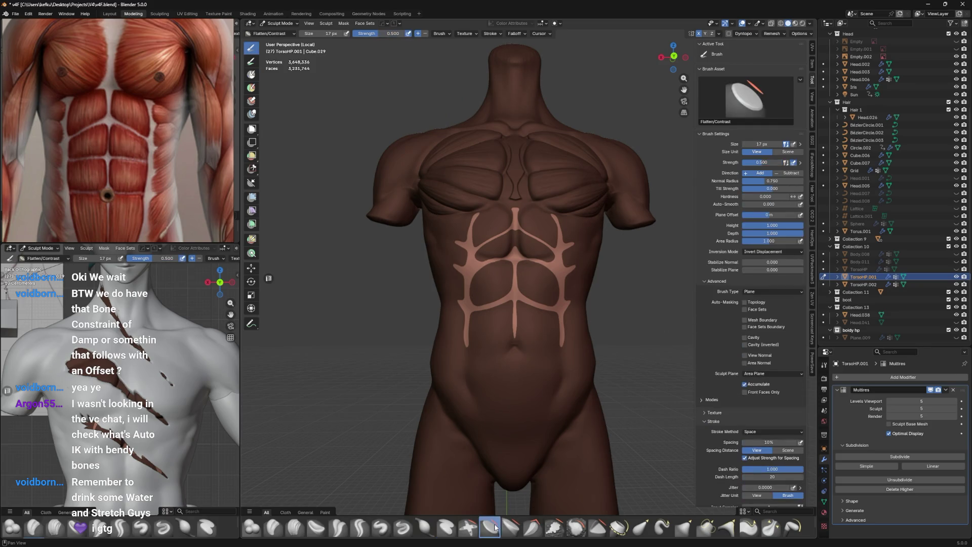
# Raise the unmasked abdominal blocks with the Layer brush at 102 px, Persistent enabled.
pyautogui.click(446, 526)
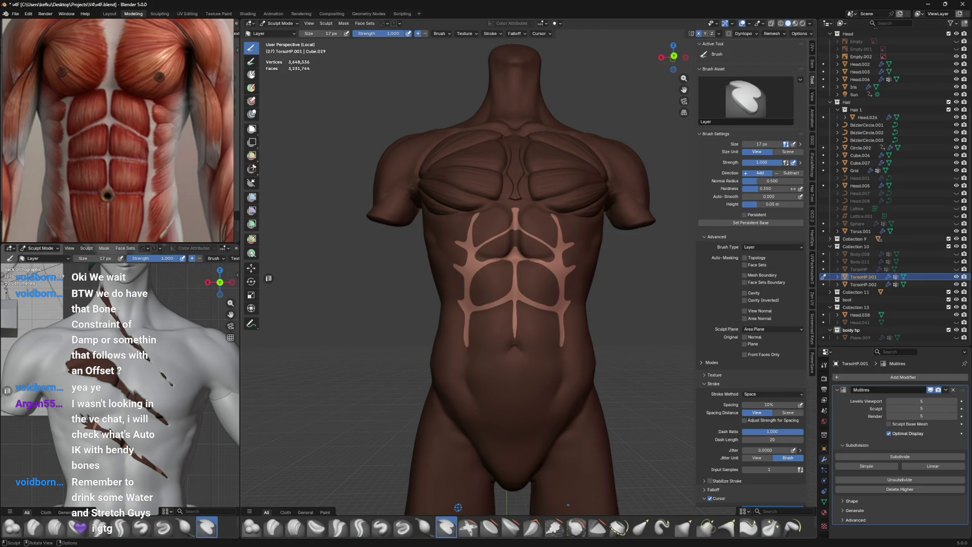
pyautogui.press('f')
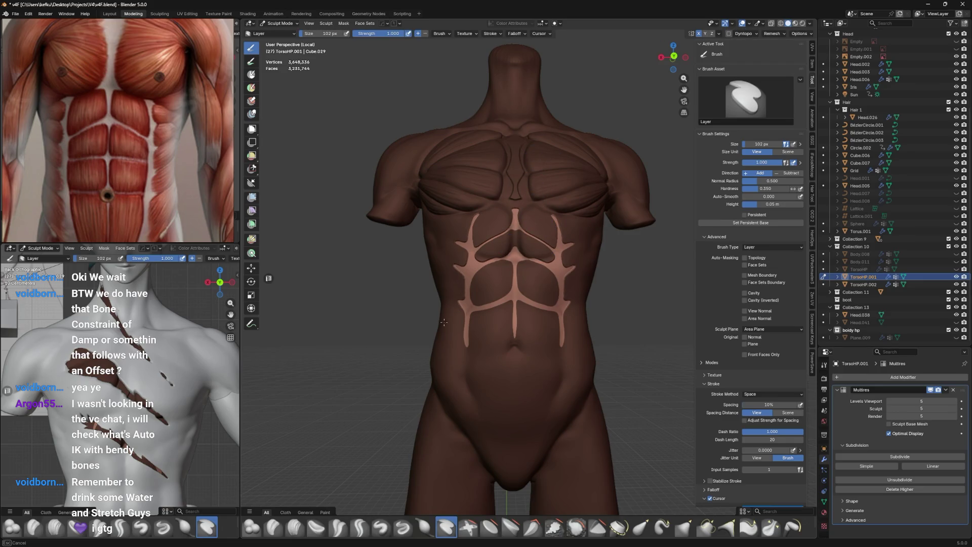
pyautogui.click(558, 352)
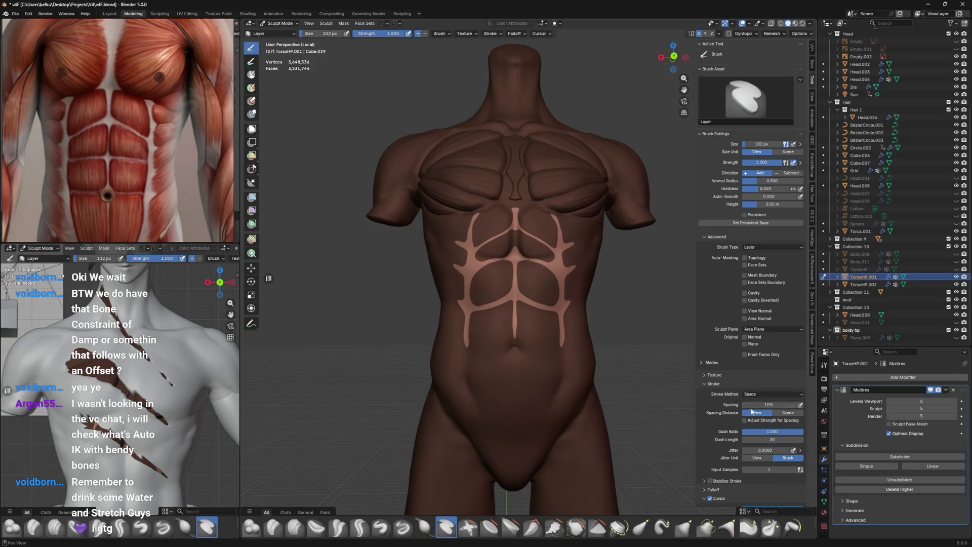
pyautogui.click(744, 215)
pyautogui.moveTo(562, 228)
pyautogui.mouseDown()
pyautogui.moveTo(530, 360)
pyautogui.moveTo(453, 323)
pyautogui.mouseUp()
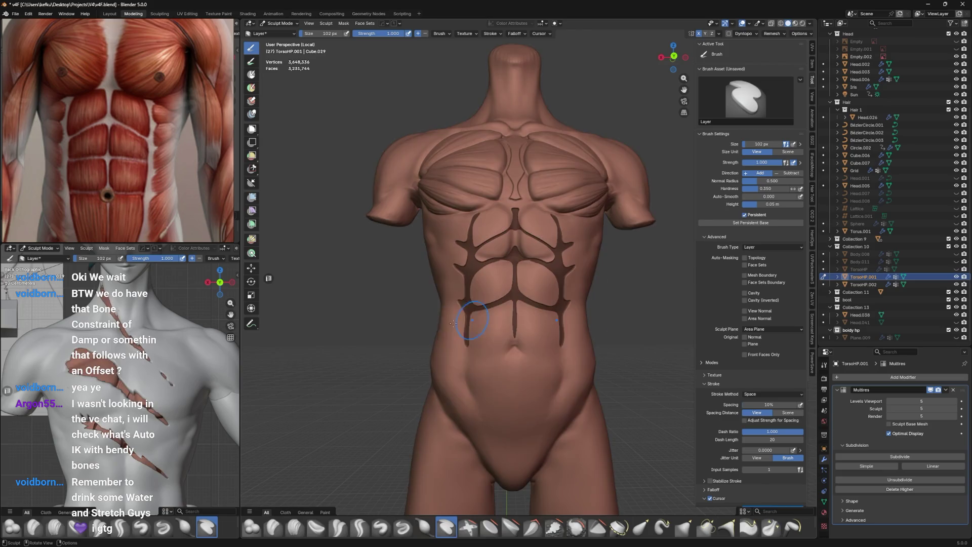
# Smooth the groove mask edges and orbit around the torso to inspect the raised abs.
pyautogui.hotkey('alt', 'a')
pyautogui.click(548, 331)
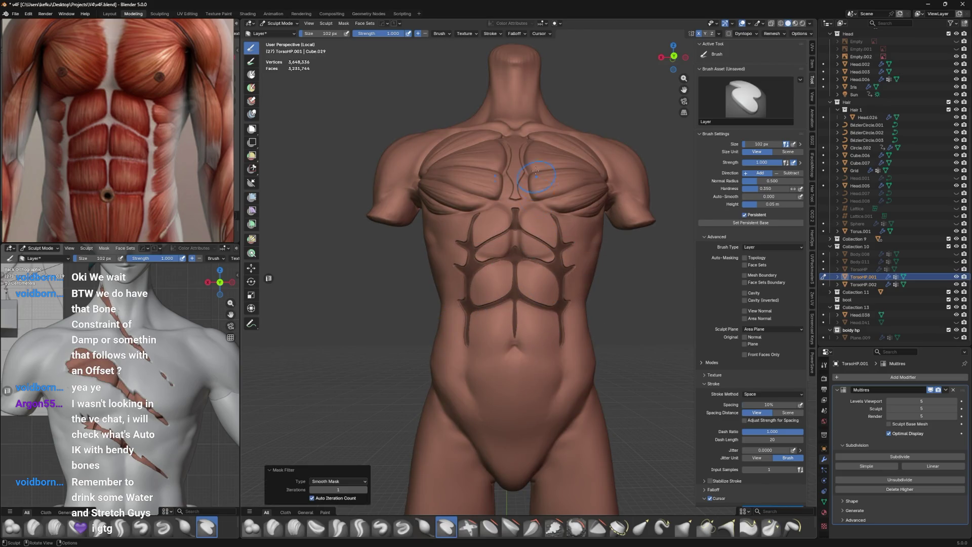
pyautogui.moveTo(548, 332); pyautogui.dragTo(584, 279, button='middle')
pyautogui.keyDown('ctrl'); pyautogui.moveTo(552, 299); pyautogui.dragTo(542, 289, button='middle'); pyautogui.keyUp('ctrl')
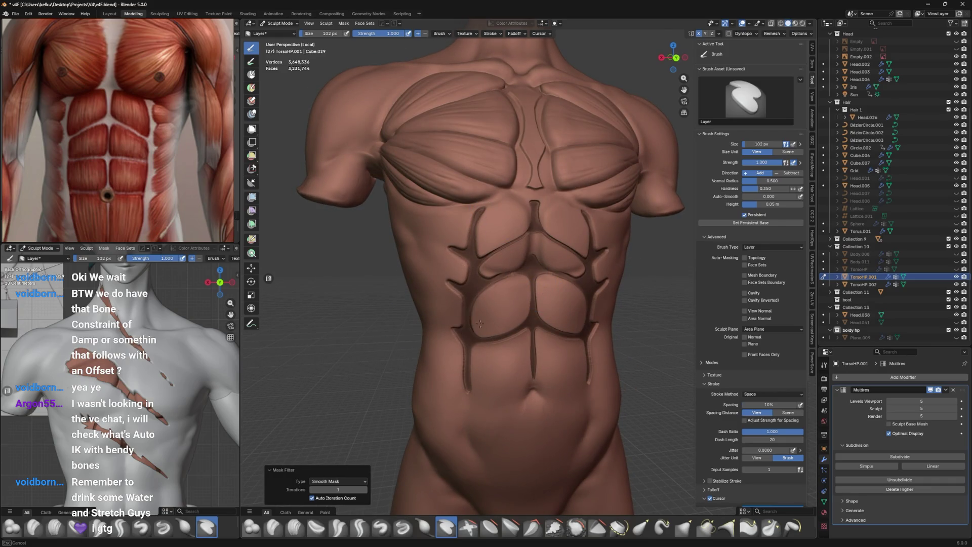
pyautogui.moveTo(606, 319)
pyautogui.mouseDown(button='middle')
pyautogui.moveTo(576, 282)
pyautogui.moveTo(575, 300)
pyautogui.moveTo(611, 271)
pyautogui.moveTo(565, 288)
pyautogui.moveTo(596, 288)
pyautogui.mouseUp(button='middle')
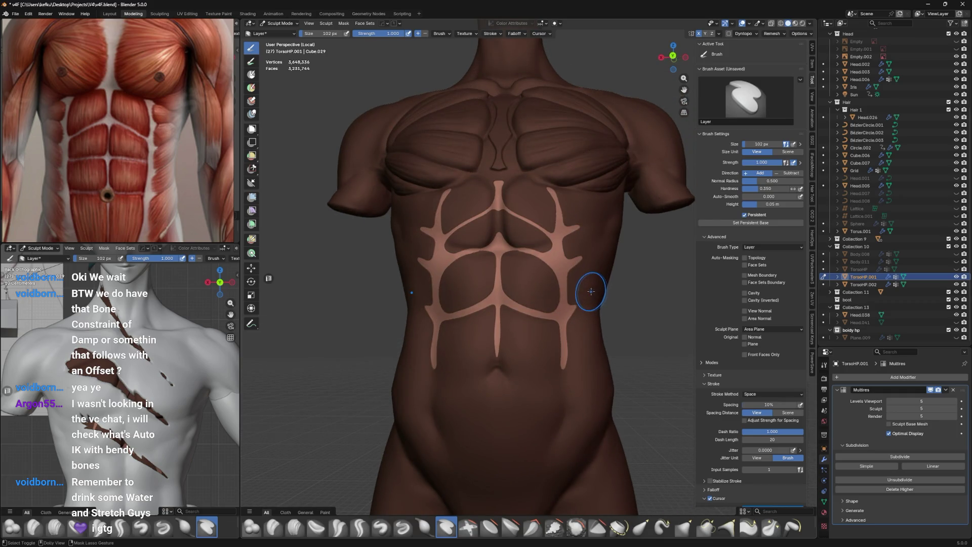
pyautogui.hotkey('alt', 'a')
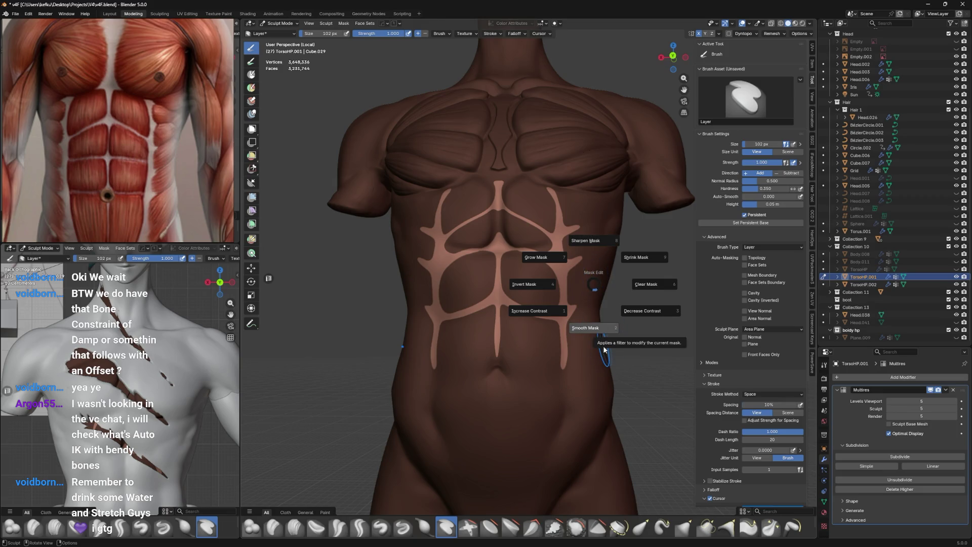
# Apply Smooth Mask to the groove mask with Iterations set to 5.
pyautogui.click(604, 349)
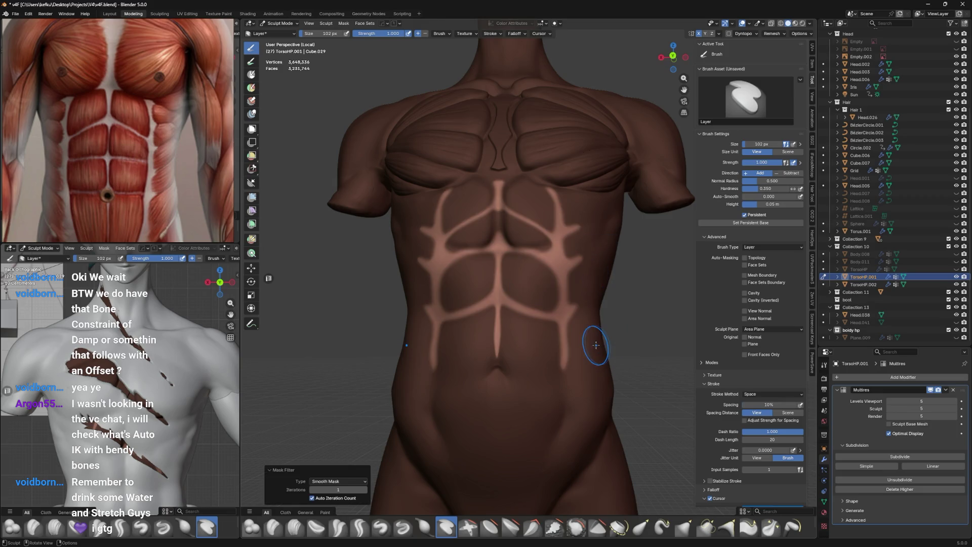
pyautogui.click(365, 491)
pyautogui.click(365, 491)
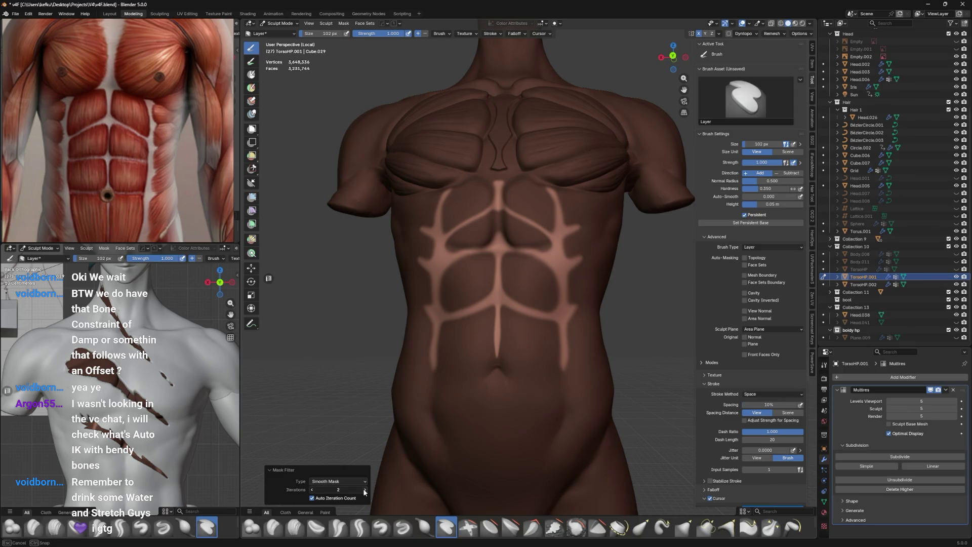
pyautogui.click(365, 491)
pyautogui.click(364, 491)
pyautogui.click(365, 491)
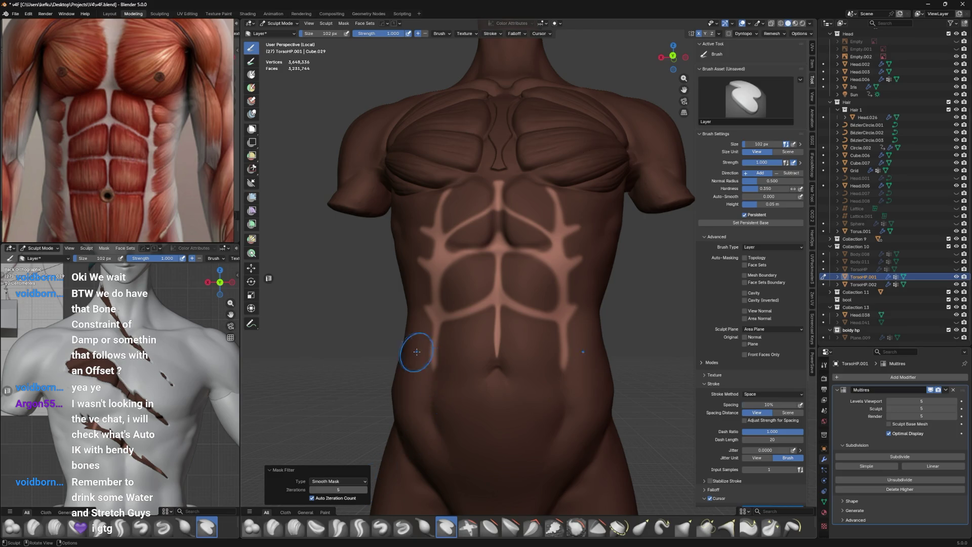
pyautogui.moveTo(419, 347); pyautogui.dragTo(429, 357, button='middle')
# Sharpen the groove mask and set the brush size to 244 px.
pyautogui.press('a')
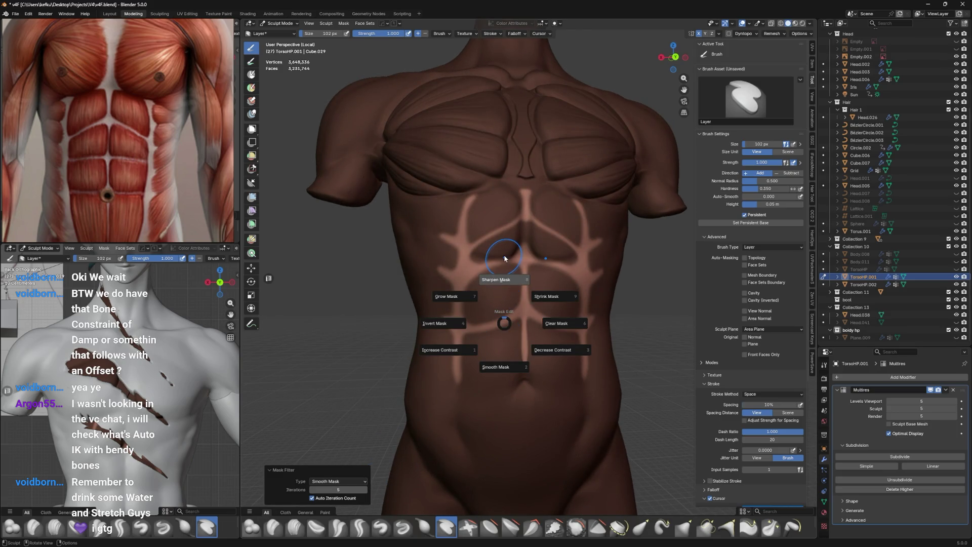
pyautogui.click(504, 259)
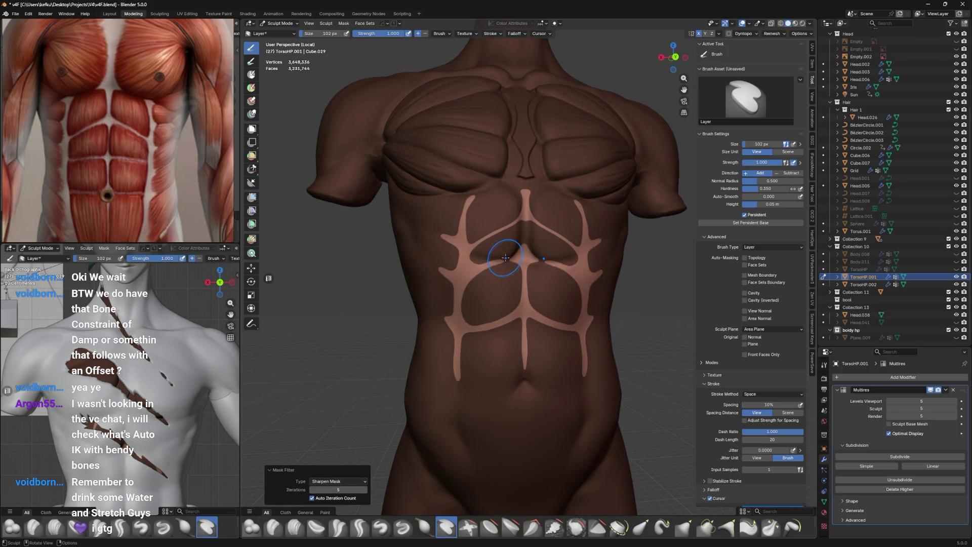
pyautogui.press('f')
pyautogui.click(478, 287)
pyautogui.moveTo(487, 286)
pyautogui.mouseDown(button='middle')
pyautogui.moveTo(521, 288)
pyautogui.moveTo(530, 256)
pyautogui.mouseUp(button='middle')
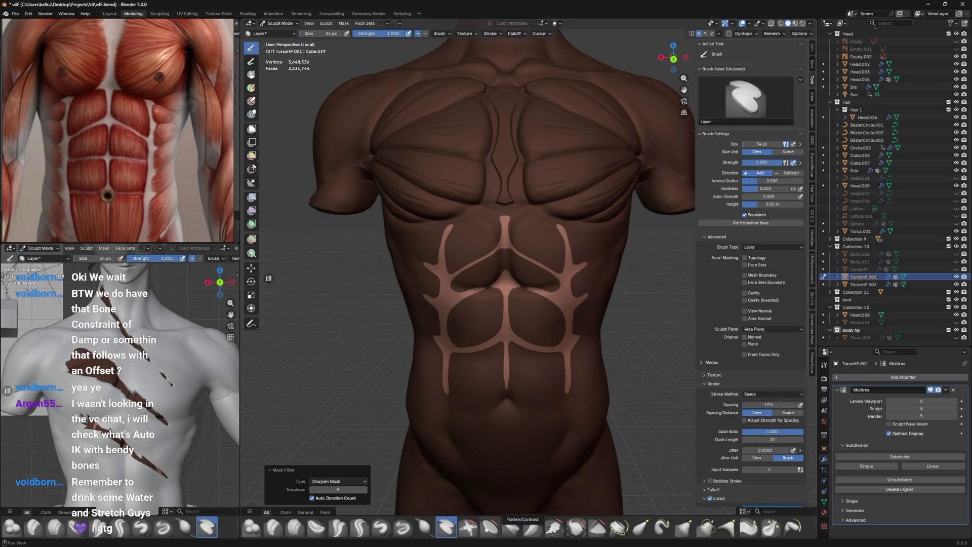
pyautogui.press('f')
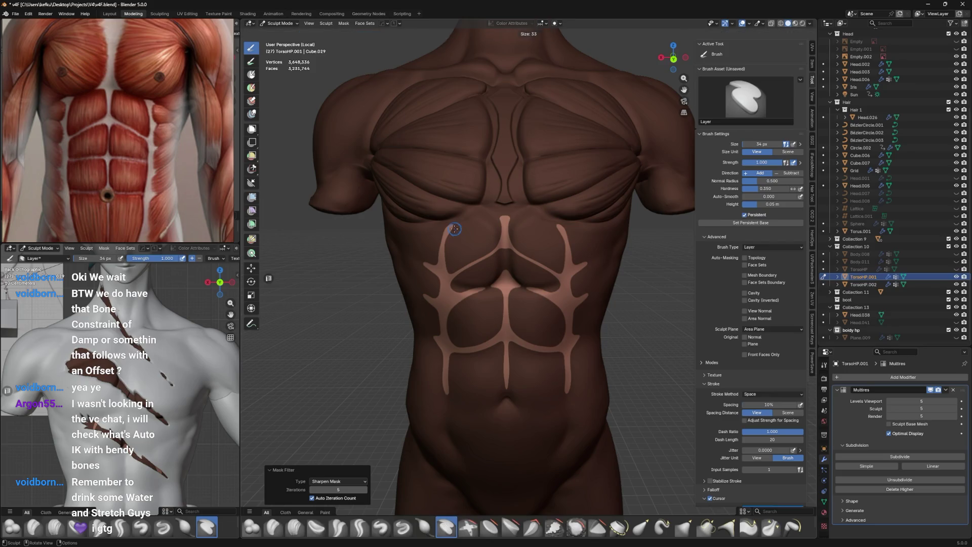
pyautogui.click(544, 450)
# Inspect the raised blocks in Object Mode, return to Sculpt Mode, and select Crease Sharp.
pyautogui.hotkey('ctrl', 'Tab')
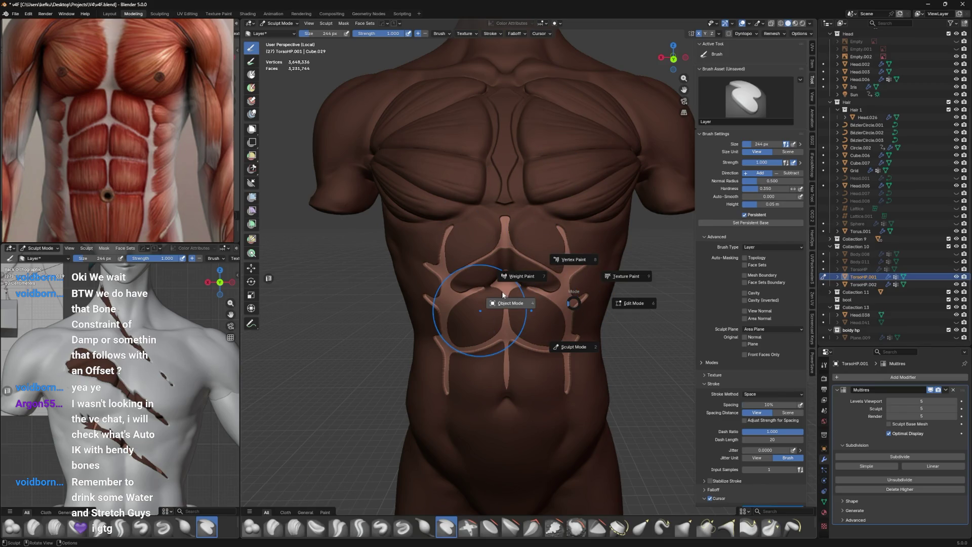
pyautogui.click(502, 295)
pyautogui.moveTo(504, 293); pyautogui.dragTo(525, 270, button='middle')
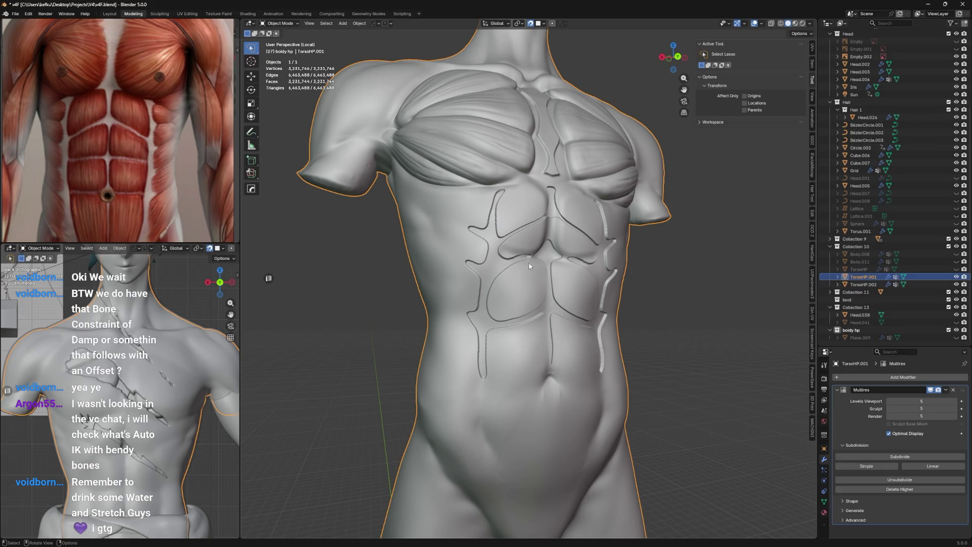
pyautogui.hotkey('ctrl', 'Tab')
pyautogui.press('2')
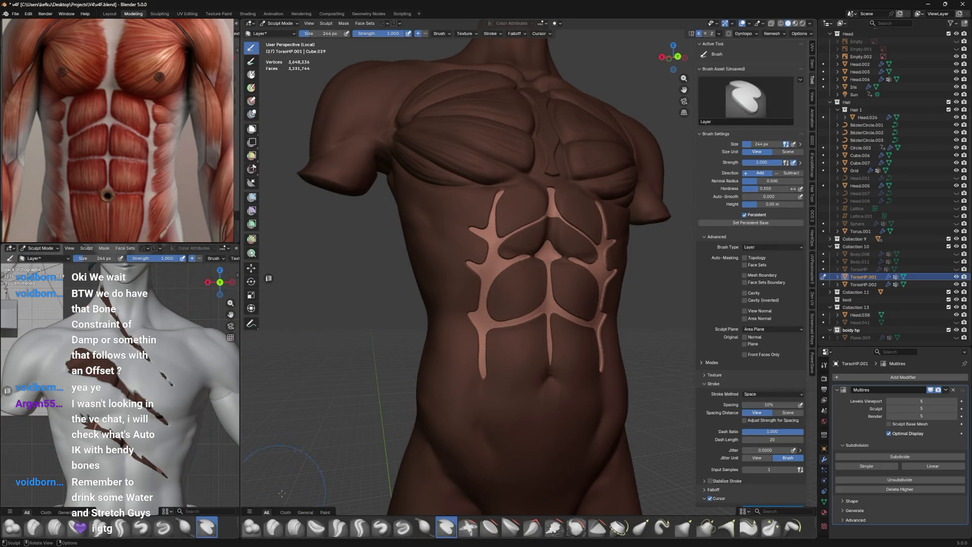
pyautogui.click(359, 527)
pyautogui.hotkey('alt', 'a')
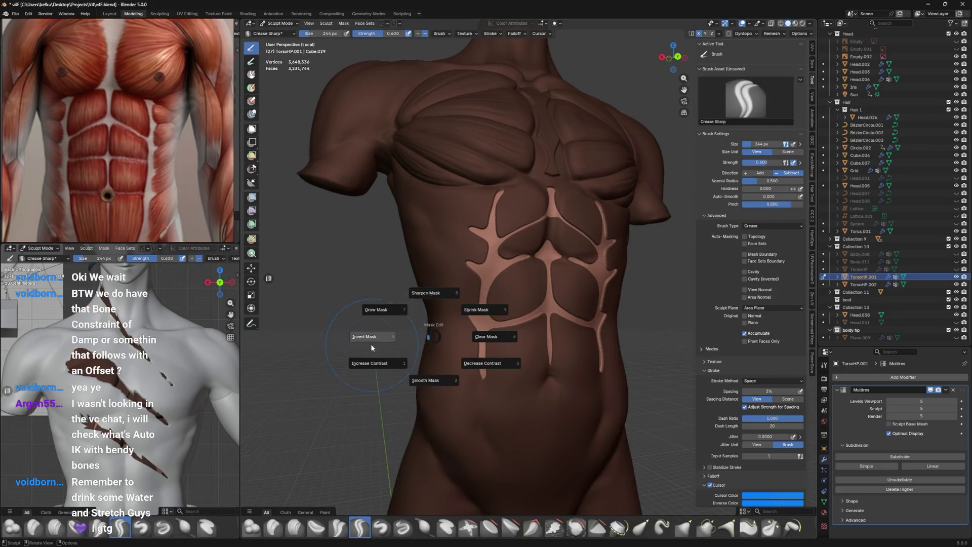
# Clear and re-invert the groove mask, then smooth its edges, with the brush at 89 px.
pyautogui.click(487, 337)
pyautogui.press('f')
pyautogui.click(462, 290)
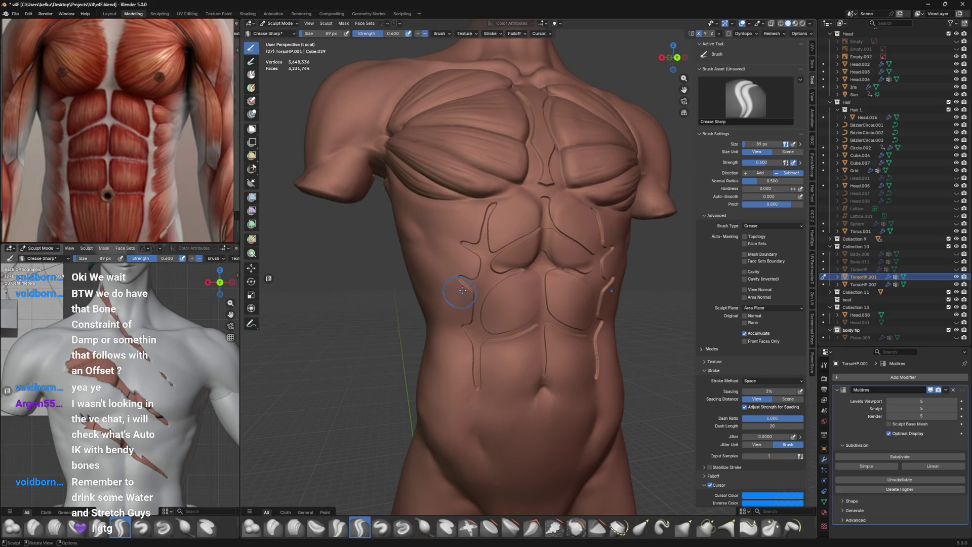
pyautogui.hotkey('ctrl', 'i')
pyautogui.hotkey('alt', 'a')
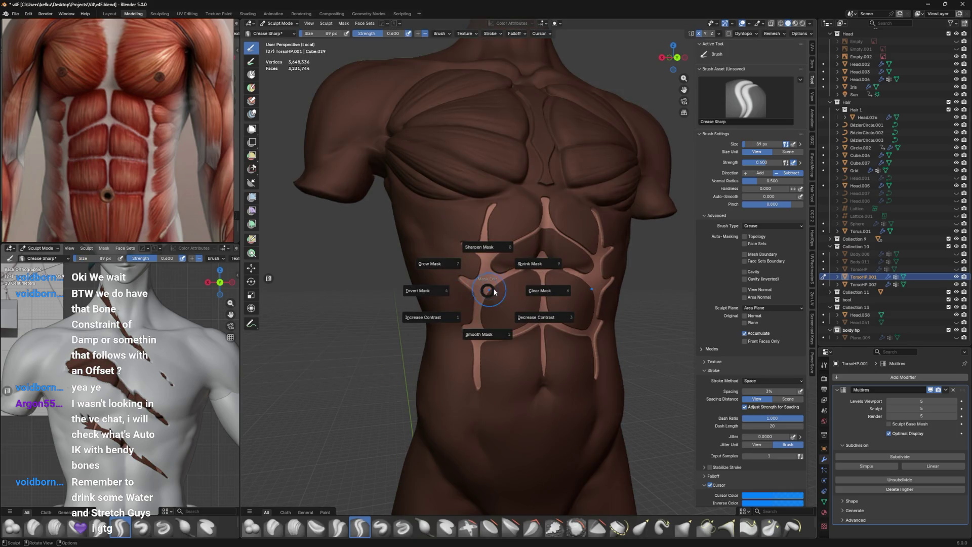
pyautogui.click(489, 287)
pyautogui.hotkey('alt', 'a')
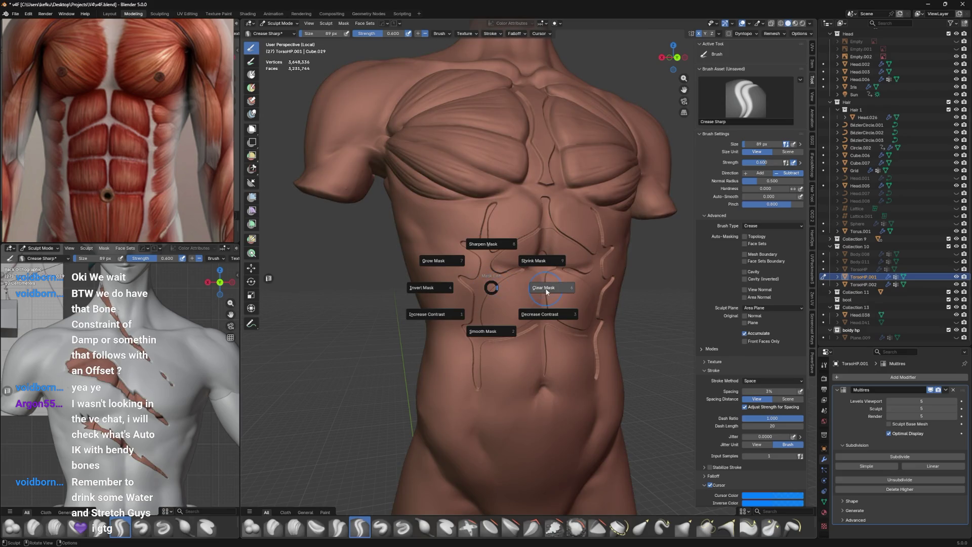
pyautogui.click(496, 288)
pyautogui.hotkey('ctrl', 'i')
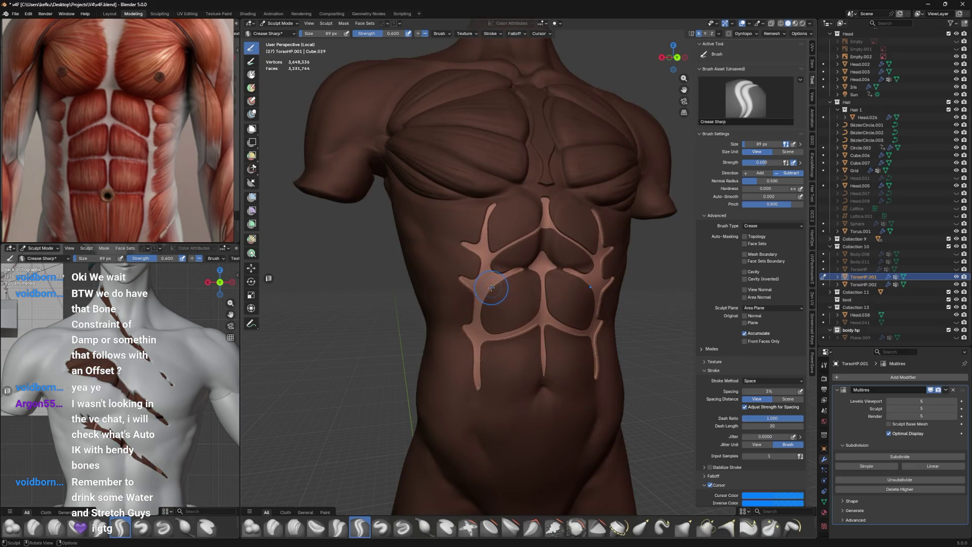
pyautogui.hotkey('alt', 'a')
pyautogui.click(485, 353)
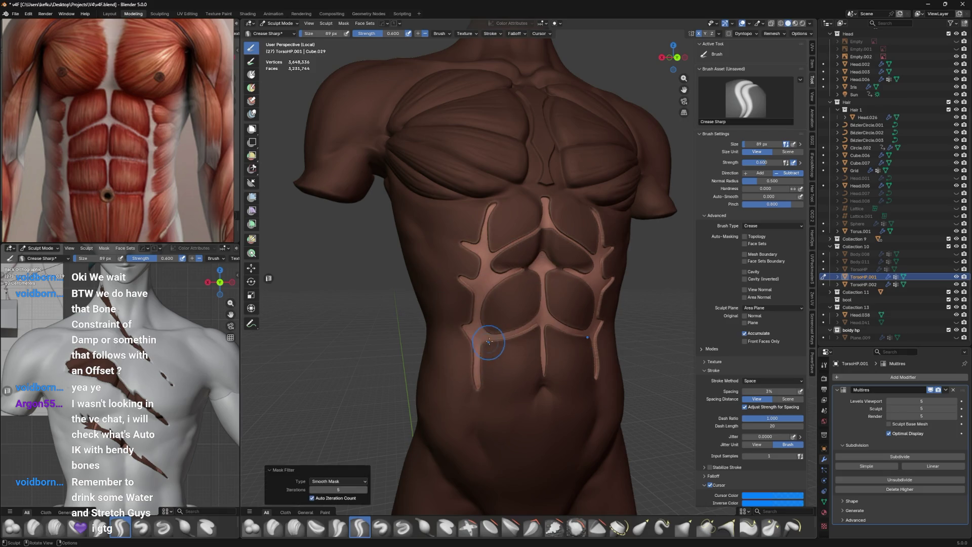
# Try brush sizes of 109, 67 and 90 px, zoom onto the abdomen, and select the Mask brush.
pyautogui.scroll(2, 498, 283)
pyautogui.press(']')
pyautogui.press(']')
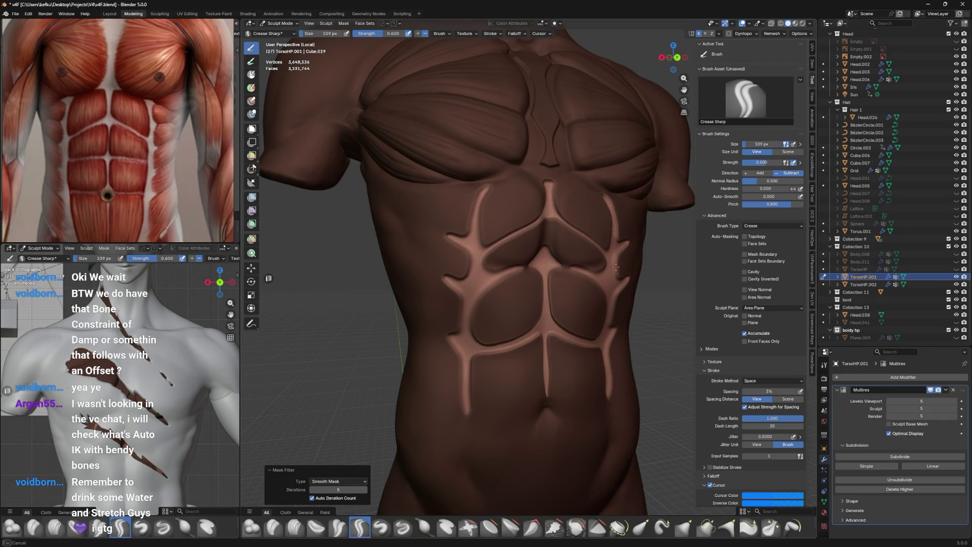
pyautogui.press('[')
pyautogui.press('[')
pyautogui.press('[')
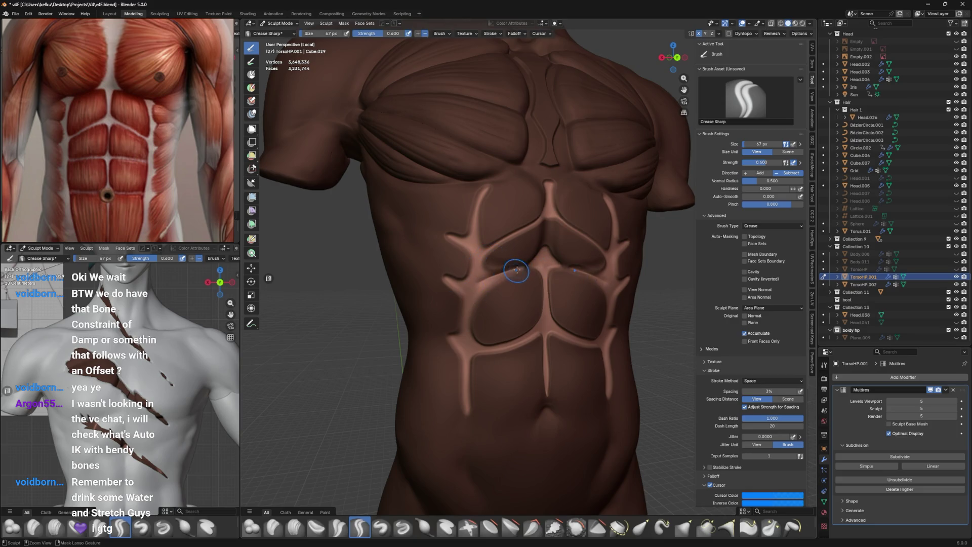
pyautogui.press(']')
pyautogui.press(']')
pyautogui.press(']')
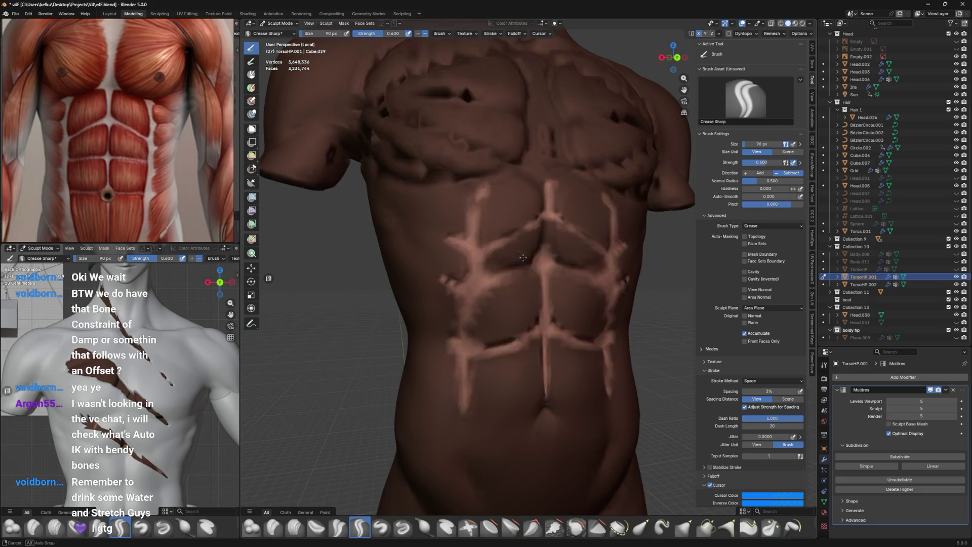
pyautogui.moveTo(485, 281); pyautogui.dragTo(490, 268, button='middle')
pyautogui.scroll(3, 489, 268)
pyautogui.press('[')
pyautogui.press('[')
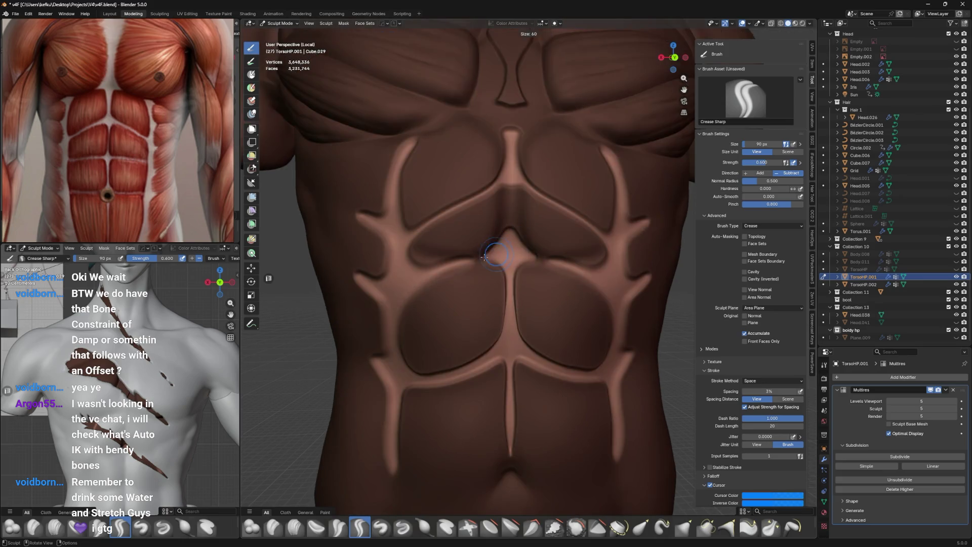
pyautogui.press('[')
pyautogui.press('[')
pyautogui.press('[')
pyautogui.click(256, 75)
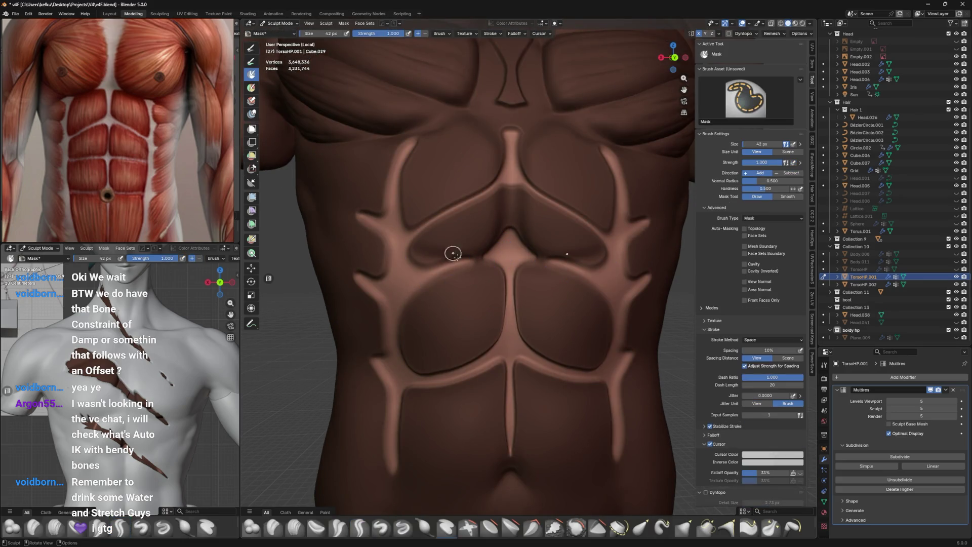
# Paint a short mask stroke, then carve a 67 px crease along the rib line toward the sternum.
pyautogui.moveTo(485, 258)
pyautogui.mouseDown()
pyautogui.moveTo(447, 267)
pyautogui.moveTo(476, 260)
pyautogui.mouseUp()
pyautogui.click(360, 527)
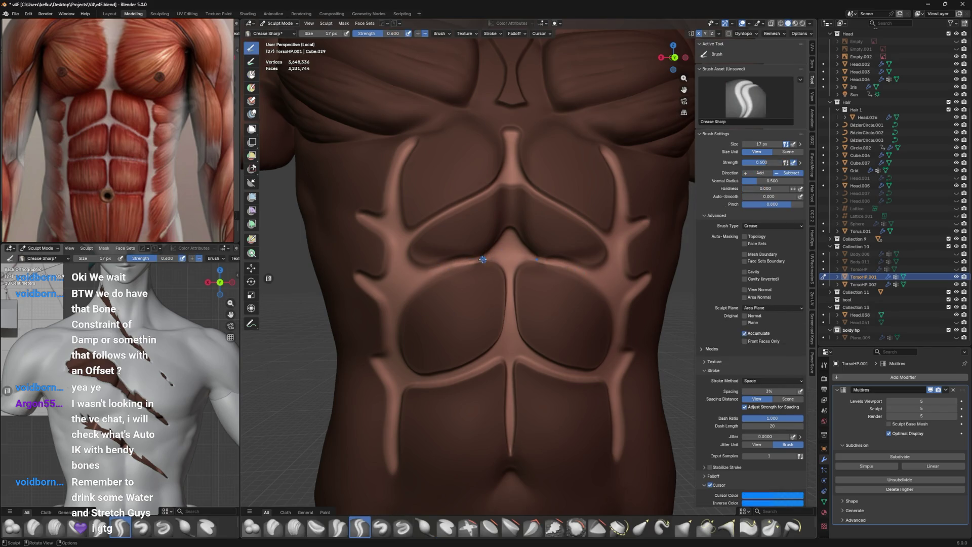
pyautogui.moveTo(468, 260)
pyautogui.mouseDown()
pyautogui.moveTo(490, 253)
pyautogui.moveTo(418, 283)
pyautogui.mouseUp()
pyautogui.press('f')
pyautogui.moveTo(418, 282); pyautogui.dragTo(497, 243, button='middle')
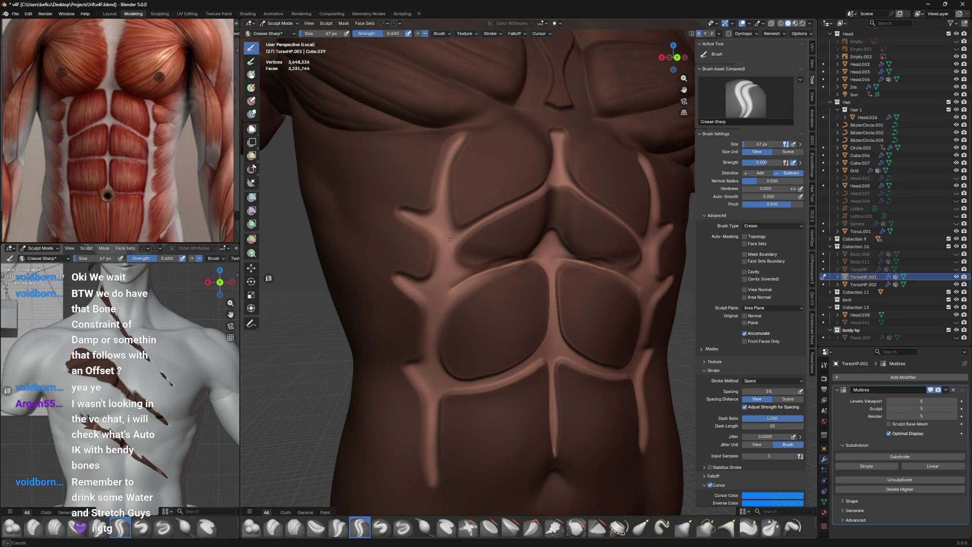
pyautogui.moveTo(503, 214); pyautogui.dragTo(530, 196)
# At 103 px, carve mirrored creases down the rib ridge and along the outer ab edges.
pyautogui.moveTo(489, 204); pyautogui.dragTo(534, 106, button='middle')
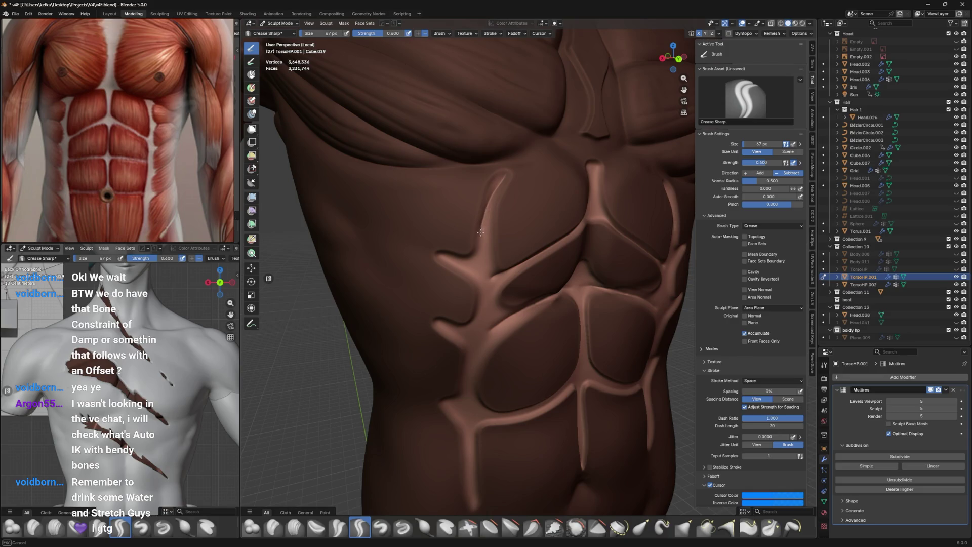
pyautogui.press('f')
pyautogui.click(501, 238)
pyautogui.moveTo(501, 238); pyautogui.dragTo(488, 193, button='middle')
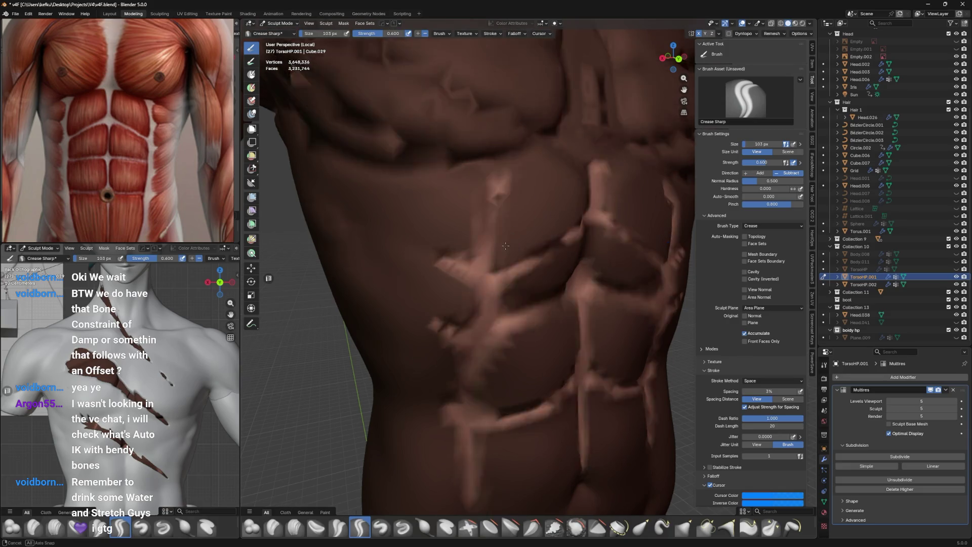
pyautogui.moveTo(474, 211); pyautogui.dragTo(476, 252)
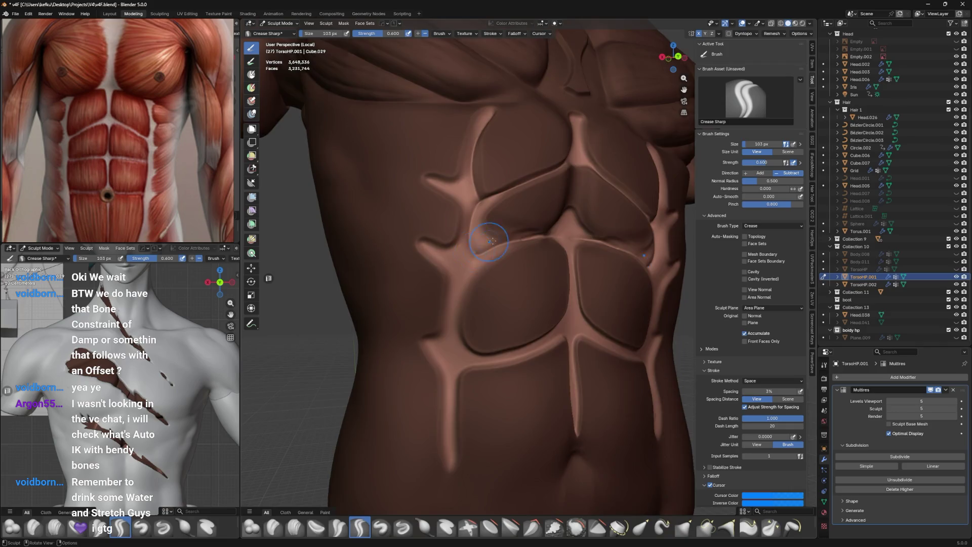
pyautogui.moveTo(491, 241); pyautogui.dragTo(452, 234, button='middle')
pyautogui.moveTo(438, 246); pyautogui.dragTo(427, 292)
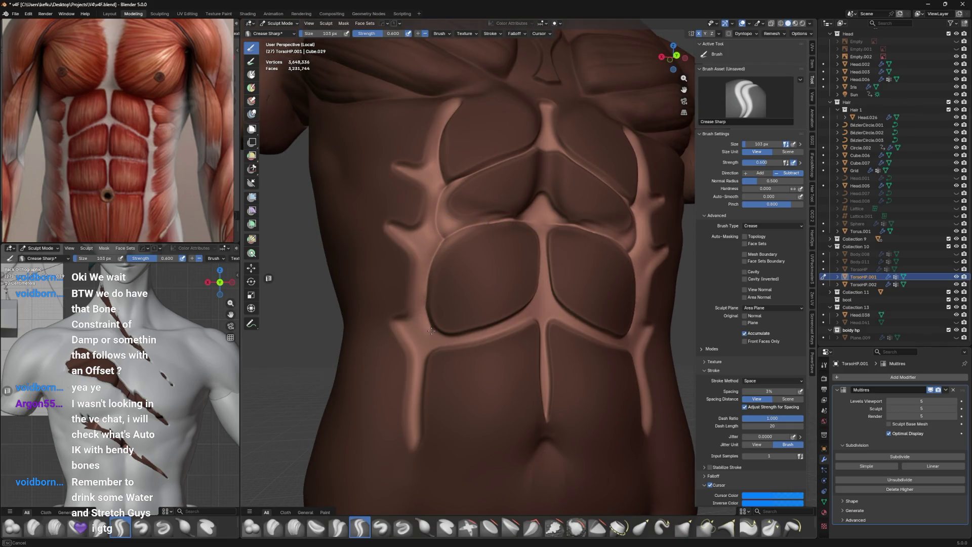
pyautogui.moveTo(431, 331); pyautogui.dragTo(440, 239)
pyautogui.moveTo(458, 248); pyautogui.dragTo(447, 228, button='middle')
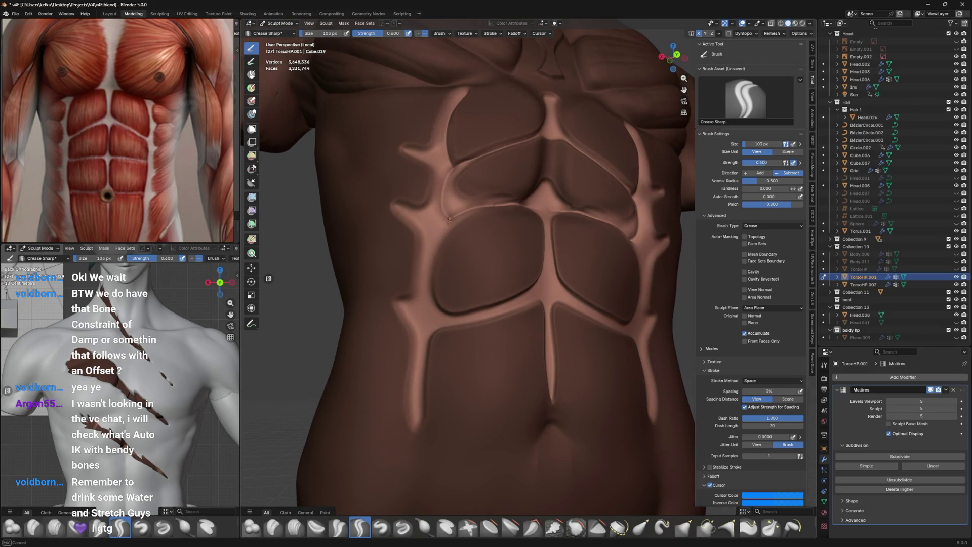
# At 115 px, carve and deepen a horizontal crease across the upper abs, then orbit to check it.
pyautogui.moveTo(434, 325)
pyautogui.mouseDown(button='middle')
pyautogui.moveTo(442, 413)
pyautogui.moveTo(456, 408)
pyautogui.mouseUp(button='middle')
pyautogui.press(']')
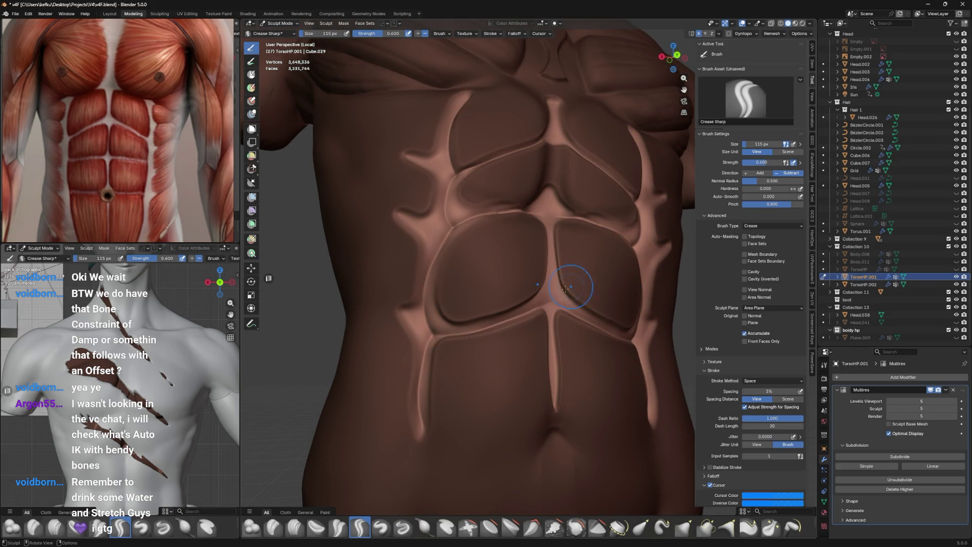
pyautogui.moveTo(565, 288); pyautogui.dragTo(502, 243, button='middle')
pyautogui.moveTo(504, 243)
pyautogui.mouseDown()
pyautogui.moveTo(437, 242)
pyautogui.moveTo(506, 238)
pyautogui.mouseUp()
pyautogui.moveTo(441, 234)
pyautogui.mouseDown()
pyautogui.moveTo(483, 235)
pyautogui.moveTo(440, 237)
pyautogui.mouseUp()
pyautogui.moveTo(441, 237)
pyautogui.mouseDown(button='middle')
pyautogui.moveTo(504, 220)
pyautogui.moveTo(522, 188)
pyautogui.moveTo(505, 184)
pyautogui.moveTo(490, 205)
pyautogui.moveTo(550, 209)
pyautogui.mouseUp(button='middle')
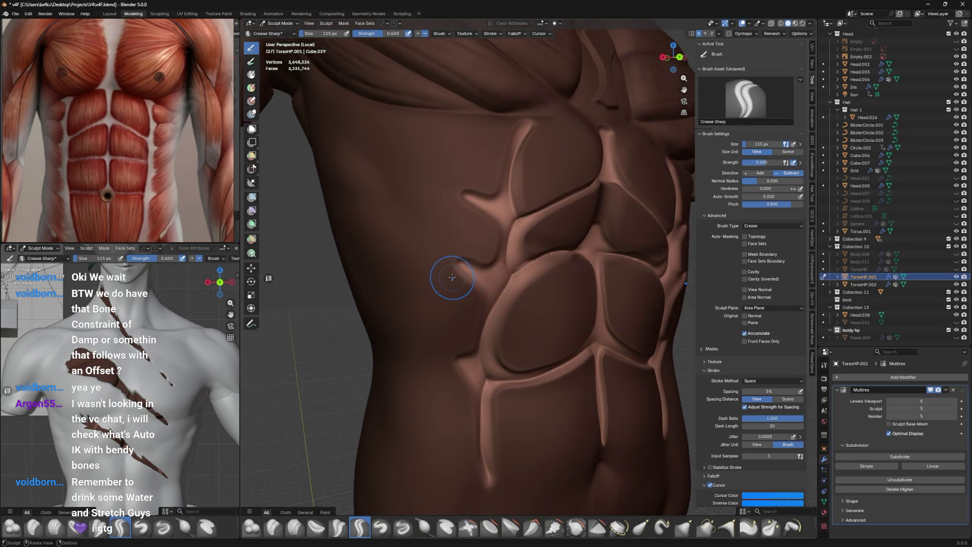
pyautogui.moveTo(504, 266)
pyautogui.mouseDown(button='middle')
pyautogui.moveTo(518, 261)
pyautogui.moveTo(494, 261)
pyautogui.moveTo(466, 223)
pyautogui.moveTo(495, 204)
pyautogui.mouseUp(button='middle')
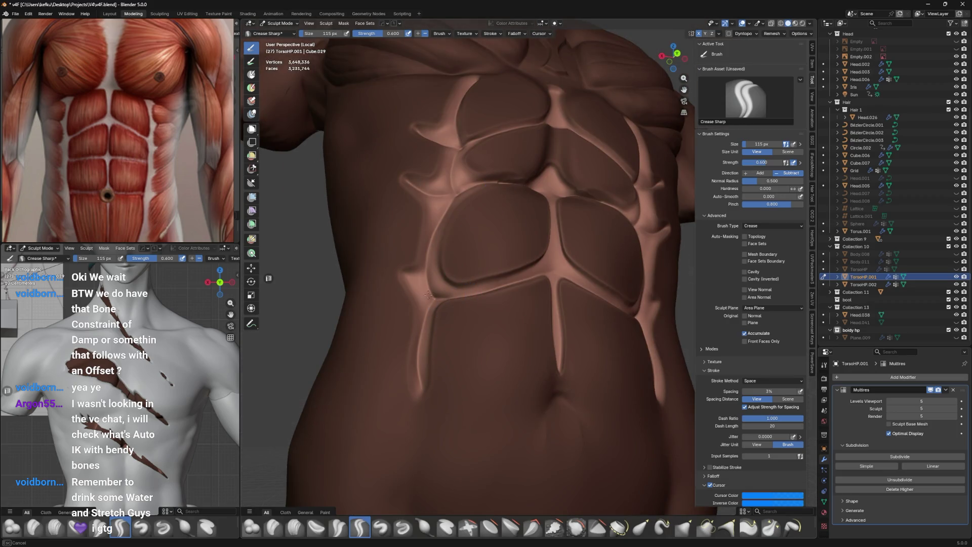
pyautogui.moveTo(418, 238); pyautogui.dragTo(506, 247, button='middle')
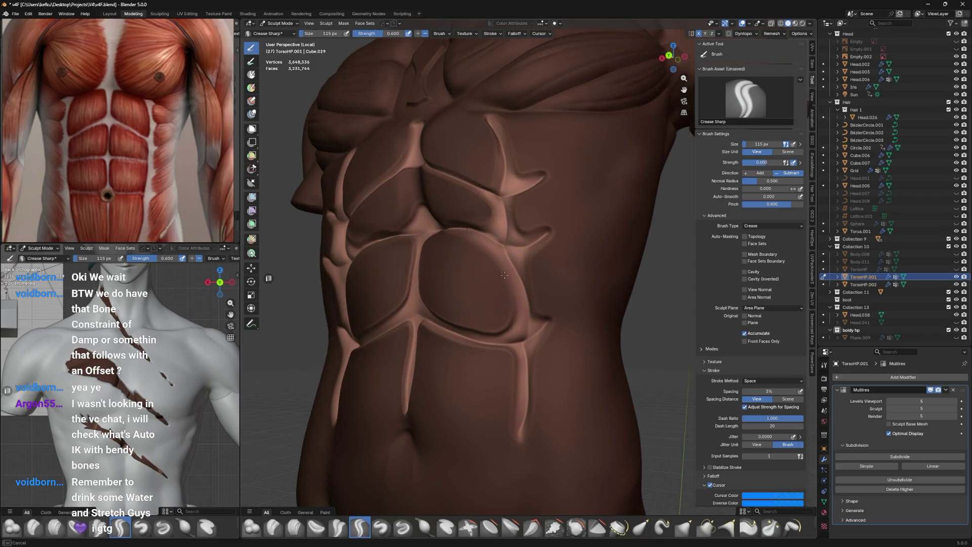
pyautogui.moveTo(496, 348); pyautogui.dragTo(521, 300, button='middle')
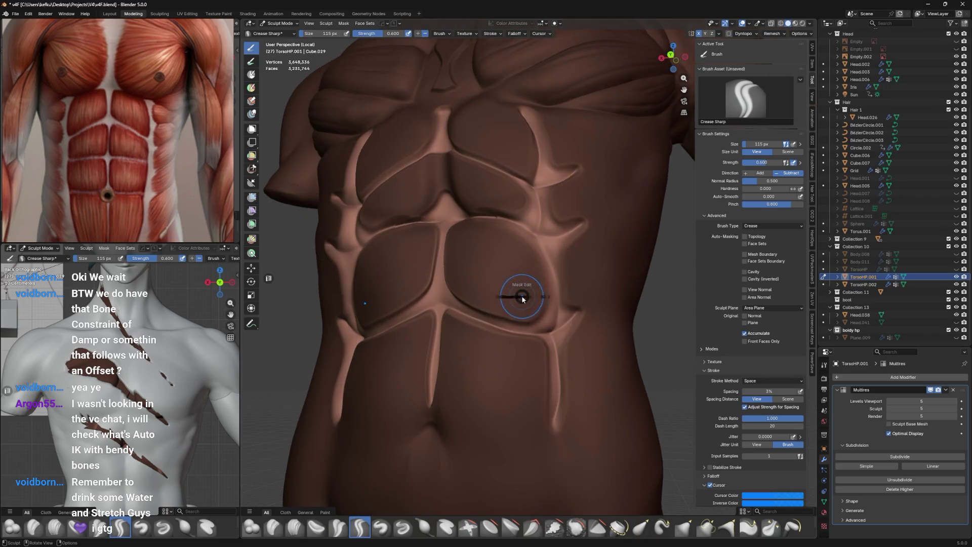
# Smooth and sharpen the mask, then clear it from the torso.
pyautogui.hotkey('alt', 'a')
pyautogui.click(510, 338)
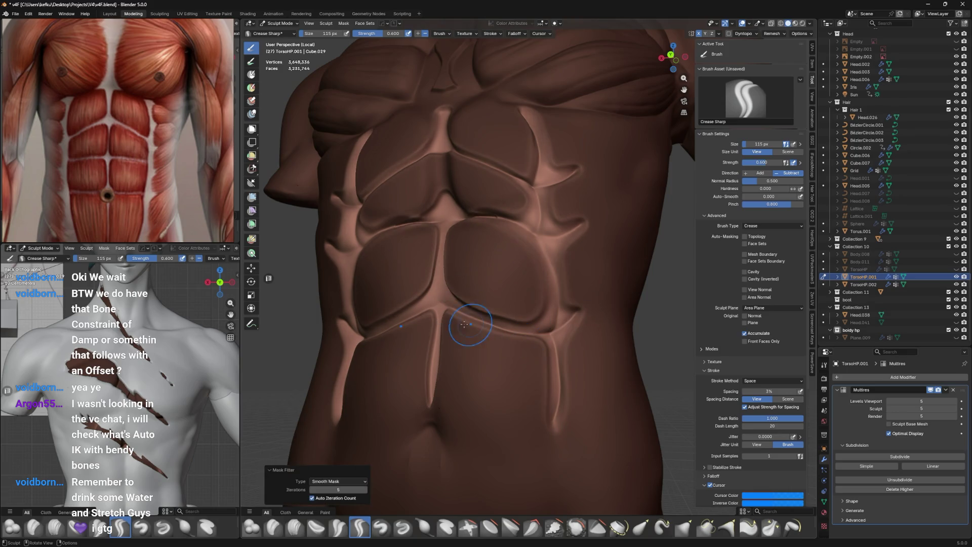
pyautogui.press('f')
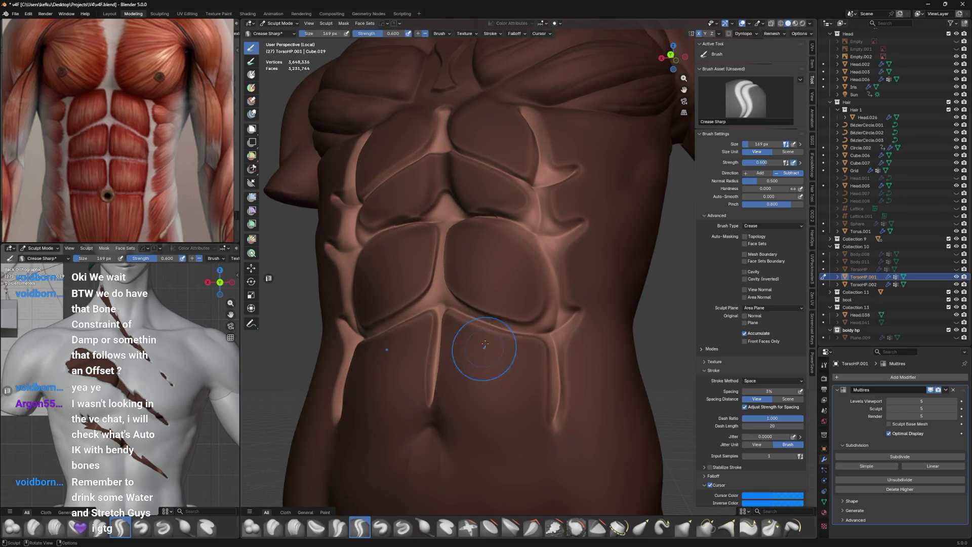
pyautogui.moveTo(444, 302); pyautogui.dragTo(500, 259, button='middle')
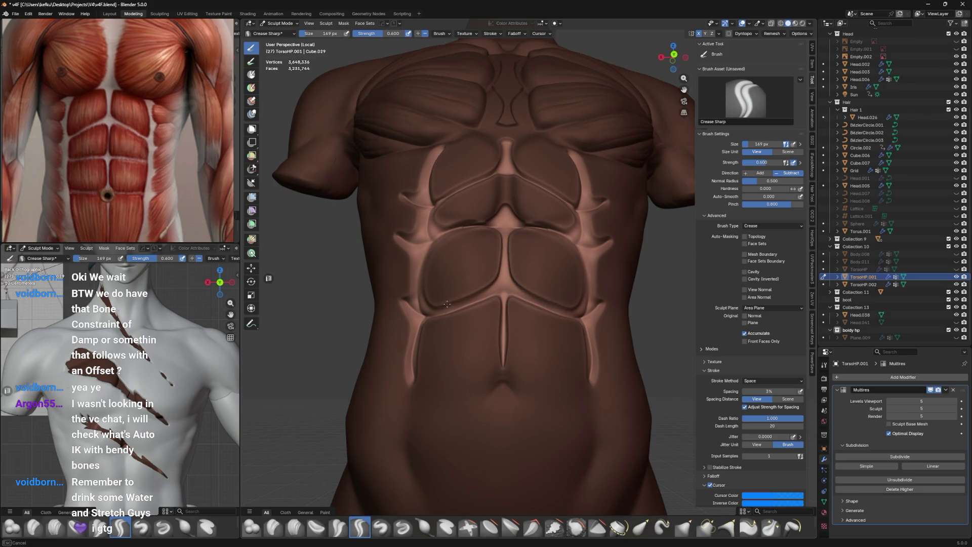
pyautogui.hotkey('alt', 'a')
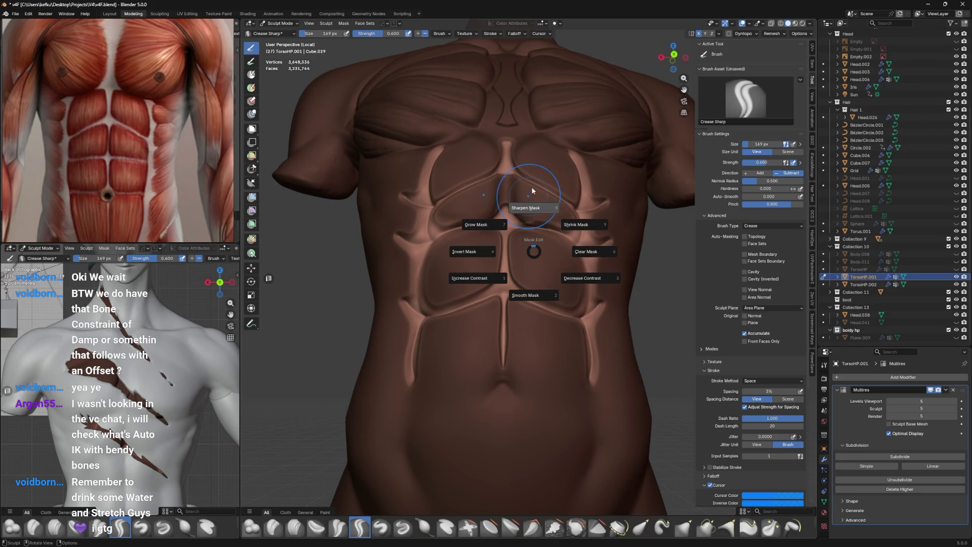
pyautogui.click(532, 190)
pyautogui.hotkey('alt', 'a')
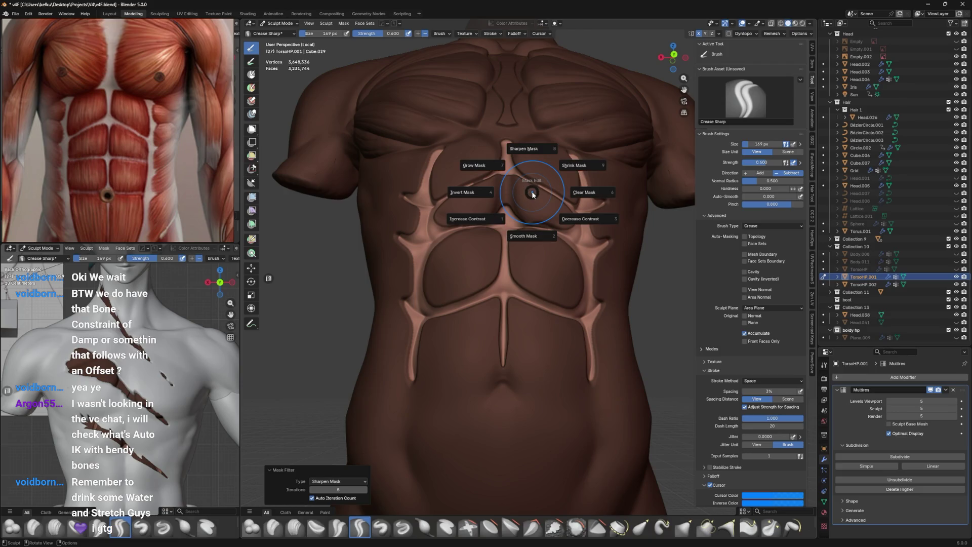
pyautogui.click(541, 193)
# Set the brush to 82 px and deepen the crease on the left upper-ab edge.
pyautogui.scroll(3, 487, 227)
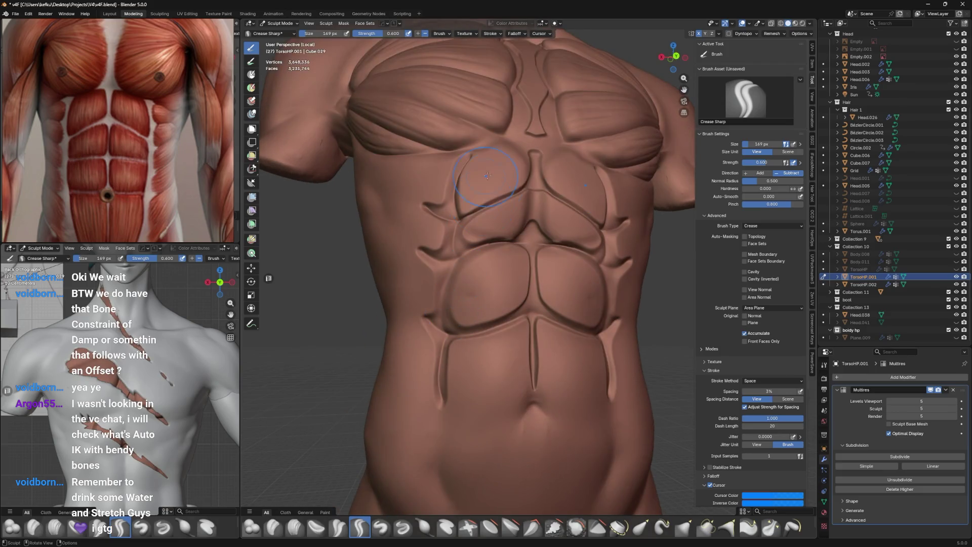
pyautogui.press('f')
pyautogui.click(477, 228)
pyautogui.press('f')
pyautogui.click(528, 198)
pyautogui.moveTo(473, 239)
pyautogui.mouseDown(button='middle')
pyautogui.moveTo(515, 229)
pyautogui.moveTo(503, 241)
pyautogui.mouseUp(button='middle')
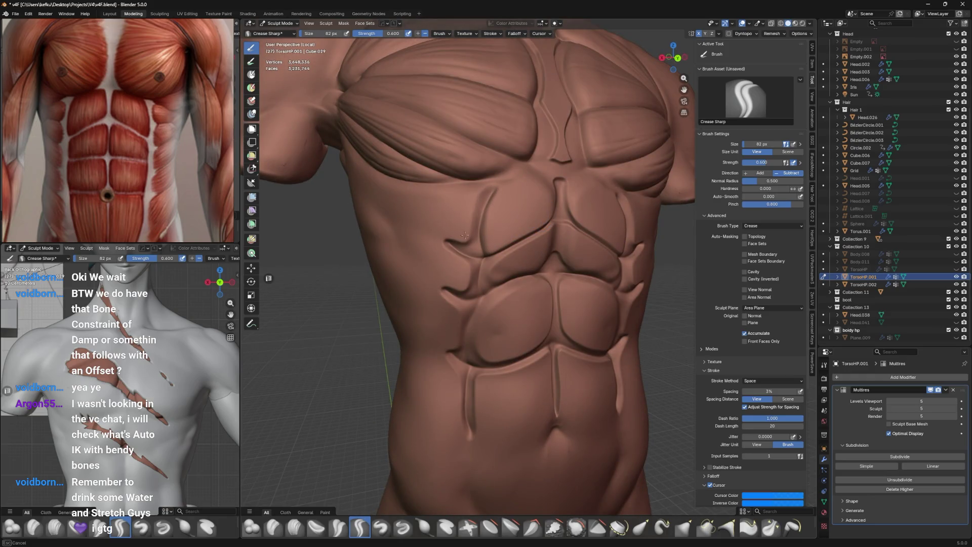
pyautogui.moveTo(482, 228); pyautogui.dragTo(493, 189)
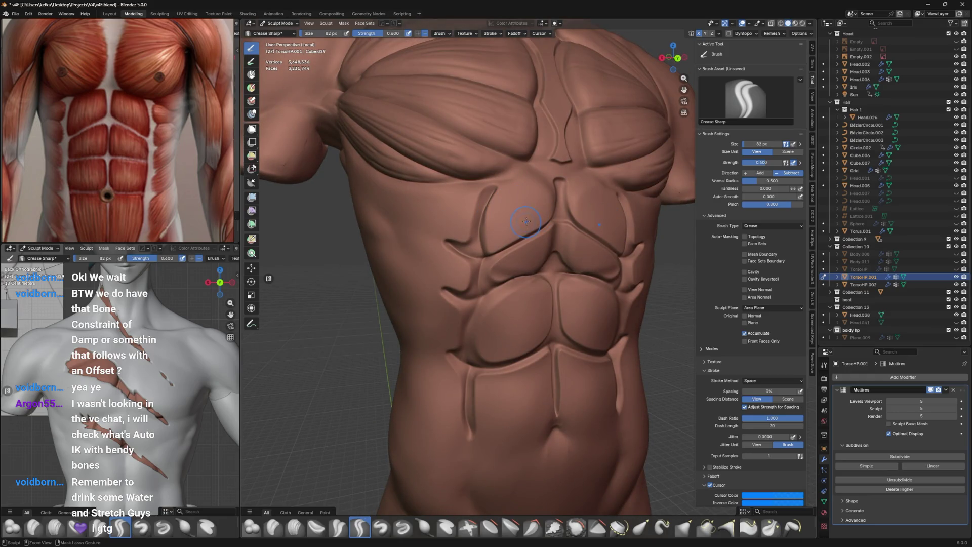
pyautogui.moveTo(526, 221); pyautogui.dragTo(521, 217, button='middle')
# Invert the mask, smooth it twice, sharpen it, and invert again, with the brush at 170 px.
pyautogui.press('a')
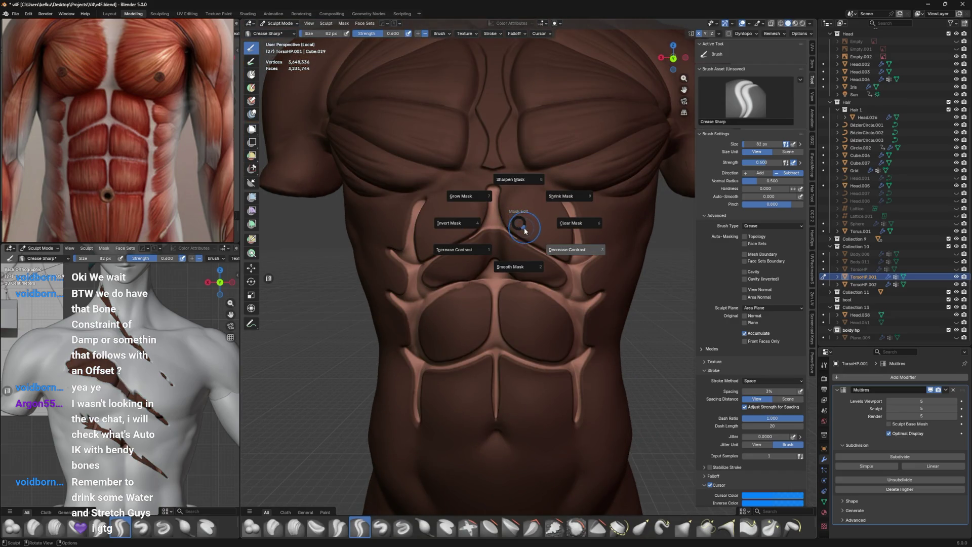
pyautogui.click(453, 223)
pyautogui.moveTo(459, 212)
pyautogui.mouseDown(button='middle')
pyautogui.moveTo(536, 205)
pyautogui.moveTo(506, 238)
pyautogui.mouseUp(button='middle')
pyautogui.press('f')
pyautogui.click(528, 256)
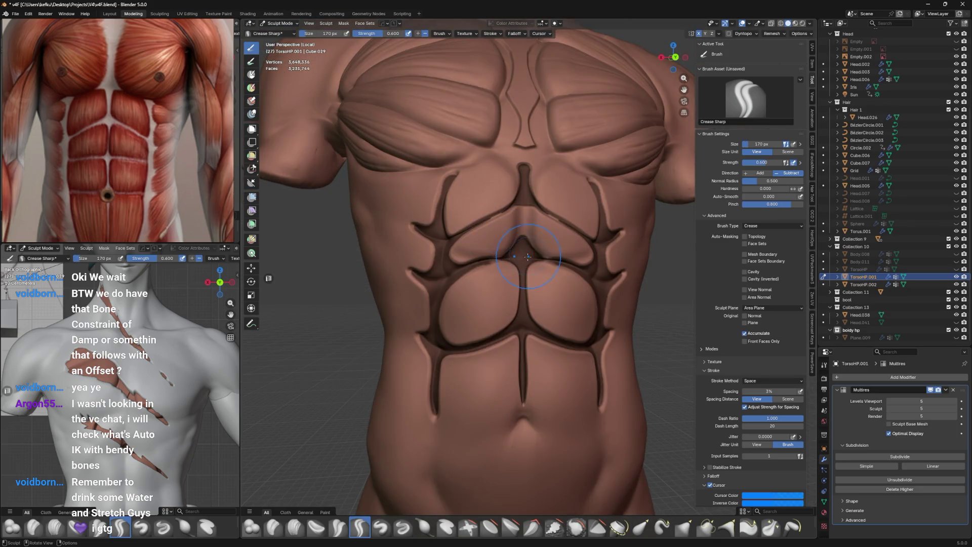
pyautogui.press('a')
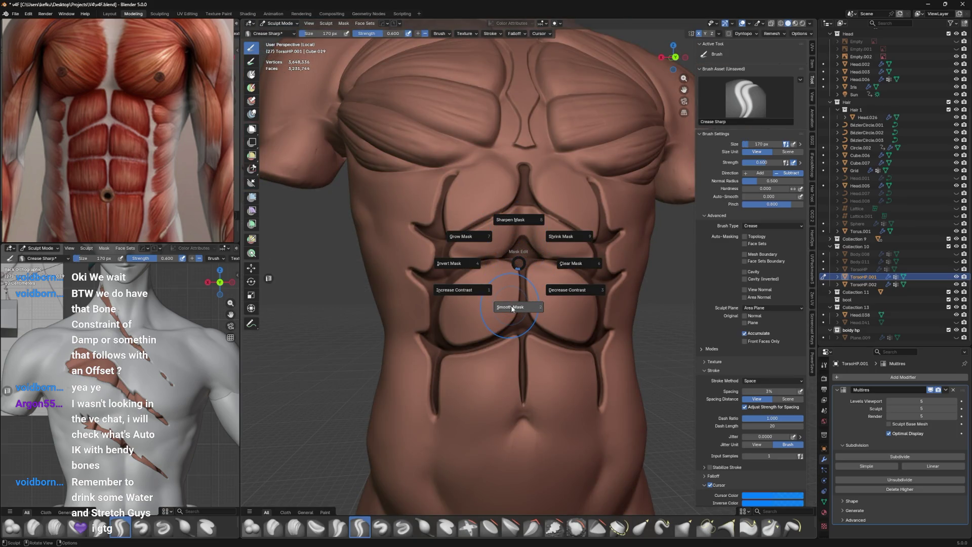
pyautogui.click(511, 308)
pyautogui.press('a')
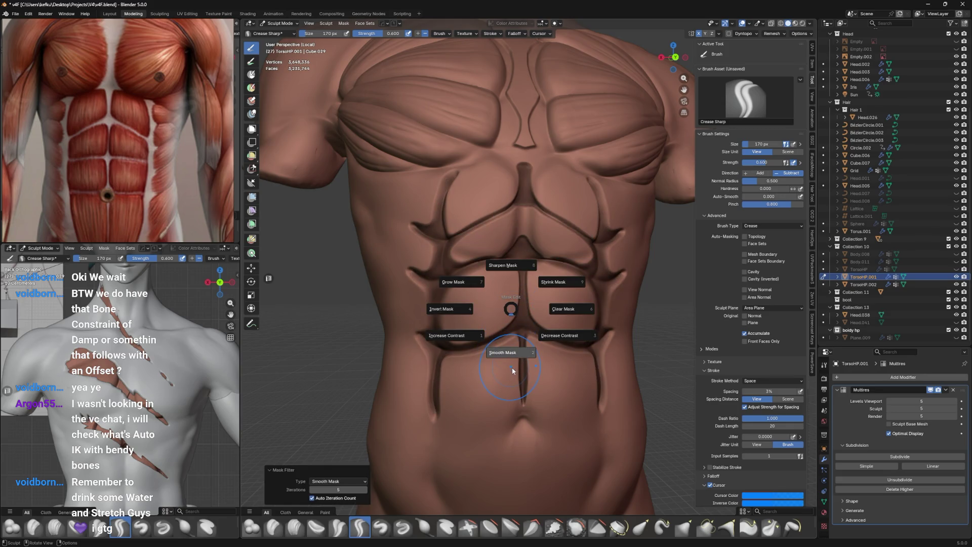
pyautogui.click(513, 370)
pyautogui.press('a')
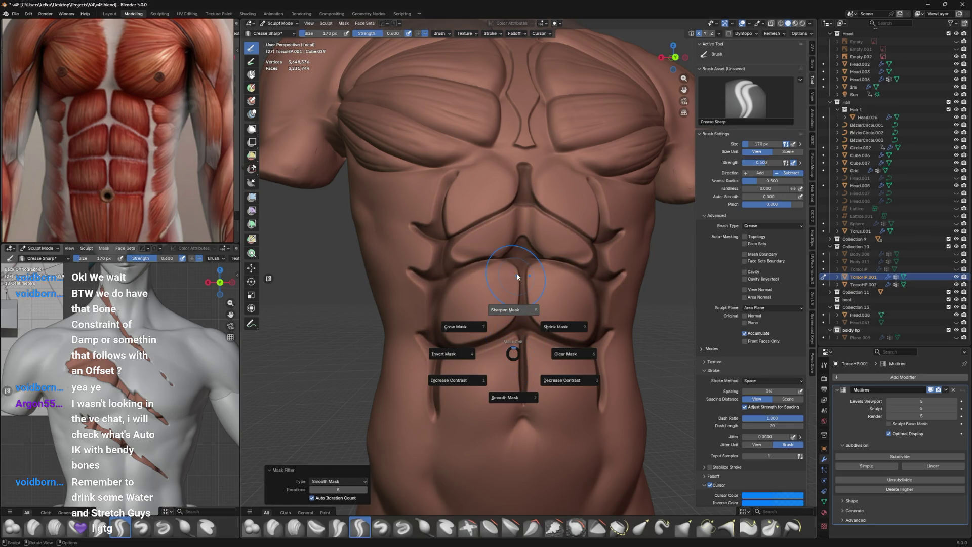
pyautogui.click(518, 277)
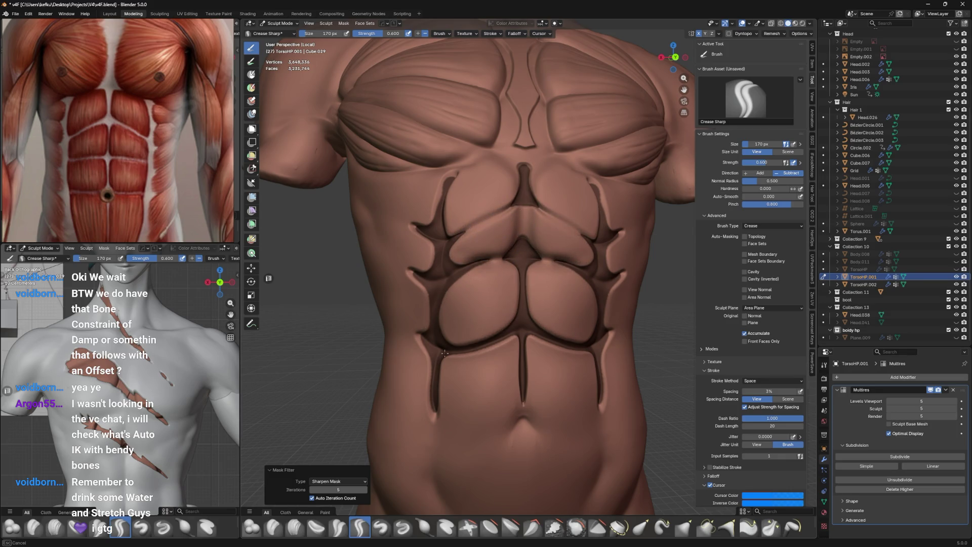
pyautogui.hotkey('ctrl', 'i')
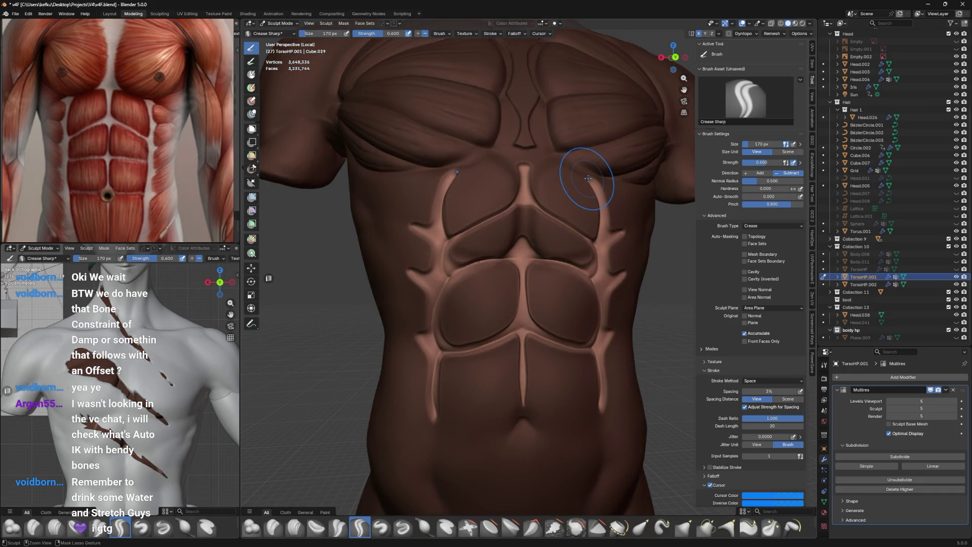
# Try shrinking, hiding, blurring and clearing the groove mask, undoing the changes to compare.
pyautogui.press('ctrl+KP_Subtract')
pyautogui.press('ctrl+KP_Subtract')
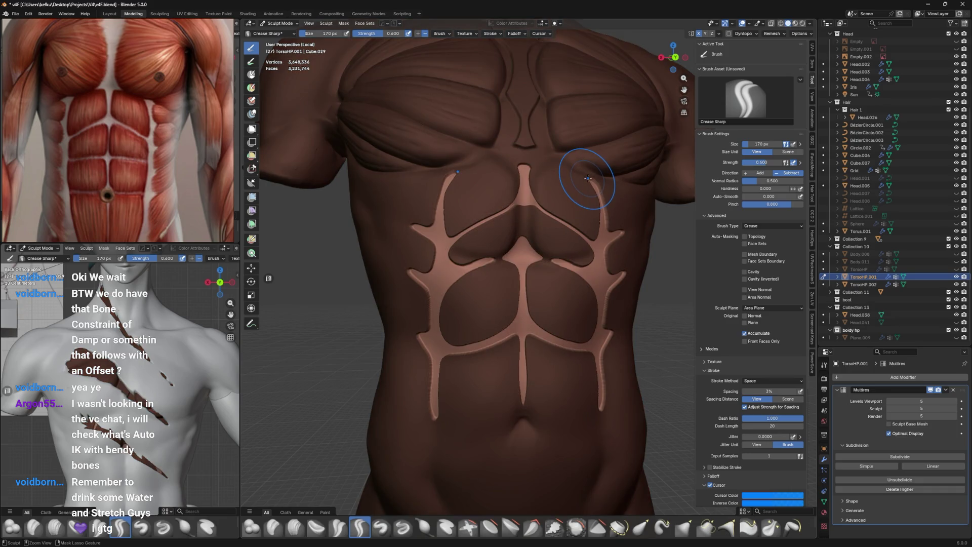
pyautogui.hotkey('shift', 'alt', 'z')
pyautogui.hotkey('shift', 'alt', 'z')
pyautogui.press('ctrl+KP_Add')
pyautogui.press('ctrl+KP_Add')
pyautogui.press('ctrl+KP_Add')
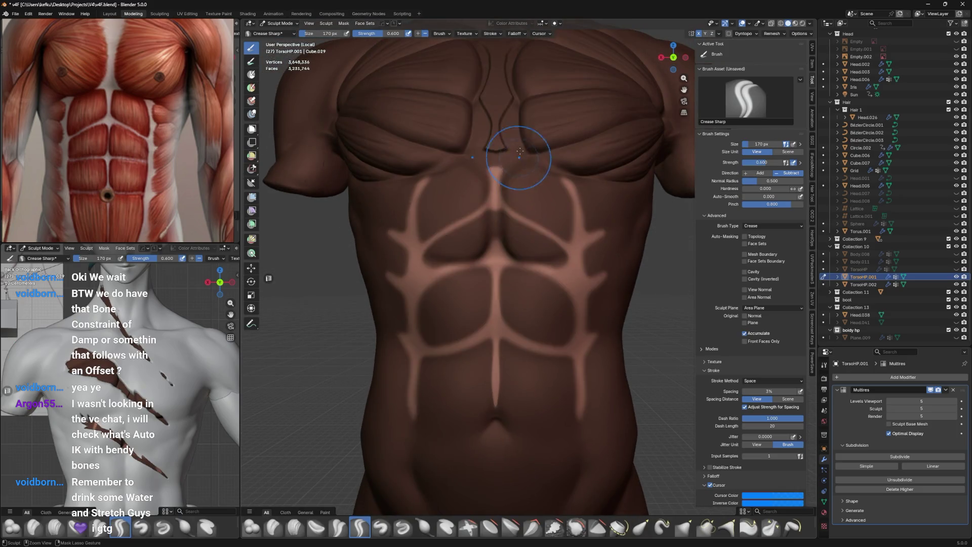
pyautogui.hotkey('ctrl', 'z')
pyautogui.hotkey('alt', 'a')
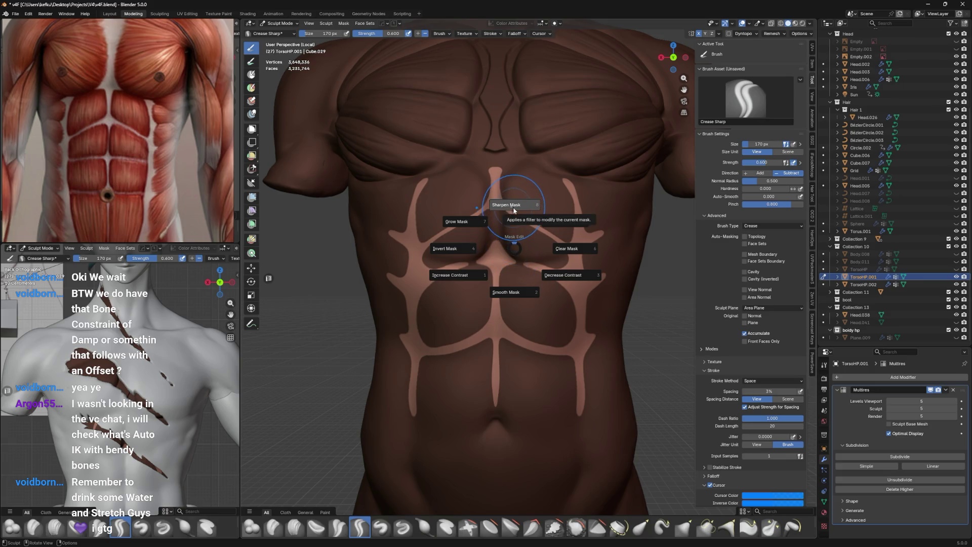
pyautogui.click(569, 254)
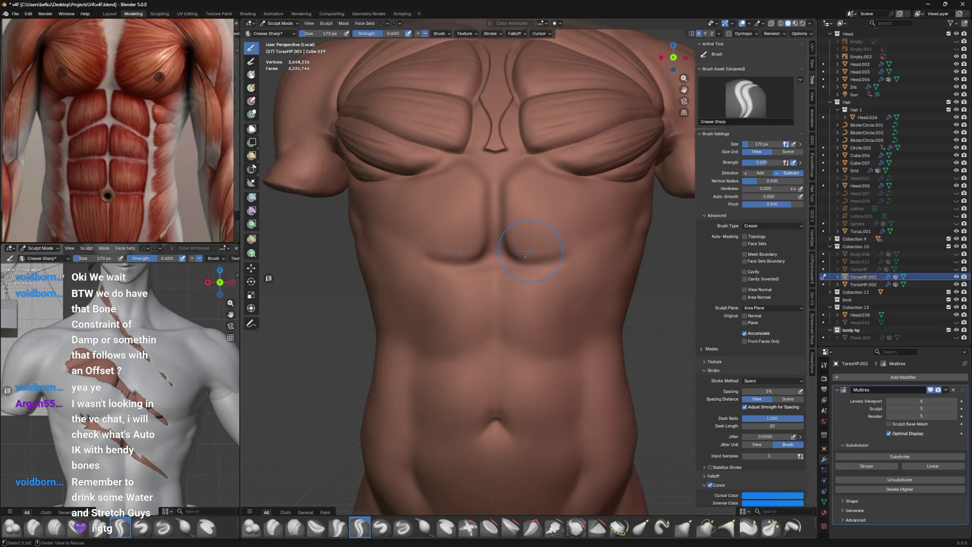
pyautogui.press('ctrl+KP_1')
pyautogui.hotkey('ctrl', 'z')
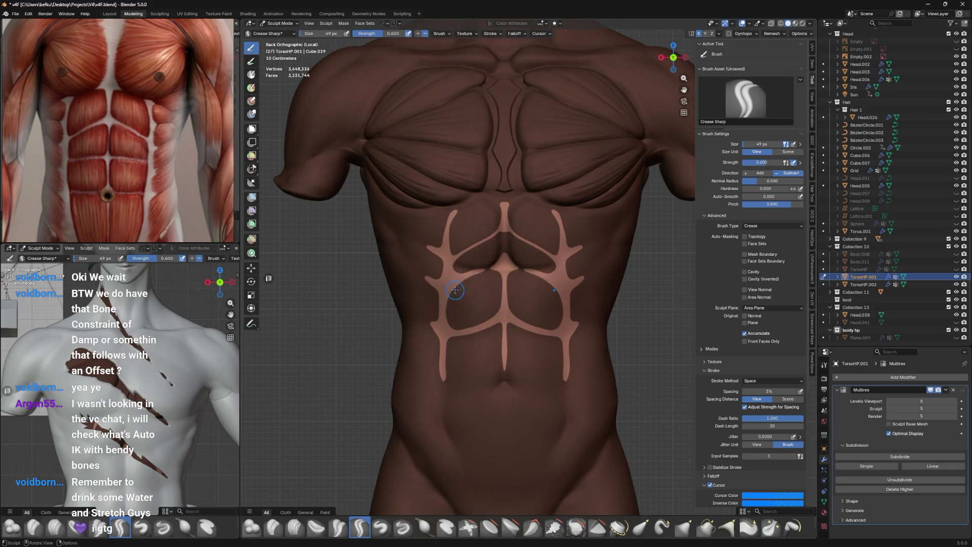
# Switch to the Mask brush, adjust its size, and undo a stray stroke across the upper abdomen.
pyautogui.press('m')
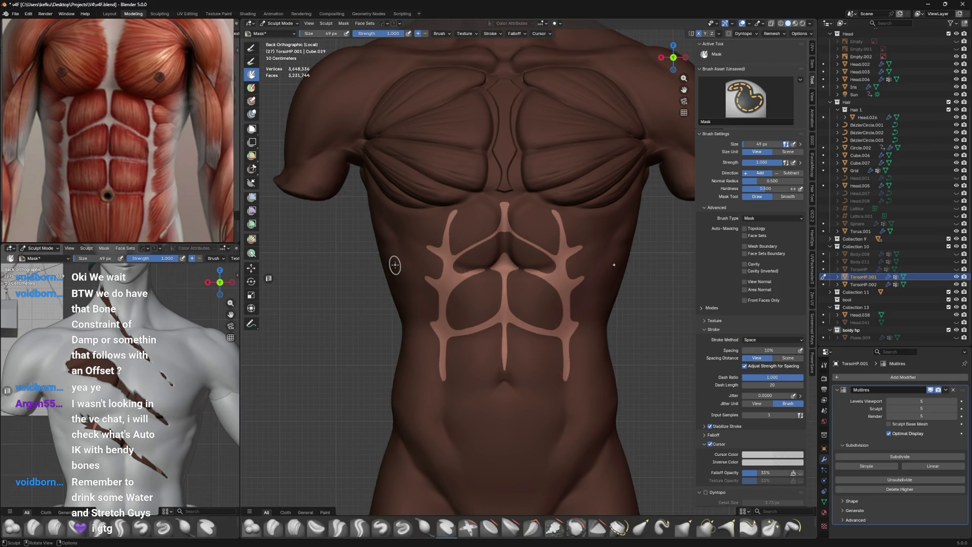
pyautogui.press('f')
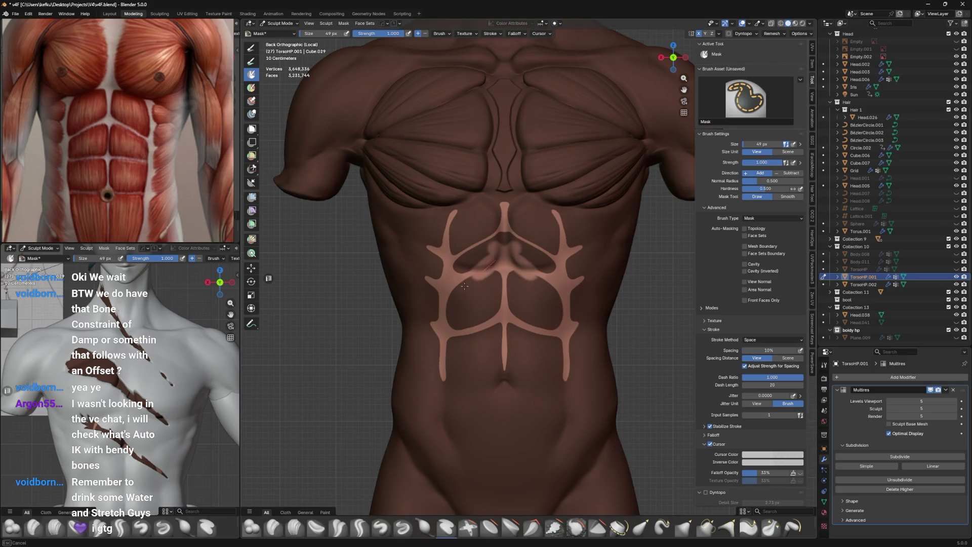
pyautogui.click(470, 269)
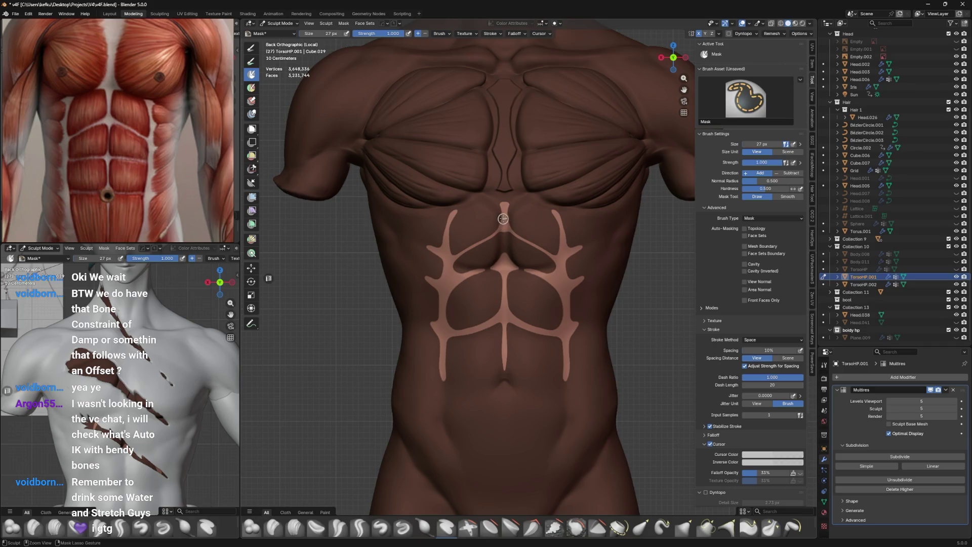
pyautogui.press('f')
pyautogui.click(482, 219)
pyautogui.moveTo(552, 192); pyautogui.dragTo(440, 239)
pyautogui.hotkey('ctrl', 'z')
# Erase the upper mask branches and the remaining abdominal mask with a much larger brush.
pyautogui.keyDown('ctrl'); pyautogui.moveTo(475, 206); pyautogui.dragTo(463, 213); pyautogui.keyUp('ctrl')
pyautogui.keyDown('ctrl'); pyautogui.moveTo(434, 262); pyautogui.dragTo(456, 283); pyautogui.keyUp('ctrl')
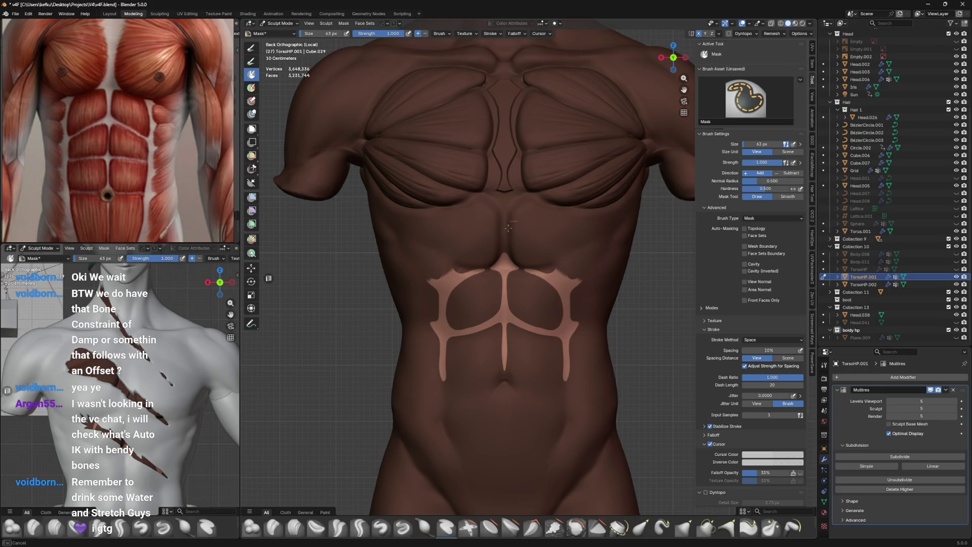
pyautogui.press('f')
pyautogui.click(514, 260)
pyautogui.keyDown('ctrl'); pyautogui.moveTo(514, 260); pyautogui.dragTo(441, 374); pyautogui.keyUp('ctrl')
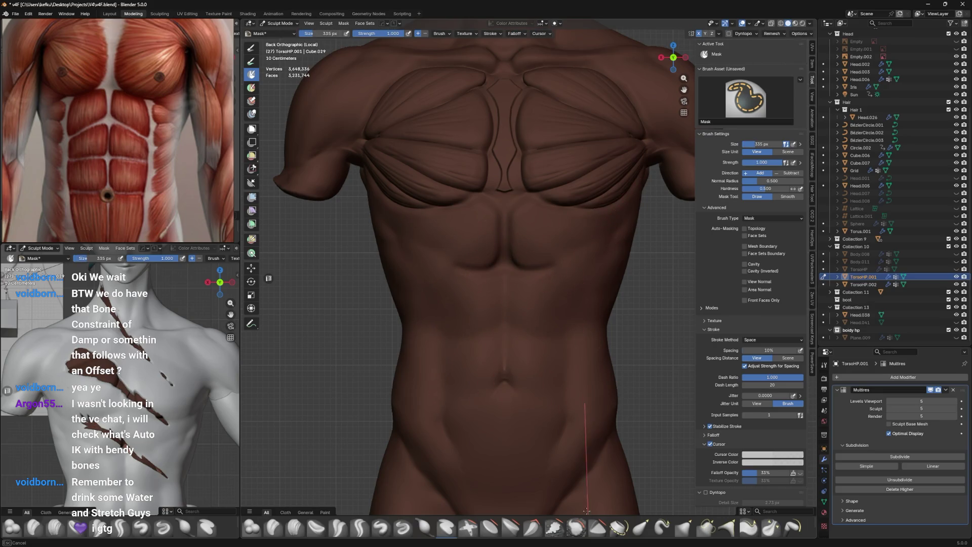
pyautogui.press('f')
pyautogui.click(384, 319)
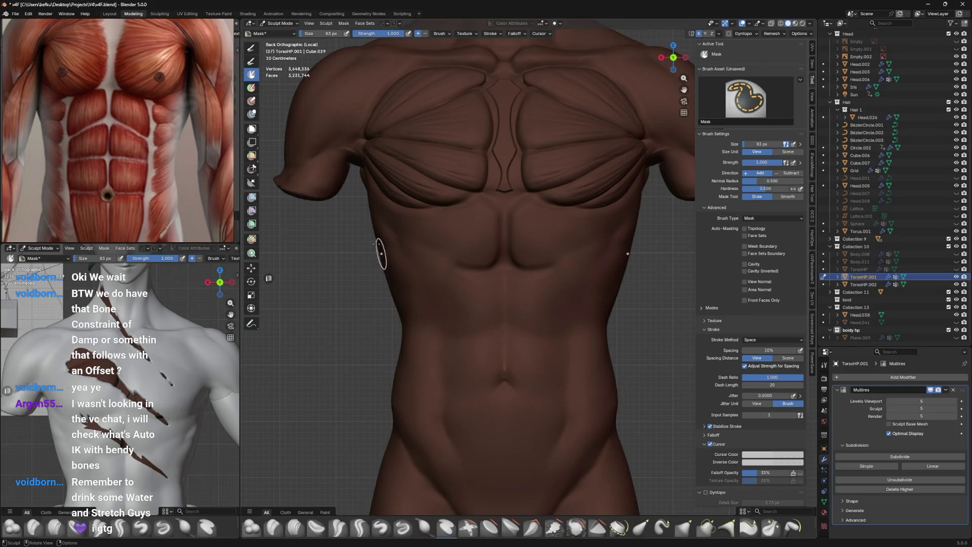
# With a tiny Mask brush, paint mirrored horizontal and chevron lines across the mid abdomen.
pyautogui.press('f')
pyautogui.click(449, 354)
pyautogui.moveTo(444, 341); pyautogui.dragTo(492, 325)
pyautogui.moveTo(504, 321); pyautogui.dragTo(488, 332)
pyautogui.moveTo(450, 338); pyautogui.dragTo(505, 311)
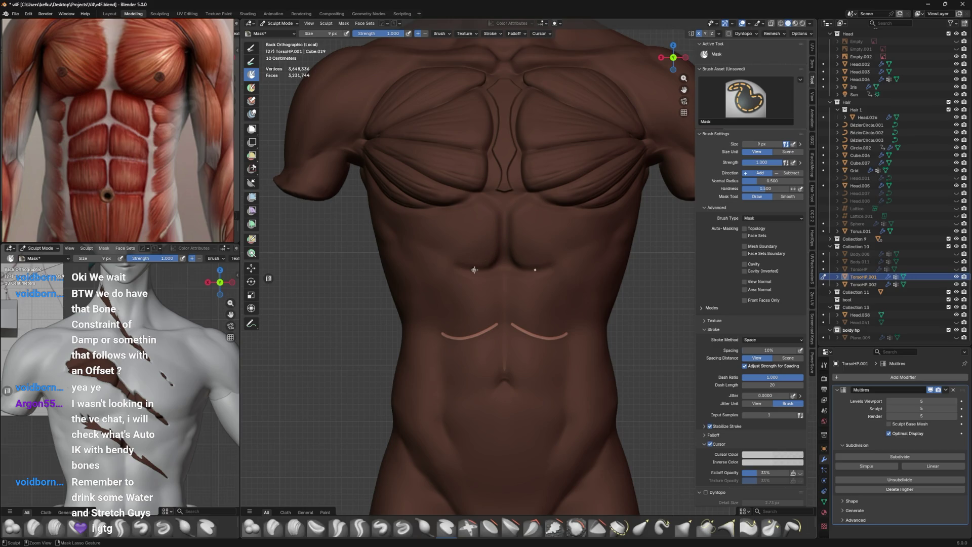
pyautogui.moveTo(475, 270); pyautogui.dragTo(501, 265)
pyautogui.press('Escape')
# With a slightly larger brush, mask mirrored side outlines curving up toward the chest.
pyautogui.press('f')
pyautogui.click(442, 309)
pyautogui.moveTo(445, 282); pyautogui.dragTo(441, 335)
pyautogui.moveTo(449, 284); pyautogui.dragTo(447, 223)
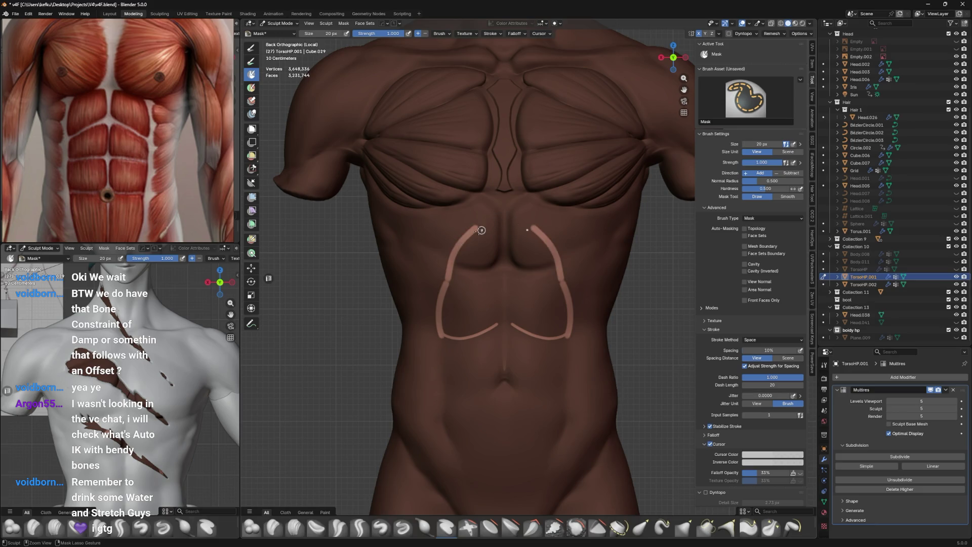
pyautogui.hotkey('ctrl', 'z')
pyautogui.moveTo(442, 292)
pyautogui.mouseDown()
pyautogui.moveTo(496, 267)
pyautogui.moveTo(484, 219)
pyautogui.mouseUp()
pyautogui.hotkey('ctrl', 'z')
pyautogui.moveTo(448, 268)
pyautogui.mouseDown()
pyautogui.moveTo(482, 194)
pyautogui.moveTo(463, 258)
pyautogui.mouseUp()
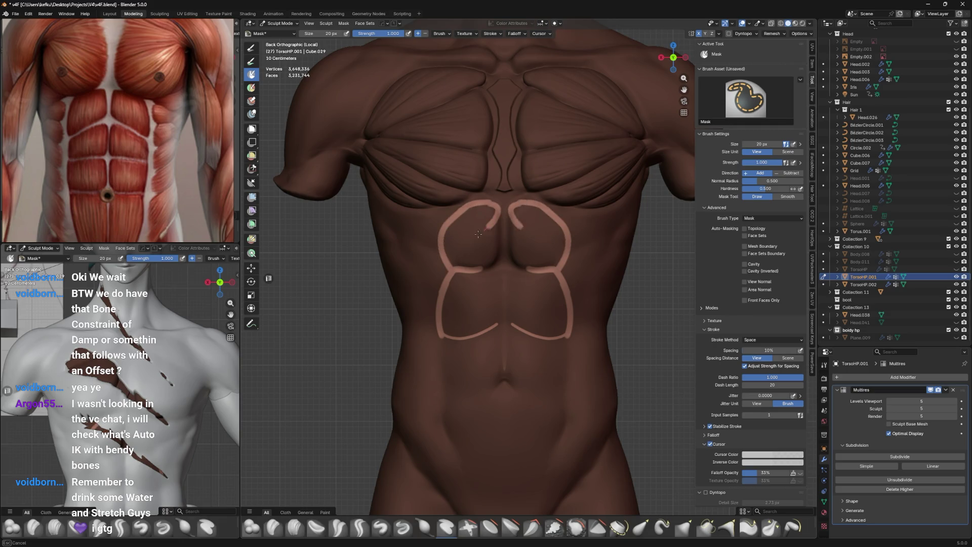
pyautogui.hotkey('ctrl', 'z')
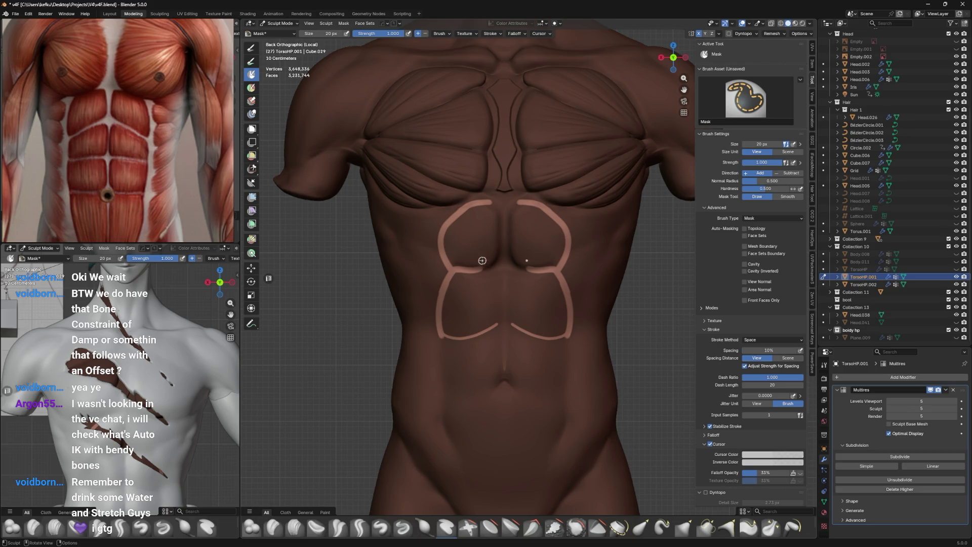
pyautogui.moveTo(482, 260)
pyautogui.mouseDown()
pyautogui.moveTo(487, 281)
pyautogui.moveTo(453, 266)
pyautogui.moveTo(501, 251)
pyautogui.moveTo(451, 278)
pyautogui.mouseUp()
# Try mirrored diagonal lines toward the sternum, undo them, and erase the upper arcs there.
pyautogui.moveTo(508, 246); pyautogui.dragTo(505, 222)
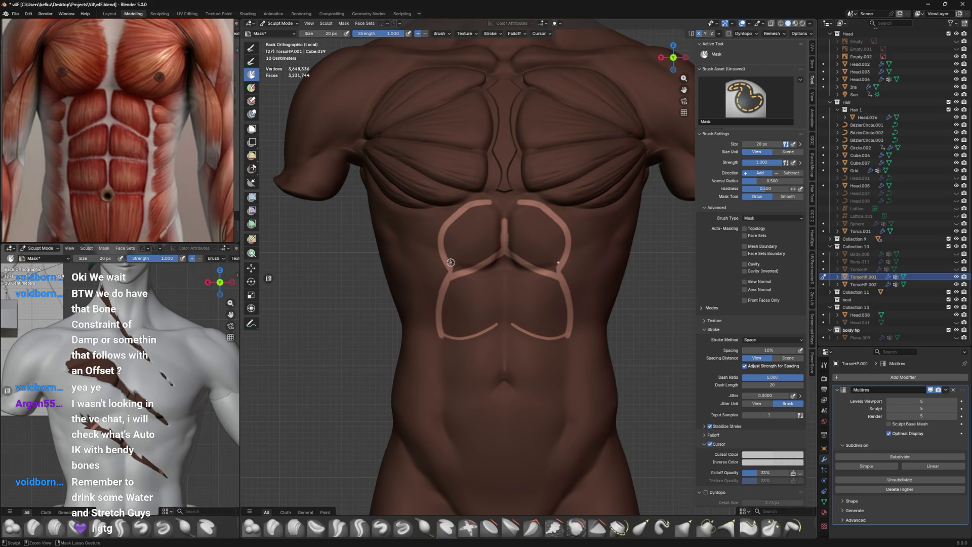
pyautogui.moveTo(459, 258); pyautogui.dragTo(495, 220)
pyautogui.hotkey('ctrl', 'z')
pyautogui.moveTo(447, 256); pyautogui.dragTo(496, 221)
pyautogui.hotkey('ctrl', 'z')
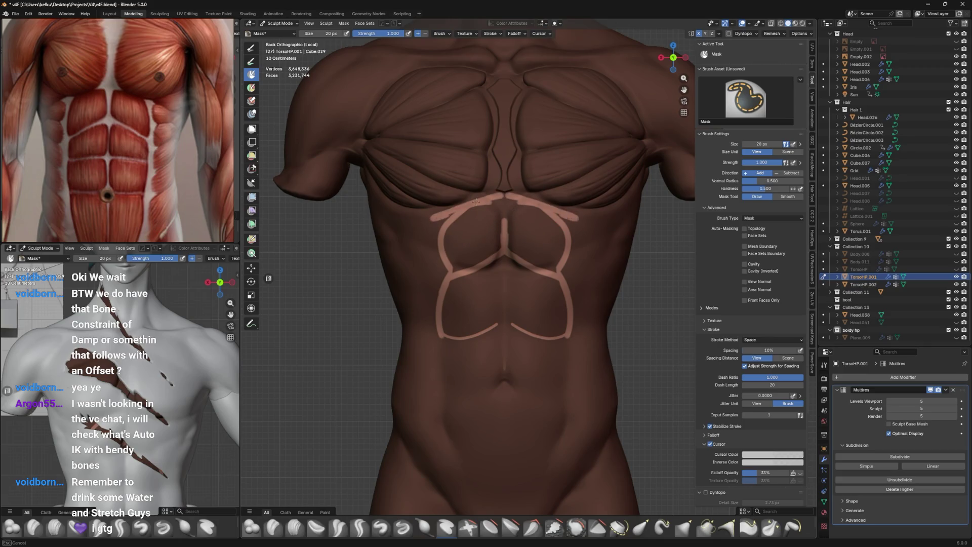
pyautogui.moveTo(489, 204)
pyautogui.keyDown('ctrl'); pyautogui.mouseDown()
pyautogui.moveTo(446, 244)
pyautogui.moveTo(474, 212)
pyautogui.mouseUp(); pyautogui.keyUp('ctrl')
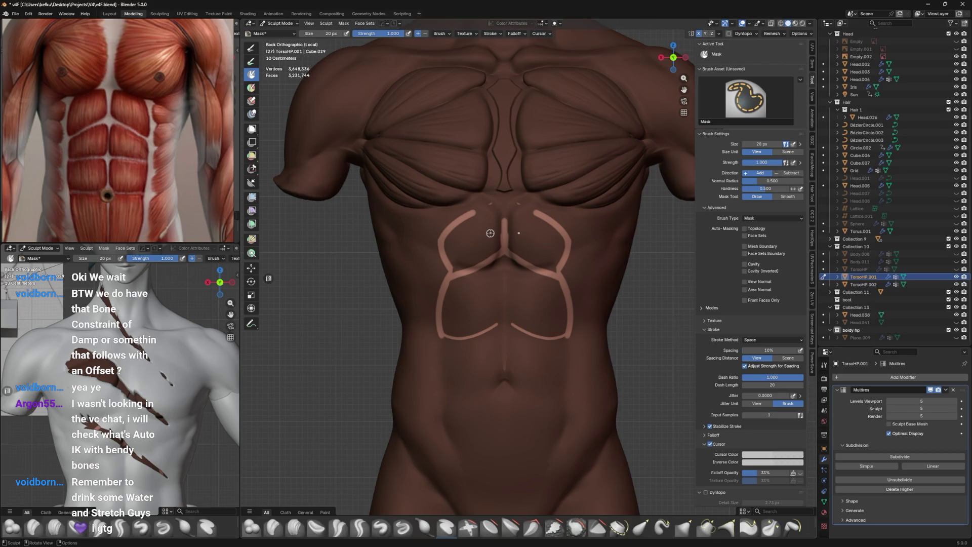
# Extend the lower lobe lines downward, fill gaps in the middle line, and extend upper lobe lines.
pyautogui.press('[')
pyautogui.press('[')
pyautogui.press('[')
pyautogui.press(']')
pyautogui.press(']')
pyautogui.press(']')
pyautogui.moveTo(442, 337)
pyautogui.mouseDown()
pyautogui.moveTo(443, 353)
pyautogui.moveTo(490, 389)
pyautogui.moveTo(504, 379)
pyautogui.mouseUp()
pyautogui.moveTo(443, 391); pyautogui.dragTo(458, 464)
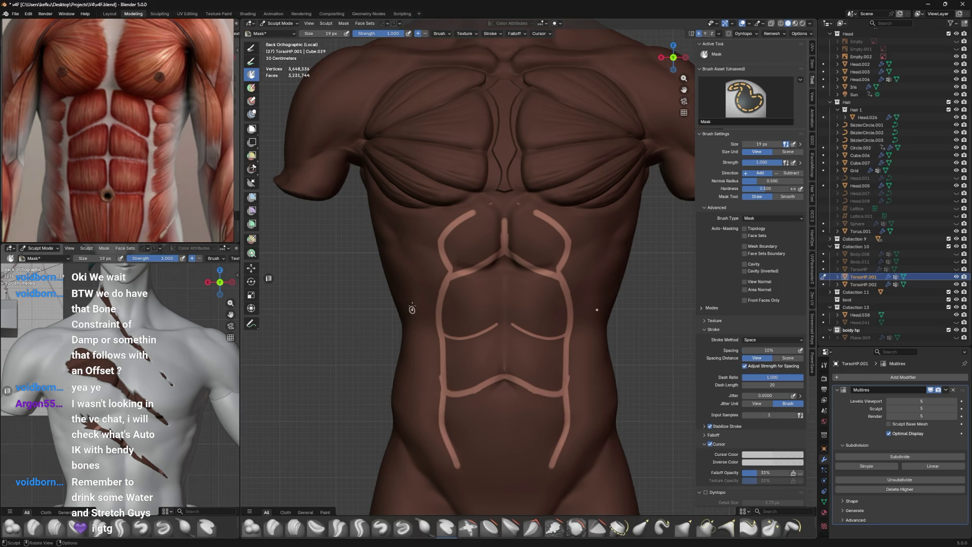
pyautogui.hotkey('ctrl', 'z')
pyautogui.moveTo(442, 337); pyautogui.dragTo(505, 327)
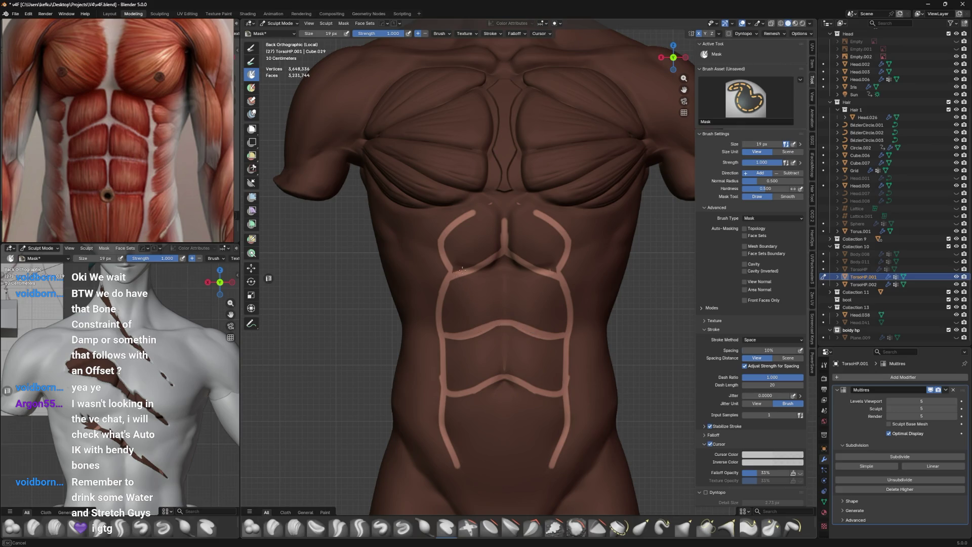
pyautogui.moveTo(538, 214)
pyautogui.mouseDown()
pyautogui.moveTo(476, 211)
pyautogui.moveTo(464, 224)
pyautogui.moveTo(474, 240)
pyautogui.mouseUp()
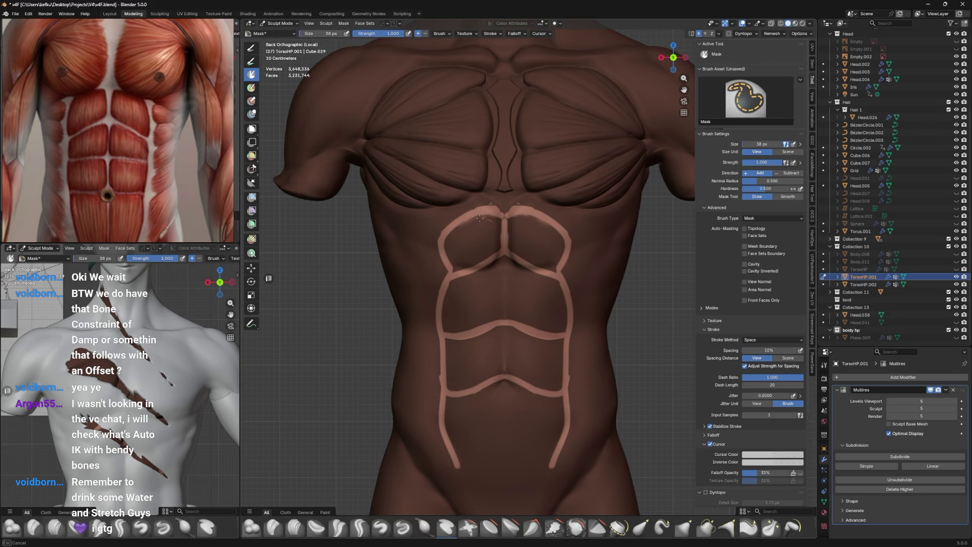
# Apply Grow Mask with Auto Iteration Count off and Iterations at 5 to thin the outlines.
pyautogui.hotkey('alt', 'a')
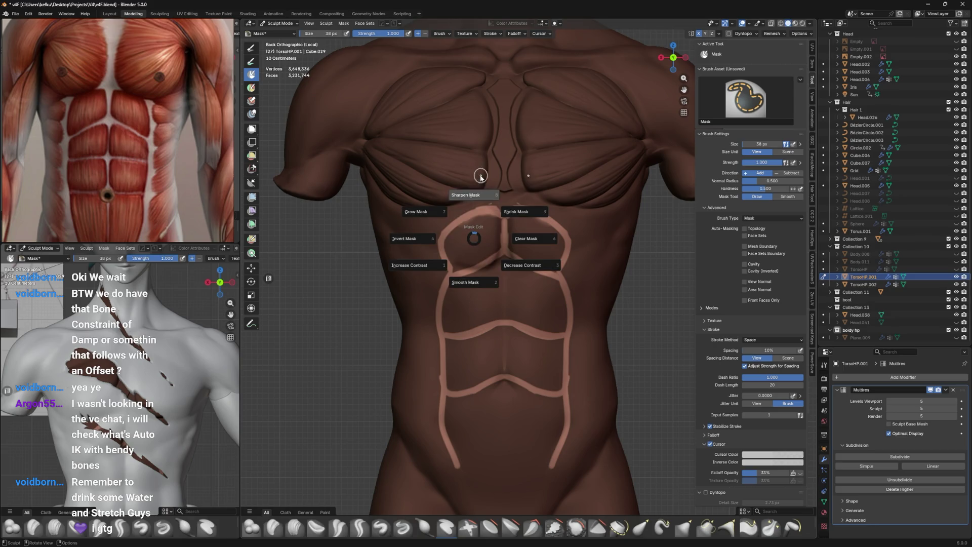
pyautogui.click(515, 213)
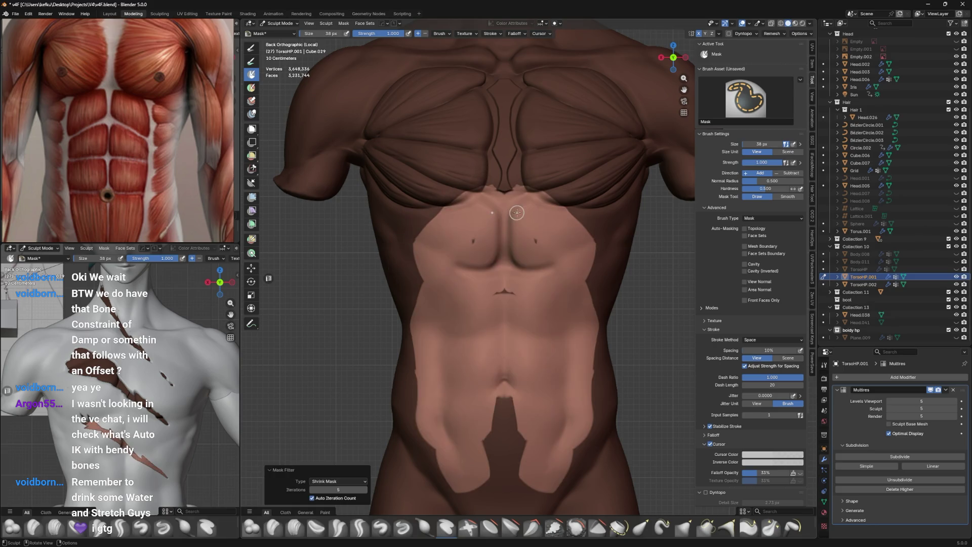
pyautogui.hotkey('ctrl', 'z')
pyautogui.hotkey('alt', 'a')
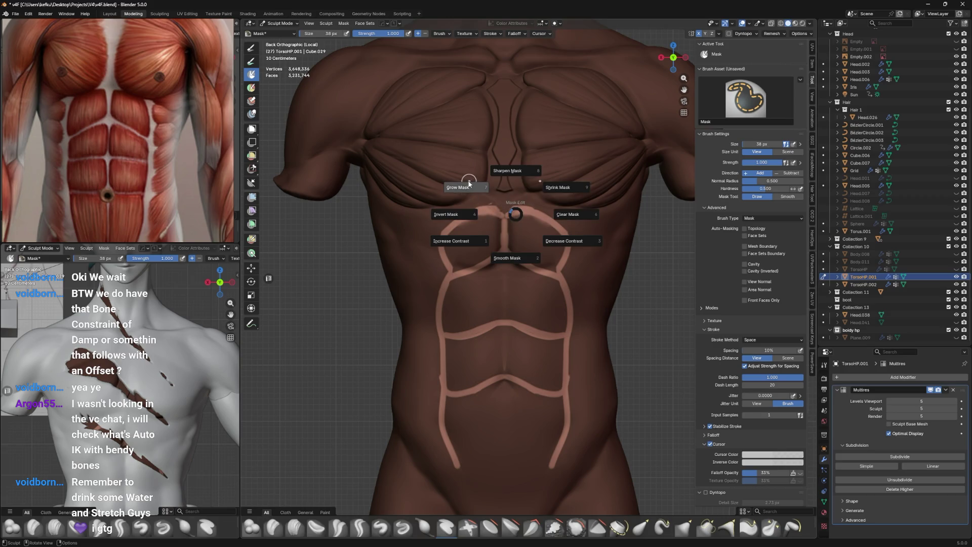
pyautogui.click(470, 183)
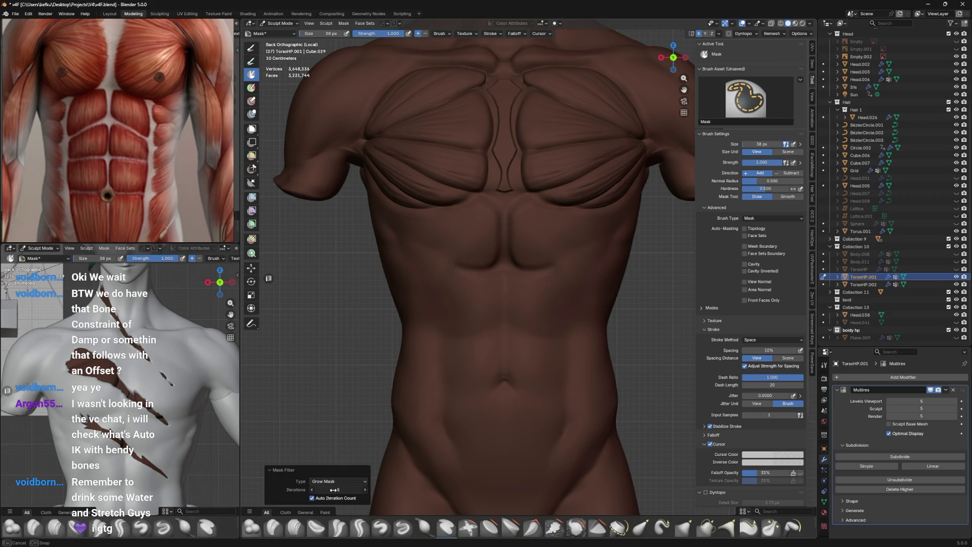
pyautogui.moveTo(315, 487); pyautogui.dragTo(306, 488)
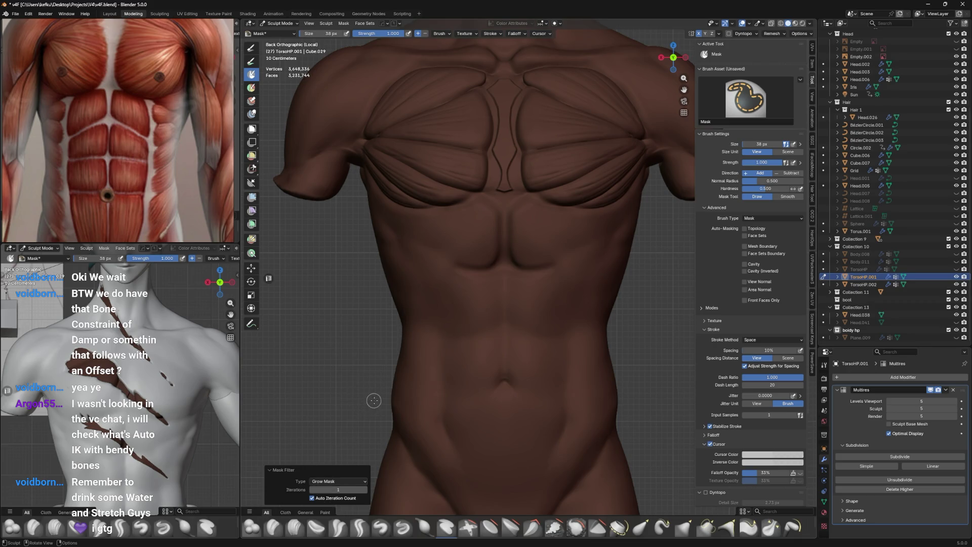
pyautogui.click(320, 498)
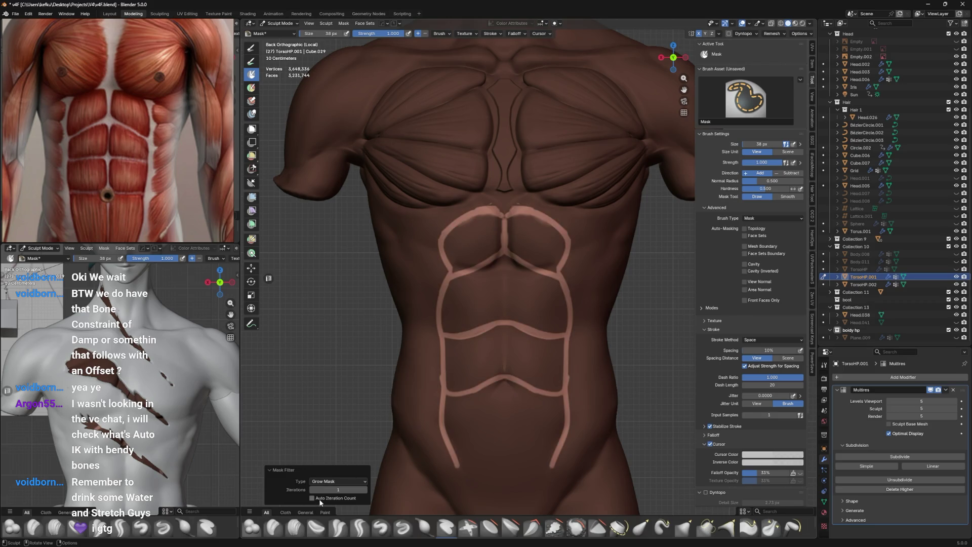
pyautogui.click(365, 490)
pyautogui.click(365, 489)
pyautogui.click(365, 489)
pyautogui.click(365, 490)
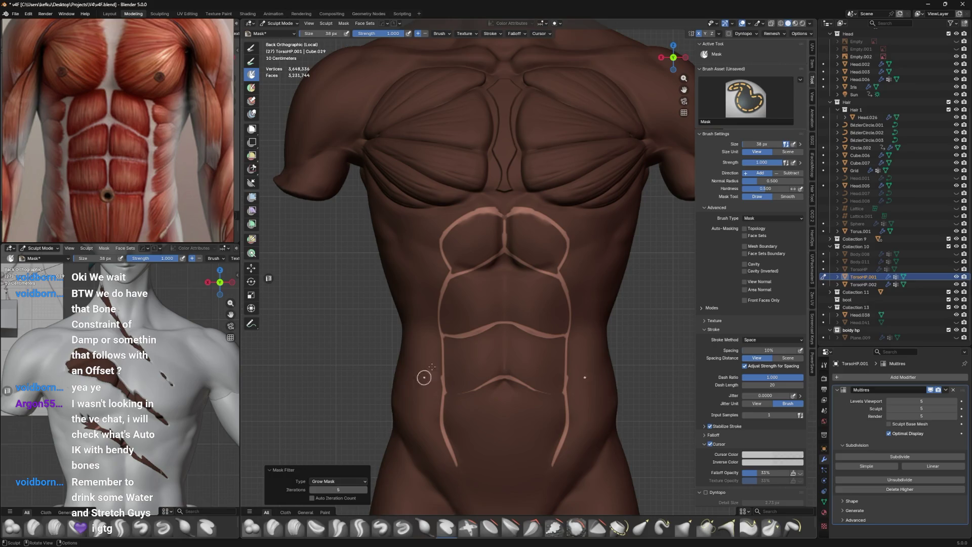
# With a small Mask brush, draw a mask line down the abdomen centre and a fine lower stroke.
pyautogui.press('f')
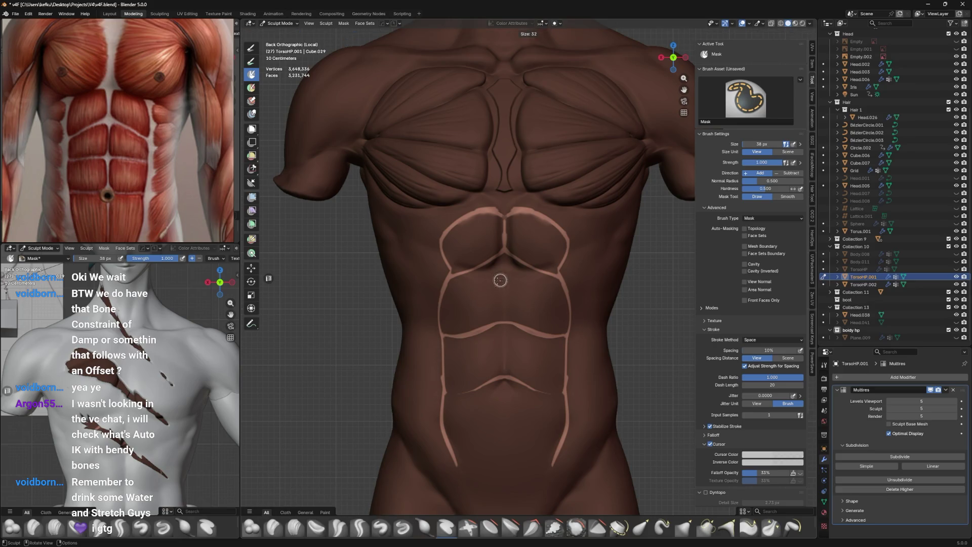
pyautogui.click(490, 283)
pyautogui.moveTo(505, 215); pyautogui.dragTo(505, 301)
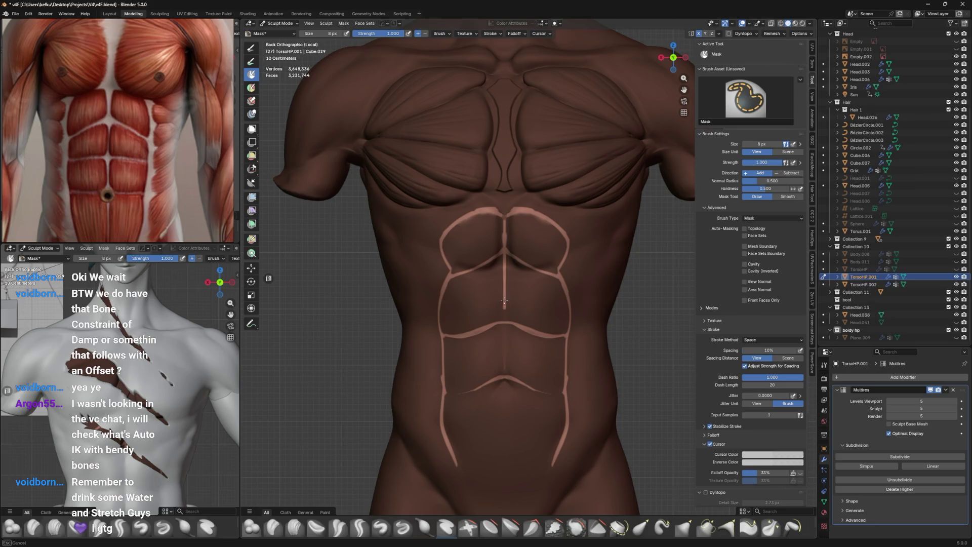
pyautogui.moveTo(506, 372); pyautogui.dragTo(505, 372)
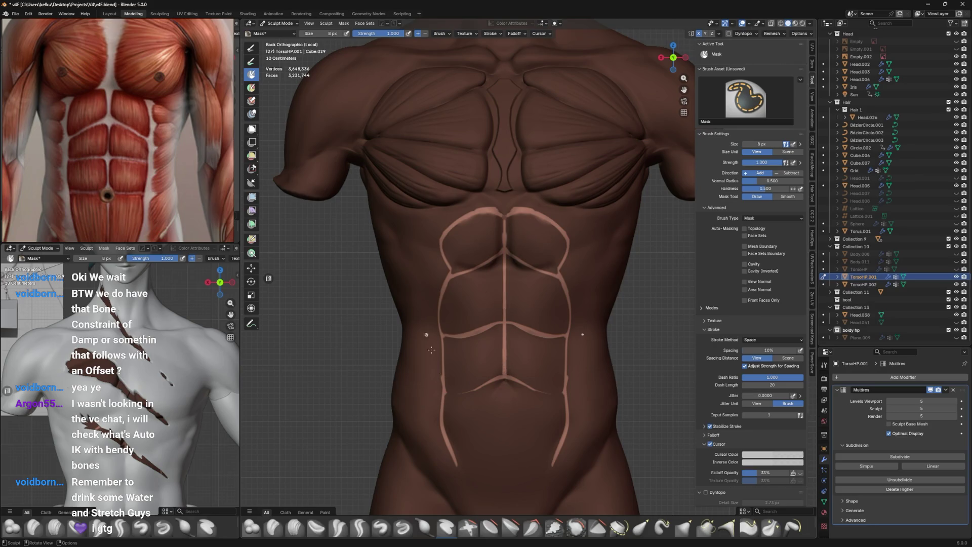
pyautogui.press('f')
pyautogui.click(451, 391)
pyautogui.moveTo(451, 391); pyautogui.dragTo(483, 385)
# At 9 px, mask mirrored diagonals from sternum to lower ribcage, then sharpen the mask.
pyautogui.press('f')
pyautogui.click(489, 246)
pyautogui.keyDown('shift'); pyautogui.moveTo(496, 232); pyautogui.dragTo(504, 259, button='middle'); pyautogui.keyUp('shift')
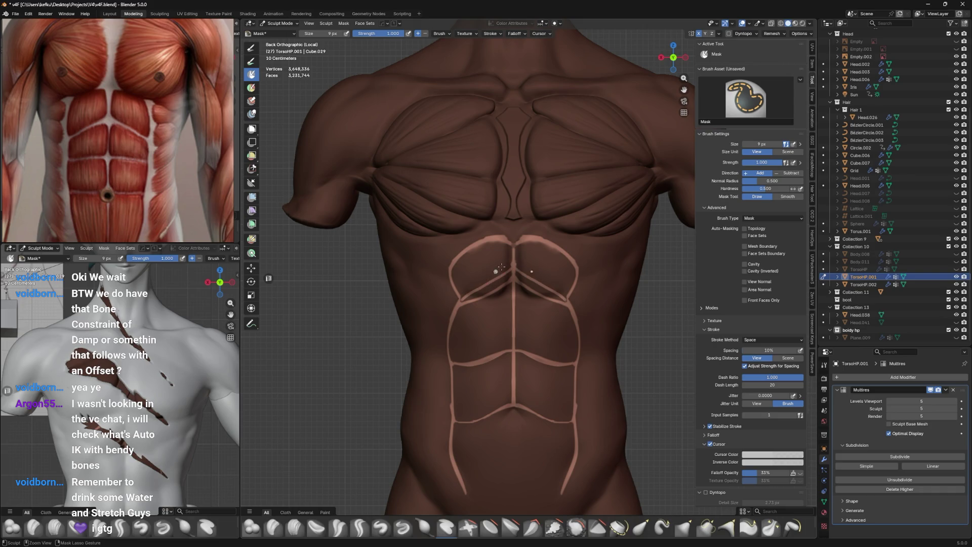
pyautogui.keyDown('ctrl'); pyautogui.moveTo(505, 269); pyautogui.dragTo(505, 279); pyautogui.keyUp('ctrl')
pyautogui.keyDown('ctrl'); pyautogui.moveTo(506, 279); pyautogui.dragTo(477, 295, button='middle'); pyautogui.keyUp('ctrl')
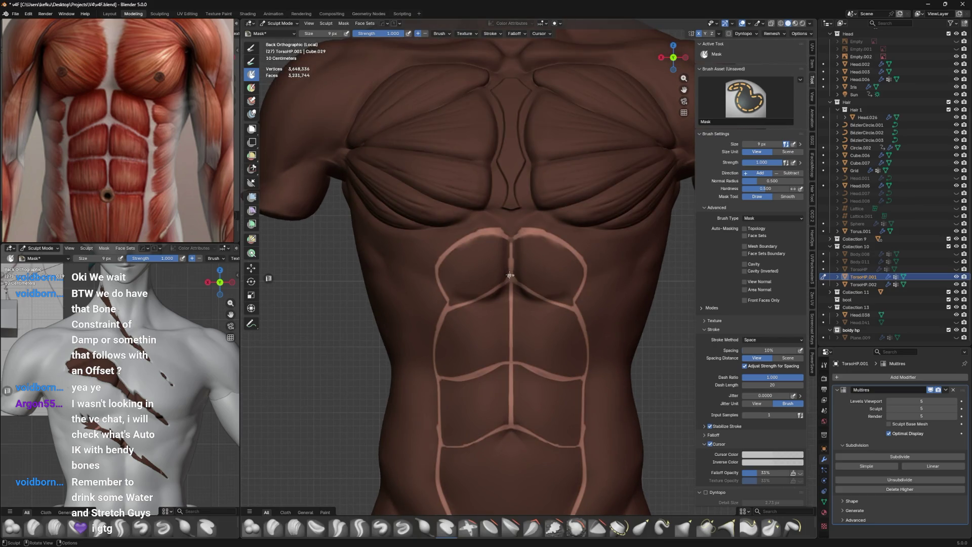
pyautogui.moveTo(513, 263); pyautogui.dragTo(468, 299)
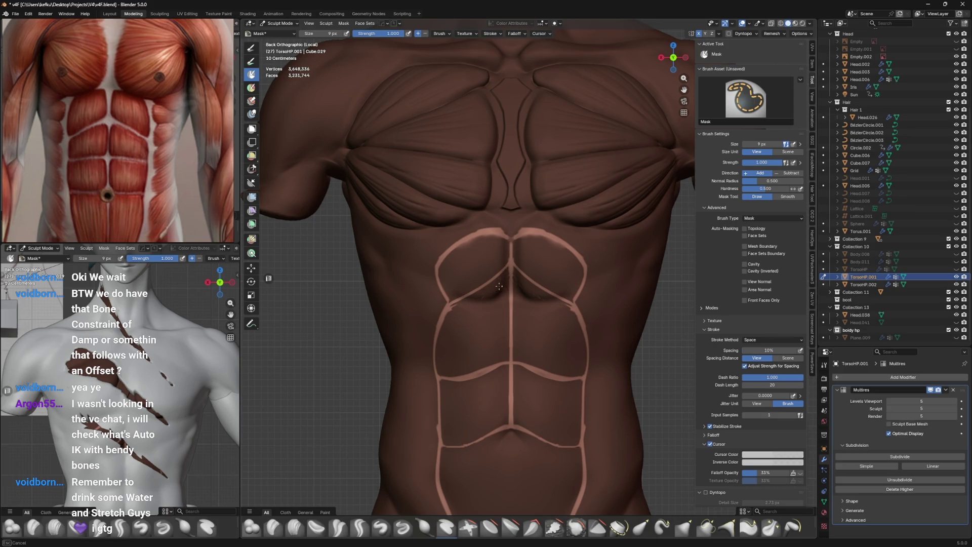
pyautogui.hotkey('alt', 'a')
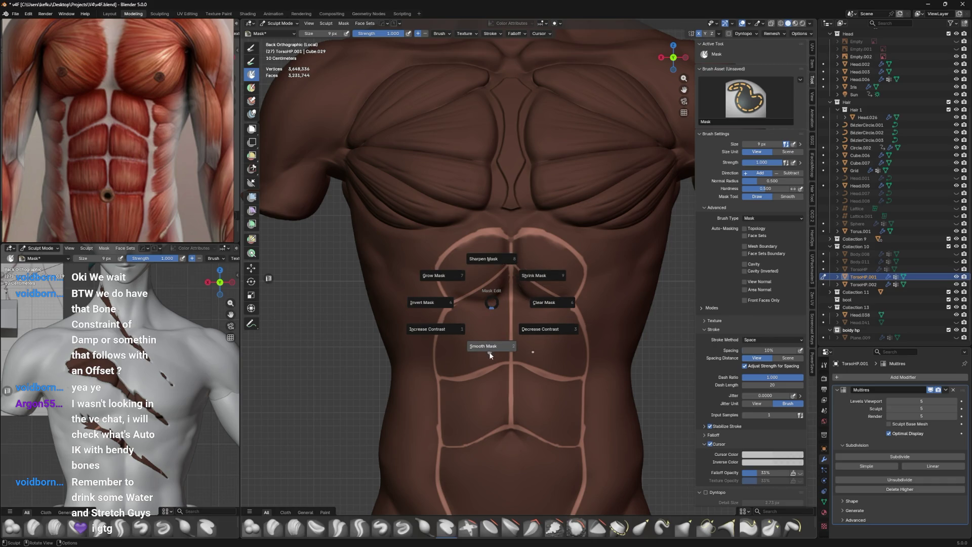
pyautogui.press('8')
# Paint and thicken mirrored outer ab edge lines, then smooth them with a 12 px brush.
pyautogui.moveTo(448, 312); pyautogui.dragTo(439, 338)
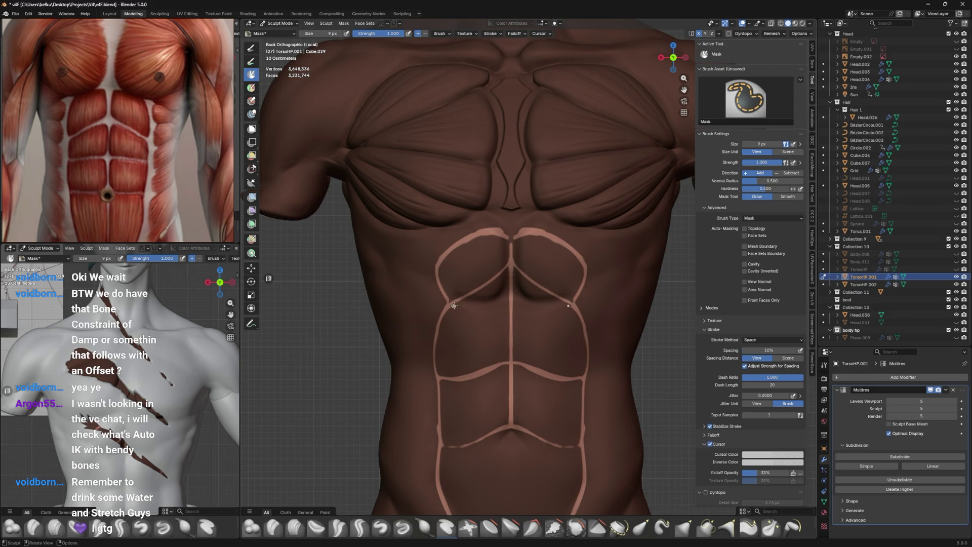
pyautogui.press(']')
pyautogui.press(']')
pyautogui.press(']')
pyautogui.moveTo(438, 354); pyautogui.dragTo(443, 311)
pyautogui.keyDown('shift'); pyautogui.moveTo(494, 353); pyautogui.dragTo(504, 320, button='middle'); pyautogui.keyUp('shift')
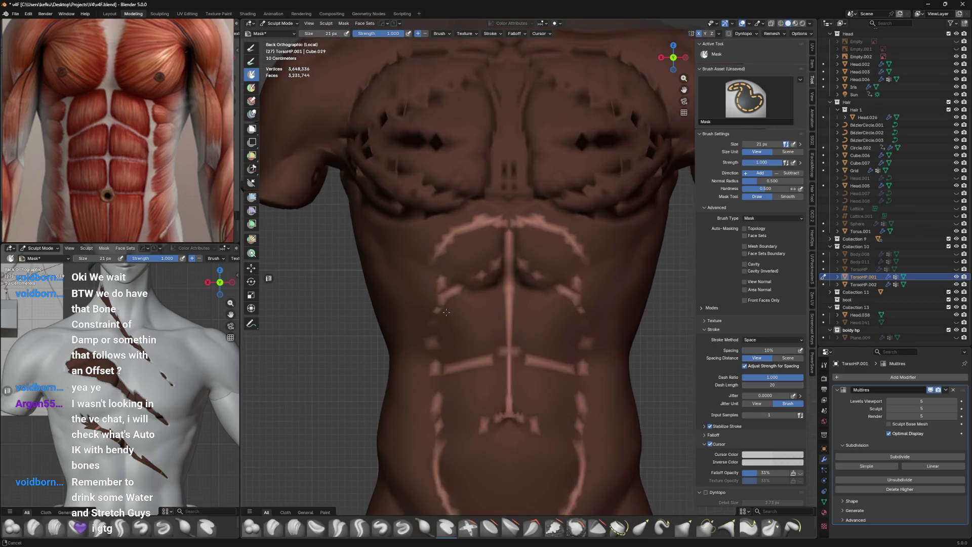
pyautogui.press('[')
pyautogui.press('[')
pyautogui.press('[')
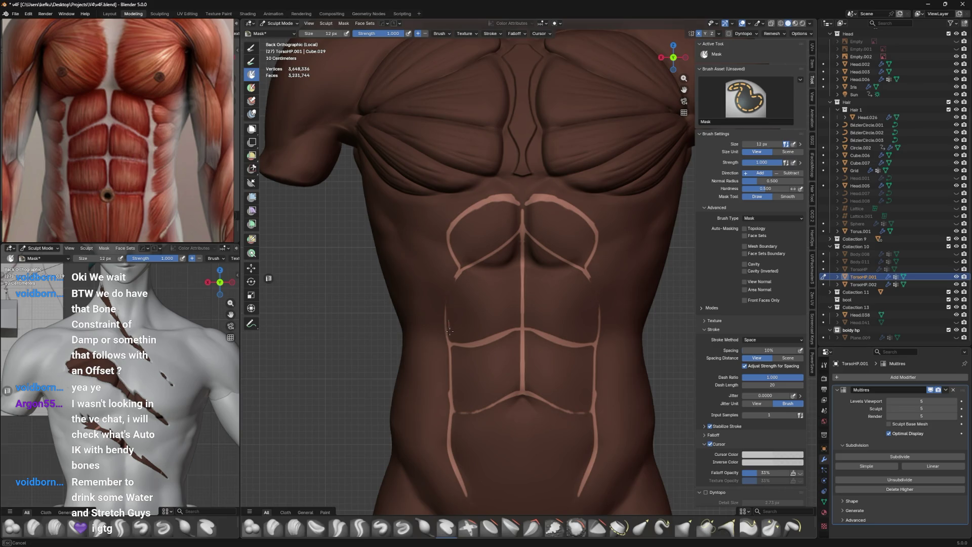
pyautogui.moveTo(454, 278)
pyautogui.mouseDown()
pyautogui.moveTo(459, 356)
pyautogui.moveTo(448, 331)
pyautogui.moveTo(461, 346)
pyautogui.moveTo(453, 357)
pyautogui.moveTo(469, 344)
pyautogui.moveTo(447, 384)
pyautogui.mouseUp()
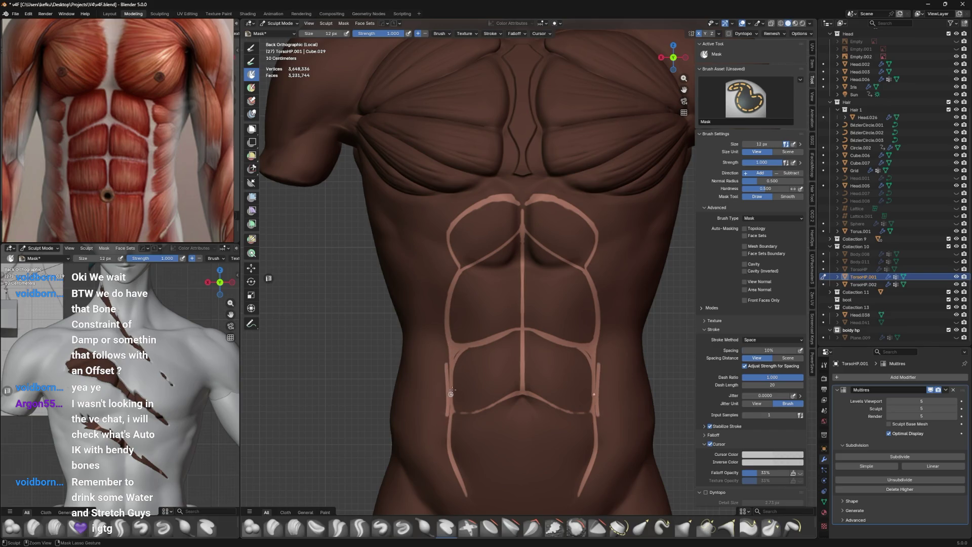
# Repaint the lower-ab and navel mask lines, retrying misplaced strokes.
pyautogui.hotkey('ctrl', 'z')
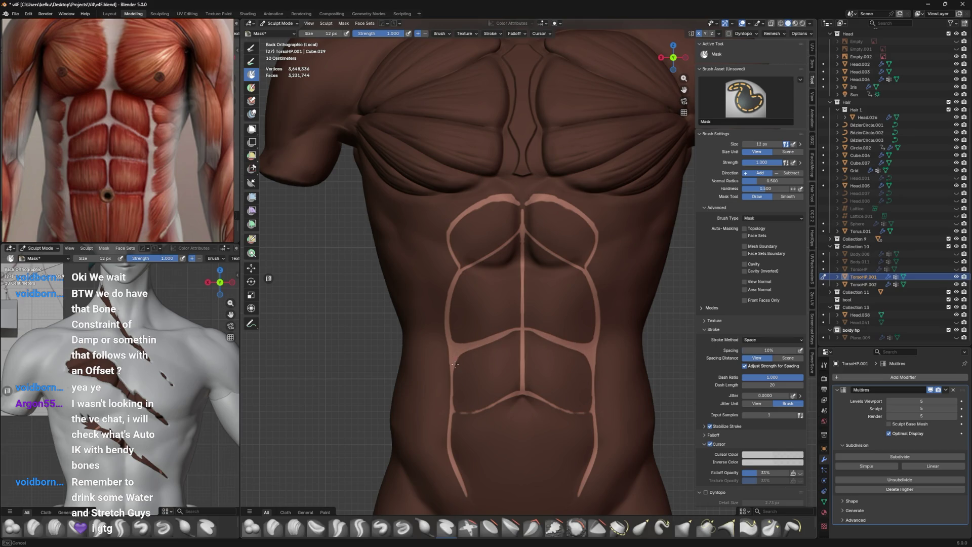
pyautogui.moveTo(455, 360); pyautogui.dragTo(454, 400)
pyautogui.hotkey('ctrl', 'z')
pyautogui.moveTo(454, 361)
pyautogui.mouseDown()
pyautogui.moveTo(454, 394)
pyautogui.moveTo(489, 413)
pyautogui.moveTo(505, 393)
pyautogui.moveTo(485, 403)
pyautogui.moveTo(521, 374)
pyautogui.moveTo(509, 397)
pyautogui.moveTo(521, 380)
pyautogui.mouseUp()
pyautogui.hotkey('ctrl', 'z')
pyautogui.hotkey('ctrl', 'z')
pyautogui.hotkey('ctrl', 'z')
pyautogui.moveTo(481, 411)
pyautogui.mouseDown()
pyautogui.moveTo(497, 404)
pyautogui.moveTo(459, 422)
pyautogui.mouseUp()
pyautogui.hotkey('ctrl', 'z')
pyautogui.hotkey('ctrl', 'z')
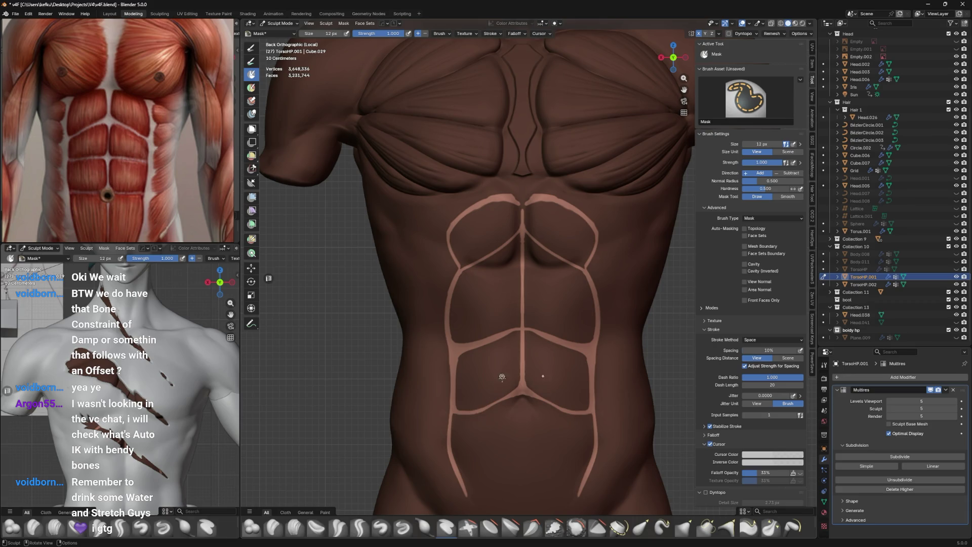
# Erase the lower side-line extensions and the outer ends of the rib mask lines.
pyautogui.keyDown('shift'); pyautogui.moveTo(501, 377); pyautogui.dragTo(504, 326, button='middle'); pyautogui.keyUp('shift')
pyautogui.moveTo(462, 385); pyautogui.dragTo(466, 386)
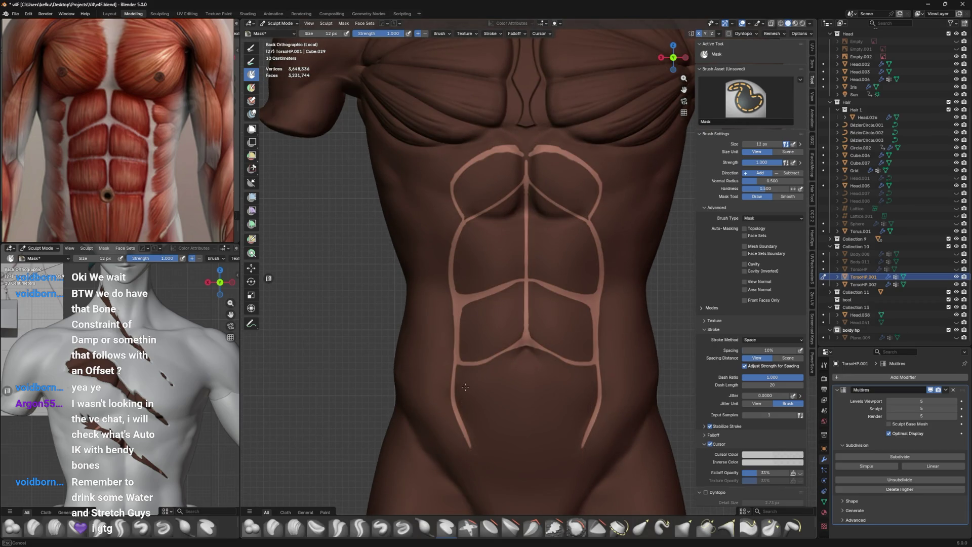
pyautogui.moveTo(469, 442); pyautogui.dragTo(474, 447)
pyautogui.keyDown('shift'); pyautogui.moveTo(502, 273); pyautogui.dragTo(505, 373, button='middle'); pyautogui.keyUp('shift')
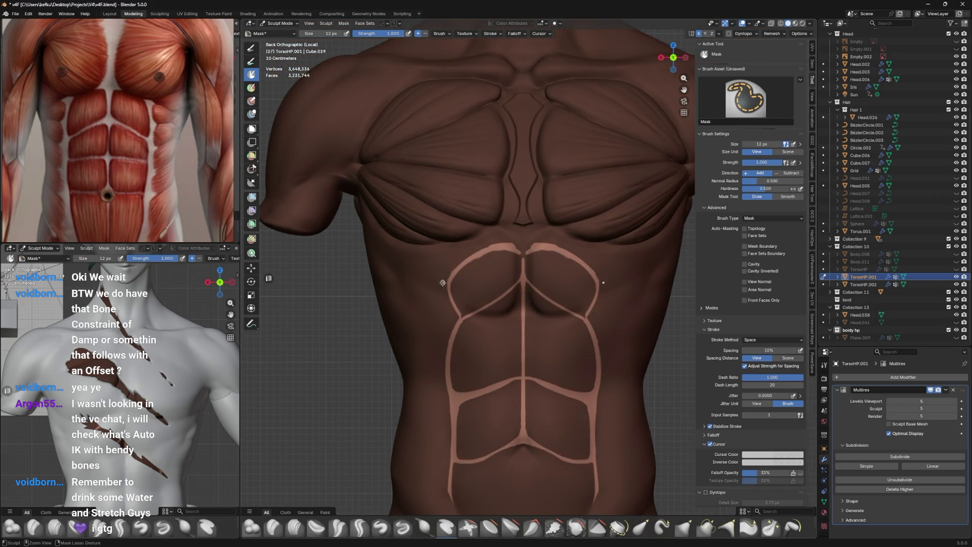
pyautogui.moveTo(445, 278); pyautogui.dragTo(459, 266)
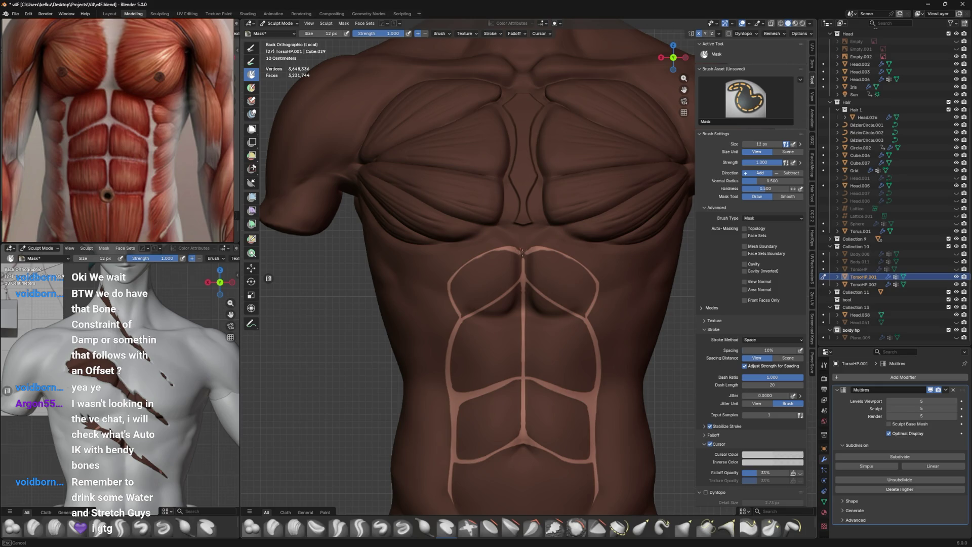
pyautogui.moveTo(498, 244)
pyautogui.keyDown('ctrl'); pyautogui.mouseDown()
pyautogui.moveTo(453, 277)
pyautogui.moveTo(486, 253)
pyautogui.moveTo(524, 266)
pyautogui.moveTo(518, 250)
pyautogui.moveTo(528, 262)
pyautogui.mouseUp(); pyautogui.keyUp('ctrl')
pyautogui.hotkey('alt', 'a')
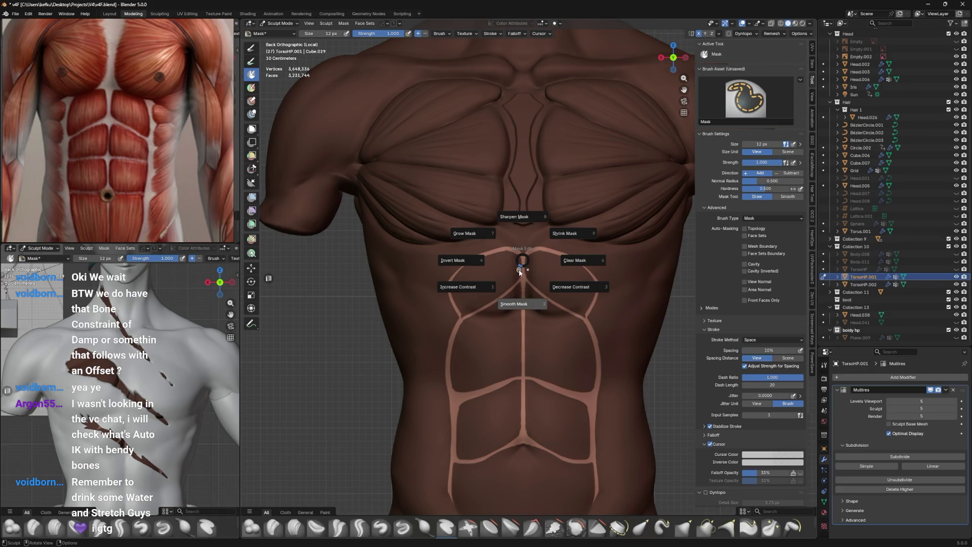
# Apply Smooth Mask twice, touching up the top rib line, and set the brush to 39 px.
pyautogui.click(518, 306)
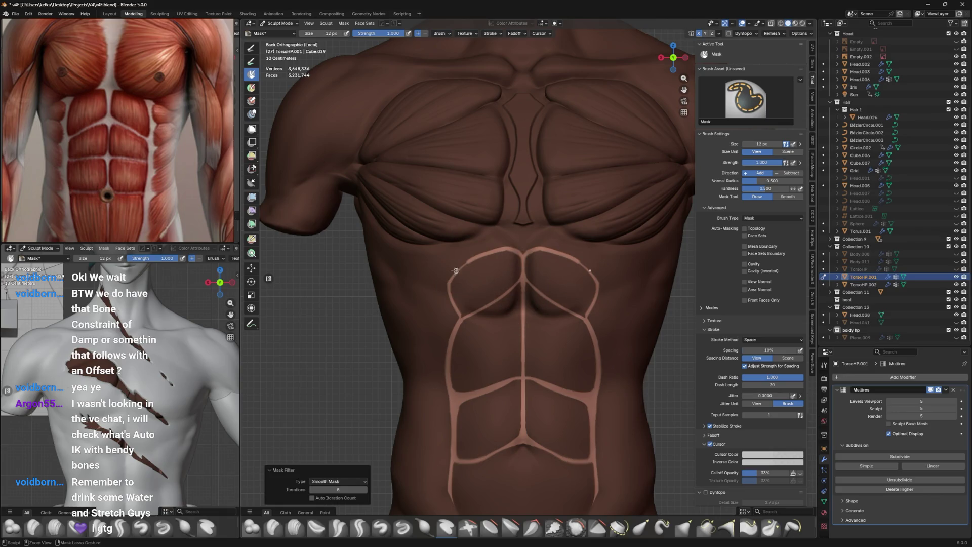
pyautogui.moveTo(566, 252); pyautogui.dragTo(481, 251)
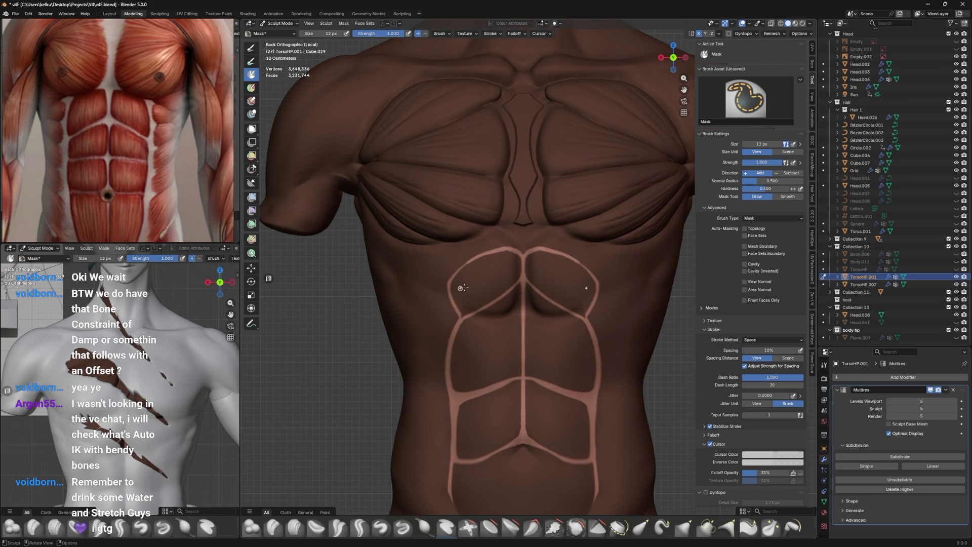
pyautogui.scroll(-2, 460, 288)
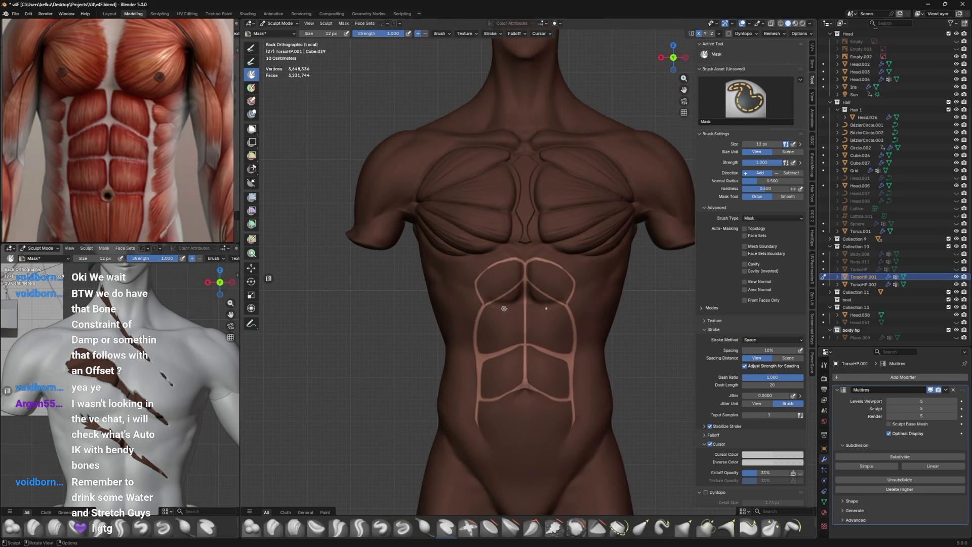
pyautogui.hotkey('alt', 'a')
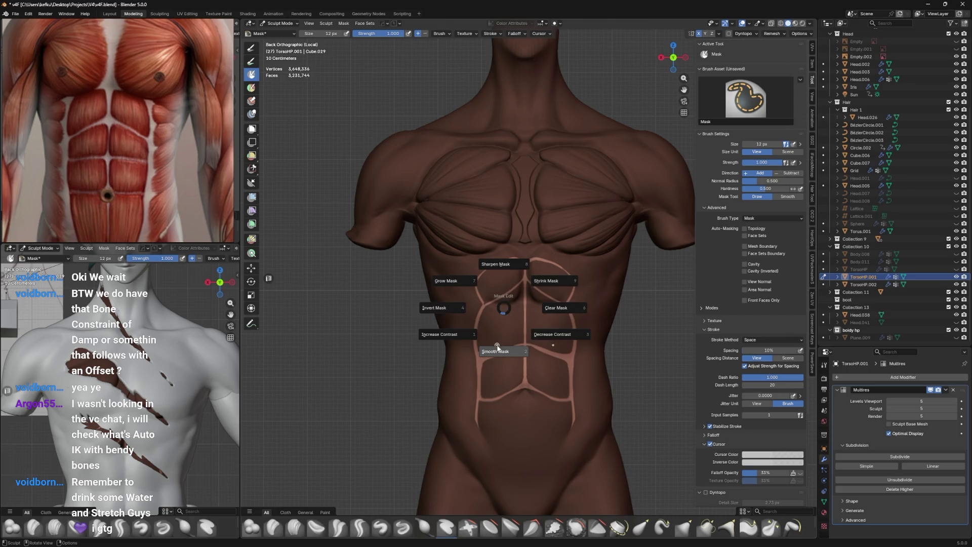
pyautogui.click(497, 346)
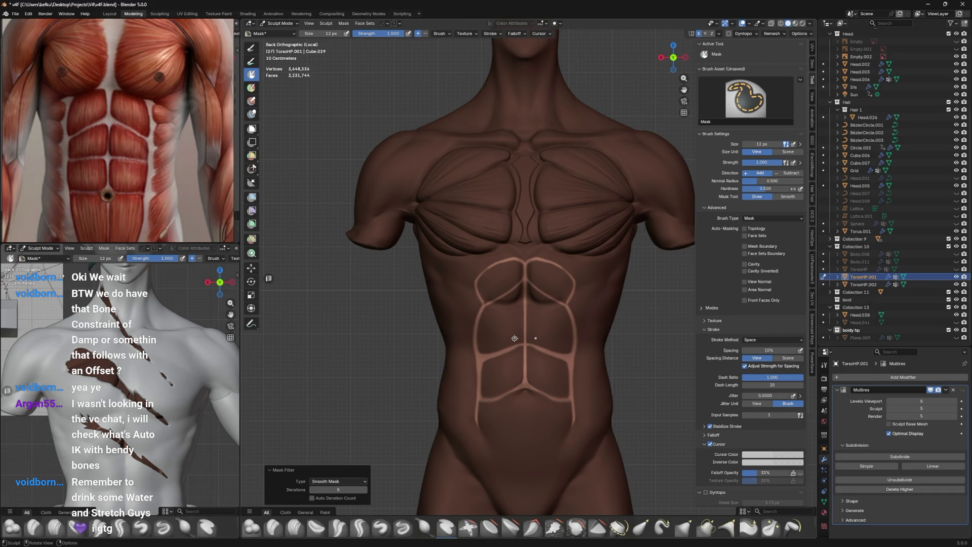
pyautogui.press('f')
pyautogui.click(442, 368)
pyautogui.press('f')
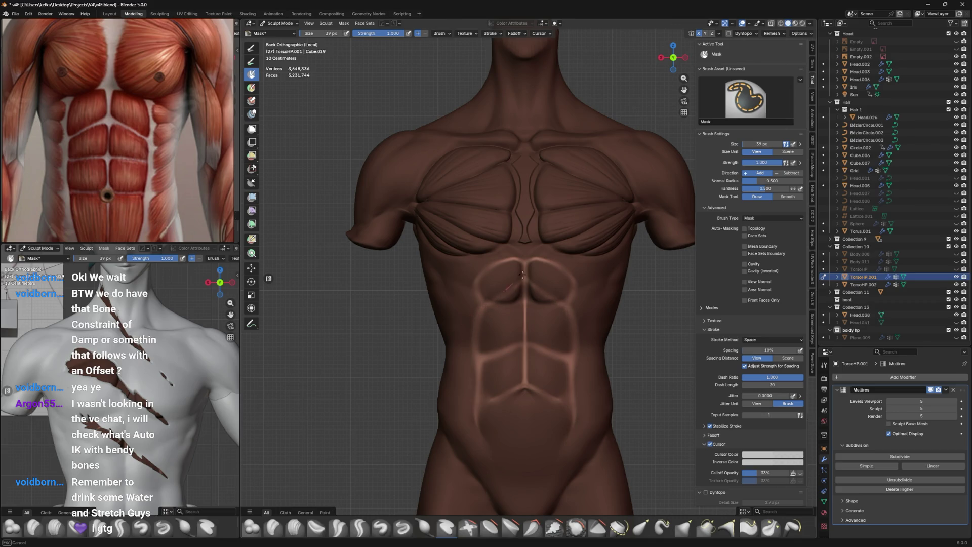
# With the Crease Sharp brush, carve grooves along the upper ab lines and down the sternum.
pyautogui.scroll(5, 514, 282)
pyautogui.moveTo(514, 282); pyautogui.dragTo(577, 202, button='middle')
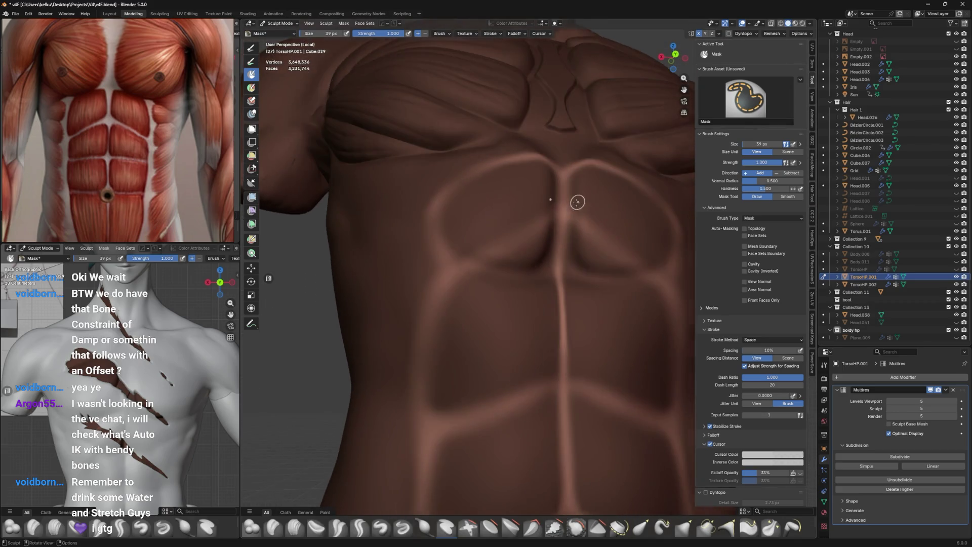
pyautogui.scroll(-5, 577, 202)
pyautogui.hotkey('shift', 'c')
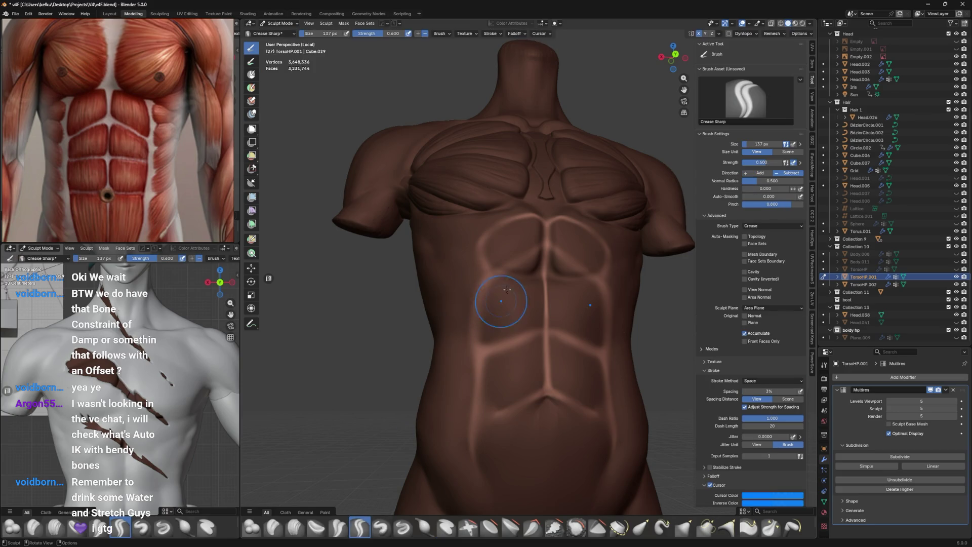
pyautogui.moveTo(507, 289); pyautogui.dragTo(541, 248)
pyautogui.moveTo(482, 278); pyautogui.dragTo(532, 218)
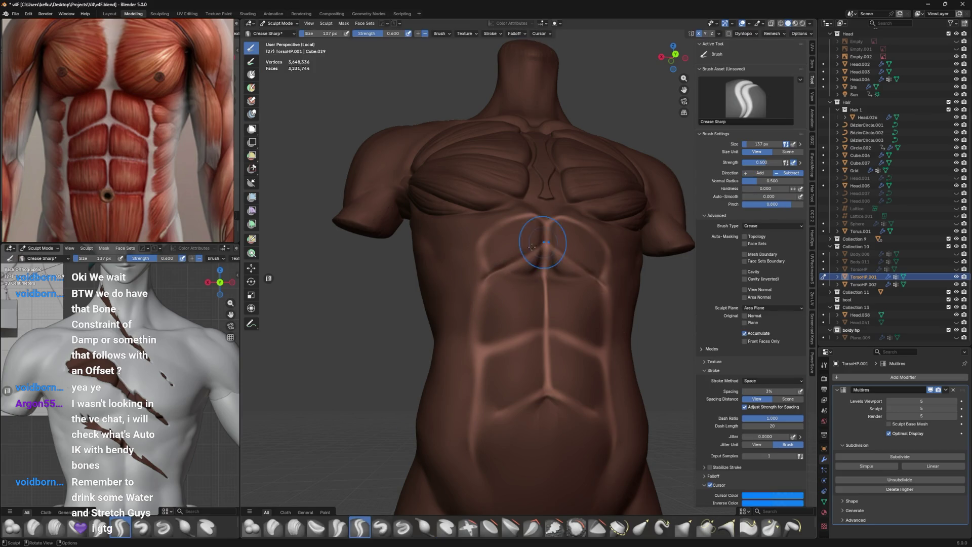
pyautogui.scroll(2, 473, 271)
pyautogui.moveTo(473, 272); pyautogui.dragTo(548, 261)
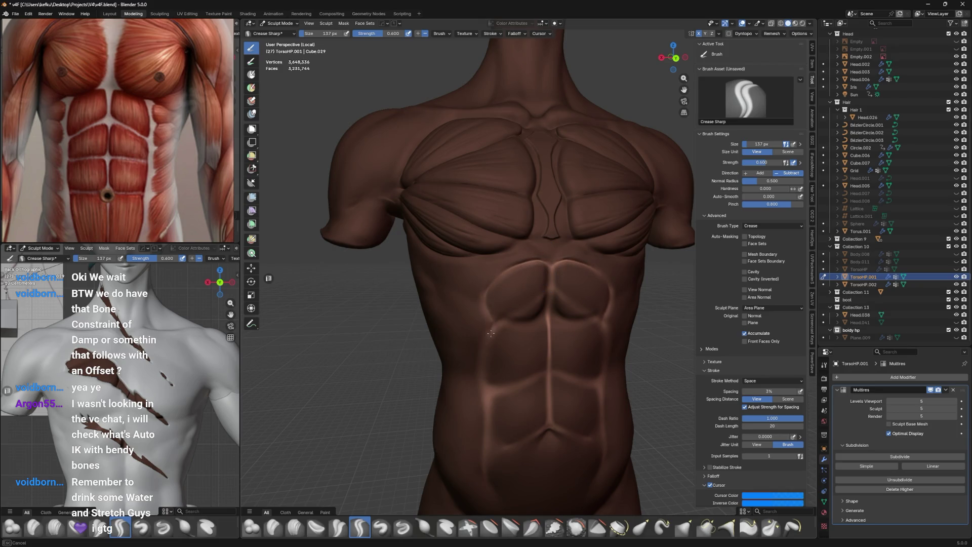
pyautogui.moveTo(491, 333); pyautogui.dragTo(517, 217)
pyautogui.keyDown('alt'); pyautogui.moveTo(516, 217); pyautogui.dragTo(443, 432, button='middle'); pyautogui.keyUp('alt')
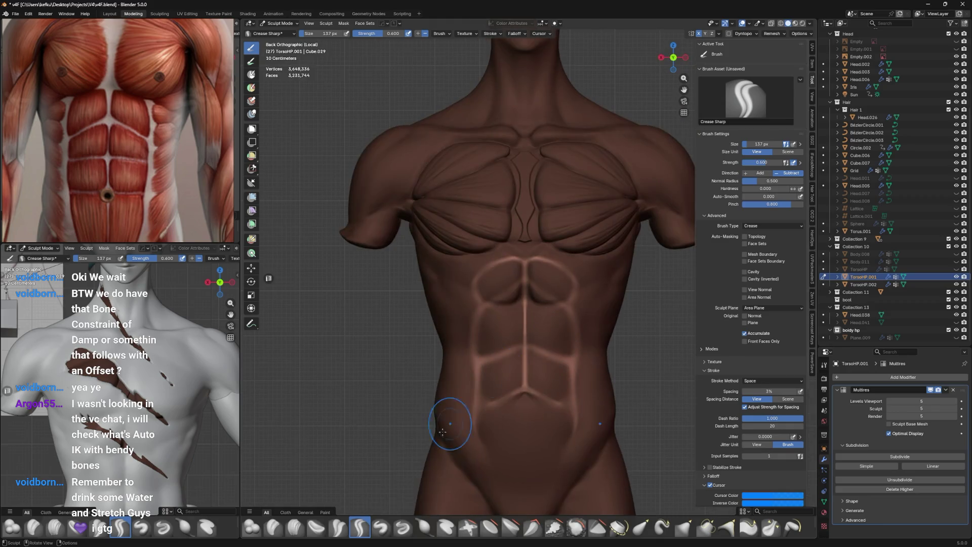
# Switch back to the Mask brush and size it to 38 px.
pyautogui.press('m')
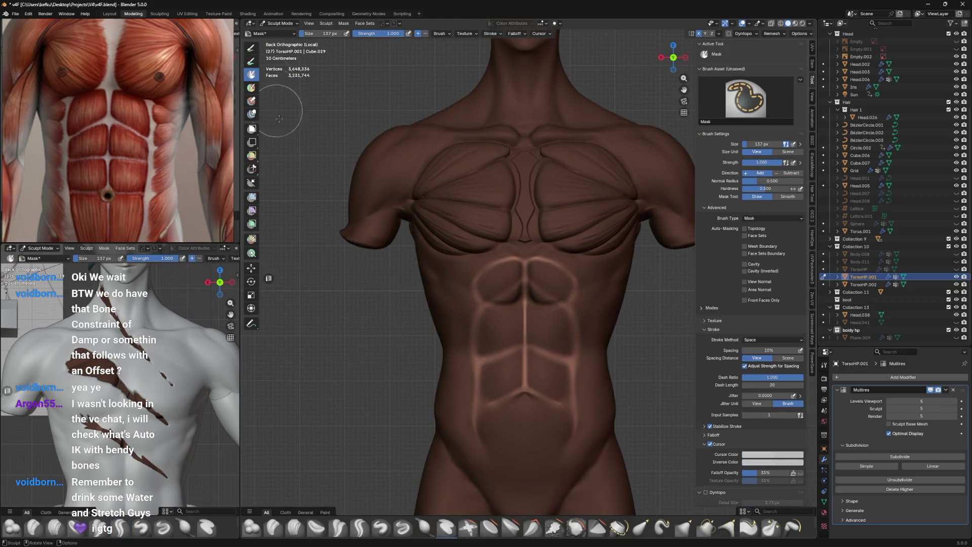
pyautogui.press('f')
pyautogui.click(572, 385)
pyautogui.moveTo(587, 363); pyautogui.dragTo(628, 334)
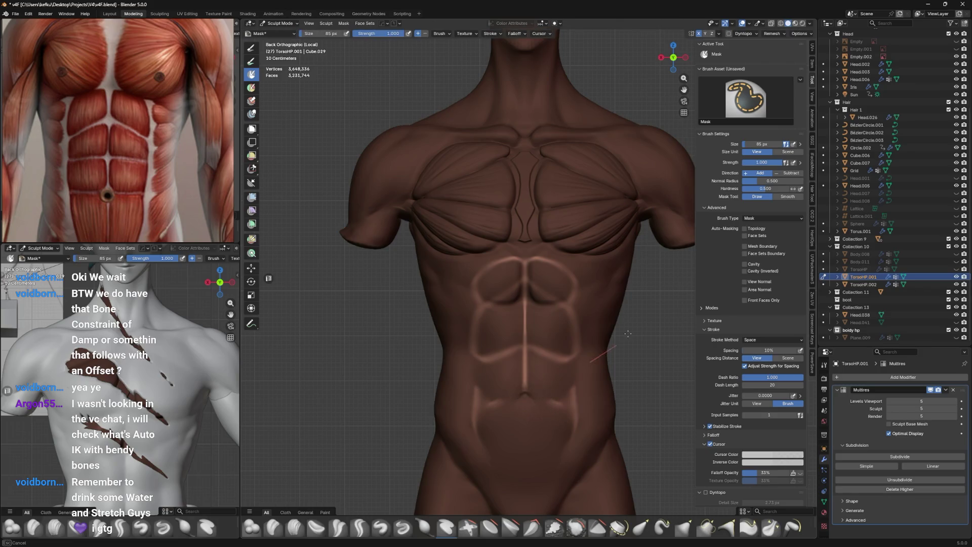
pyautogui.click(578, 357)
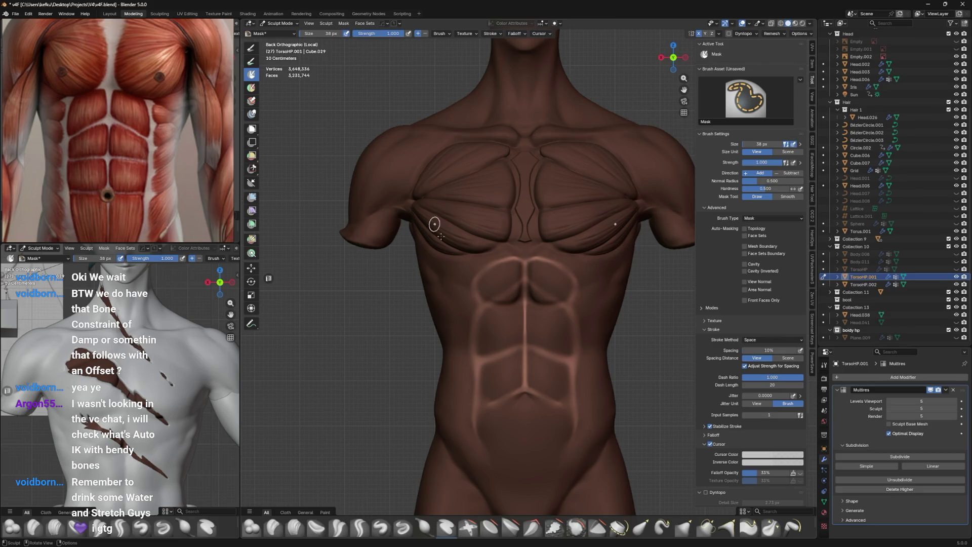
pyautogui.moveTo(567, 332)
pyautogui.mouseDown(button='middle')
pyautogui.moveTo(579, 319)
pyautogui.moveTo(536, 310)
pyautogui.moveTo(514, 328)
pyautogui.mouseUp(button='middle')
pyautogui.press('[')
pyautogui.press('[')
pyautogui.press('[')
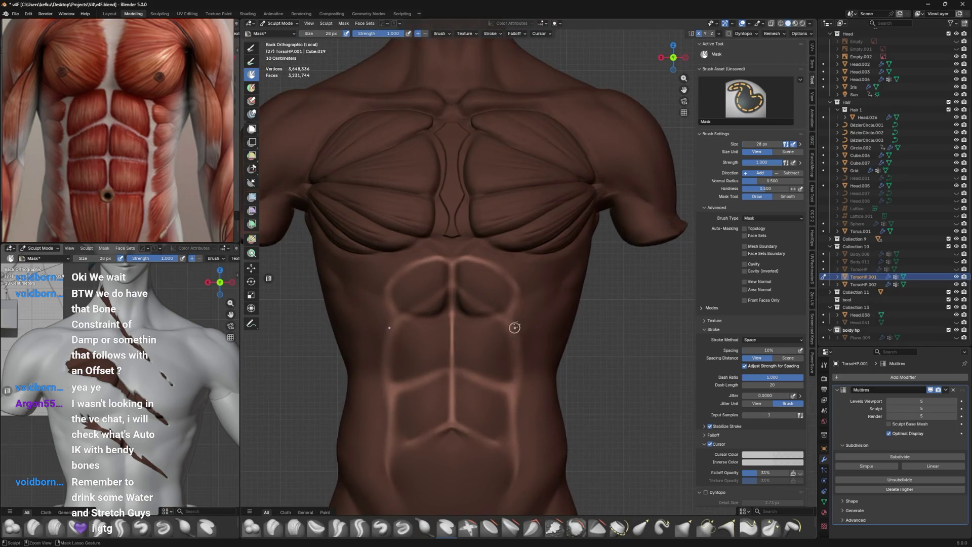
# Paint mirrored oblique mask lines along the sides of the lower abdomen.
pyautogui.moveTo(507, 320); pyautogui.dragTo(526, 305)
pyautogui.moveTo(520, 355); pyautogui.dragTo(552, 307)
pyautogui.keyDown('shift'); pyautogui.moveTo(513, 387); pyautogui.dragTo(523, 354, button='middle'); pyautogui.keyUp('shift')
pyautogui.moveTo(523, 357); pyautogui.dragTo(541, 339)
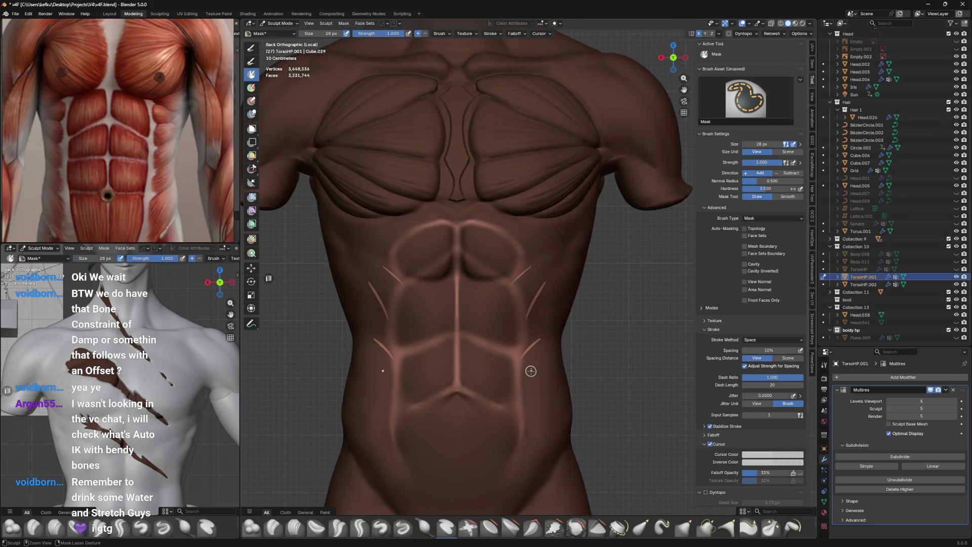
pyautogui.keyDown('shift'); pyautogui.moveTo(530, 367); pyautogui.dragTo(525, 315, button='middle'); pyautogui.keyUp('shift')
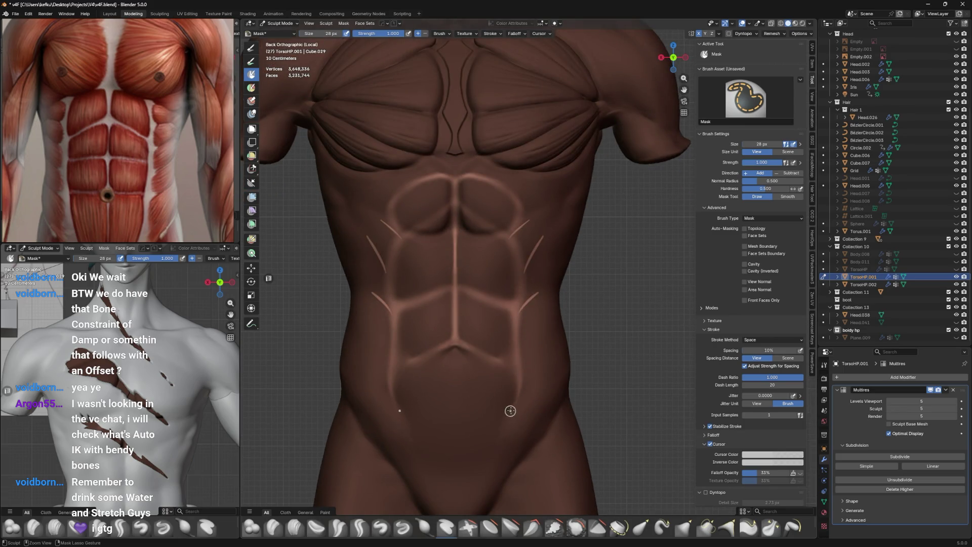
pyautogui.moveTo(510, 411); pyautogui.dragTo(541, 359)
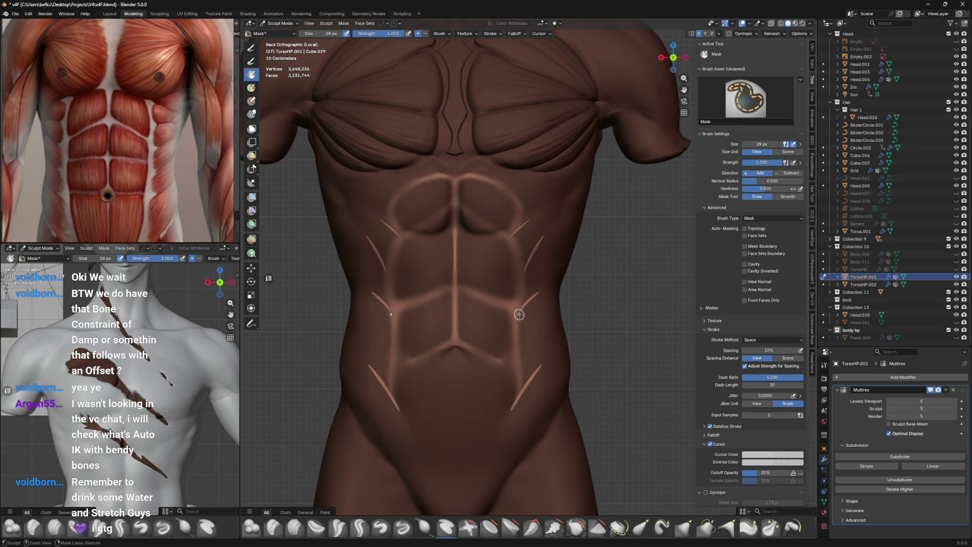
pyautogui.moveTo(518, 336); pyautogui.dragTo(543, 327)
pyautogui.hotkey('ctrl', 'z')
pyautogui.hotkey('ctrl', 'z')
pyautogui.hotkey('ctrl', 'z')
pyautogui.hotkey('ctrl', 'z')
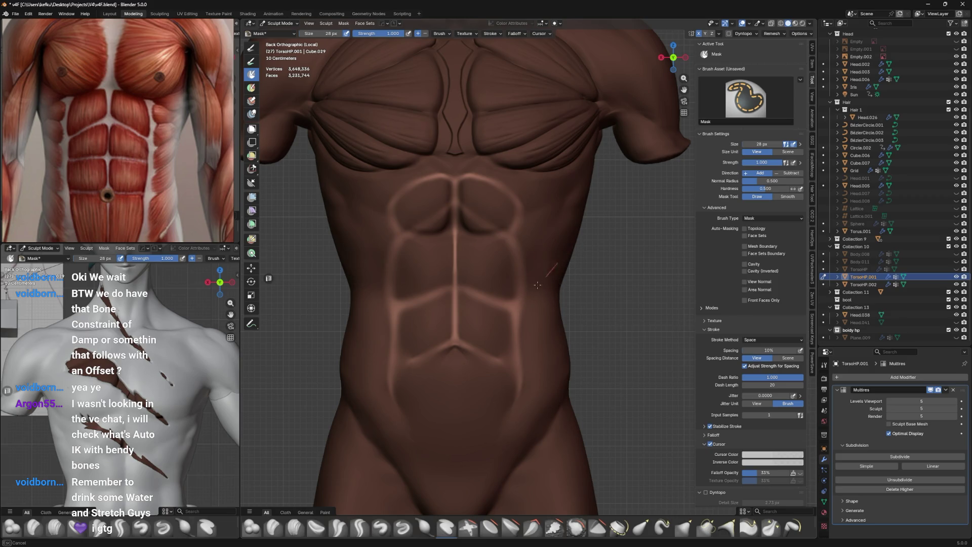
# Draw straight mirrored oblique mask lines down the ribcage sides and lower flanks.
pyautogui.moveTo(573, 239)
pyautogui.mouseDown()
pyautogui.moveTo(506, 317)
pyautogui.moveTo(528, 299)
pyautogui.mouseUp()
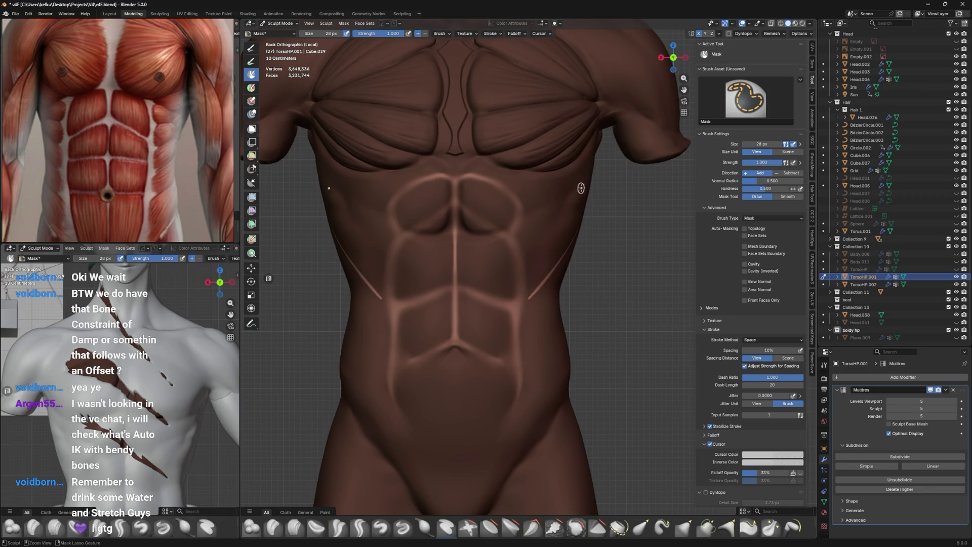
pyautogui.moveTo(582, 190); pyautogui.dragTo(537, 247)
pyautogui.moveTo(583, 172); pyautogui.dragTo(514, 212)
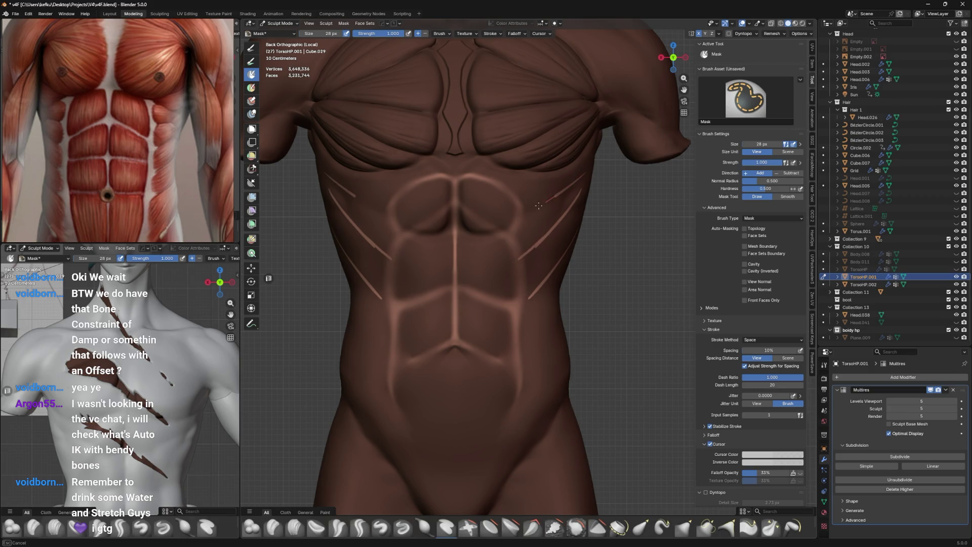
pyautogui.hotkey('ctrl', 'z')
pyautogui.moveTo(572, 187)
pyautogui.mouseDown()
pyautogui.moveTo(545, 206)
pyautogui.moveTo(524, 256)
pyautogui.mouseUp()
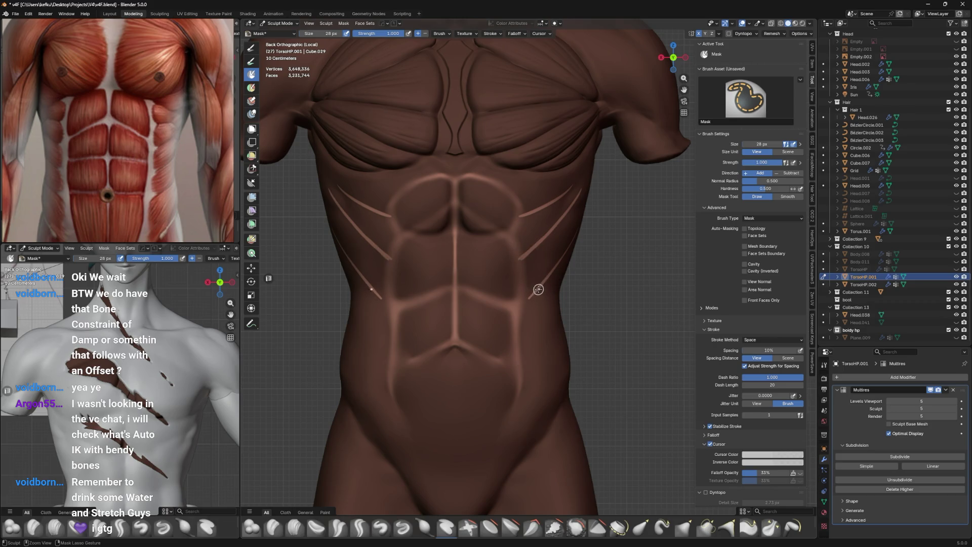
pyautogui.moveTo(538, 289); pyautogui.dragTo(517, 305)
pyautogui.moveTo(557, 296); pyautogui.dragTo(521, 329)
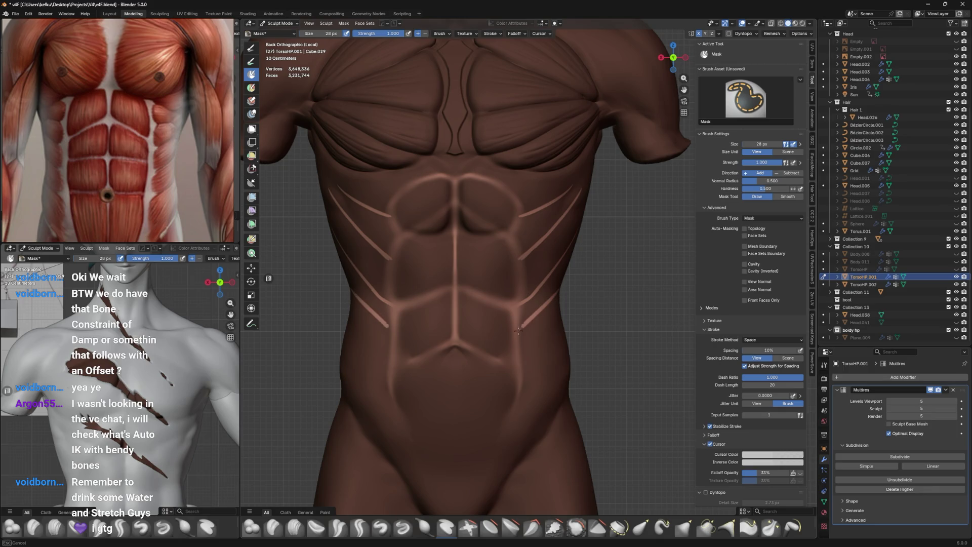
pyautogui.hotkey('ctrl', 'z')
pyautogui.moveTo(557, 293); pyautogui.dragTo(510, 344)
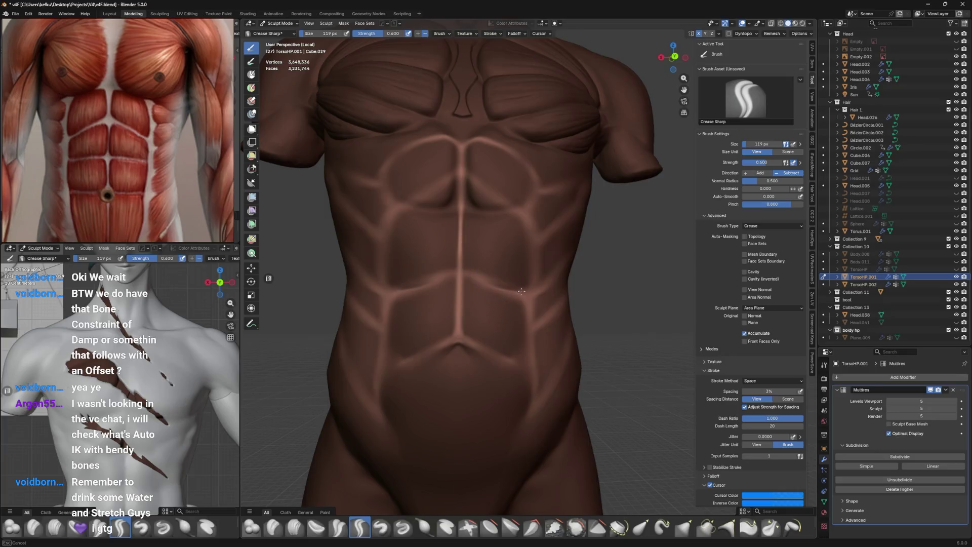
# Carve a crease along the abdominal midline toward the navel, smoothing the mask in between.
pyautogui.moveTo(553, 250)
pyautogui.mouseDown(button='middle')
pyautogui.moveTo(434, 289)
pyautogui.moveTo(476, 277)
pyautogui.mouseUp(button='middle')
pyautogui.moveTo(476, 277); pyautogui.dragTo(482, 191)
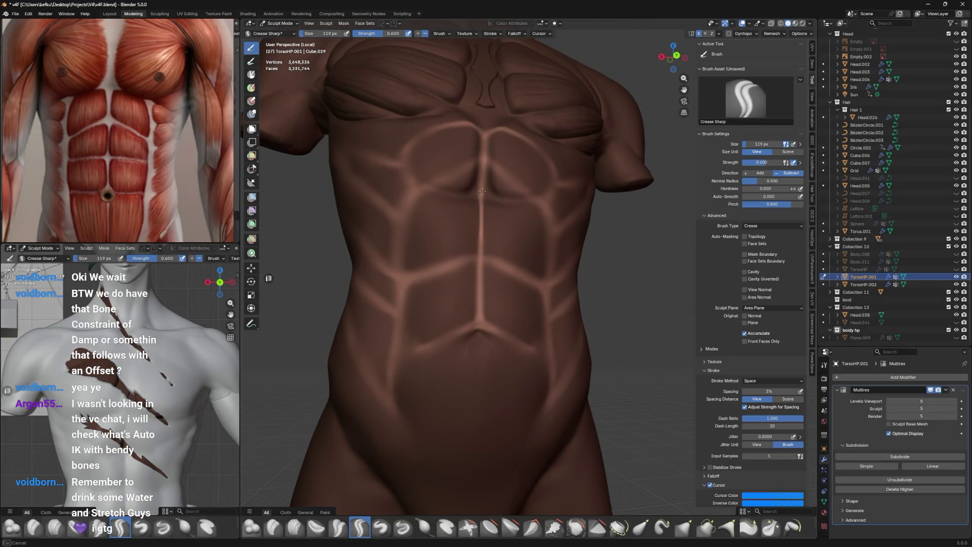
pyautogui.moveTo(481, 251); pyautogui.dragTo(478, 324)
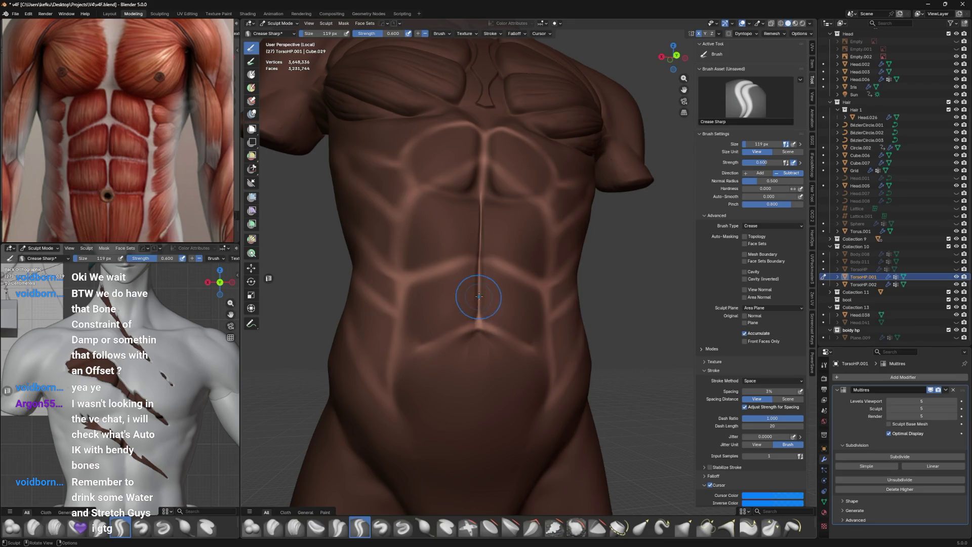
pyautogui.press('a')
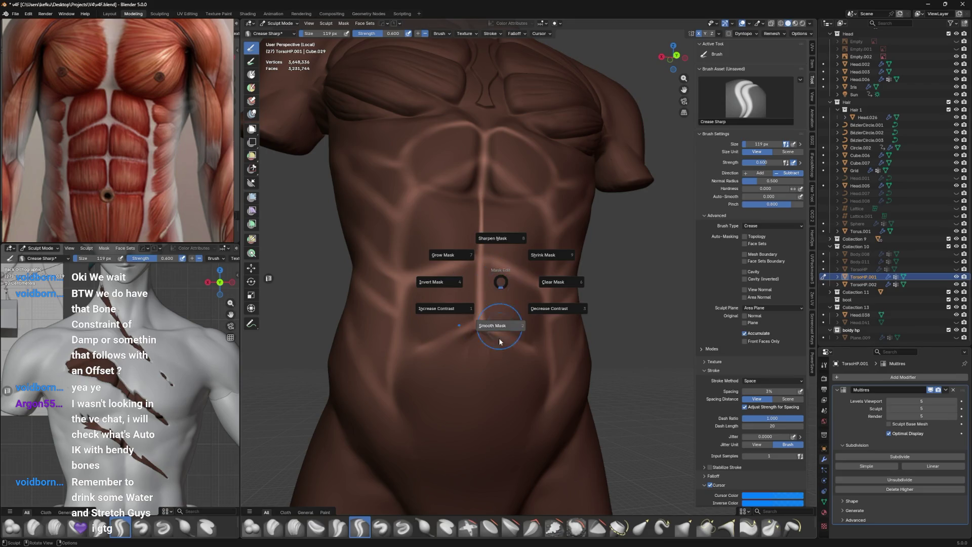
pyautogui.click(489, 309)
pyautogui.moveTo(489, 309); pyautogui.dragTo(475, 284)
pyautogui.moveTo(522, 223)
pyautogui.mouseDown()
pyautogui.moveTo(499, 216)
pyautogui.moveTo(456, 258)
pyautogui.mouseUp()
# Enlarge the brush to about 156 px and switch to the Mask brush.
pyautogui.moveTo(482, 215); pyautogui.dragTo(501, 133)
pyautogui.moveTo(501, 133); pyautogui.dragTo(446, 184, button='middle')
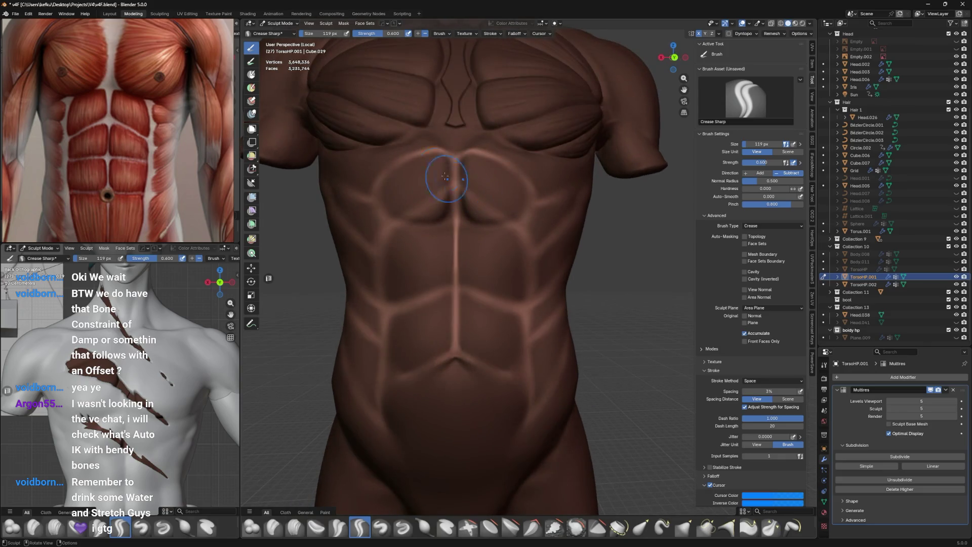
pyautogui.press(']')
pyautogui.click(252, 74)
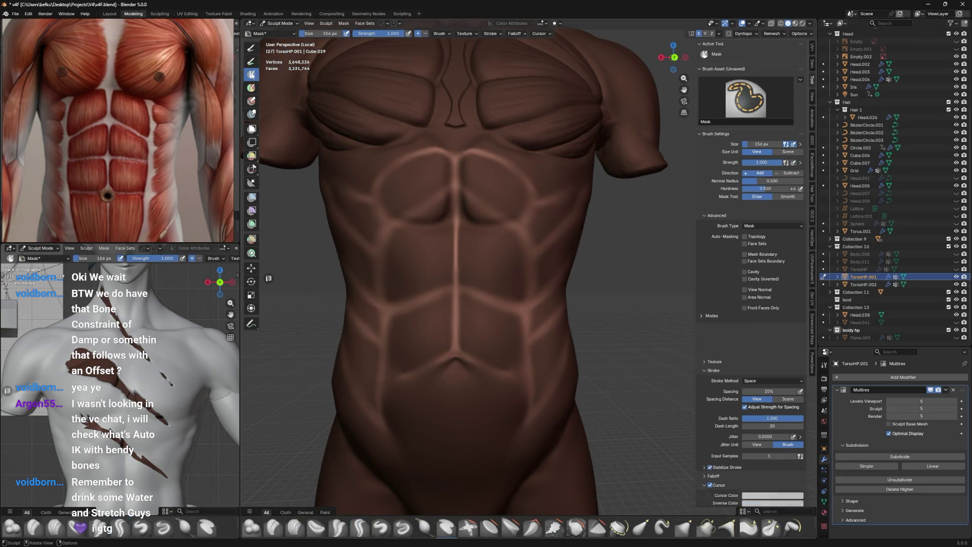
# Try the Blend Hard brush from the brush library, then return to the Mask brush.
pyautogui.click(741, 105)
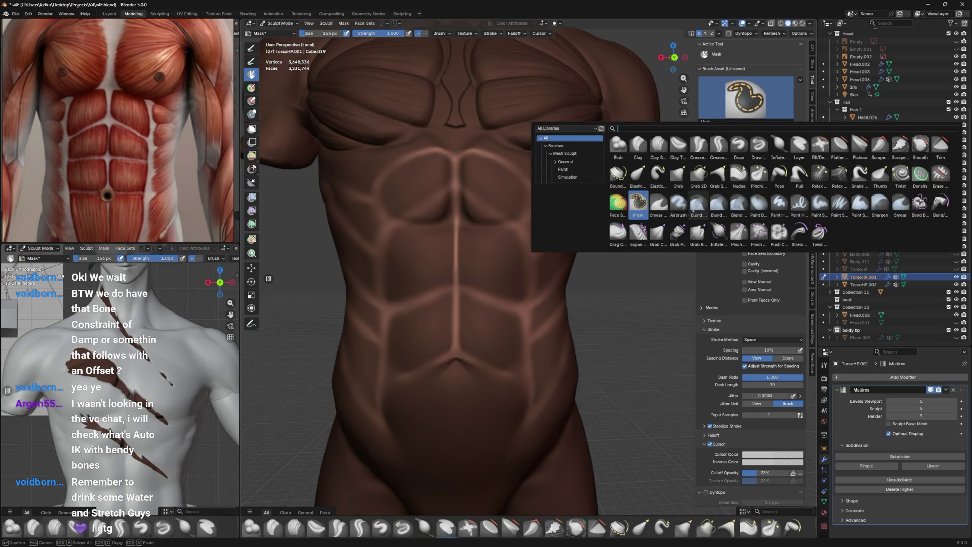
pyautogui.click(694, 209)
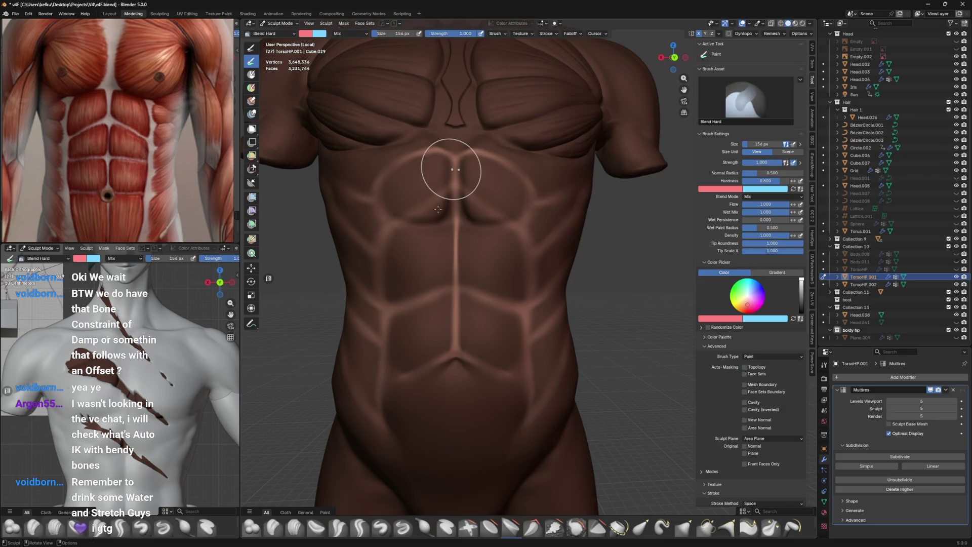
pyautogui.click(484, 161)
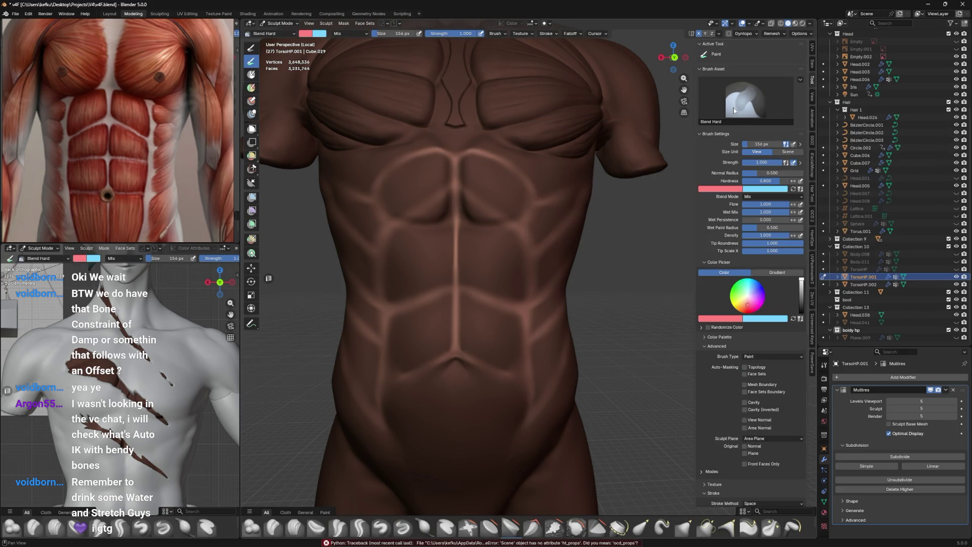
pyautogui.click(744, 101)
pyautogui.click(638, 202)
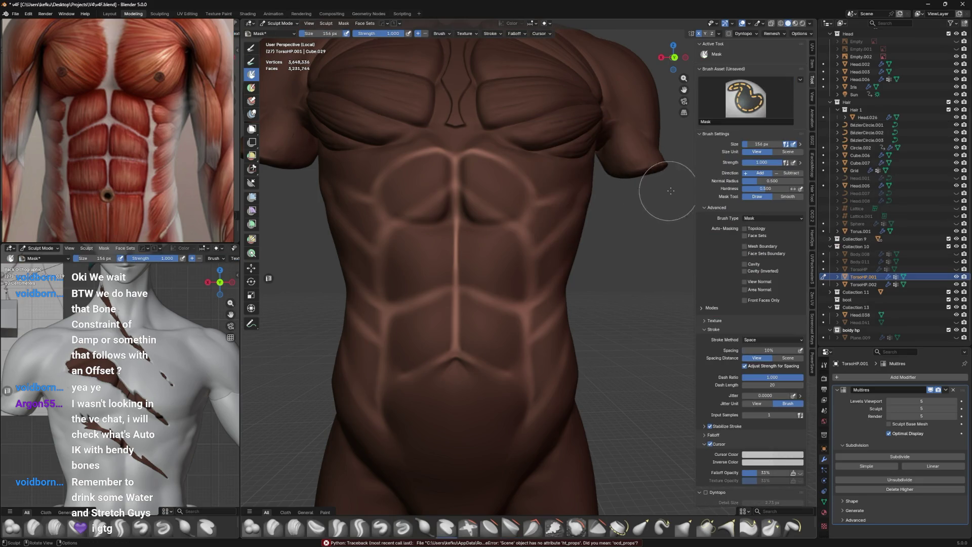
# Lower Mask brush hardness to 0.110 and set normal radius to about 0.557.
pyautogui.moveTo(772, 188); pyautogui.dragTo(746, 187)
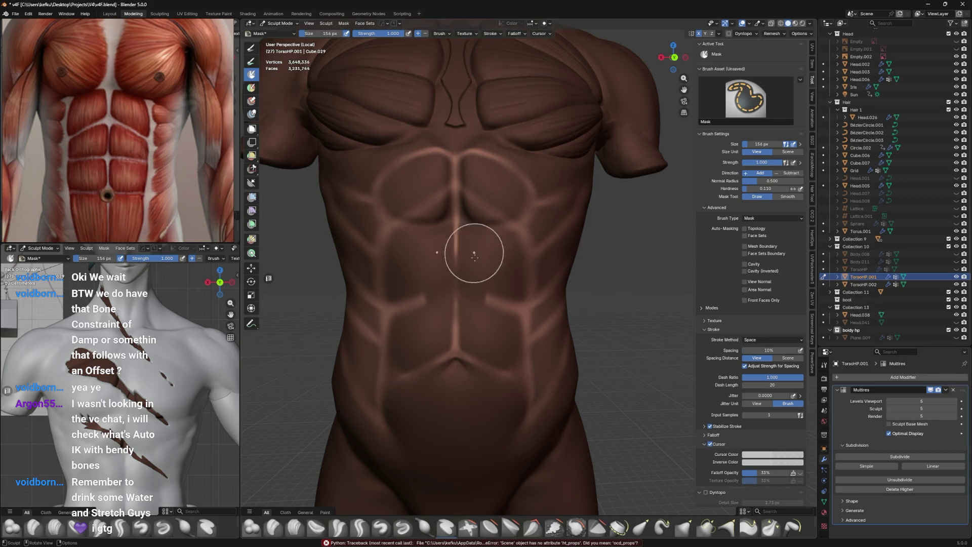
pyautogui.moveTo(474, 255); pyautogui.dragTo(420, 314)
pyautogui.hotkey('ctrl', 'z')
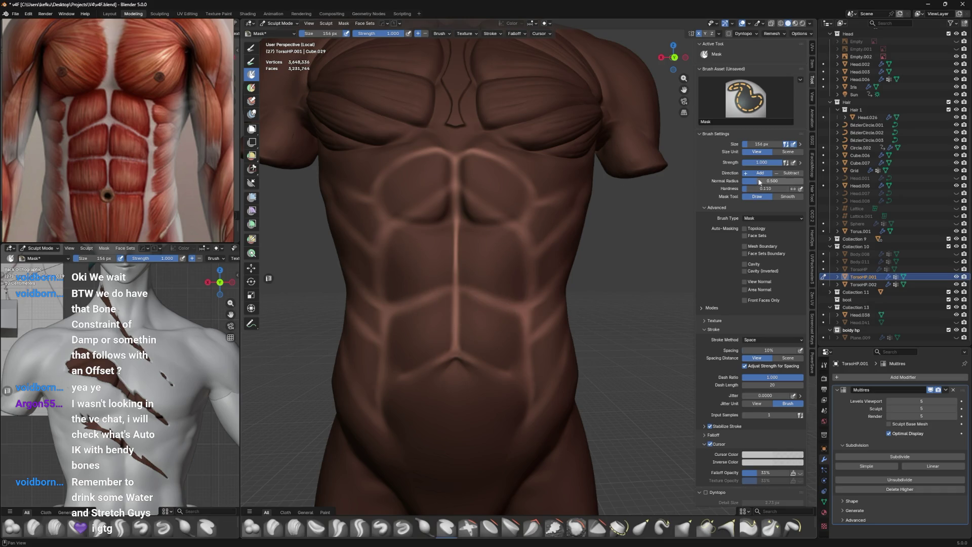
pyautogui.moveTo(759, 182)
pyautogui.mouseDown()
pyautogui.moveTo(774, 187)
pyautogui.moveTo(762, 188)
pyautogui.mouseUp()
pyautogui.moveTo(486, 222); pyautogui.dragTo(496, 261, button='middle')
pyautogui.press('a')
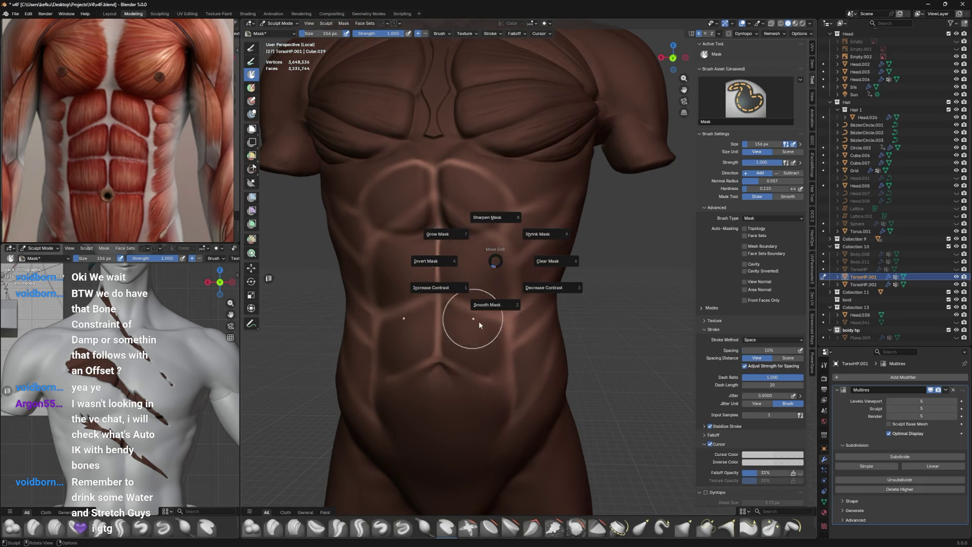
# Apply Decrease Contrast to the torso mask with the filter set to 1 iteration.
pyautogui.click(531, 294)
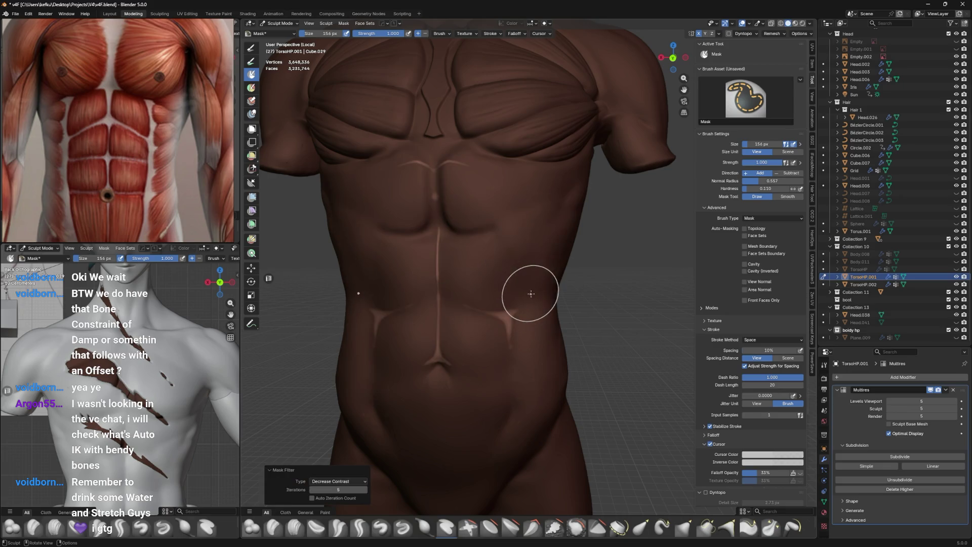
pyautogui.hotkey('alt', 'm')
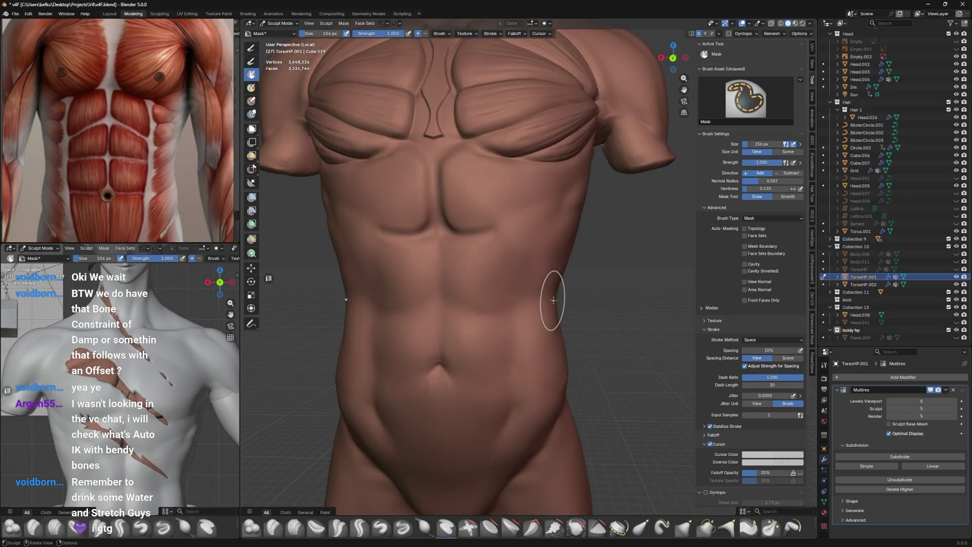
pyautogui.hotkey('ctrl', 'z')
pyautogui.press('a')
pyautogui.click(530, 293)
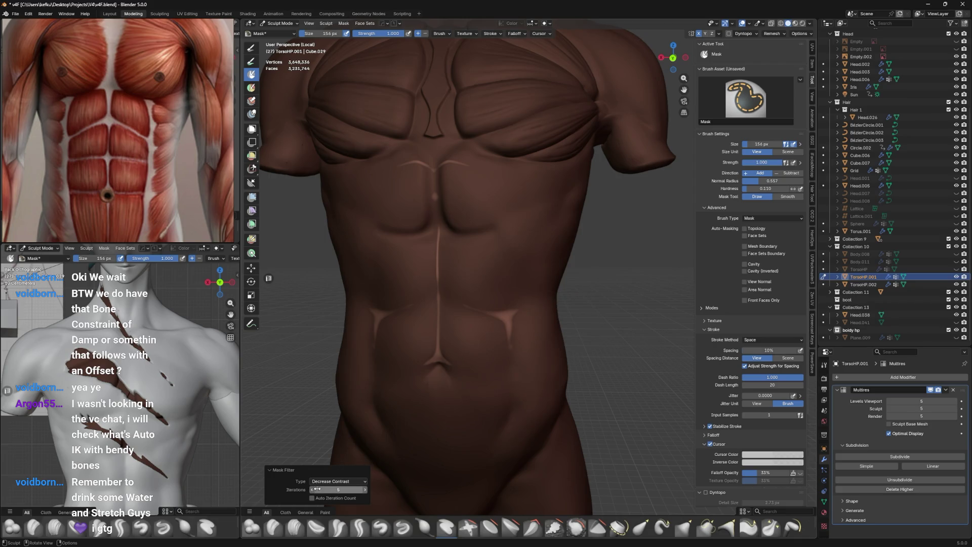
pyautogui.moveTo(317, 489); pyautogui.dragTo(312, 490)
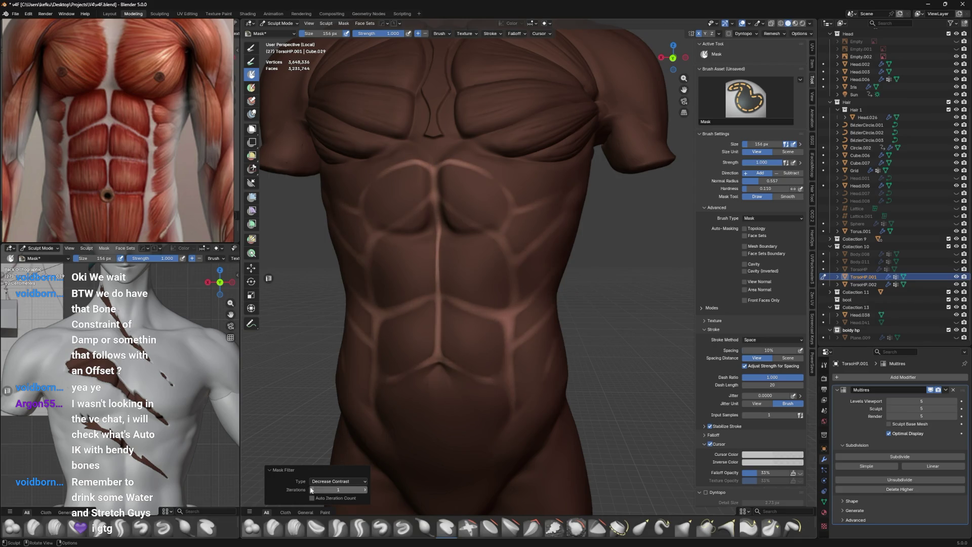
# Shrink the Mask brush to 115 px and mask a short stroke on the lower abdomen.
pyautogui.moveTo(521, 208); pyautogui.dragTo(522, 202, button='middle')
pyautogui.moveTo(518, 230)
pyautogui.mouseDown()
pyautogui.moveTo(521, 202)
pyautogui.moveTo(529, 265)
pyautogui.mouseUp()
pyautogui.moveTo(530, 265); pyautogui.dragTo(525, 273, button='middle')
pyautogui.moveTo(537, 315); pyautogui.dragTo(582, 326, button='middle')
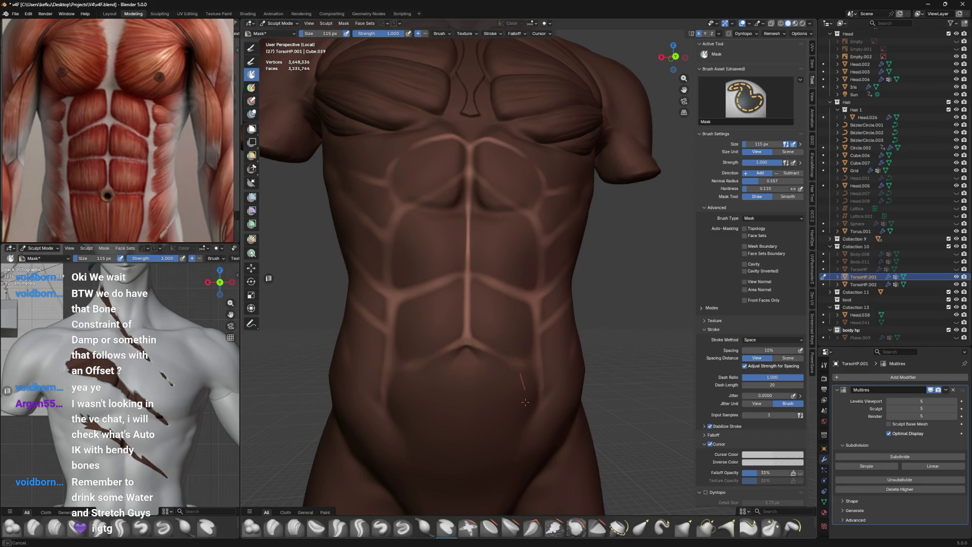
# Shrink the Mask brush from 73 to 43 to 20 px and mask the lower abdominal line to the navel.
pyautogui.moveTo(510, 329); pyautogui.dragTo(474, 319, button='middle')
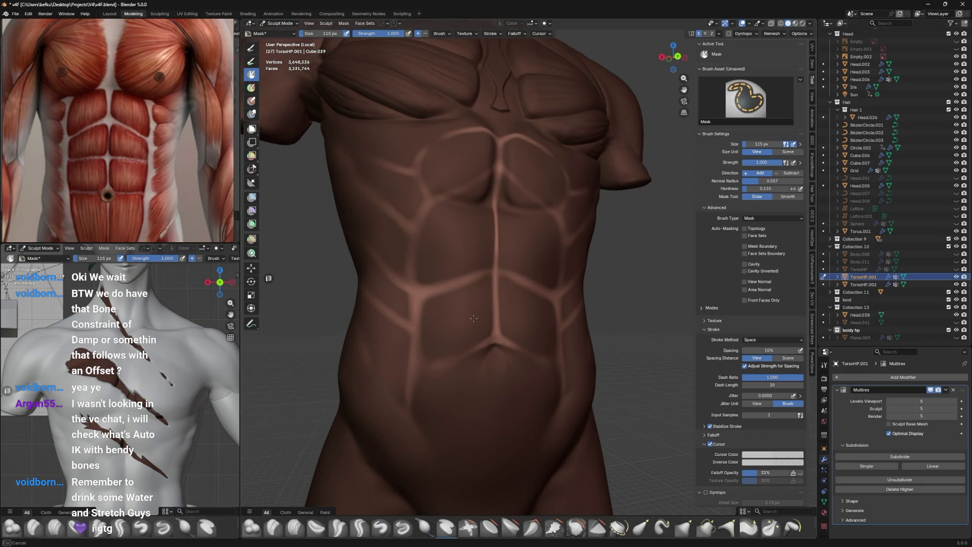
pyautogui.press('f')
pyautogui.click(482, 343)
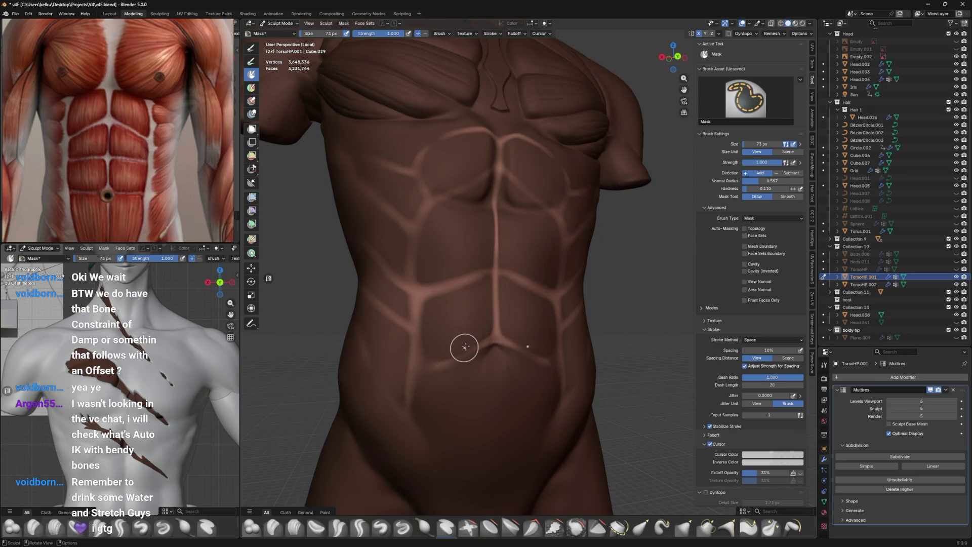
pyautogui.press('f')
pyautogui.click(444, 364)
pyautogui.press('f')
pyautogui.click(461, 355)
pyautogui.moveTo(540, 359); pyautogui.dragTo(445, 361)
# Enlarge the brush to 29 px and extend the lower abdominal mask line around the navel.
pyautogui.press('f')
pyautogui.click(480, 346)
pyautogui.moveTo(454, 359); pyautogui.dragTo(445, 362)
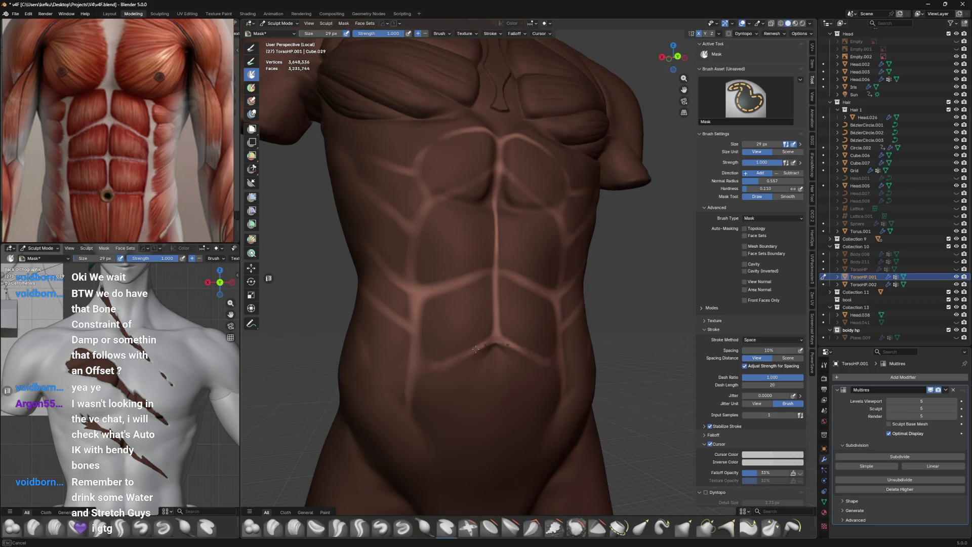
pyautogui.moveTo(434, 364)
pyautogui.mouseDown()
pyautogui.moveTo(478, 348)
pyautogui.moveTo(420, 362)
pyautogui.mouseUp()
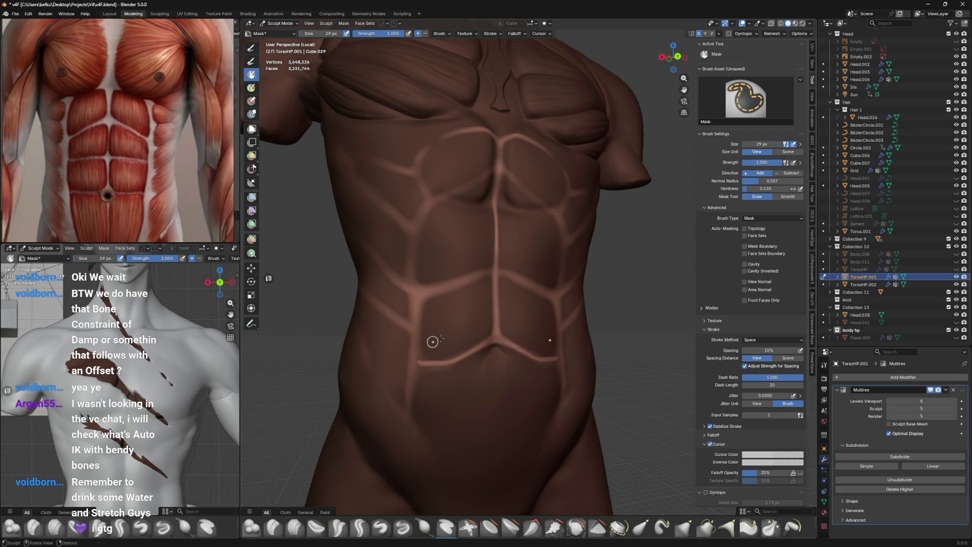
pyautogui.moveTo(432, 341); pyautogui.dragTo(469, 344, button='middle')
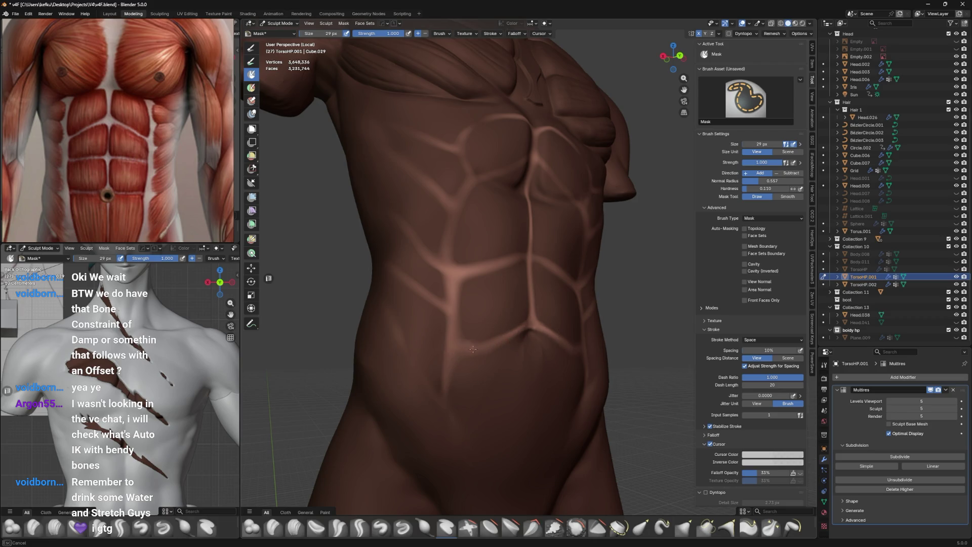
pyautogui.moveTo(499, 222)
pyautogui.mouseDown(button='middle')
pyautogui.moveTo(481, 164)
pyautogui.moveTo(496, 233)
pyautogui.mouseUp(button='middle')
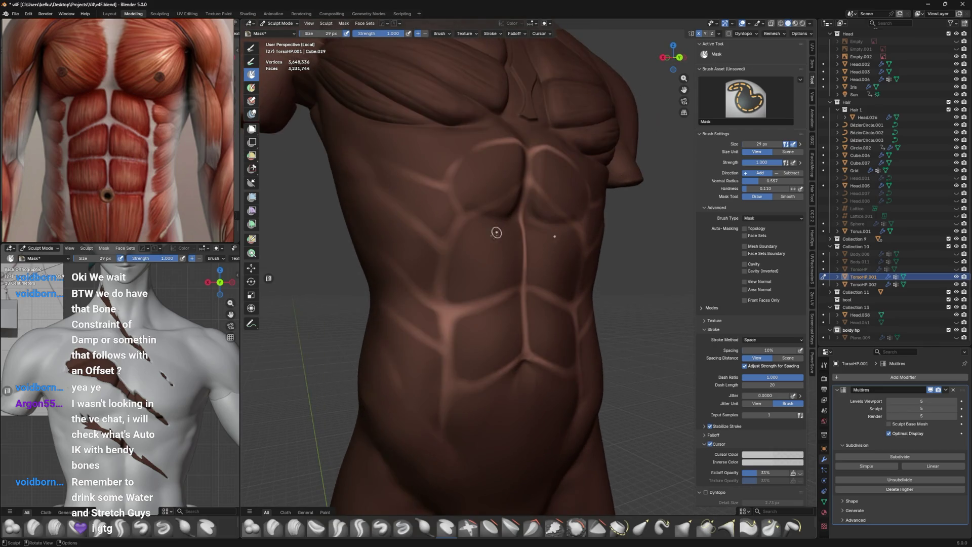
# With Crease Sharp, deepen the crease under the chest and the horizontal crease below the navel line.
pyautogui.click(364, 529)
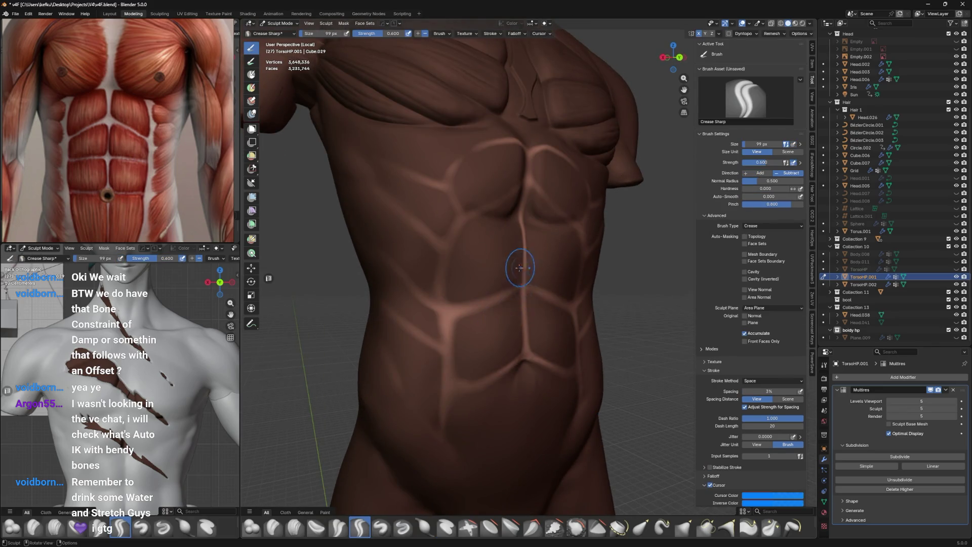
pyautogui.moveTo(521, 267); pyautogui.dragTo(484, 212, button='middle')
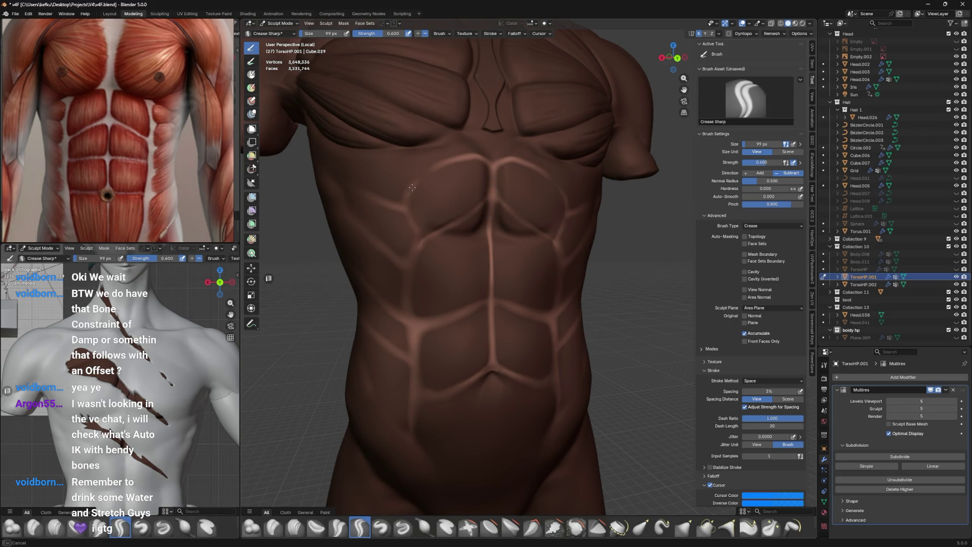
pyautogui.moveTo(441, 170)
pyautogui.mouseDown()
pyautogui.moveTo(494, 163)
pyautogui.moveTo(455, 167)
pyautogui.mouseUp()
pyautogui.moveTo(486, 193); pyautogui.dragTo(463, 220, button='middle')
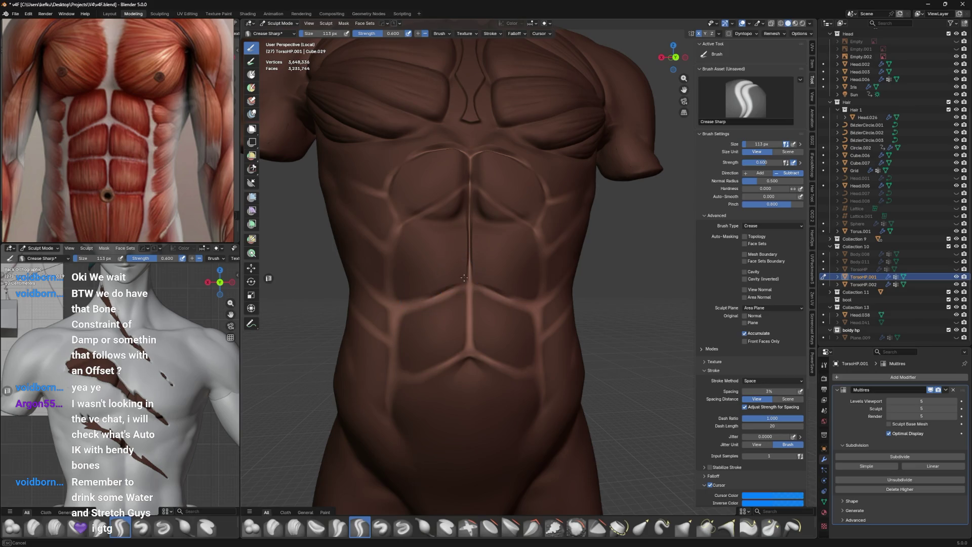
pyautogui.moveTo(412, 293); pyautogui.dragTo(511, 290)
pyautogui.moveTo(466, 278); pyautogui.dragTo(498, 273, button='middle')
# Extend the lower-ab crease toward the right flank and deepen the left abdominal vertical groove.
pyautogui.moveTo(430, 294); pyautogui.dragTo(557, 287)
pyautogui.moveTo(453, 279); pyautogui.dragTo(476, 277, button='middle')
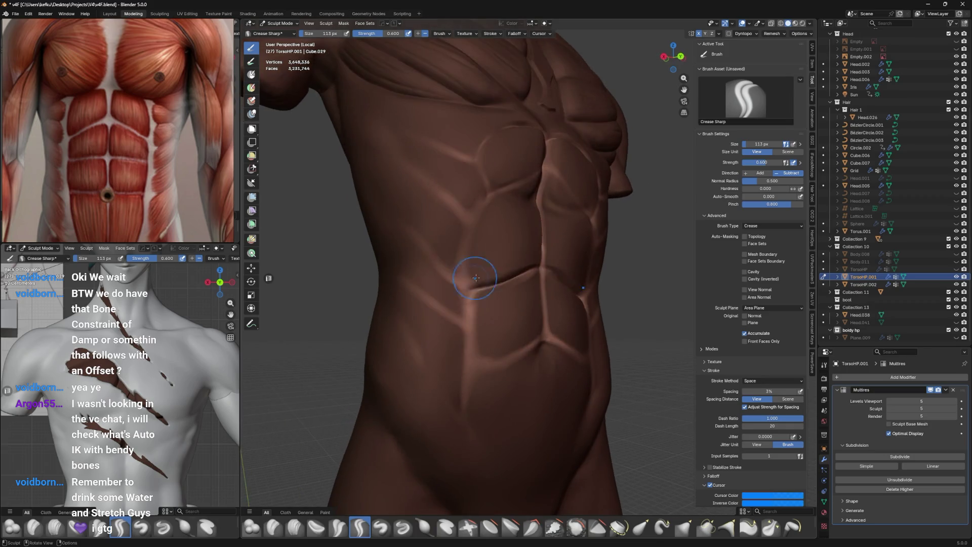
pyautogui.moveTo(476, 278); pyautogui.dragTo(577, 293)
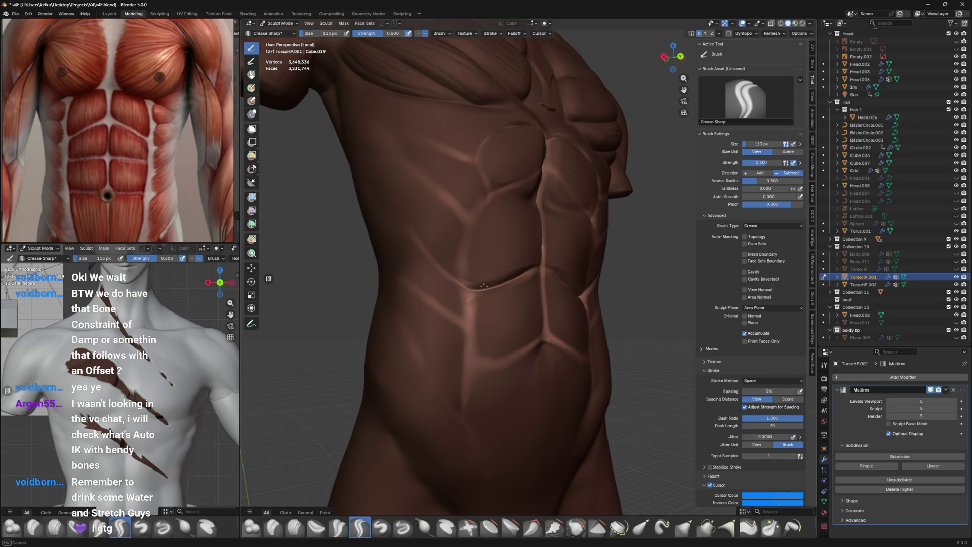
pyautogui.moveTo(473, 287)
pyautogui.mouseDown()
pyautogui.moveTo(481, 213)
pyautogui.moveTo(462, 269)
pyautogui.mouseUp()
pyautogui.moveTo(480, 219)
pyautogui.mouseDown()
pyautogui.moveTo(477, 268)
pyautogui.moveTo(491, 230)
pyautogui.mouseUp()
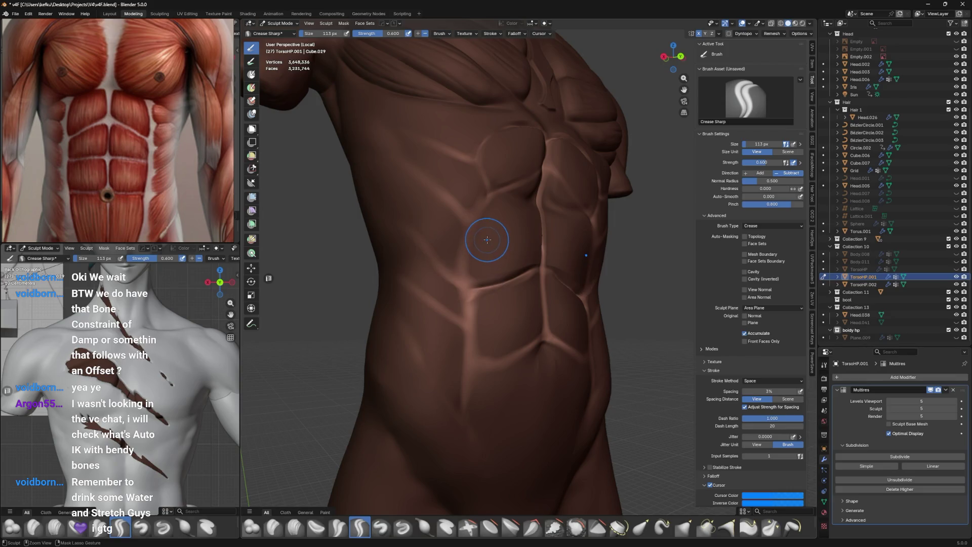
pyautogui.moveTo(495, 223); pyautogui.dragTo(478, 228, button='middle')
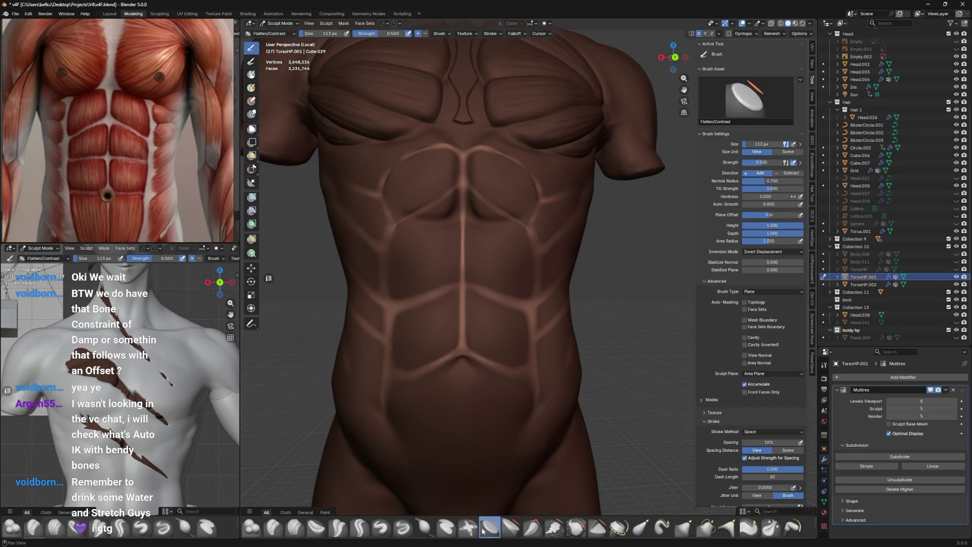
# With the Layer brush, raise the upper chest, midline and left ab blocks up toward the chest.
pyautogui.click(446, 527)
pyautogui.moveTo(463, 182); pyautogui.dragTo(424, 166)
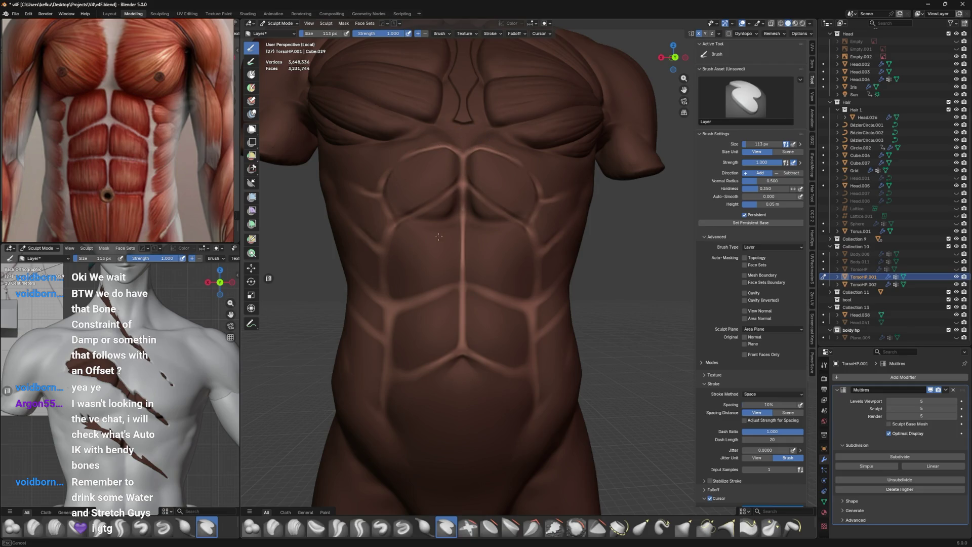
pyautogui.moveTo(439, 236); pyautogui.dragTo(451, 327)
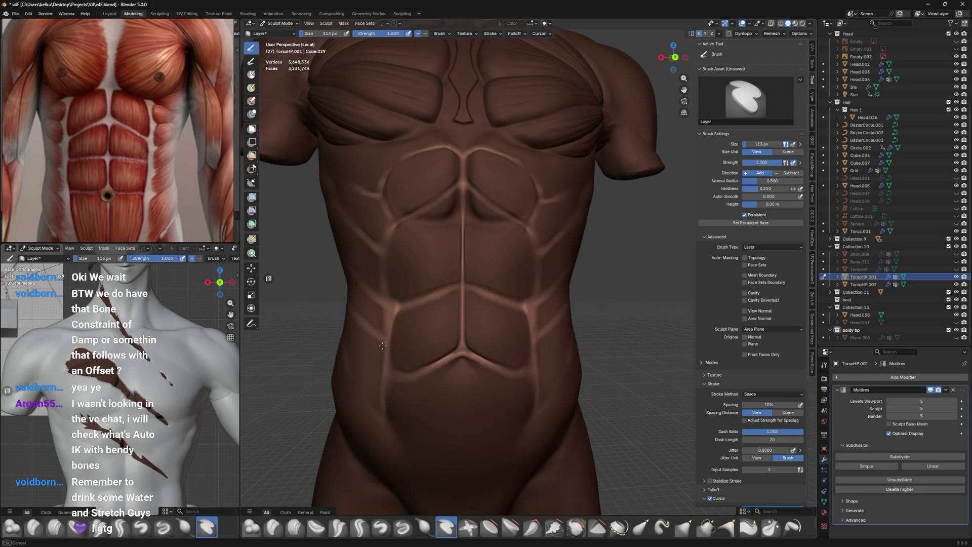
pyautogui.moveTo(383, 345); pyautogui.dragTo(459, 248)
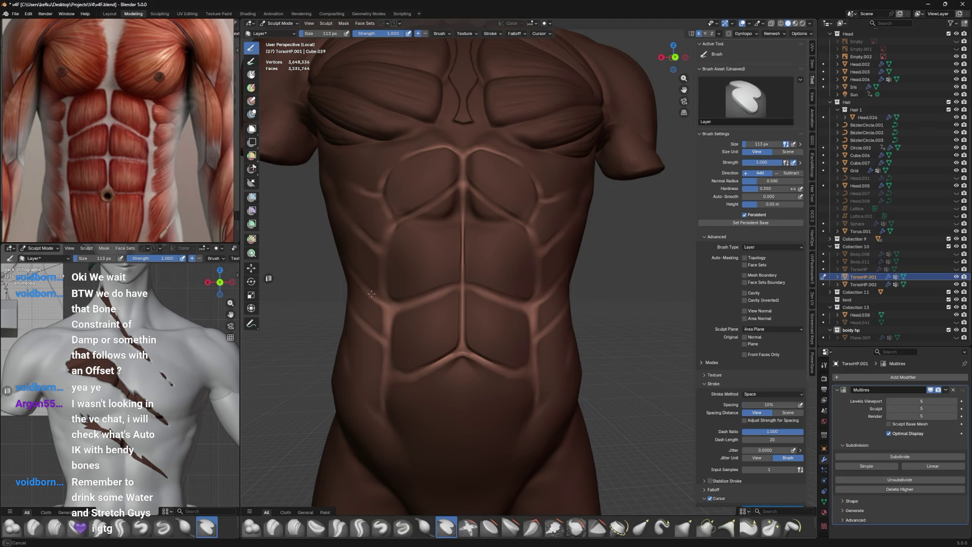
pyautogui.moveTo(513, 309); pyautogui.dragTo(520, 278, button='middle')
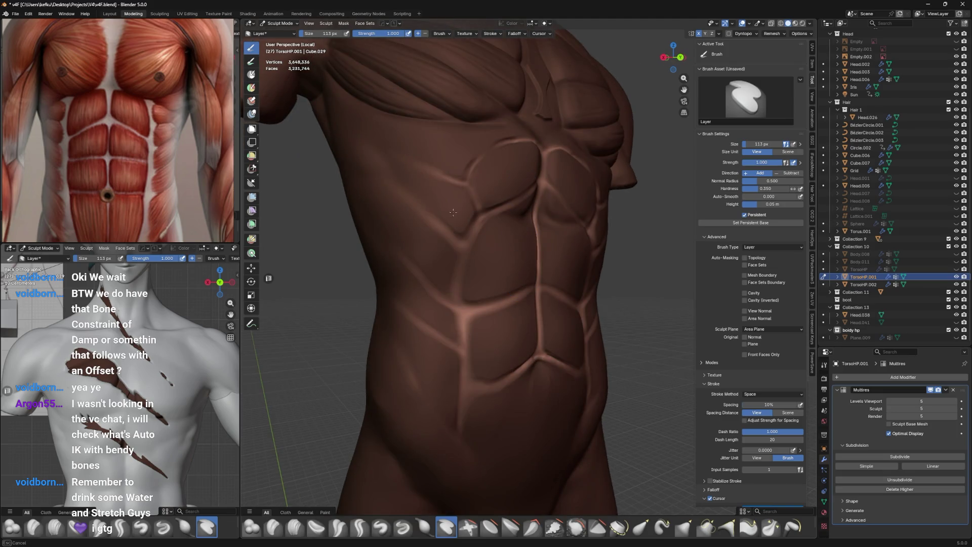
pyautogui.moveTo(409, 279); pyautogui.dragTo(559, 150)
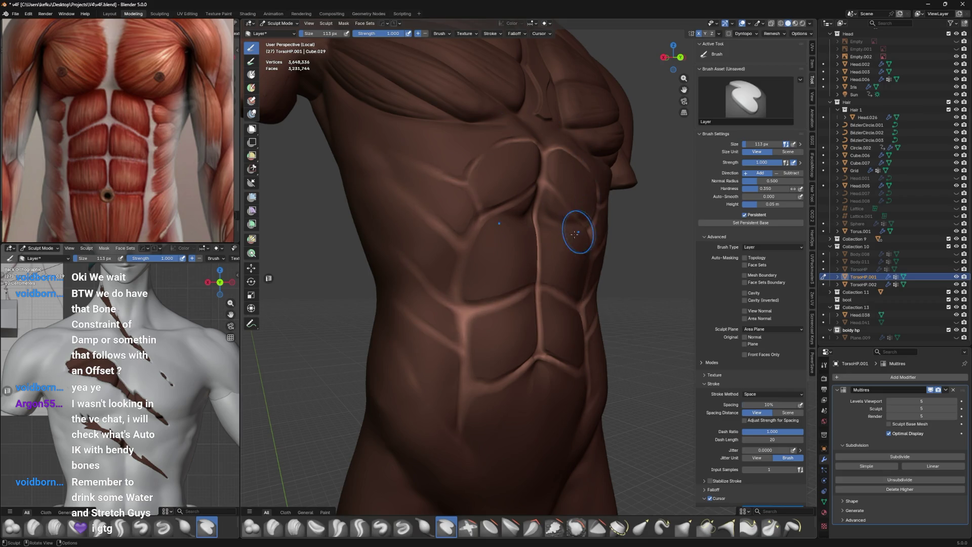
pyautogui.press('f')
pyautogui.moveTo(463, 379); pyautogui.dragTo(483, 179)
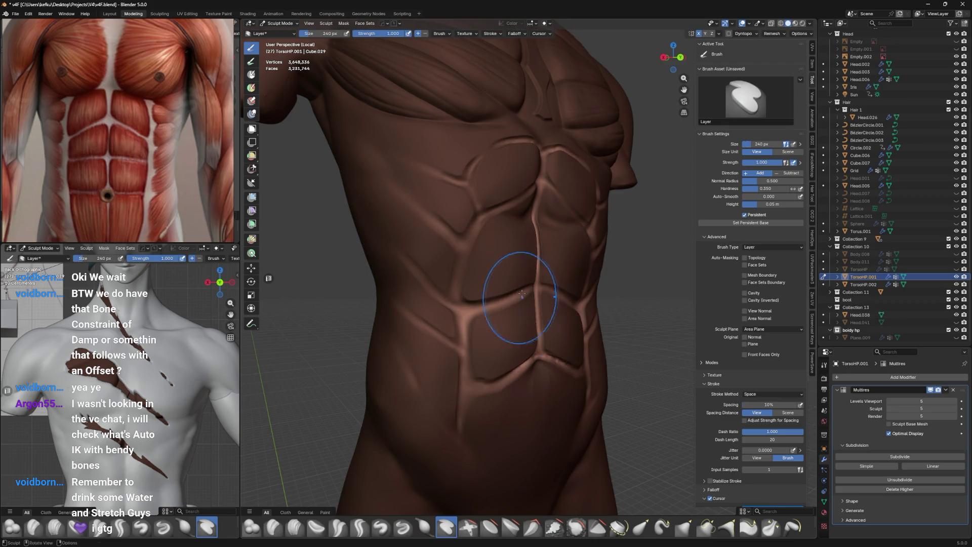
pyautogui.moveTo(525, 304); pyautogui.dragTo(410, 230, button='middle')
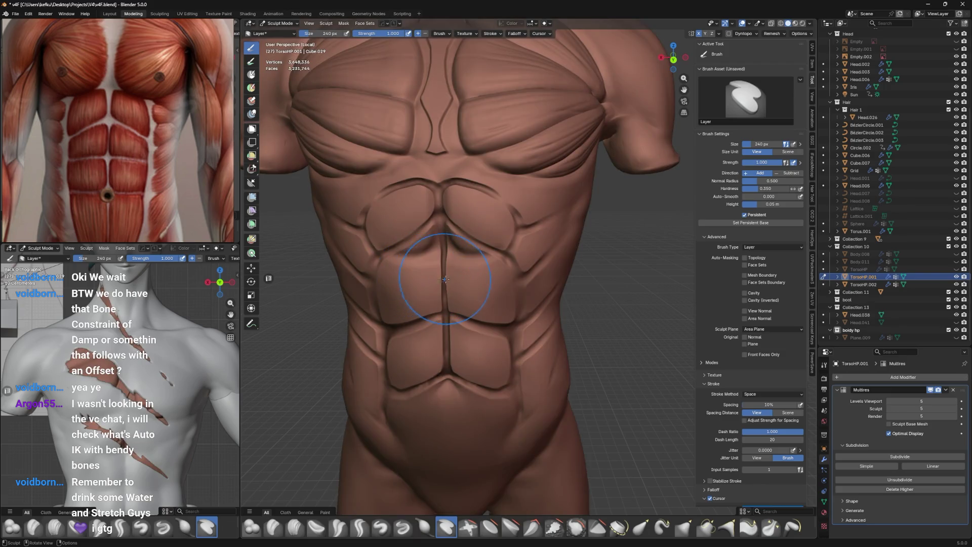
# Halve the brush size, try smoothing the mask then undo it, and reselect Crease Sharp.
pyautogui.press('f')
pyautogui.click(461, 257)
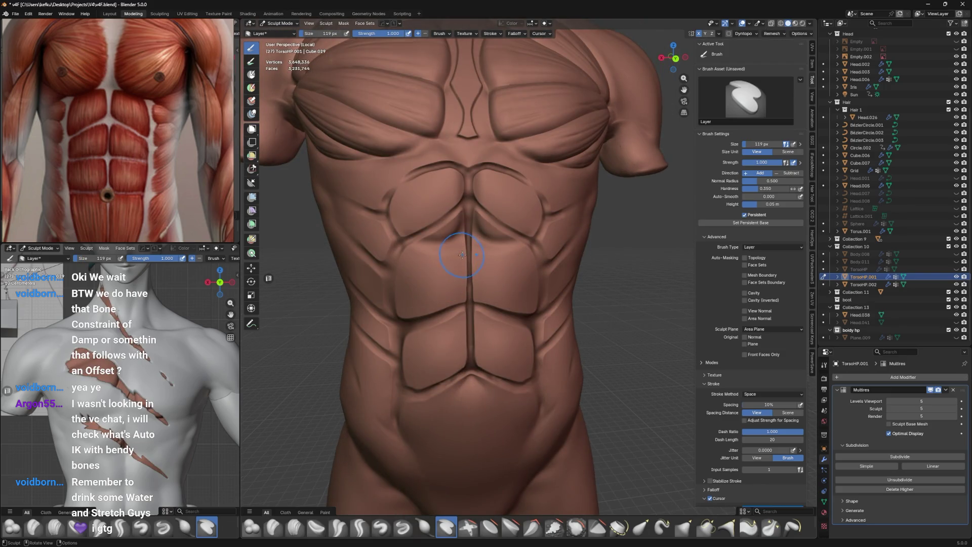
pyautogui.press('a')
pyautogui.click(460, 303)
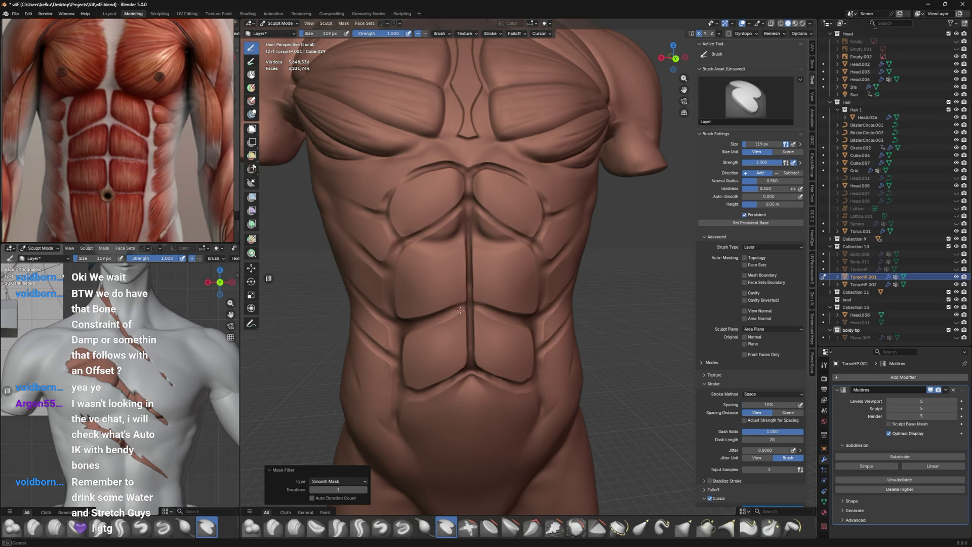
pyautogui.hotkey('ctrl', 'z')
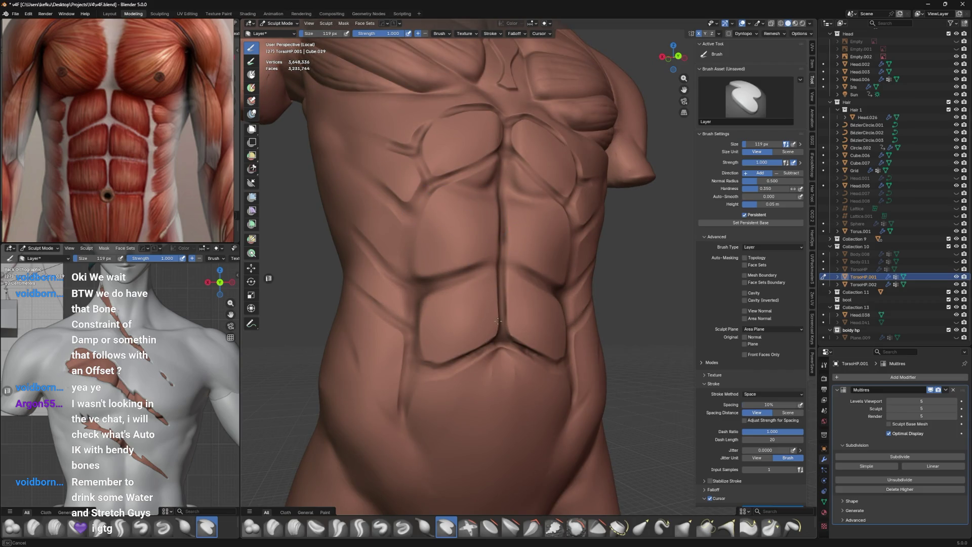
pyautogui.moveTo(505, 210); pyautogui.dragTo(472, 260, button='middle')
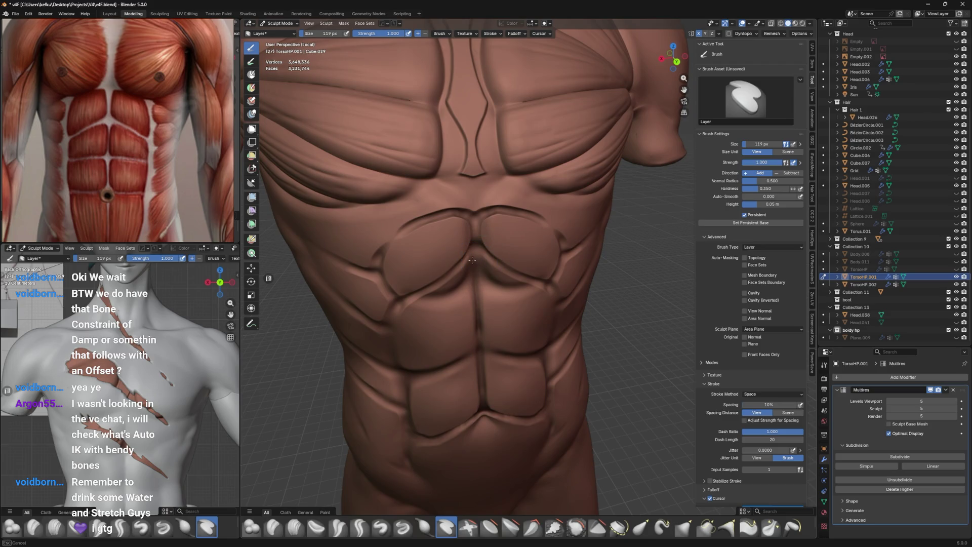
pyautogui.moveTo(402, 315); pyautogui.dragTo(432, 186, button='middle')
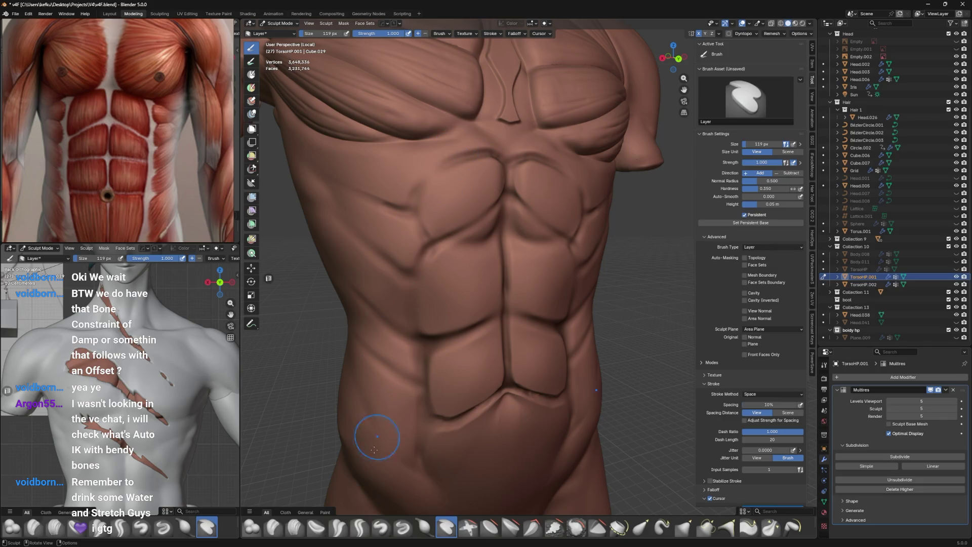
pyautogui.click(359, 527)
# Shrink the brush, zoom in, deepen the crease under the left pec, and undo a mirrored under-pec crease.
pyautogui.press('w')
pyautogui.click(484, 213)
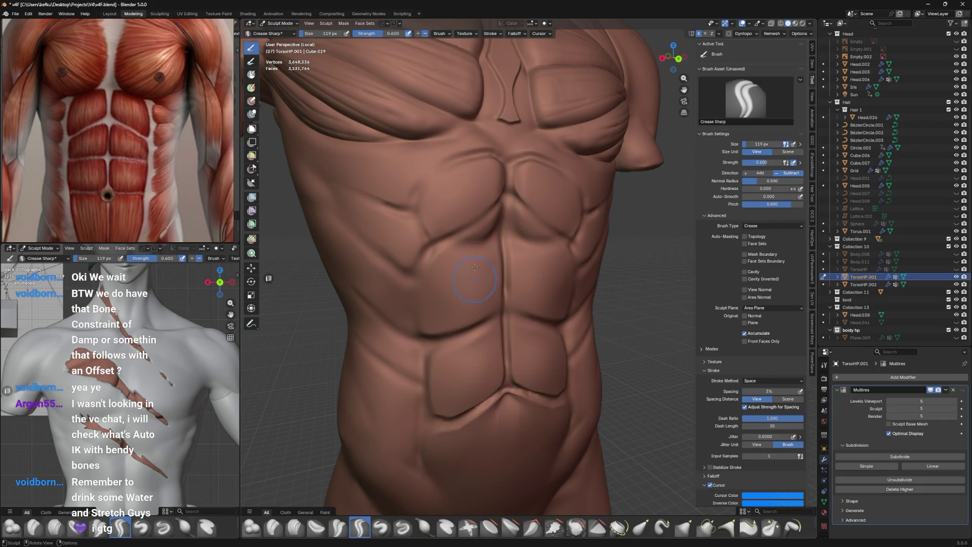
pyautogui.scroll(2, 484, 213)
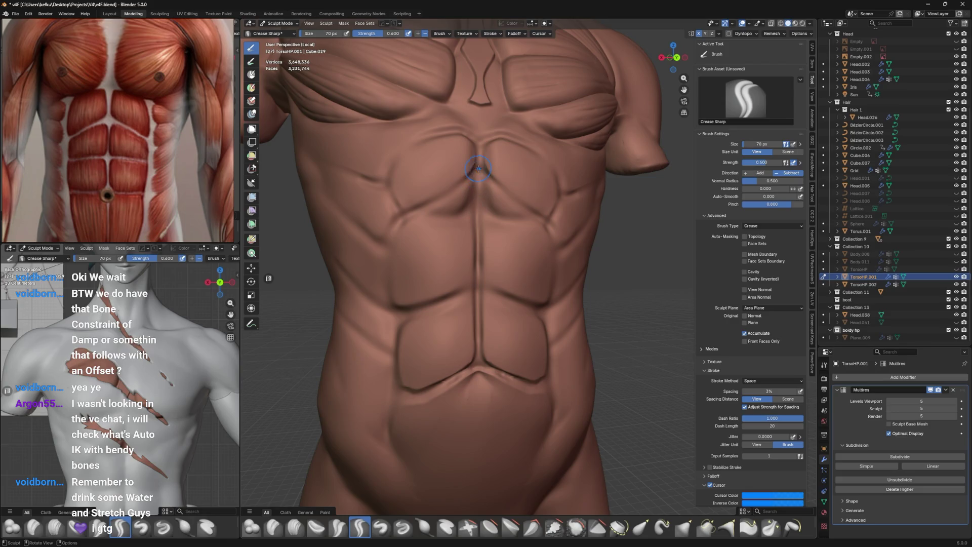
pyautogui.keyDown('ctrl'); pyautogui.scroll(2, 456, 188); pyautogui.keyUp('ctrl')
pyautogui.moveTo(465, 178); pyautogui.dragTo(392, 219)
pyautogui.moveTo(393, 219); pyautogui.dragTo(469, 205, button='middle')
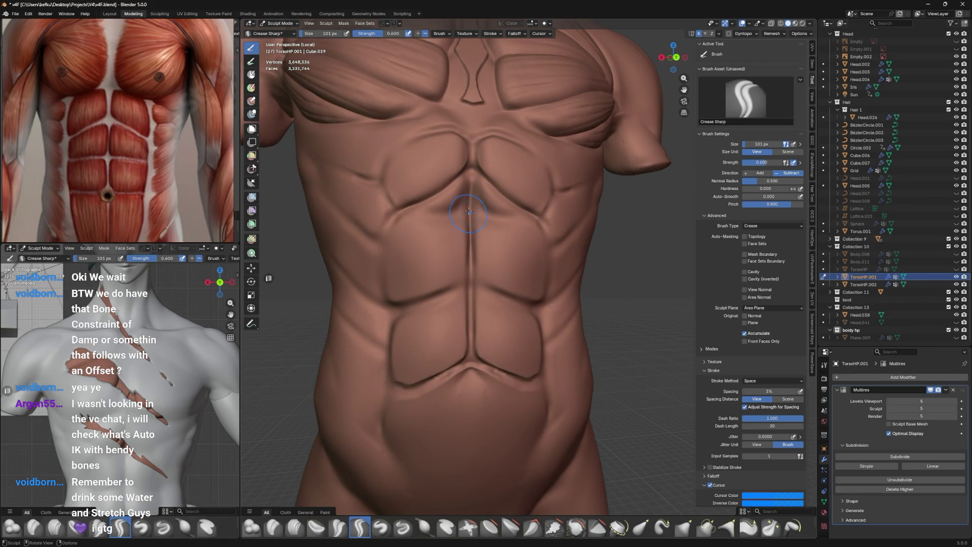
pyautogui.moveTo(454, 231); pyautogui.dragTo(425, 238)
pyautogui.hotkey('ctrl', 'z')
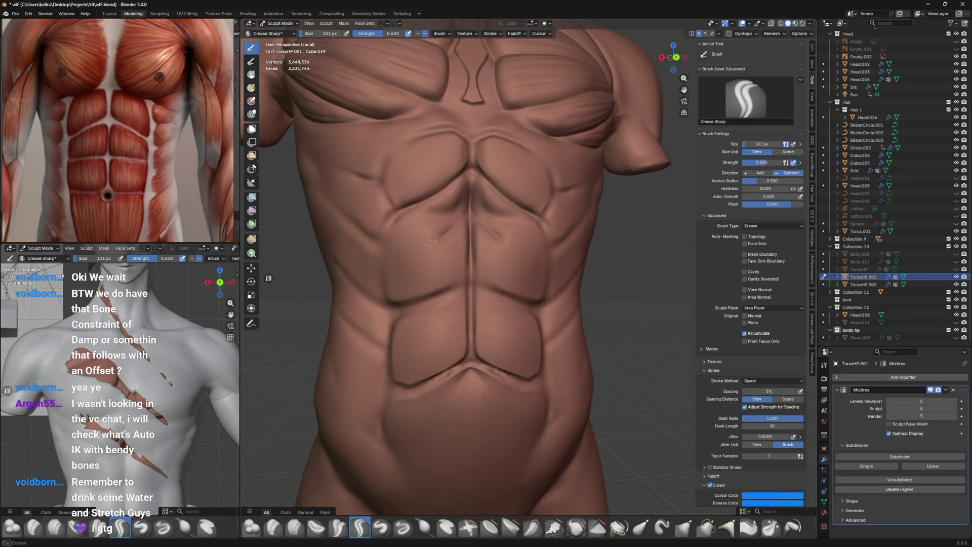
# Try a slightly larger Inflate brush, then return to Crease Sharp and carve under the ribcage.
pyautogui.click(423, 528)
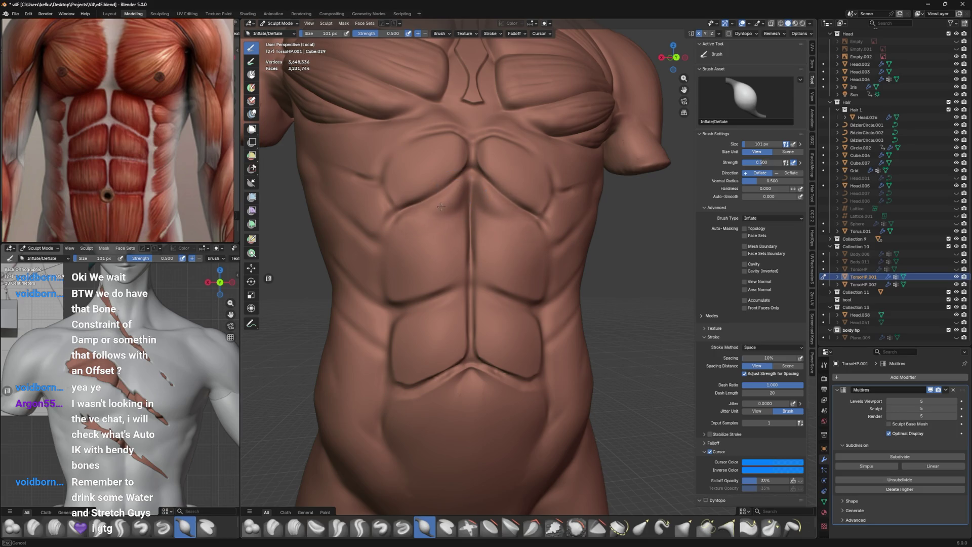
pyautogui.press('f')
pyautogui.click(455, 207)
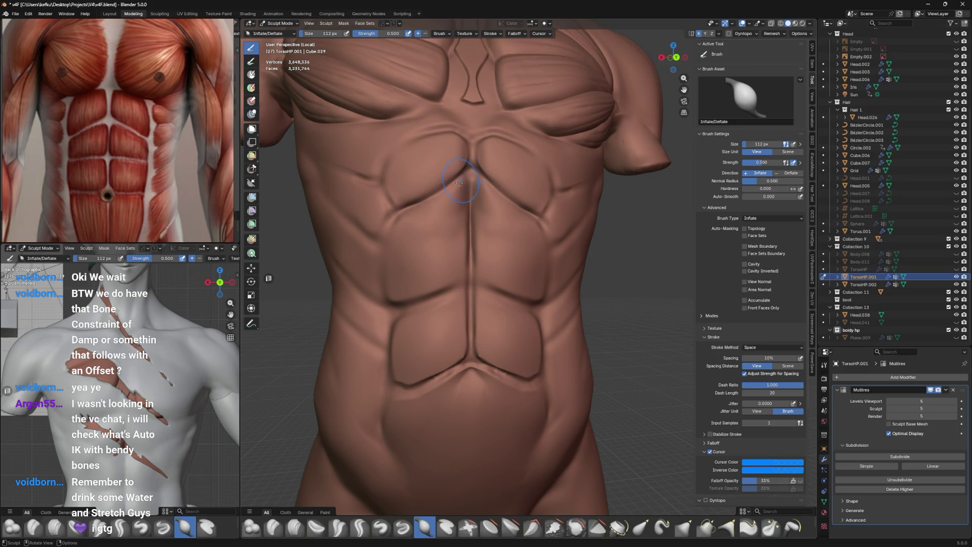
pyautogui.click(359, 526)
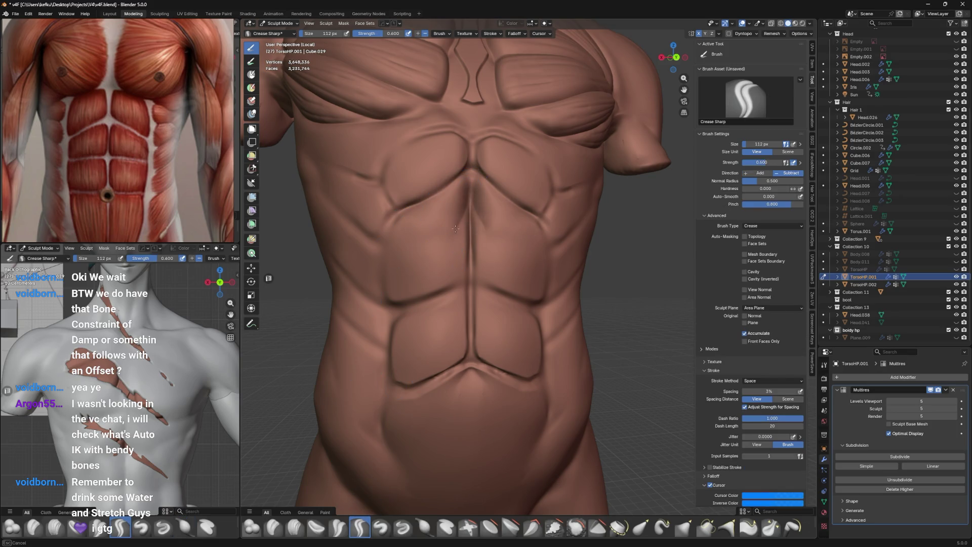
pyautogui.moveTo(468, 192); pyautogui.dragTo(471, 223, button='middle')
# Carve mirrored creases below the chest and down the outer edges of the ab blocks.
pyautogui.moveTo(479, 238); pyautogui.dragTo(502, 253)
pyautogui.moveTo(459, 237)
pyautogui.mouseDown()
pyautogui.moveTo(411, 278)
pyautogui.moveTo(398, 276)
pyautogui.mouseUp()
pyautogui.moveTo(464, 234)
pyautogui.mouseDown()
pyautogui.moveTo(387, 267)
pyautogui.moveTo(387, 279)
pyautogui.mouseUp()
pyautogui.moveTo(387, 278); pyautogui.dragTo(486, 228, button='middle')
pyautogui.moveTo(494, 224)
pyautogui.mouseDown()
pyautogui.moveTo(476, 232)
pyautogui.moveTo(439, 285)
pyautogui.mouseUp()
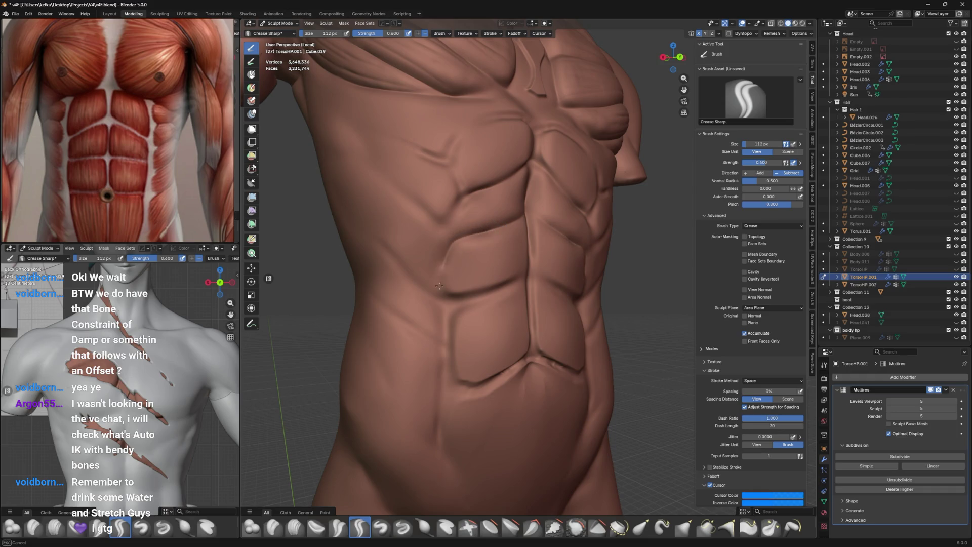
pyautogui.moveTo(457, 246); pyautogui.dragTo(457, 293)
pyautogui.moveTo(449, 253); pyautogui.dragTo(446, 292)
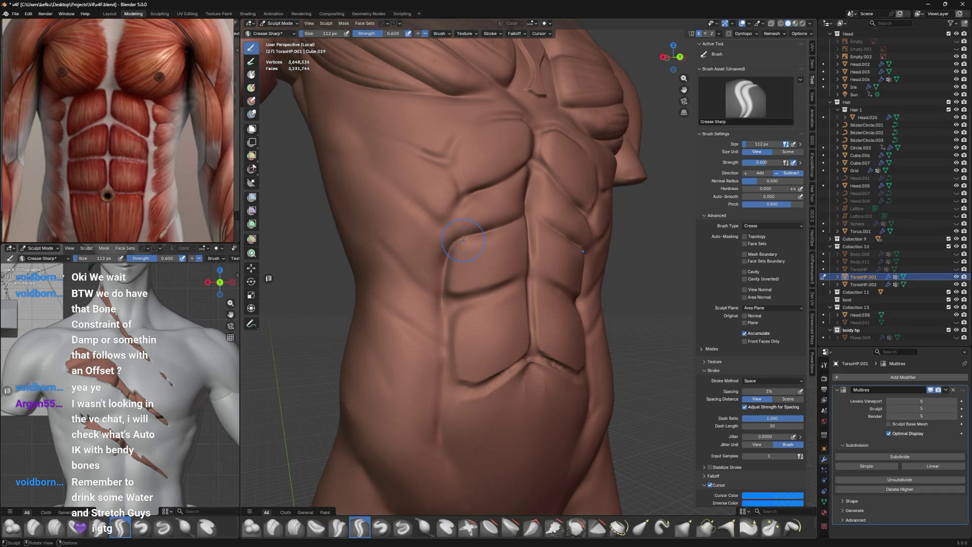
pyautogui.moveTo(464, 223)
pyautogui.mouseDown()
pyautogui.moveTo(454, 271)
pyautogui.moveTo(453, 258)
pyautogui.mouseUp()
pyautogui.moveTo(476, 213)
pyautogui.mouseDown(button='middle')
pyautogui.moveTo(532, 180)
pyautogui.moveTo(509, 175)
pyautogui.mouseUp(button='middle')
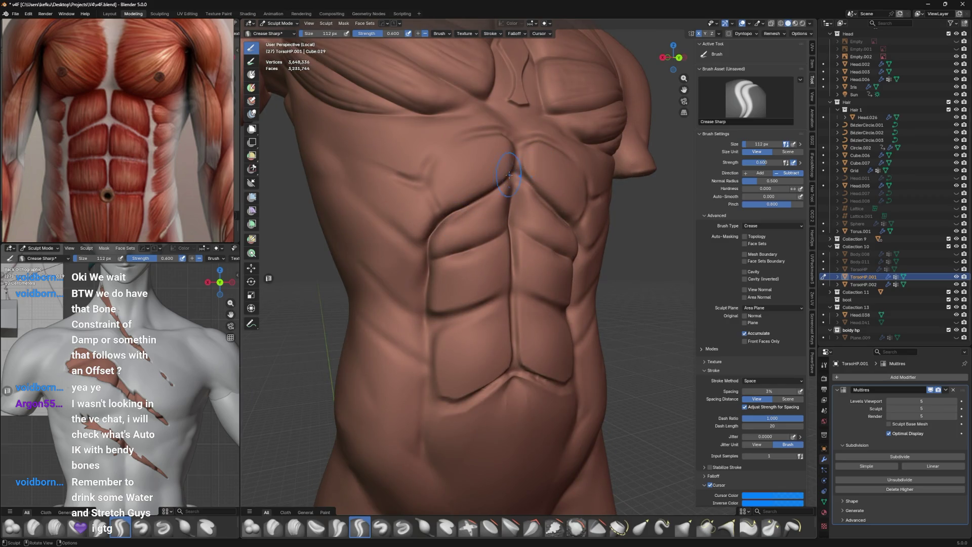
# Zoom in, deepen the abdominal crease on both sides, and carve along the lower ab line.
pyautogui.scroll(2, 503, 213)
pyautogui.scroll(2, 519, 291)
pyautogui.scroll(2, 459, 346)
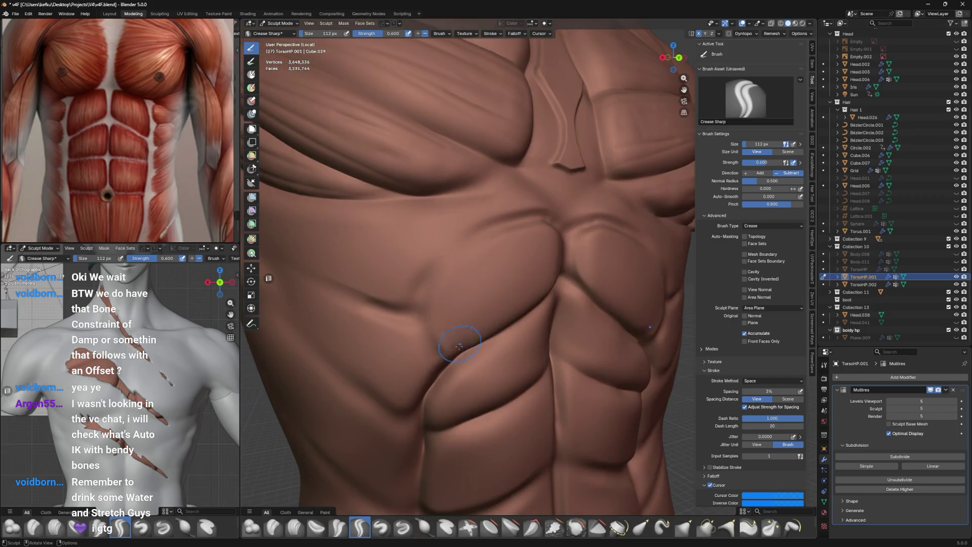
pyautogui.moveTo(460, 346)
pyautogui.mouseDown()
pyautogui.moveTo(444, 370)
pyautogui.moveTo(533, 221)
pyautogui.moveTo(553, 225)
pyautogui.moveTo(497, 209)
pyautogui.mouseUp()
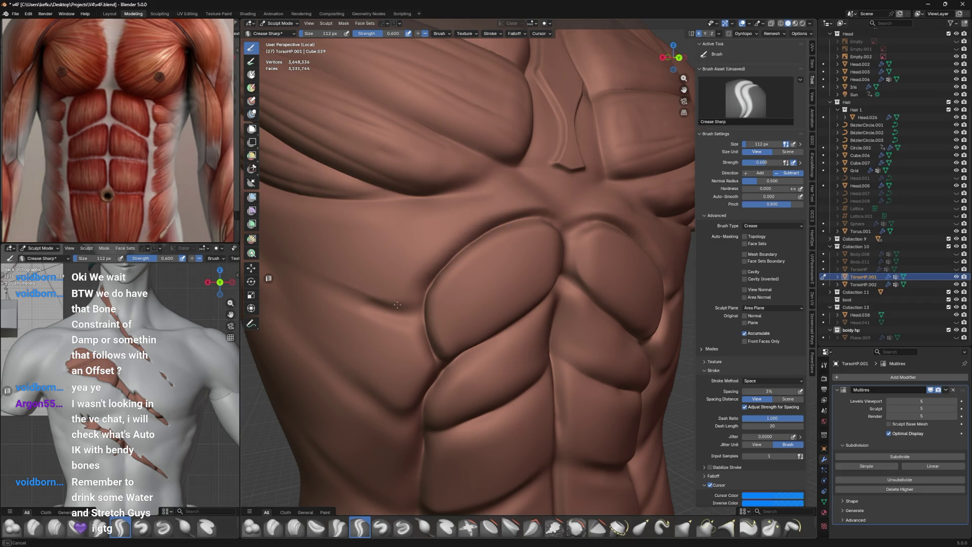
pyautogui.moveTo(417, 293); pyautogui.dragTo(509, 310, button='middle')
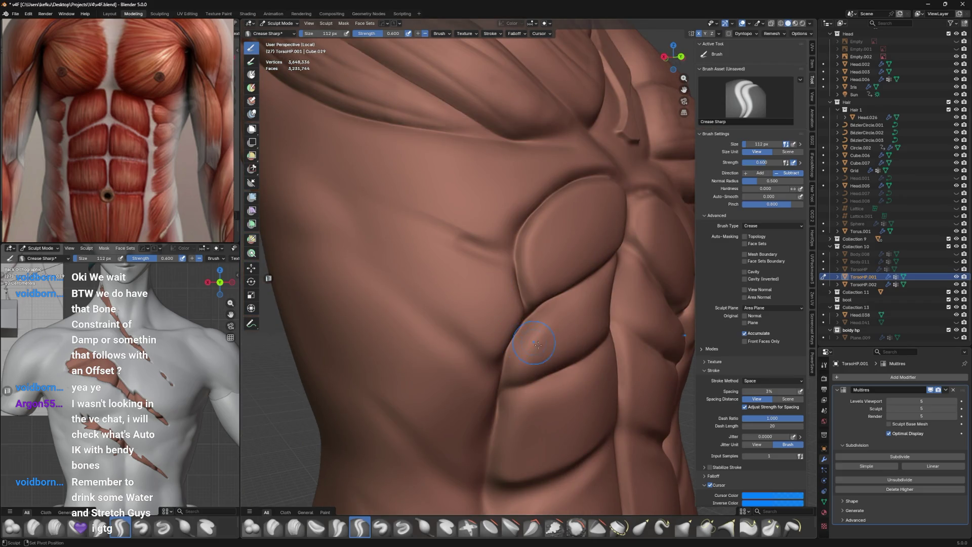
pyautogui.moveTo(606, 267); pyautogui.dragTo(503, 310, button='middle')
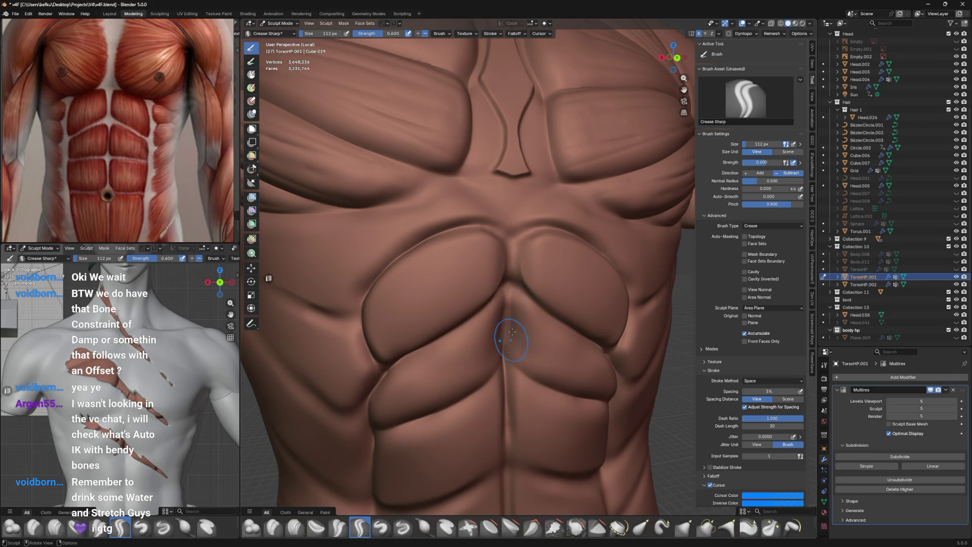
pyautogui.moveTo(510, 372); pyautogui.dragTo(509, 324, button='middle')
pyautogui.moveTo(532, 334); pyautogui.dragTo(425, 355)
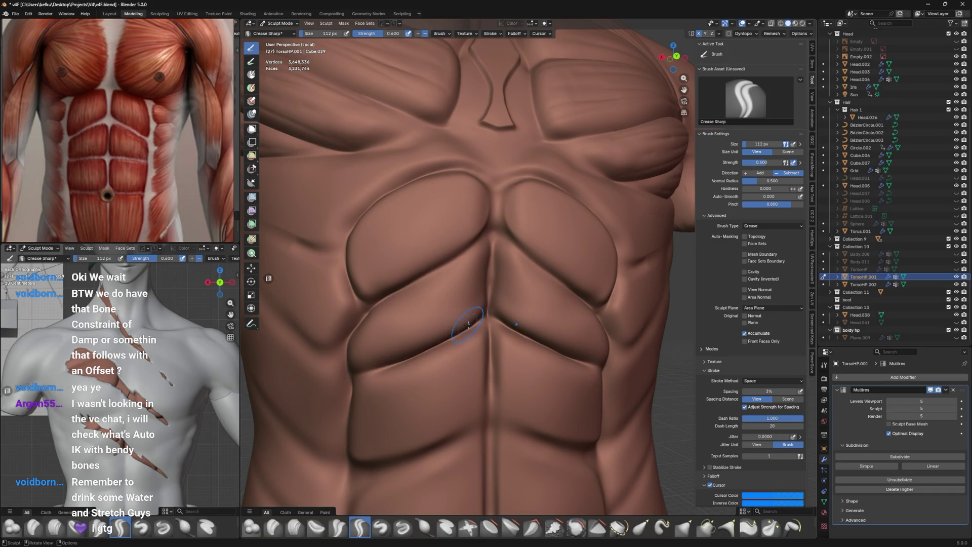
pyautogui.moveTo(425, 355)
pyautogui.mouseDown()
pyautogui.moveTo(375, 362)
pyautogui.moveTo(384, 370)
pyautogui.mouseUp()
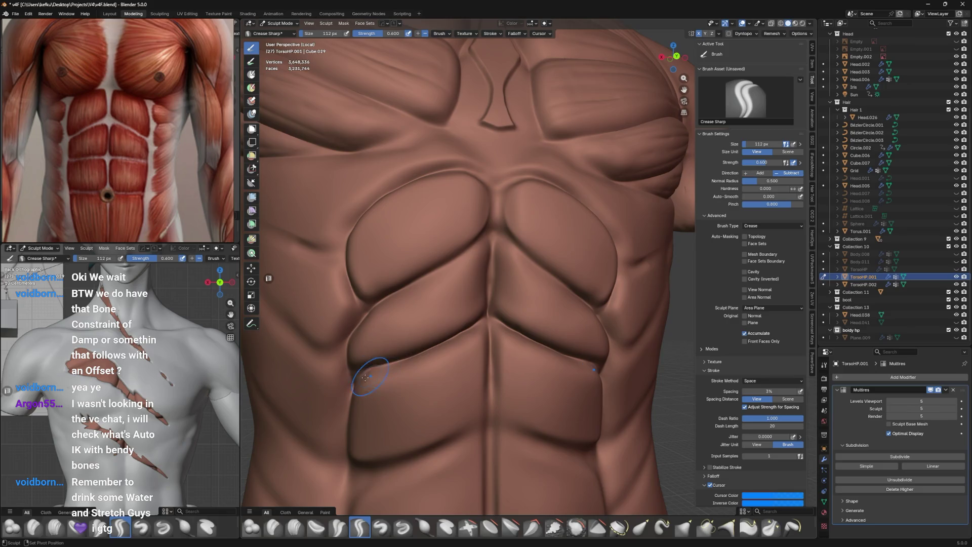
pyautogui.moveTo(365, 378); pyautogui.dragTo(523, 251, button='middle')
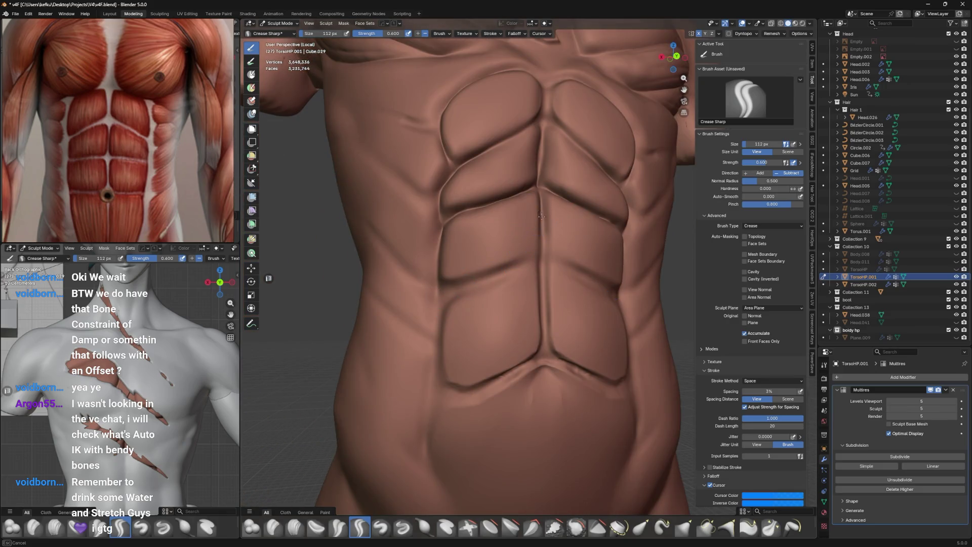
# Carve creases across the mid abs and under the second, third and lower ab rows.
pyautogui.moveTo(537, 238); pyautogui.dragTo(500, 264)
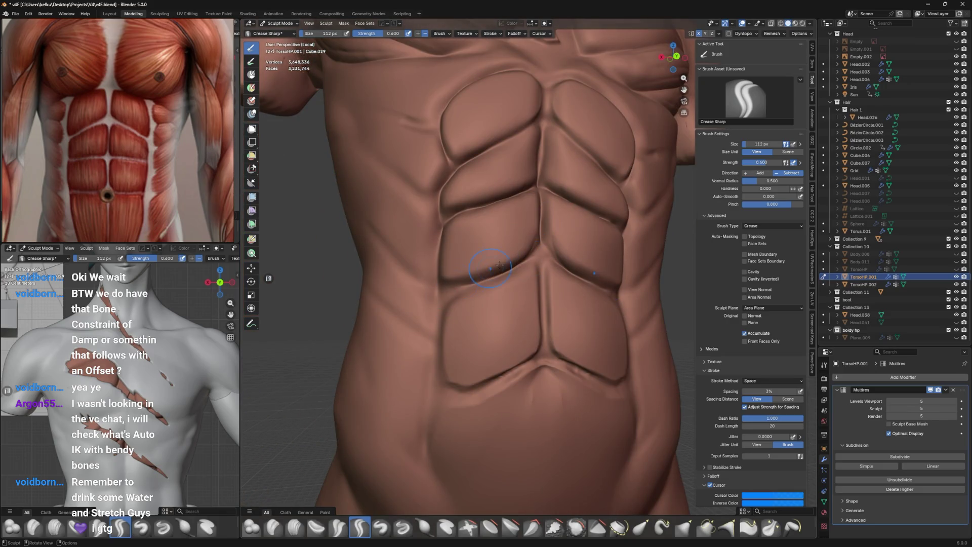
pyautogui.moveTo(523, 258); pyautogui.dragTo(510, 276, button='middle')
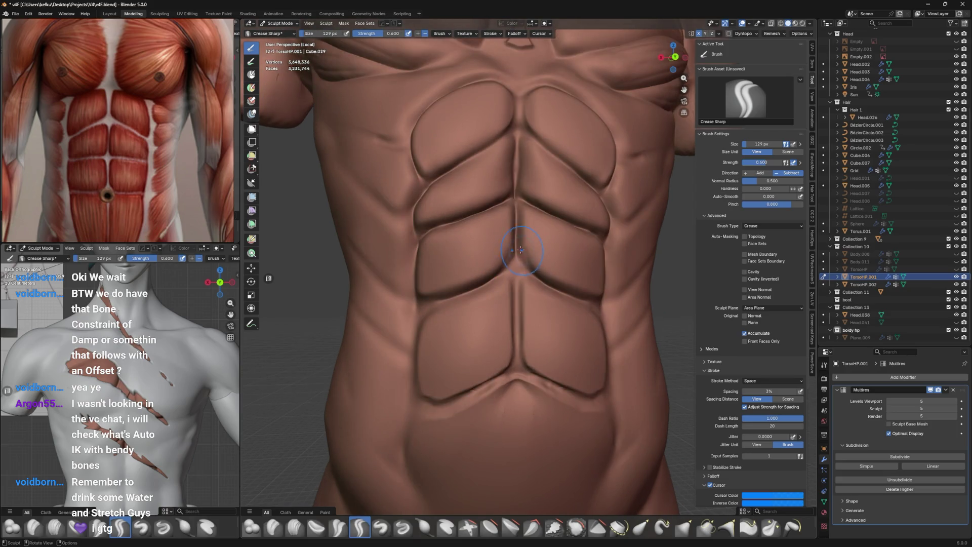
pyautogui.moveTo(510, 276); pyautogui.dragTo(456, 288)
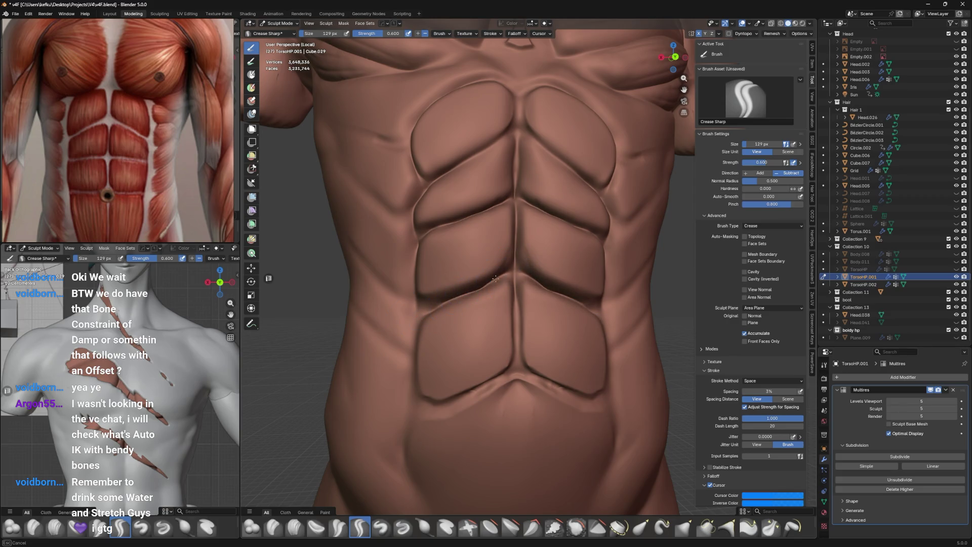
pyautogui.moveTo(456, 289); pyautogui.dragTo(571, 238, button='middle')
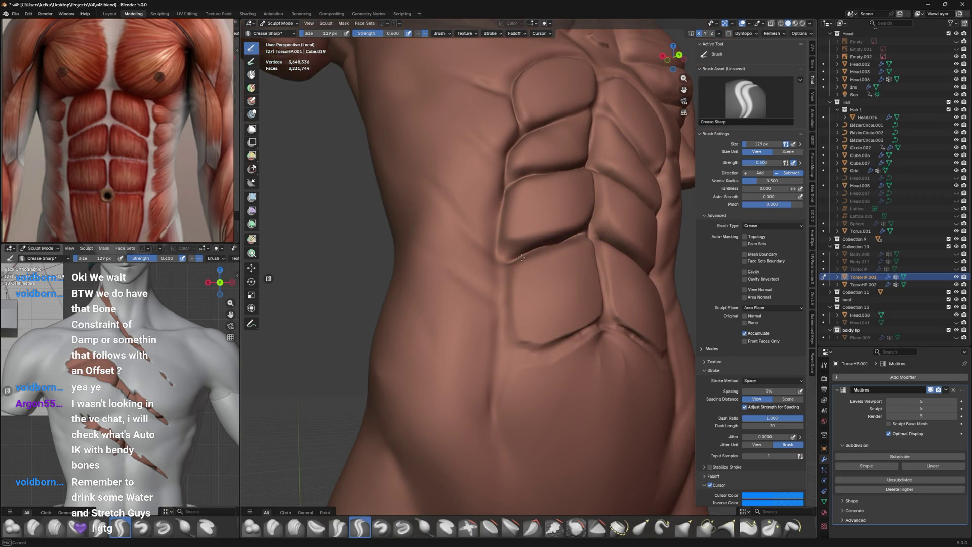
pyautogui.moveTo(542, 244); pyautogui.dragTo(558, 258, button='middle')
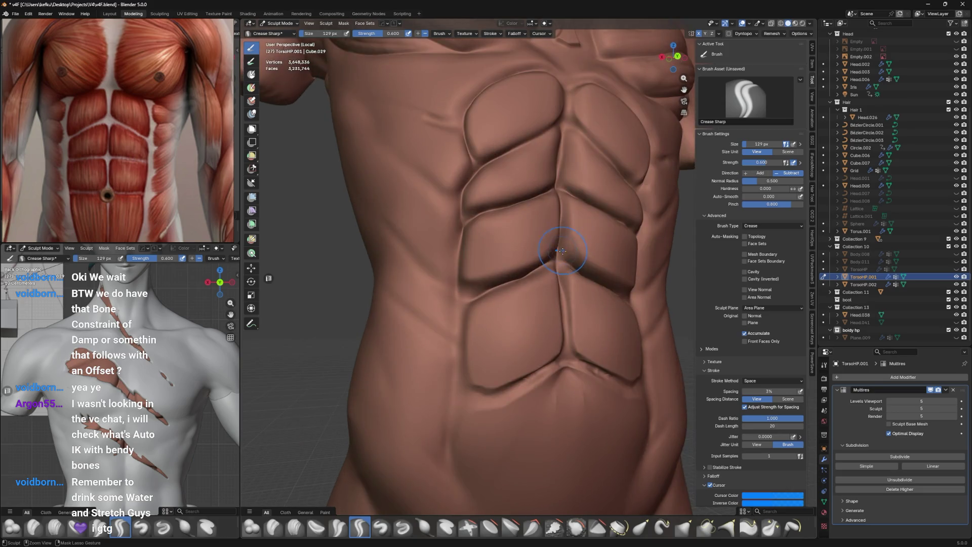
pyautogui.moveTo(559, 258); pyautogui.dragTo(466, 329)
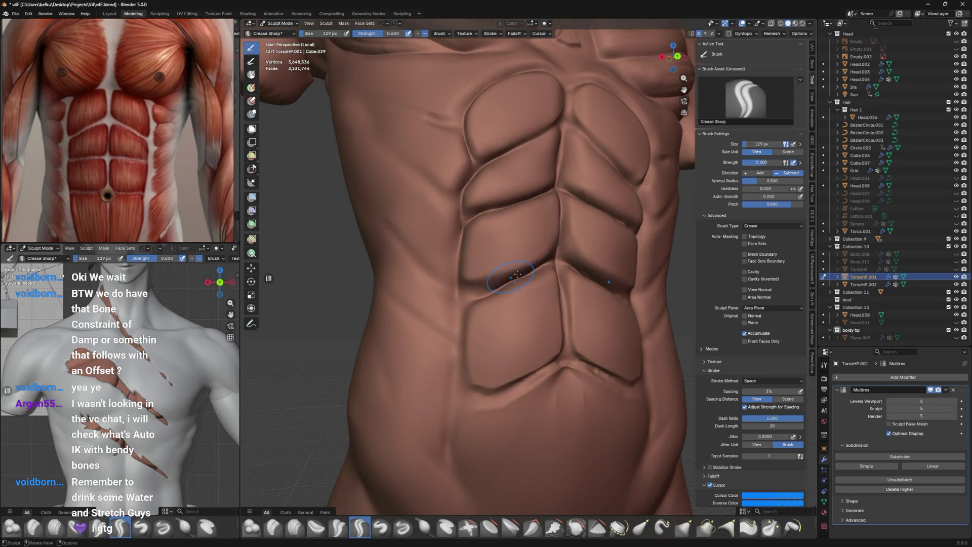
pyautogui.moveTo(466, 329); pyautogui.dragTo(478, 322, button='middle')
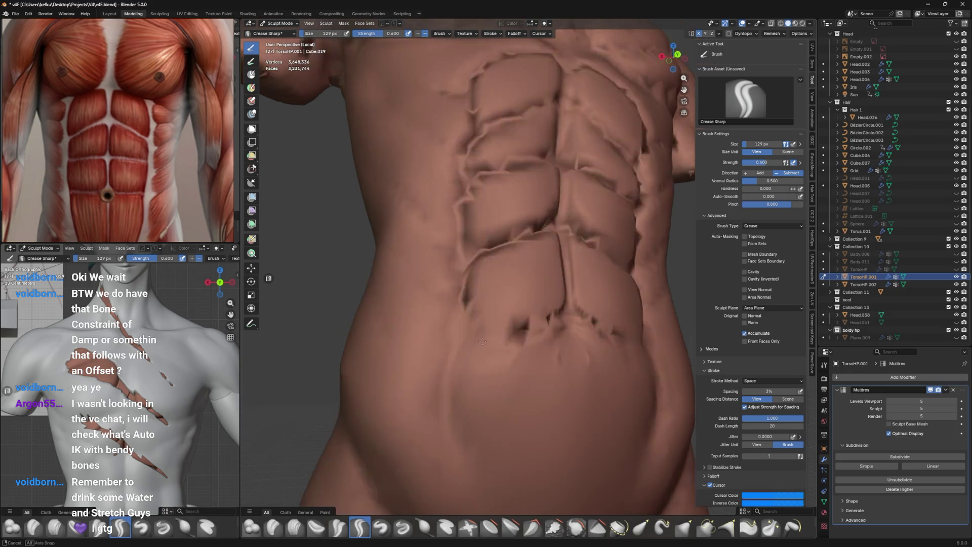
pyautogui.moveTo(471, 333); pyautogui.dragTo(556, 308)
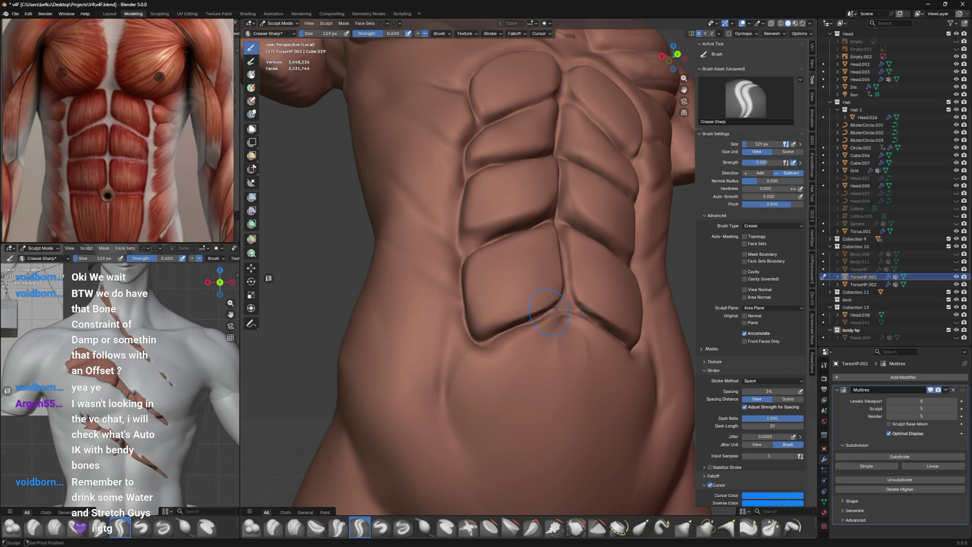
pyautogui.moveTo(490, 304); pyautogui.dragTo(531, 302, button='middle')
pyautogui.moveTo(528, 244)
pyautogui.mouseDown(button='middle')
pyautogui.moveTo(482, 345)
pyautogui.moveTo(510, 384)
pyautogui.moveTo(494, 453)
pyautogui.mouseUp(button='middle')
# Set the brush to 196 px and carve a diagonal crease on the side abs and up the flank.
pyautogui.press('f')
pyautogui.click(509, 383)
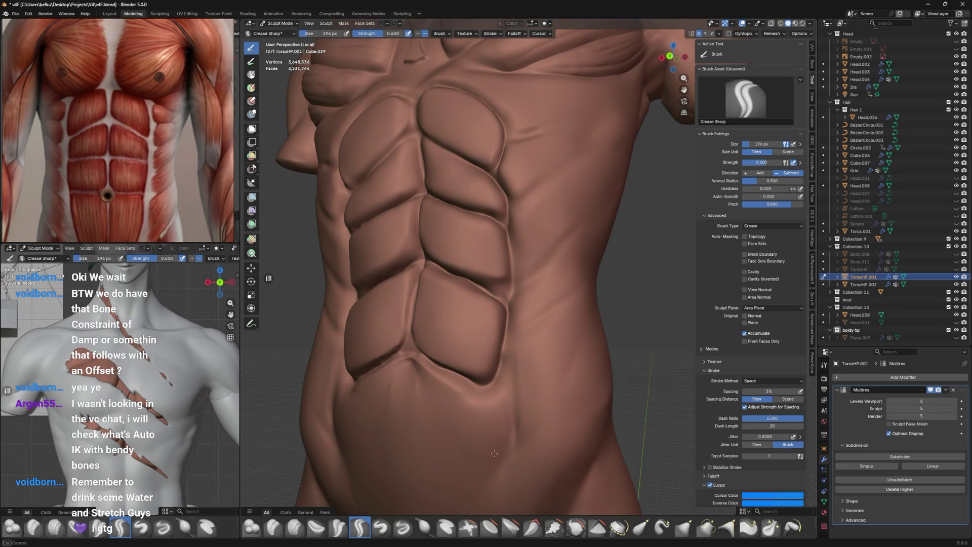
pyautogui.moveTo(507, 401)
pyautogui.mouseDown(button='middle')
pyautogui.moveTo(487, 444)
pyautogui.moveTo(454, 401)
pyautogui.mouseUp(button='middle')
pyautogui.moveTo(511, 363)
pyautogui.mouseDown(button='middle')
pyautogui.moveTo(497, 400)
pyautogui.moveTo(492, 384)
pyautogui.mouseUp(button='middle')
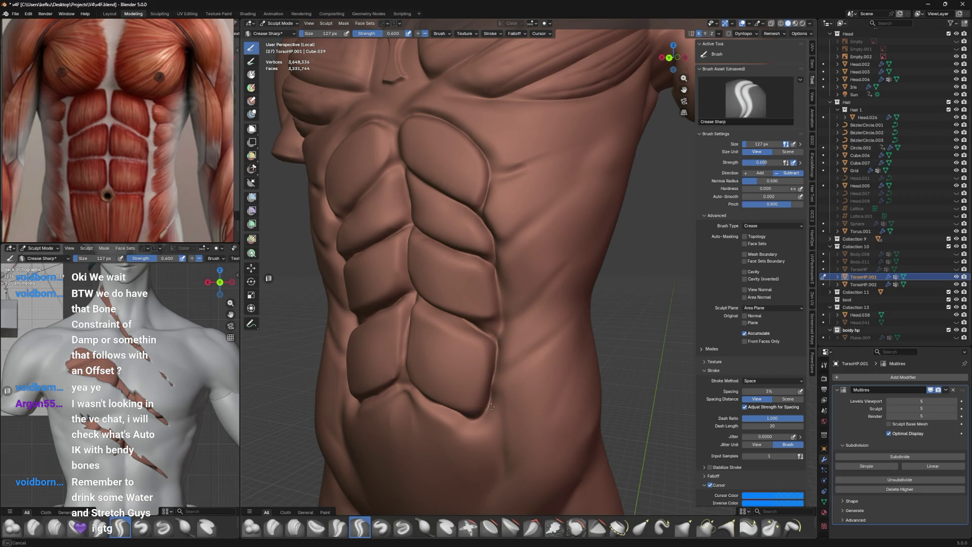
pyautogui.moveTo(493, 386)
pyautogui.mouseDown()
pyautogui.moveTo(552, 337)
pyautogui.moveTo(512, 323)
pyautogui.moveTo(569, 245)
pyautogui.mouseUp()
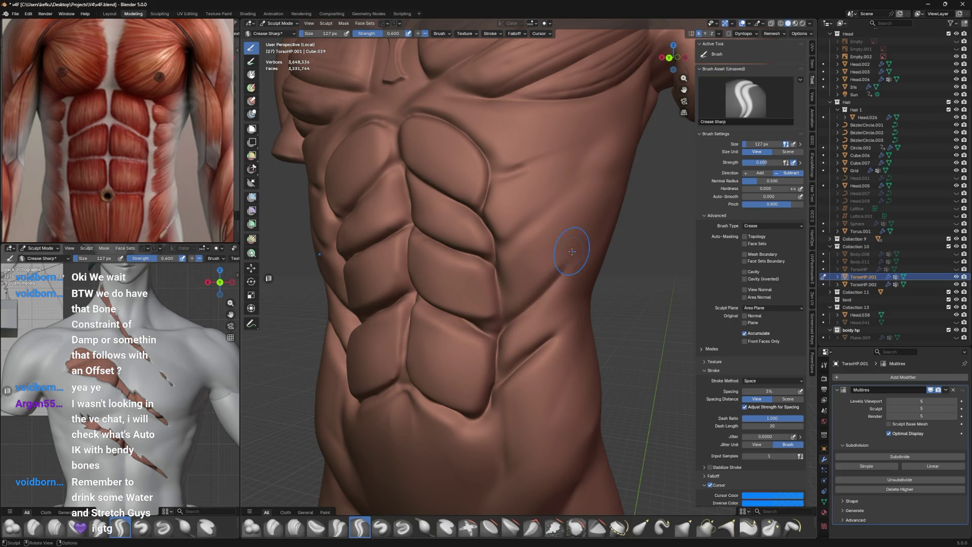
pyautogui.moveTo(560, 278)
pyautogui.mouseDown(button='middle')
pyautogui.moveTo(533, 314)
pyautogui.moveTo(521, 308)
pyautogui.moveTo(555, 306)
pyautogui.moveTo(527, 278)
pyautogui.mouseUp(button='middle')
# At 95 px, re-carve the middle-ab crease, extend it toward the ribs, and carve the lower ab line.
pyautogui.press('[')
pyautogui.press('[')
pyautogui.press('[')
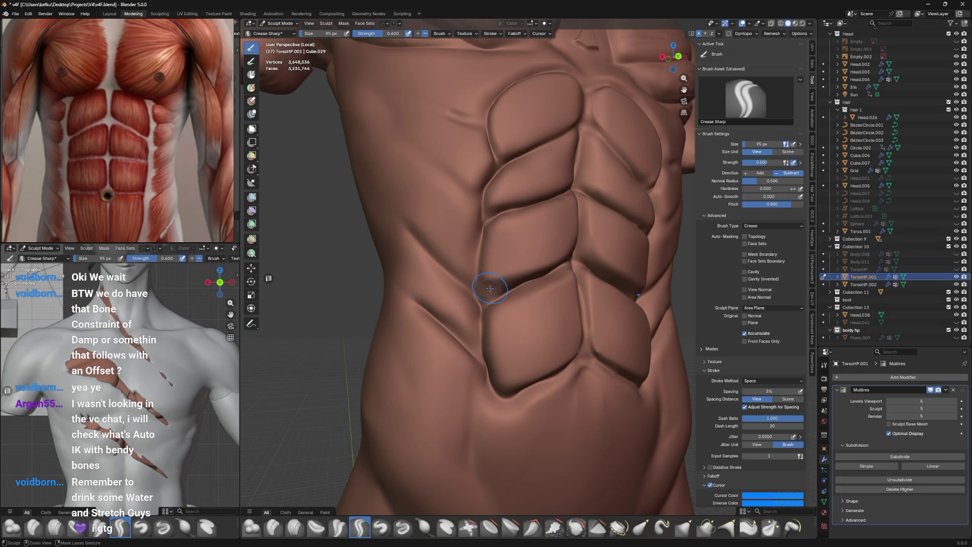
pyautogui.moveTo(510, 284)
pyautogui.mouseDown()
pyautogui.moveTo(556, 260)
pyautogui.moveTo(482, 274)
pyautogui.mouseUp()
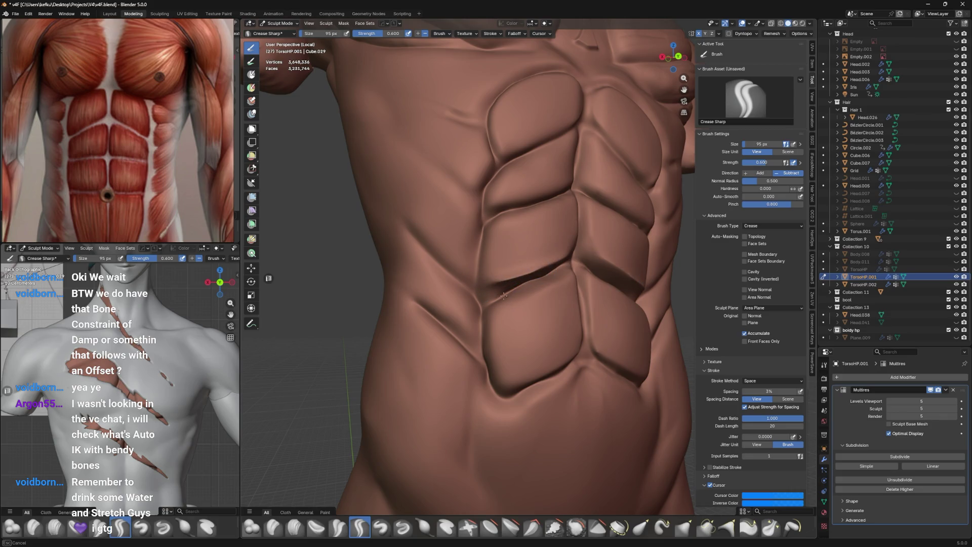
pyautogui.moveTo(520, 284); pyautogui.dragTo(567, 258)
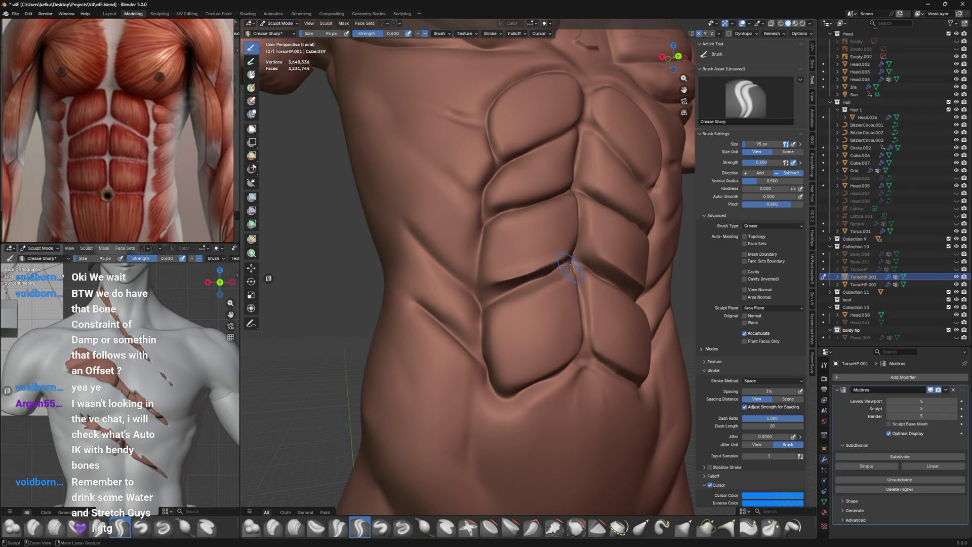
pyautogui.moveTo(567, 258); pyautogui.dragTo(527, 294, button='middle')
pyautogui.moveTo(513, 306); pyautogui.dragTo(501, 303)
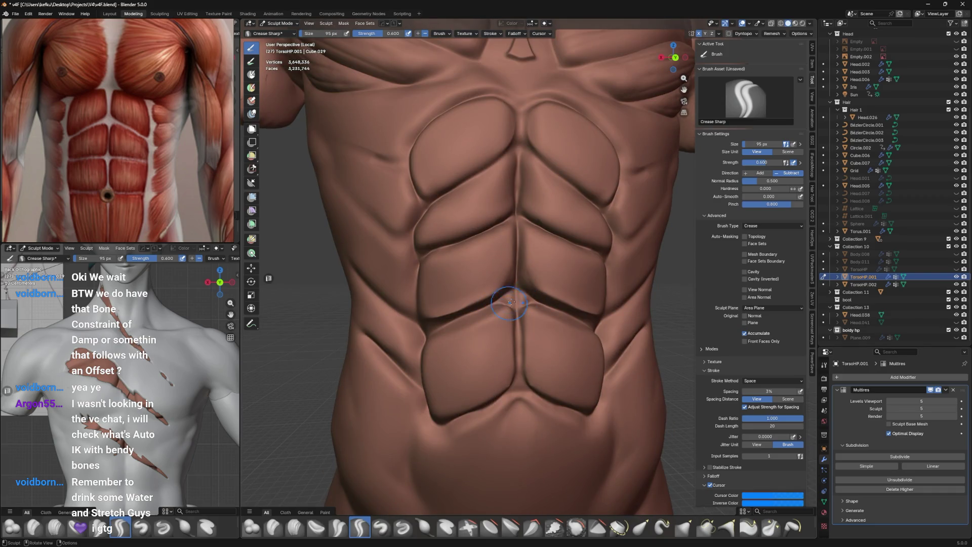
pyautogui.moveTo(490, 307); pyautogui.dragTo(588, 289, button='middle')
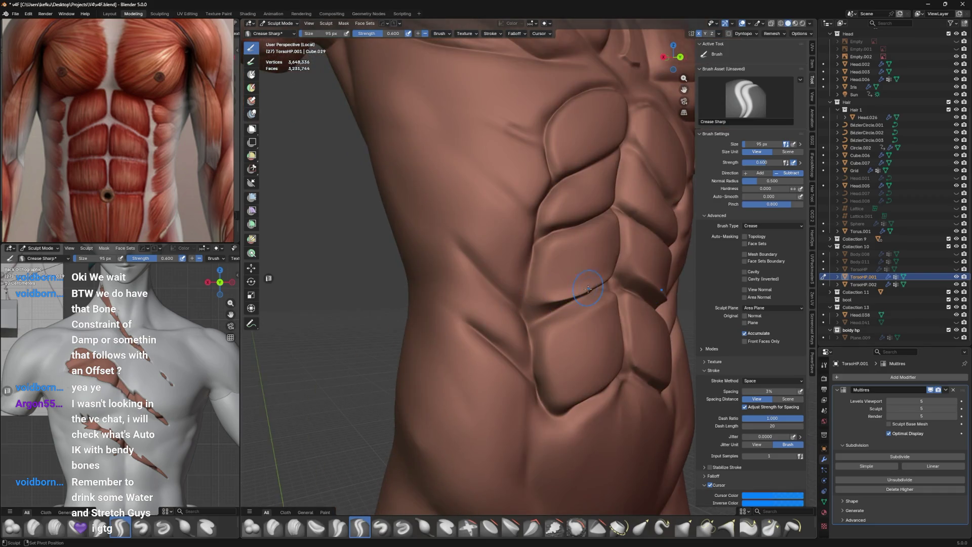
pyautogui.moveTo(612, 274); pyautogui.dragTo(539, 303)
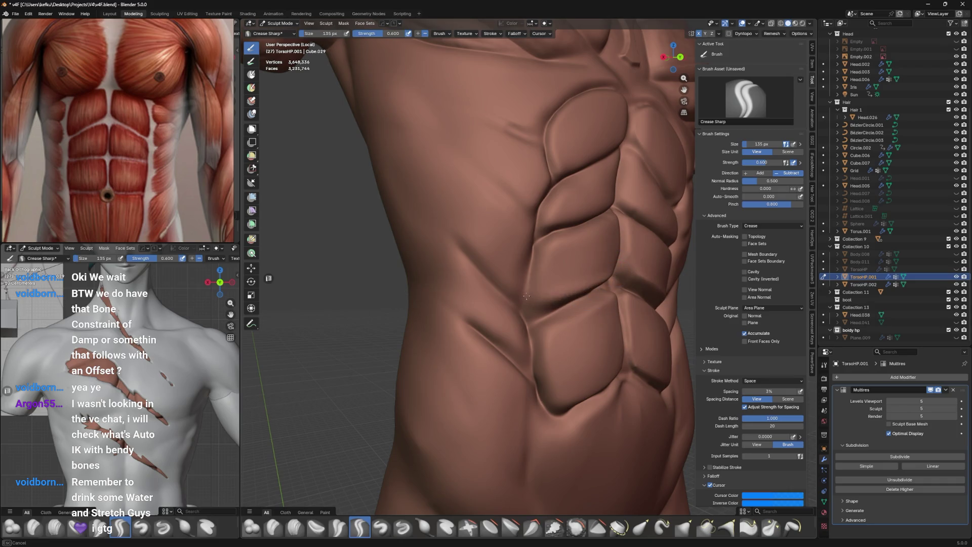
pyautogui.moveTo(527, 296)
pyautogui.mouseDown(button='middle')
pyautogui.moveTo(527, 314)
pyautogui.moveTo(490, 312)
pyautogui.mouseUp(button='middle')
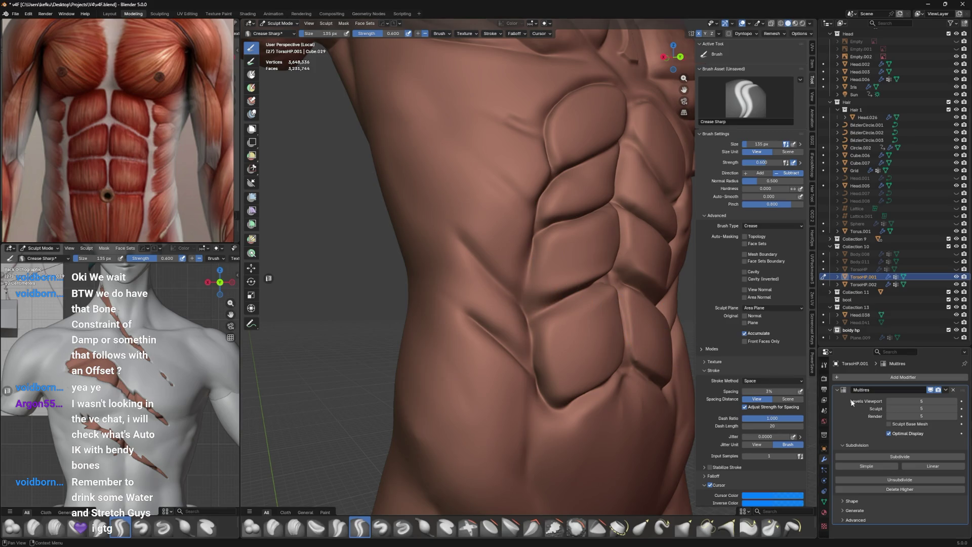
# Lower the sculpt subdivision level to 3 and shrink the brush to 104 px.
pyautogui.click(889, 409)
pyautogui.click(888, 409)
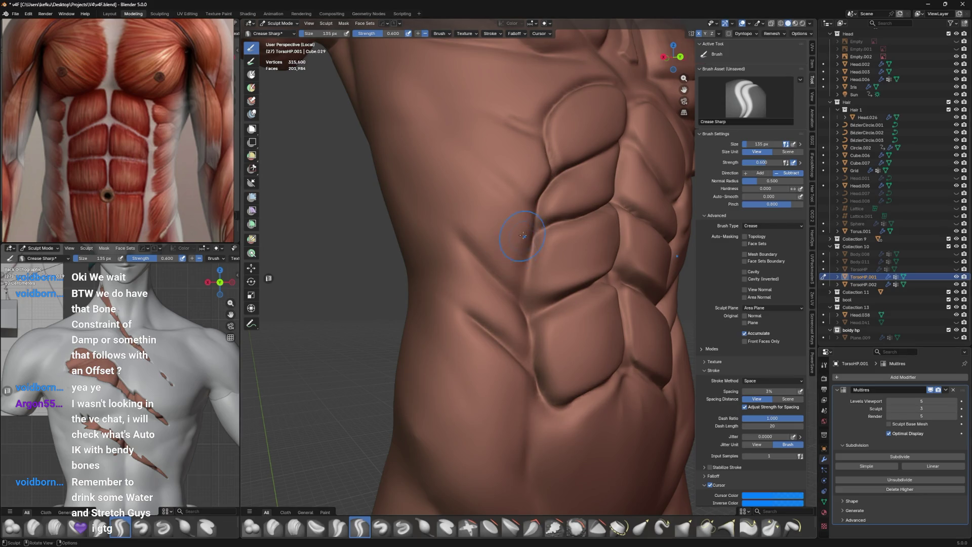
pyautogui.moveTo(510, 218)
pyautogui.mouseDown(button='middle')
pyautogui.moveTo(477, 252)
pyautogui.moveTo(546, 207)
pyautogui.mouseUp(button='middle')
pyautogui.press('[')
pyautogui.press('[')
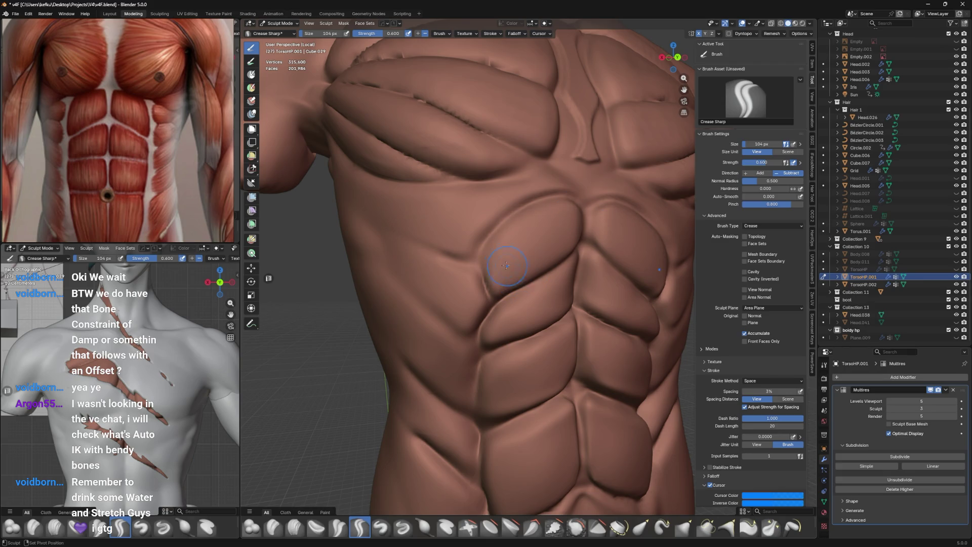
pyautogui.moveTo(470, 329)
pyautogui.mouseDown(button='middle')
pyautogui.moveTo(484, 285)
pyautogui.moveTo(498, 368)
pyautogui.moveTo(544, 322)
pyautogui.mouseUp(button='middle')
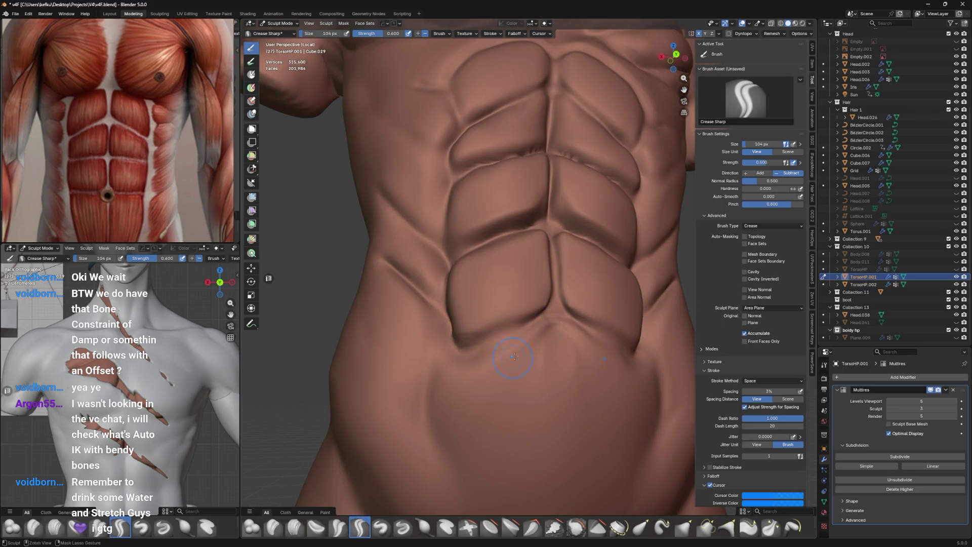
pyautogui.moveTo(513, 357); pyautogui.dragTo(531, 348, button='middle')
pyautogui.moveTo(542, 326); pyautogui.dragTo(456, 342)
pyautogui.moveTo(476, 185); pyautogui.dragTo(499, 290, button='middle')
# Enlarge the brush to 136 then 154 px and carve mirrored creases along the upper-ab border.
pyautogui.press(']')
pyautogui.press(']')
pyautogui.press(']')
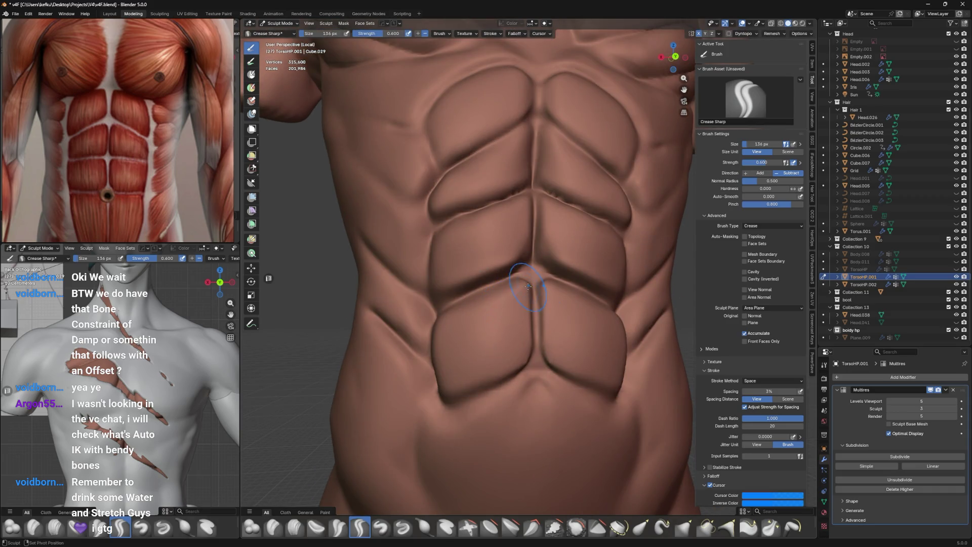
pyautogui.moveTo(526, 224); pyautogui.dragTo(507, 238, button='middle')
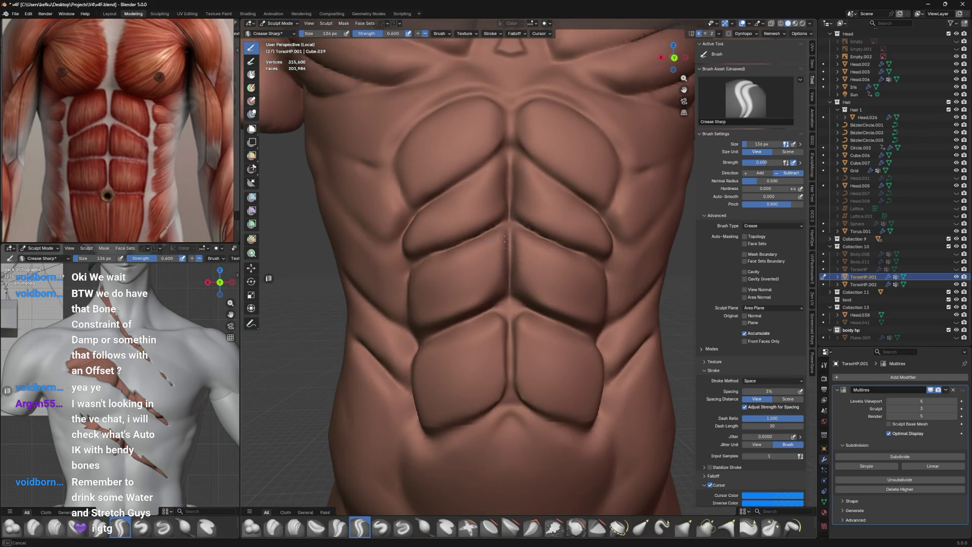
pyautogui.moveTo(508, 239)
pyautogui.mouseDown()
pyautogui.moveTo(434, 248)
pyautogui.moveTo(458, 251)
pyautogui.mouseUp()
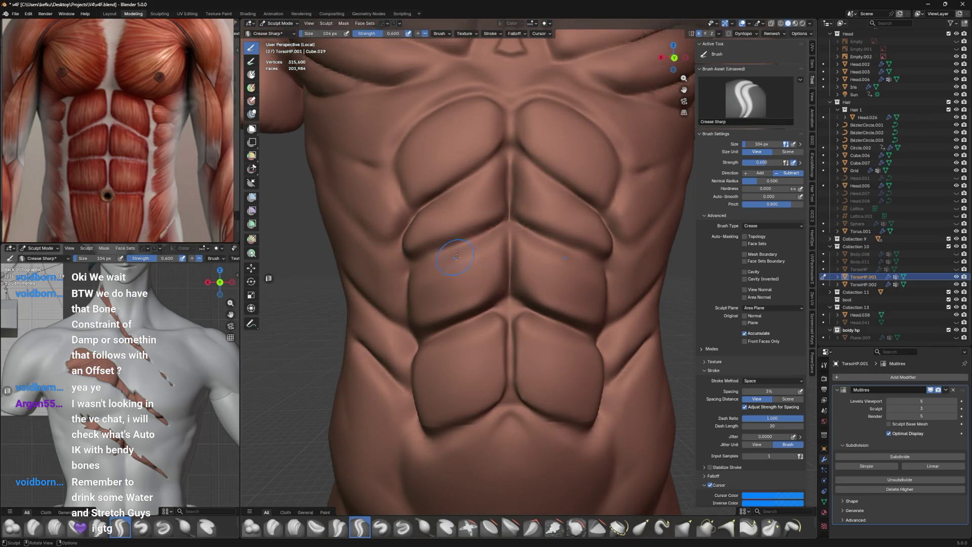
pyautogui.moveTo(457, 256)
pyautogui.mouseDown(button='middle')
pyautogui.moveTo(531, 216)
pyautogui.moveTo(501, 268)
pyautogui.mouseUp(button='middle')
pyautogui.moveTo(501, 268)
pyautogui.mouseDown()
pyautogui.moveTo(532, 273)
pyautogui.moveTo(488, 251)
pyautogui.moveTo(489, 270)
pyautogui.mouseUp()
pyautogui.press('f')
pyautogui.click(528, 254)
pyautogui.moveTo(527, 238); pyautogui.dragTo(547, 244, button='middle')
# Review the chest and abs from below, set the brush to 88 px, and select Clay Strips.
pyautogui.moveTo(512, 304); pyautogui.dragTo(615, 267, button='middle')
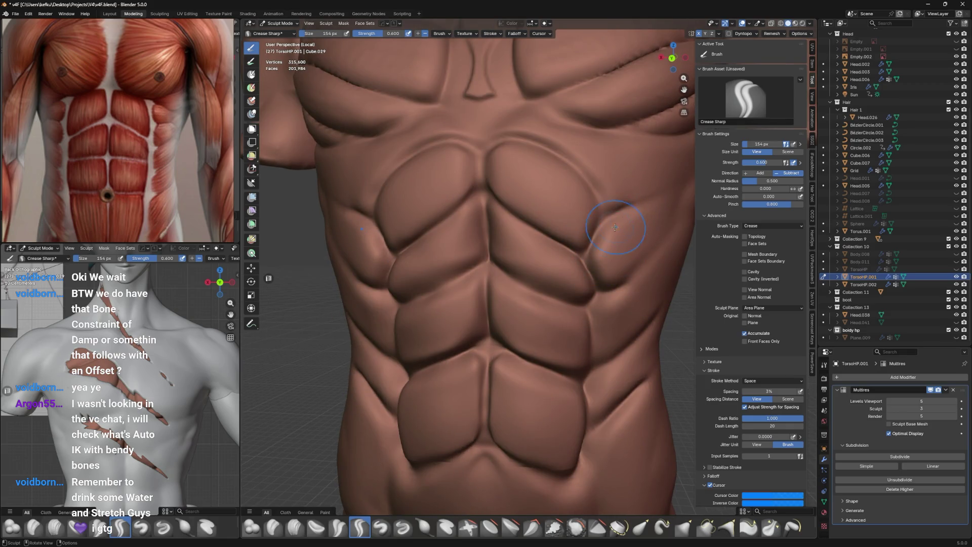
pyautogui.moveTo(668, 182); pyautogui.dragTo(646, 257, button='middle')
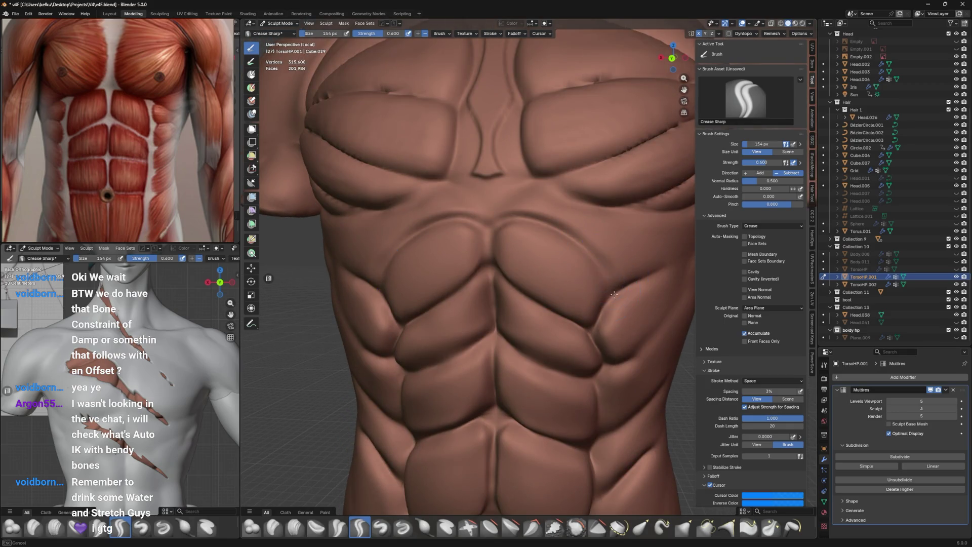
pyautogui.moveTo(614, 293); pyautogui.dragTo(612, 291, button='middle')
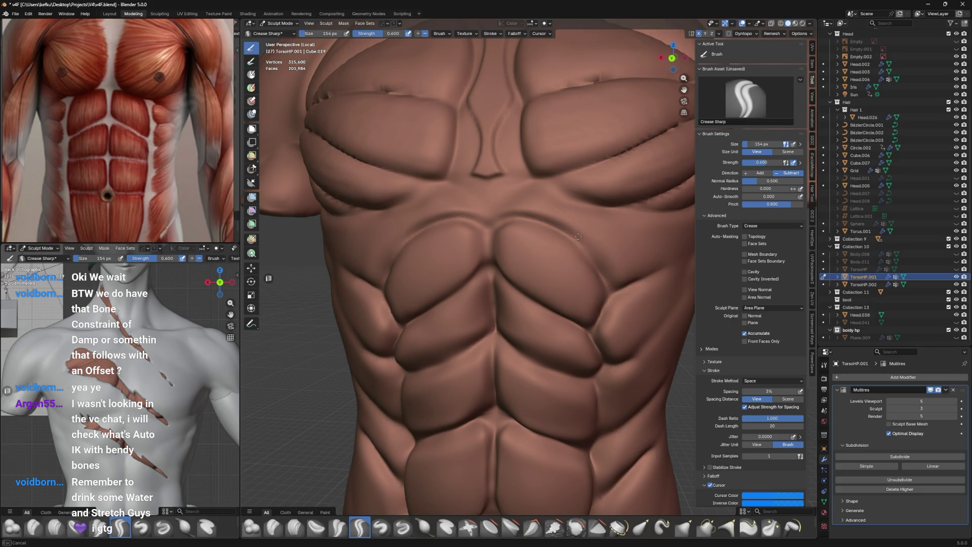
pyautogui.moveTo(578, 237); pyautogui.dragTo(577, 236, button='middle')
pyautogui.press('f')
pyautogui.click(524, 201)
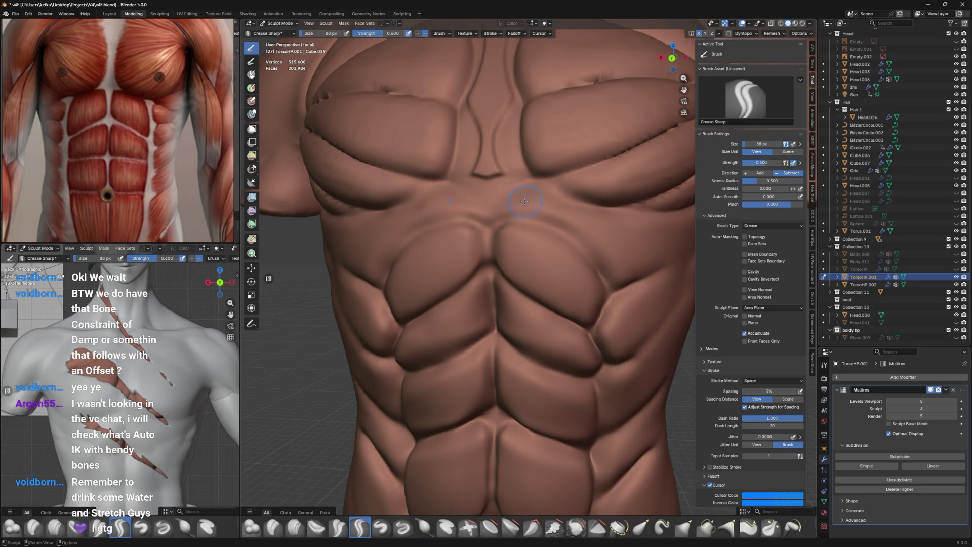
pyautogui.moveTo(481, 170); pyautogui.dragTo(517, 233, button='middle')
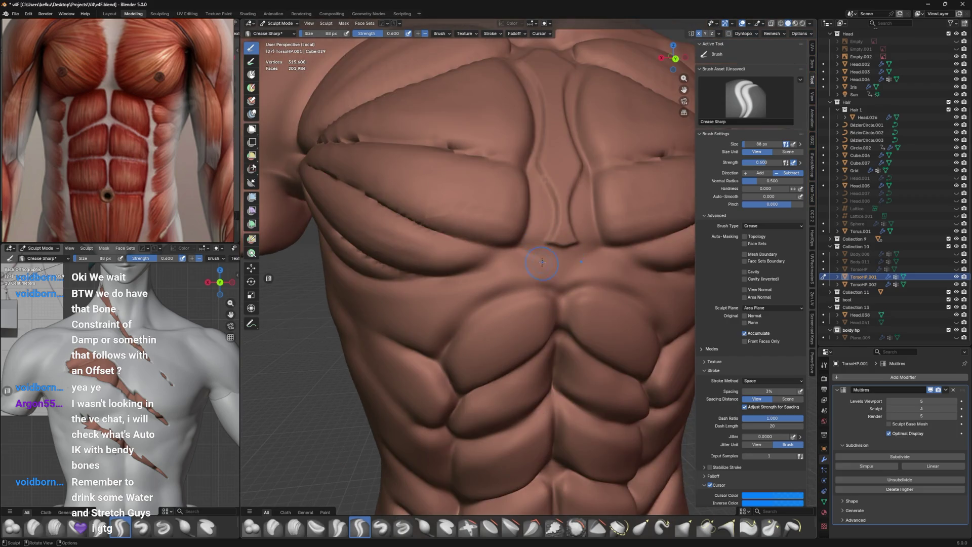
pyautogui.click(295, 527)
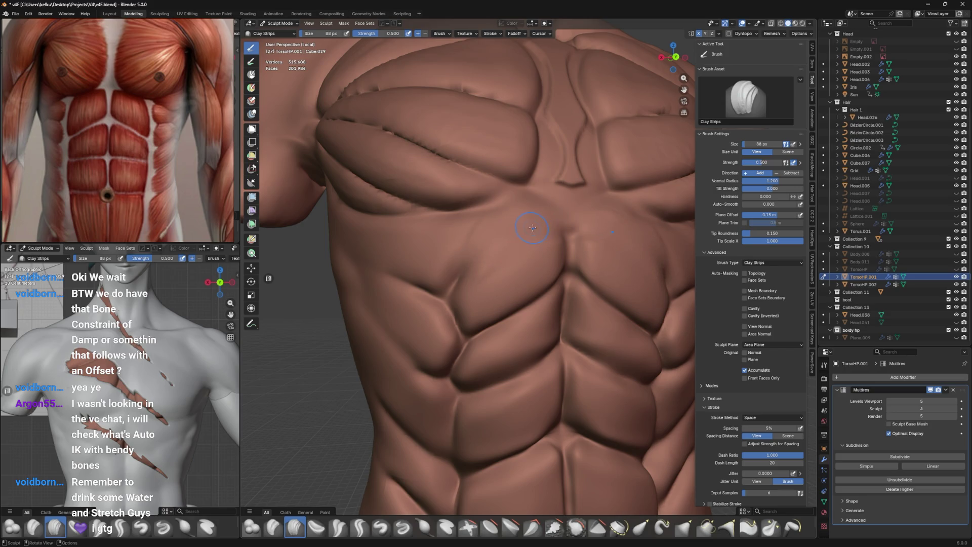
# Build up clay strips just below the chest muscles and settle on a front view.
pyautogui.moveTo(532, 228); pyautogui.dragTo(490, 247)
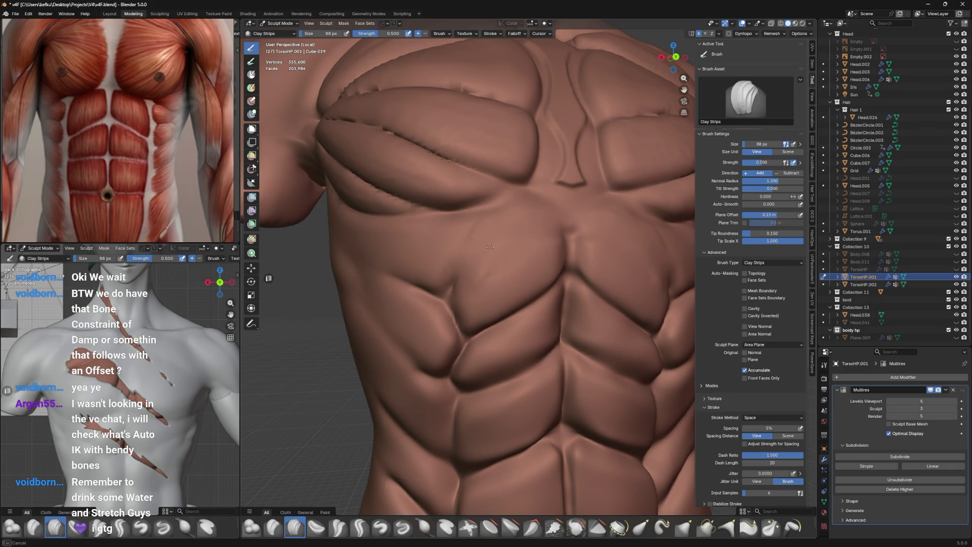
pyautogui.moveTo(538, 221); pyautogui.dragTo(504, 292, button='middle')
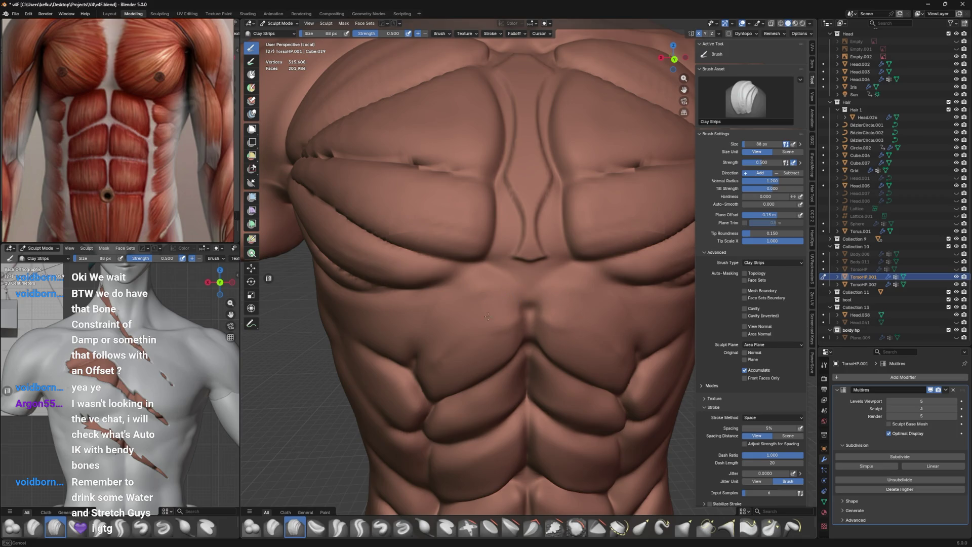
pyautogui.moveTo(505, 303); pyautogui.dragTo(516, 293, button='middle')
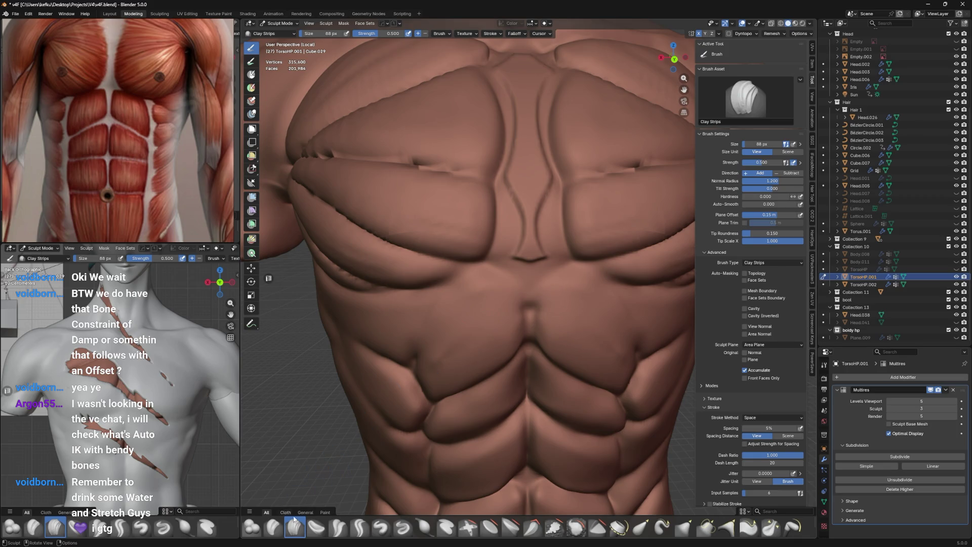
# Switch to the Crease Polish brush and shrink it to about 67 px.
pyautogui.click(339, 527)
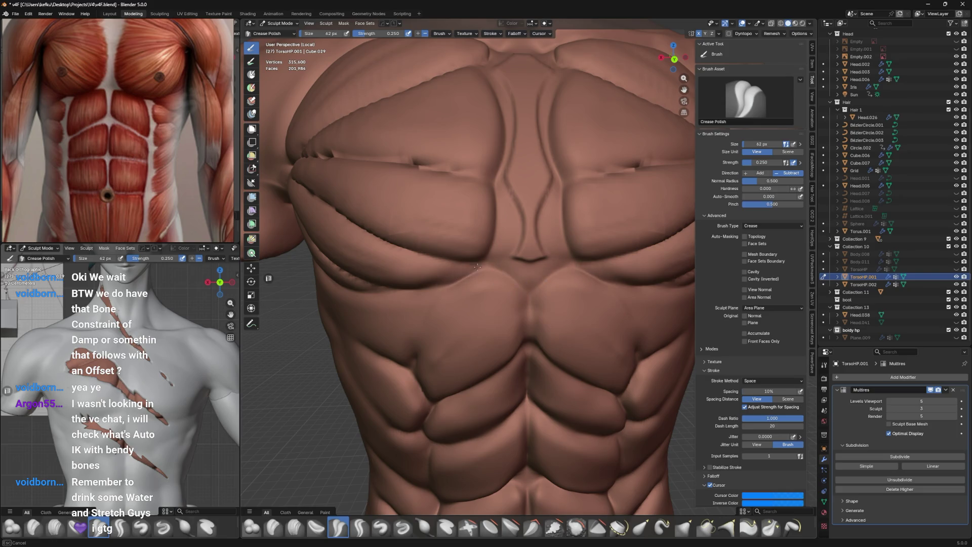
pyautogui.moveTo(476, 266); pyautogui.dragTo(583, 229, button='middle')
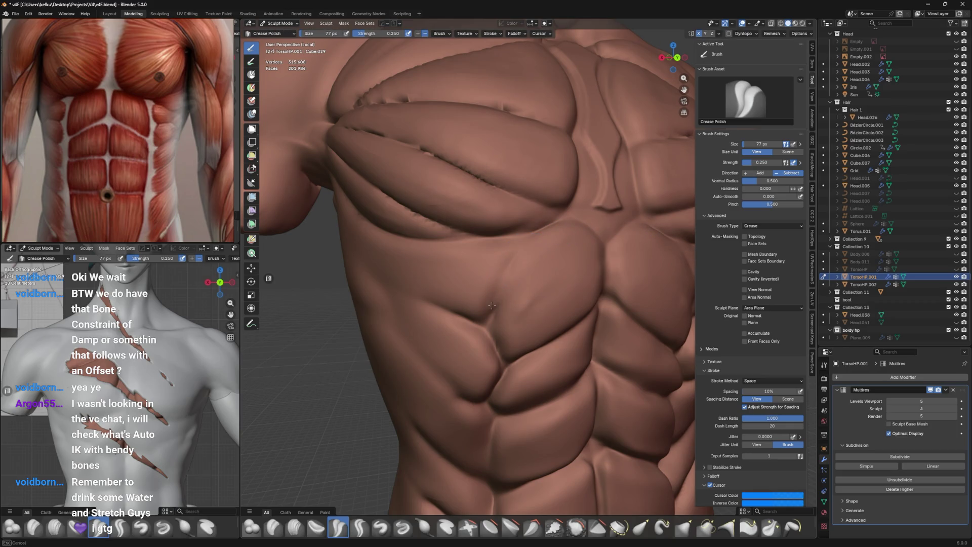
pyautogui.moveTo(495, 295); pyautogui.dragTo(577, 258, button='middle')
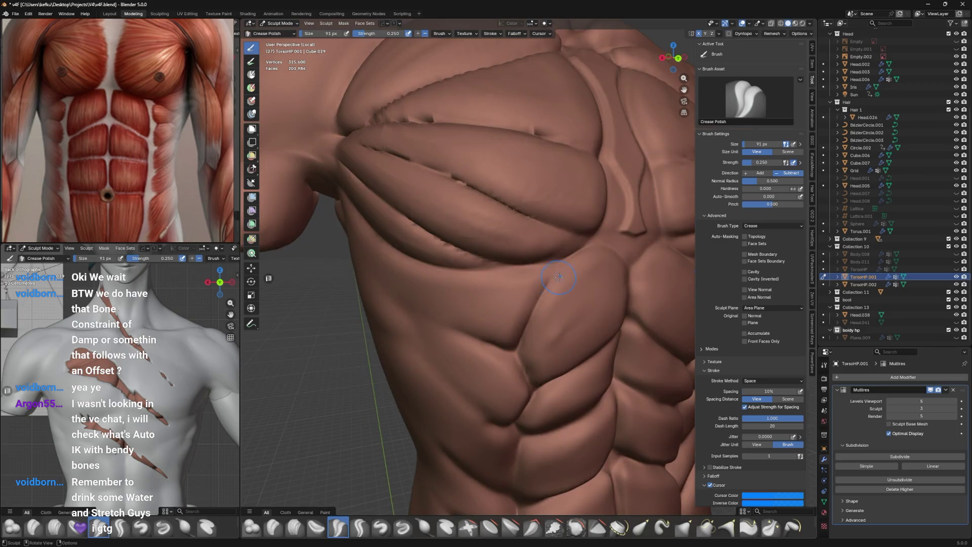
pyautogui.press('f')
pyautogui.moveTo(553, 261); pyautogui.dragTo(561, 302, button='middle')
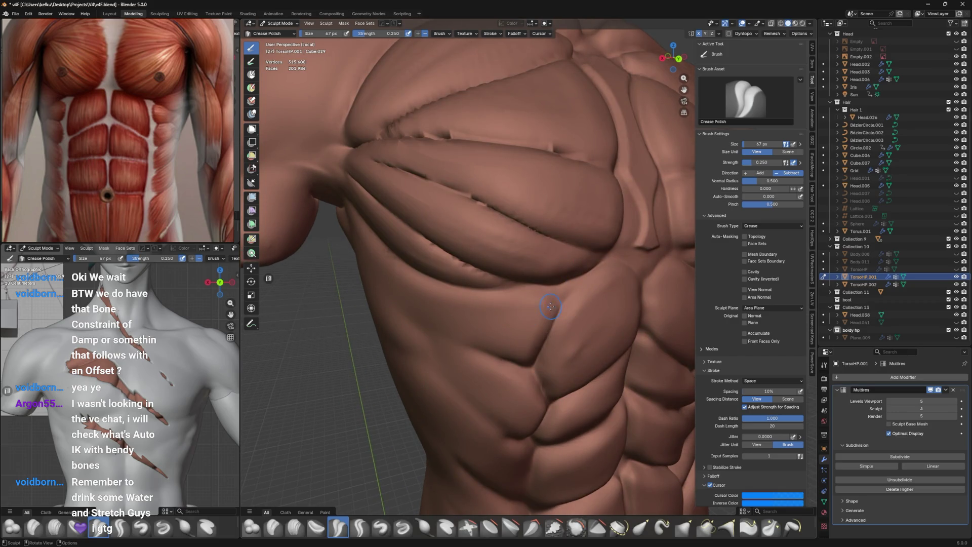
pyautogui.scroll(-3, 525, 349)
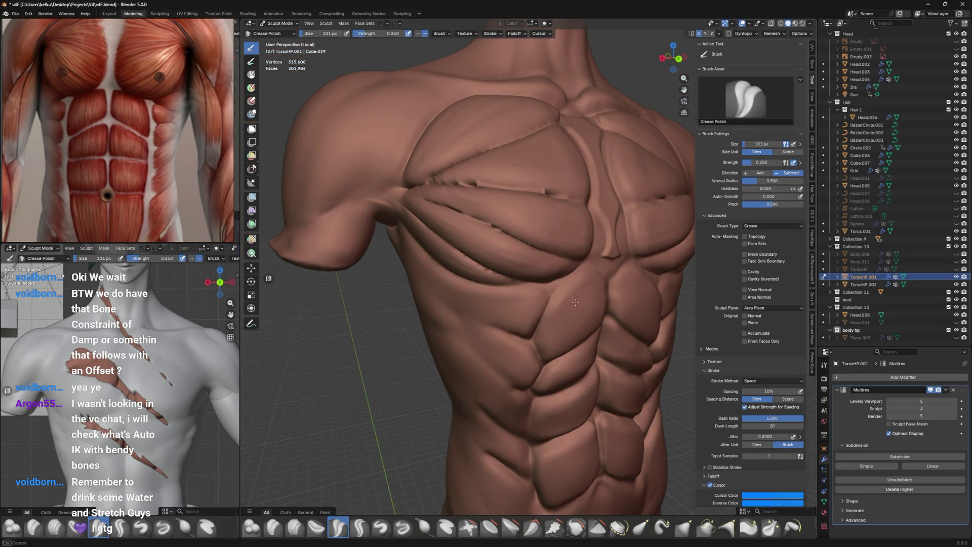
# Return to a straight front view and resize the brush to 55 px, then 78 px.
pyautogui.moveTo(575, 302); pyautogui.dragTo(537, 282, button='middle')
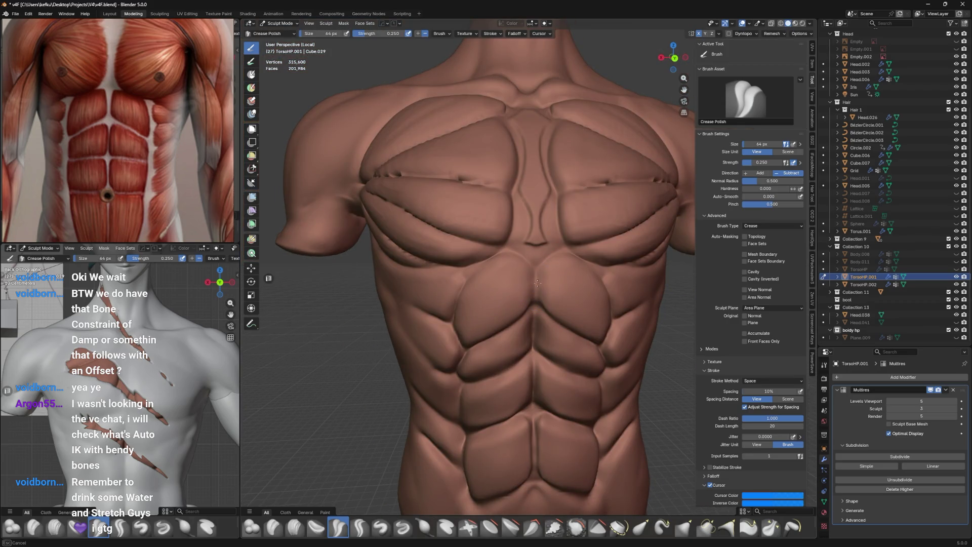
pyautogui.moveTo(536, 304); pyautogui.dragTo(530, 291, button='middle')
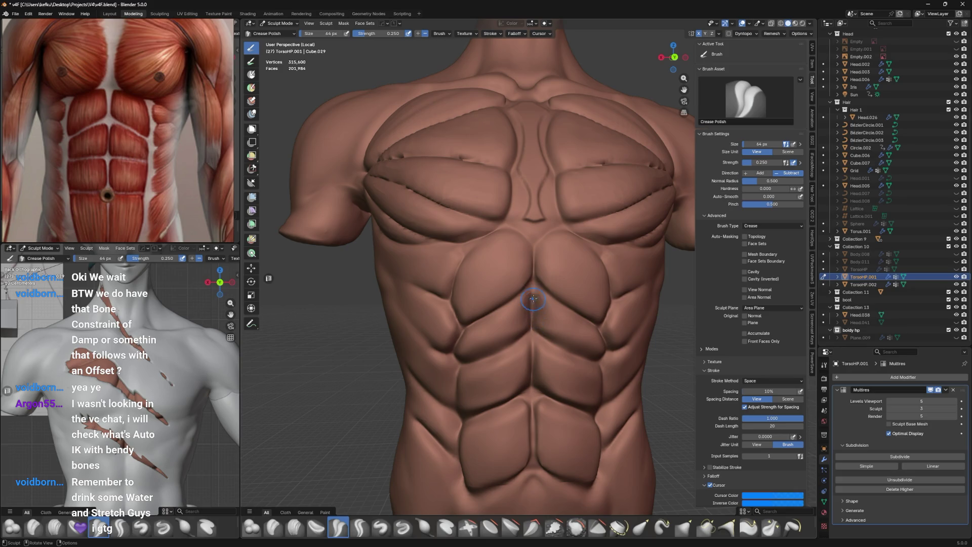
pyautogui.moveTo(532, 300)
pyautogui.mouseDown(button='middle')
pyautogui.moveTo(536, 285)
pyautogui.moveTo(527, 318)
pyautogui.moveTo(515, 280)
pyautogui.mouseUp(button='middle')
pyautogui.press('f')
pyautogui.click(530, 313)
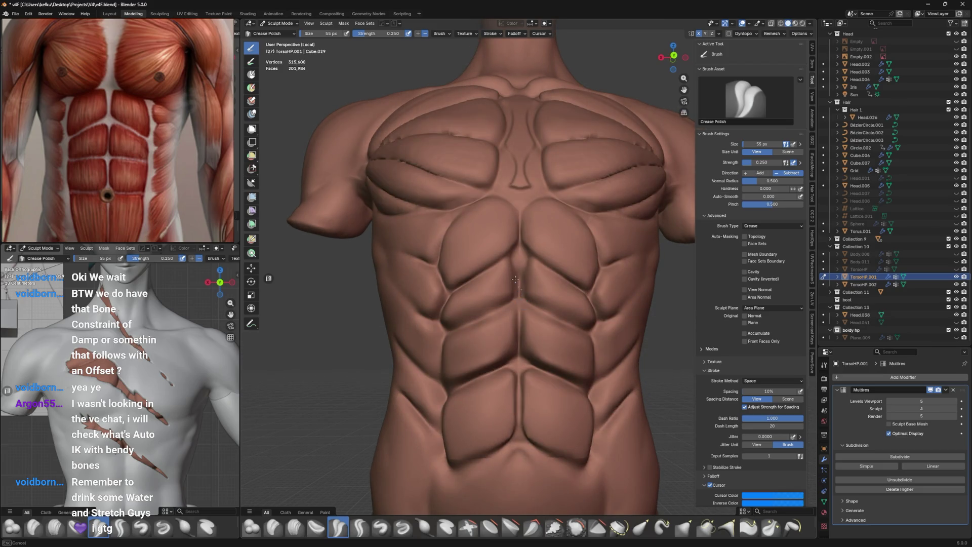
pyautogui.press('f')
pyautogui.click(512, 278)
# Inflate the left oblique and upper-left ab block, shrinking the Inflate brush to 103 px.
pyautogui.press('i')
pyautogui.moveTo(503, 351); pyautogui.dragTo(510, 285, button='middle')
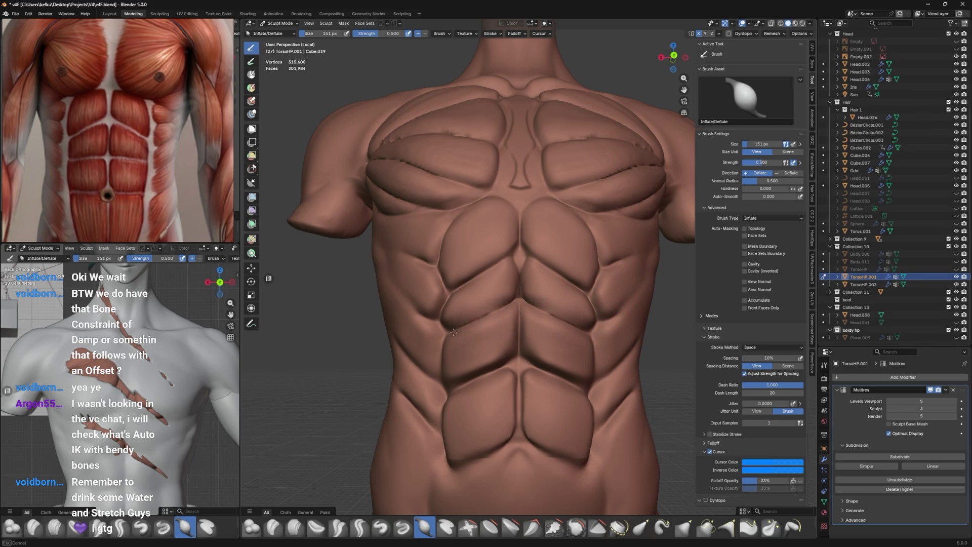
pyautogui.moveTo(453, 332); pyautogui.dragTo(458, 311)
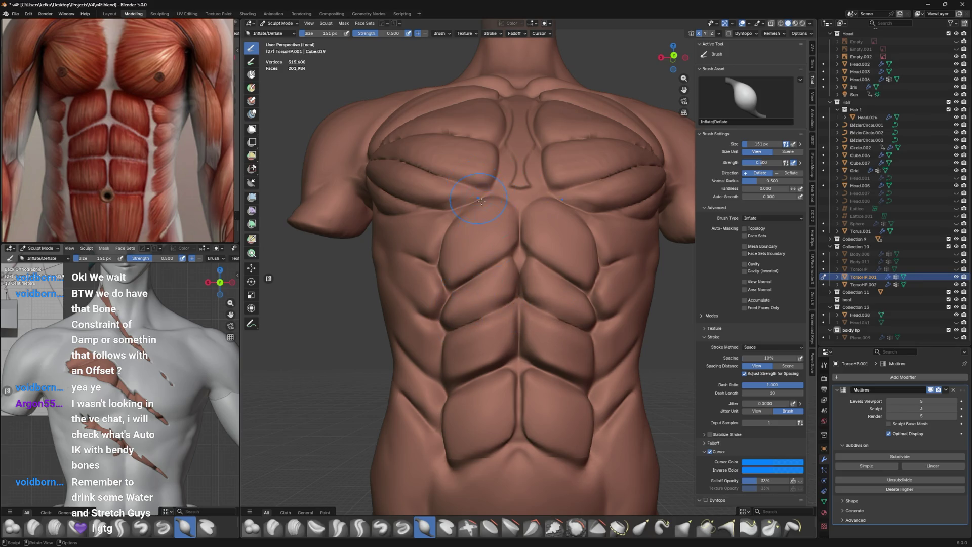
pyautogui.press('f')
pyautogui.click(463, 304)
pyautogui.moveTo(464, 304); pyautogui.dragTo(498, 339, button='middle')
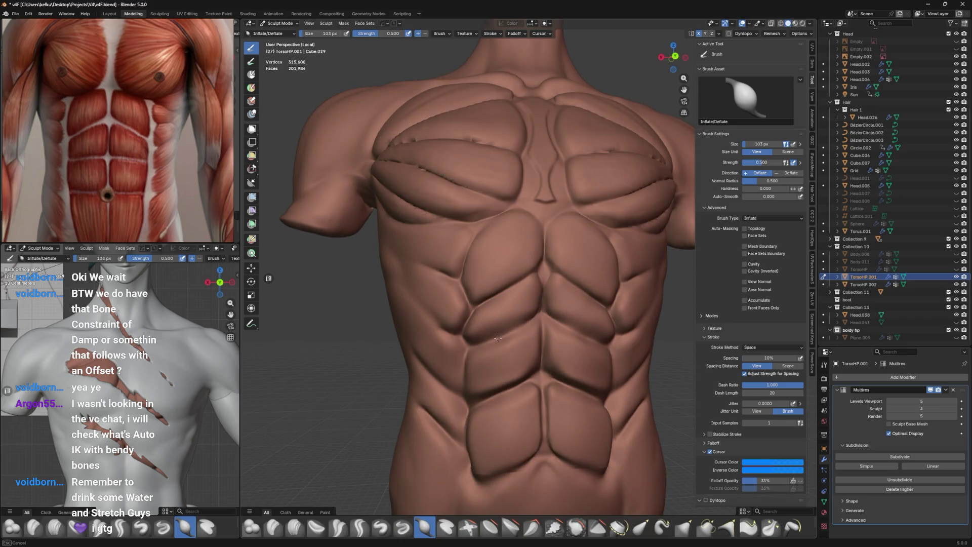
pyautogui.moveTo(497, 338); pyautogui.dragTo(493, 340)
# Inflate the side and lower side of the abdomen, undoing one unwanted bulge.
pyautogui.moveTo(481, 390); pyautogui.dragTo(502, 378, button='middle')
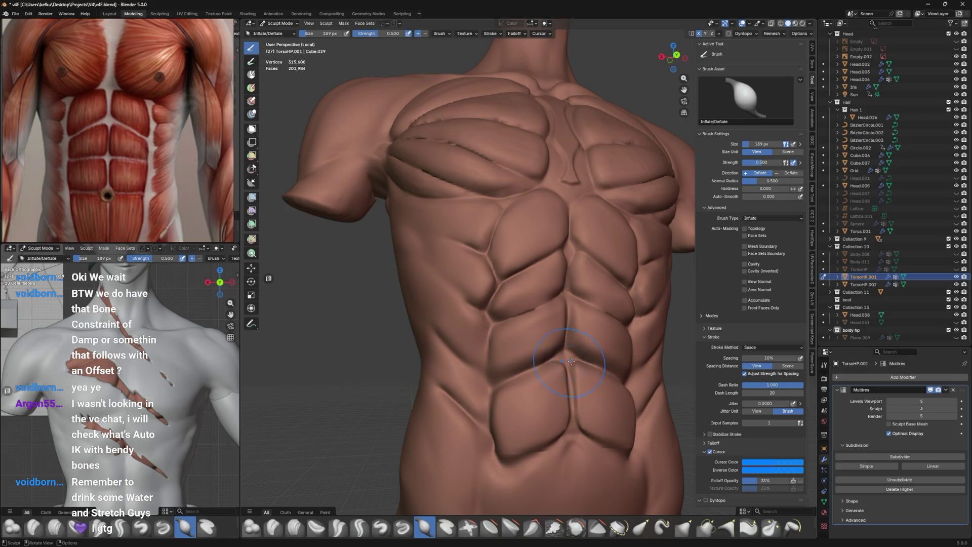
pyautogui.moveTo(547, 367)
pyautogui.mouseDown(button='middle')
pyautogui.moveTo(524, 381)
pyautogui.moveTo(508, 372)
pyautogui.mouseUp(button='middle')
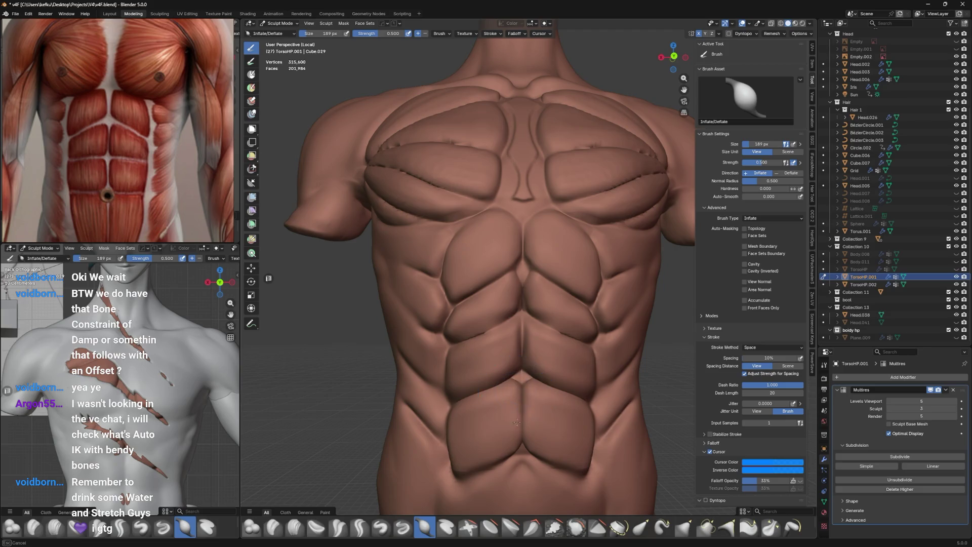
pyautogui.moveTo(527, 299); pyautogui.dragTo(540, 294, button='middle')
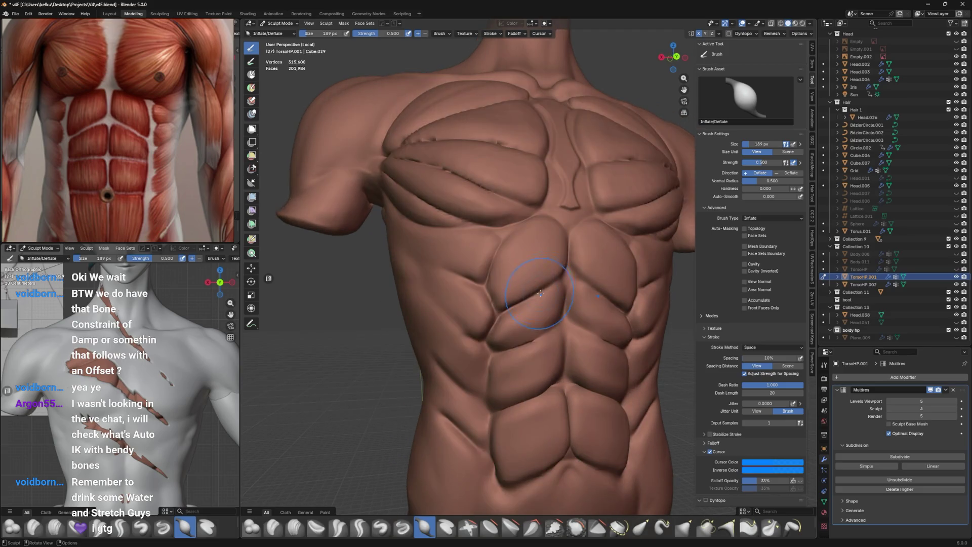
pyautogui.moveTo(540, 293); pyautogui.dragTo(485, 295)
pyautogui.moveTo(485, 327); pyautogui.dragTo(516, 360, button='middle')
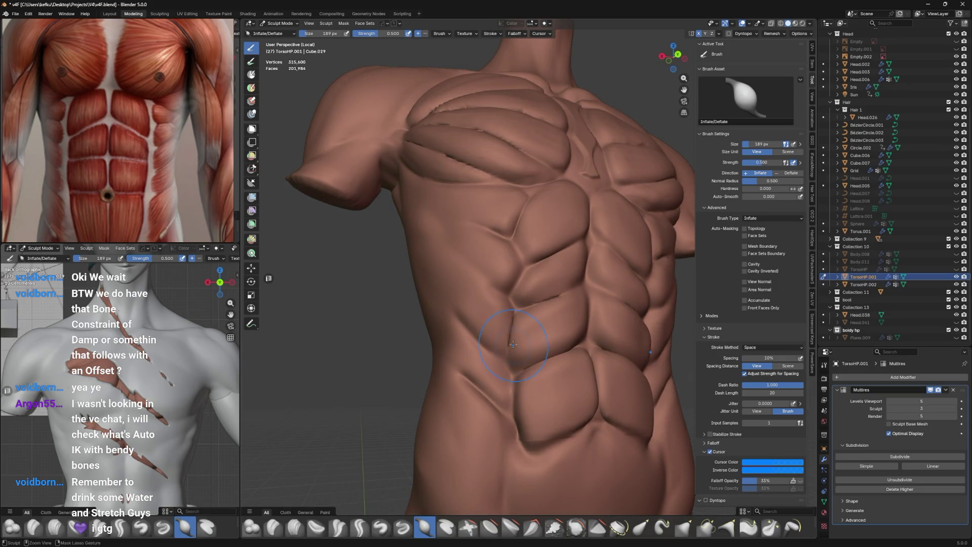
pyautogui.hotkey('ctrl', 'z')
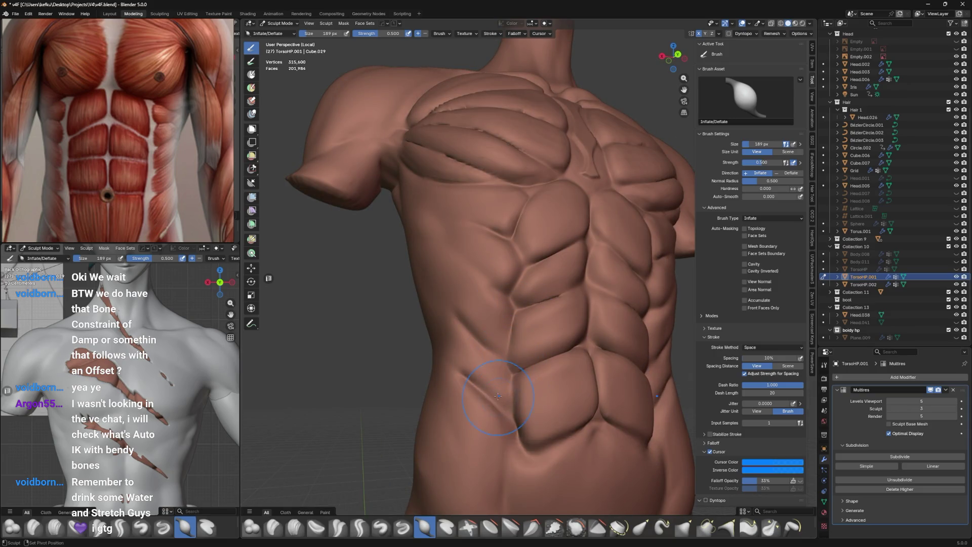
pyautogui.moveTo(510, 375)
pyautogui.mouseDown()
pyautogui.moveTo(512, 424)
pyautogui.moveTo(582, 430)
pyautogui.mouseUp()
pyautogui.moveTo(527, 456); pyautogui.dragTo(589, 456)
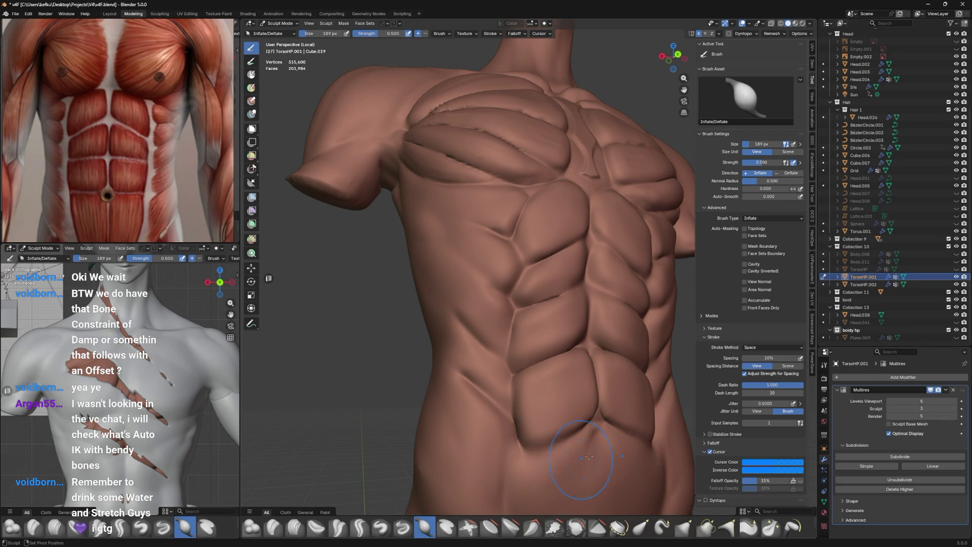
# Inflate and round out the two lowest ab pads.
pyautogui.moveTo(573, 450); pyautogui.dragTo(555, 426, button='middle')
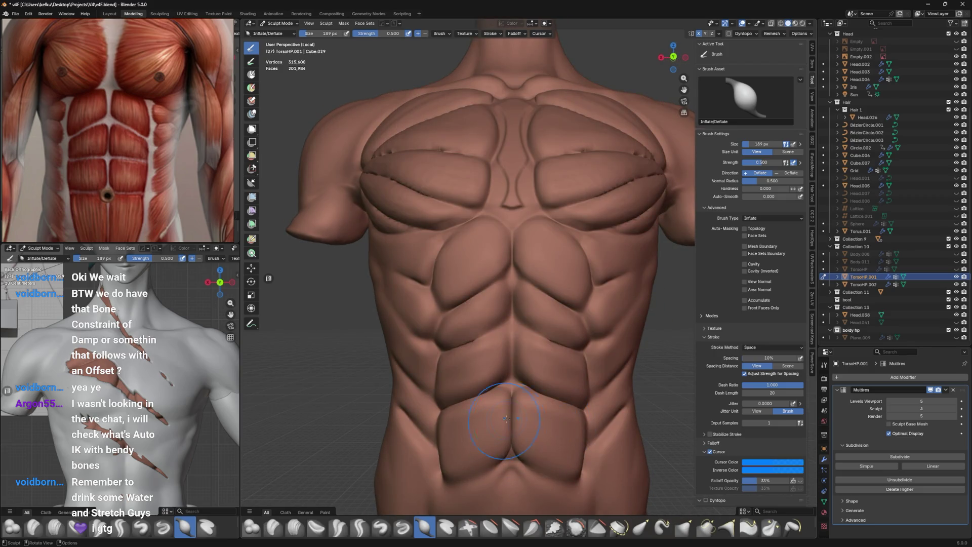
pyautogui.moveTo(486, 456); pyautogui.dragTo(506, 425)
pyautogui.moveTo(471, 452); pyautogui.dragTo(479, 455)
# Carve a sharp crease along the bottom edge of the lower ab pads with Crease Sharp.
pyautogui.keyDown('shift'); pyautogui.moveTo(527, 410); pyautogui.dragTo(526, 367, button='middle'); pyautogui.keyUp('shift')
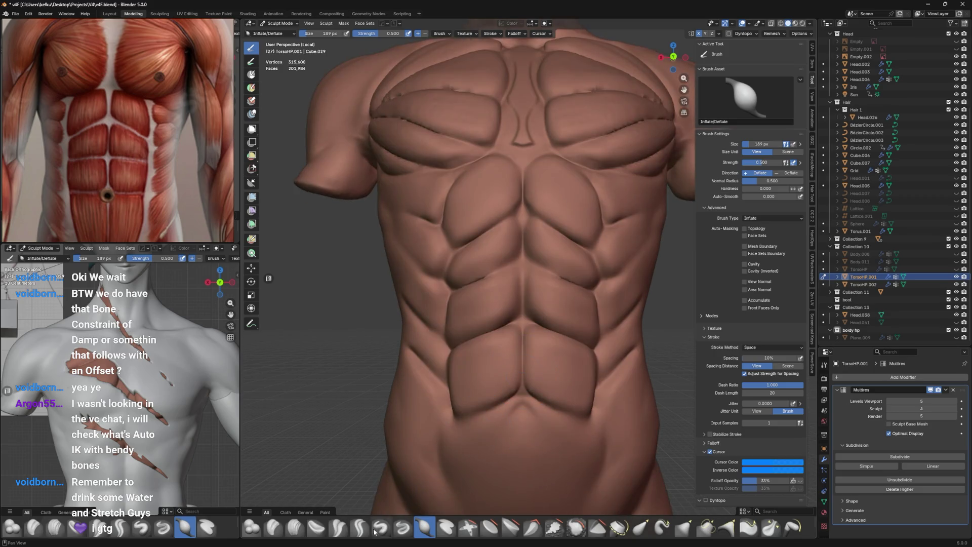
pyautogui.click(359, 527)
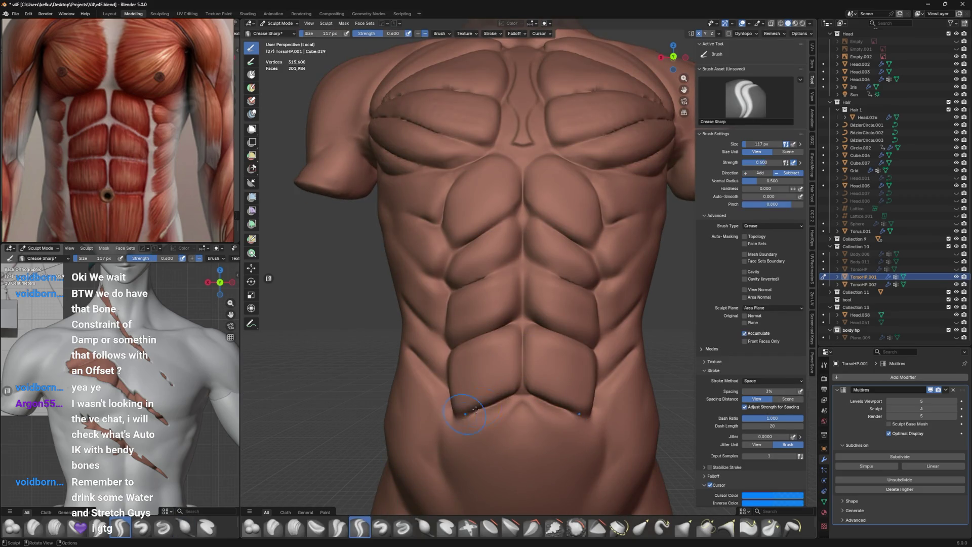
pyautogui.moveTo(494, 404); pyautogui.dragTo(476, 399)
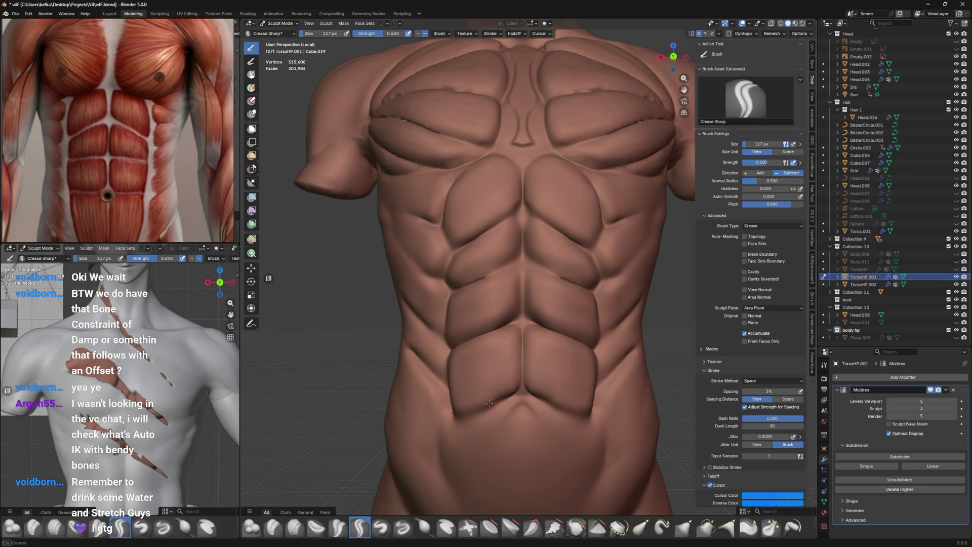
pyautogui.moveTo(484, 400); pyautogui.dragTo(481, 390, button='middle')
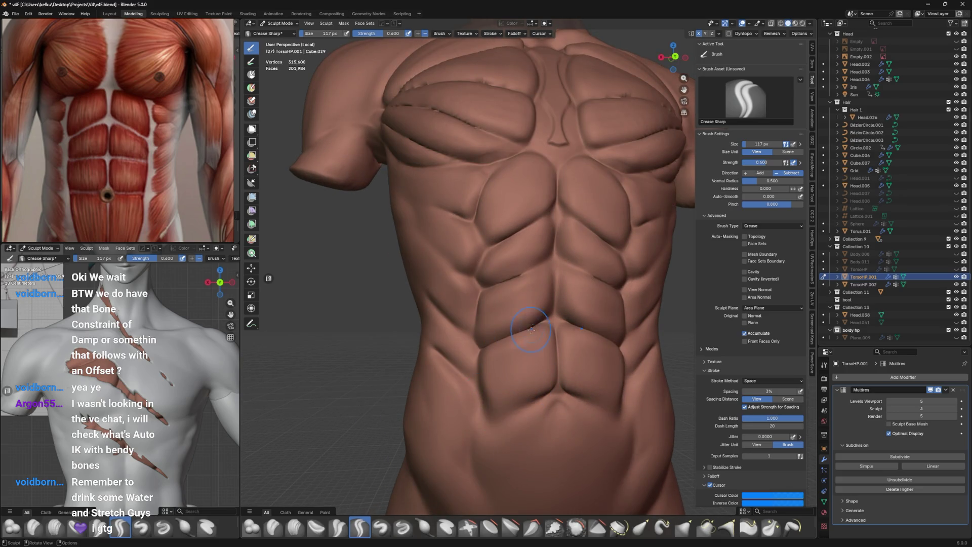
pyautogui.moveTo(531, 330)
pyautogui.mouseDown(button='middle')
pyautogui.moveTo(532, 341)
pyautogui.moveTo(498, 284)
pyautogui.moveTo(501, 258)
pyautogui.moveTo(514, 286)
pyautogui.mouseUp(button='middle')
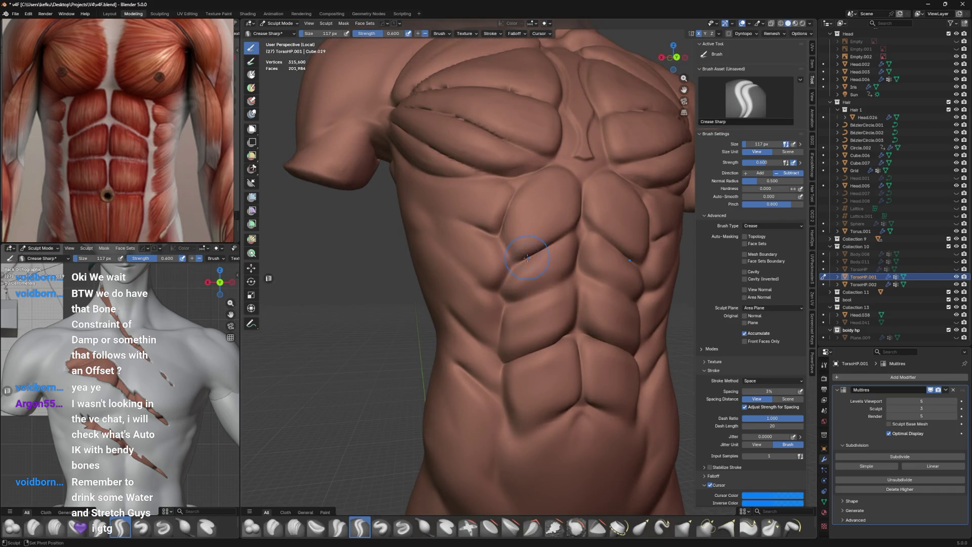
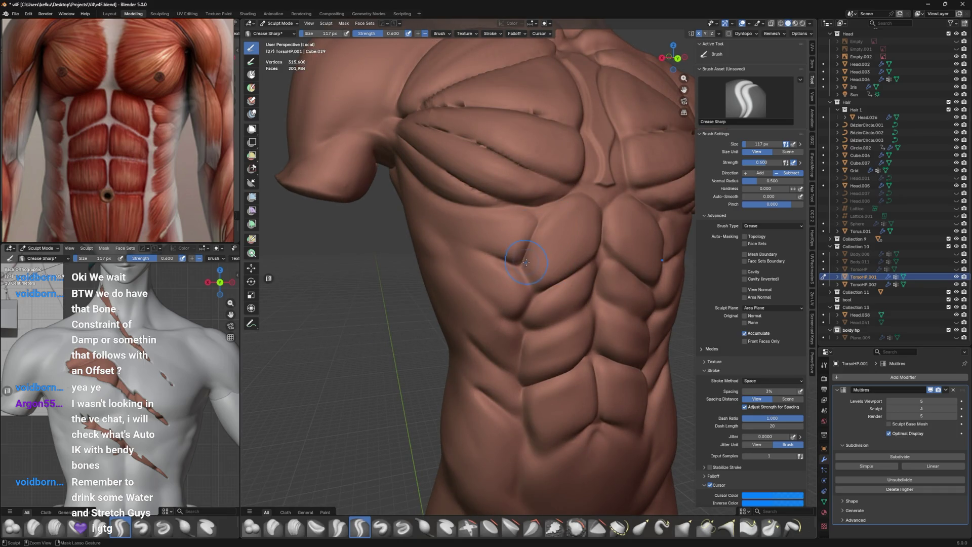
# Carve a Crease Sharp groove across the upper-left abs and enlarge the brush to 200 px.
pyautogui.moveTo(526, 262)
pyautogui.mouseDown()
pyautogui.moveTo(538, 232)
pyautogui.moveTo(520, 269)
pyautogui.moveTo(536, 214)
pyautogui.mouseUp()
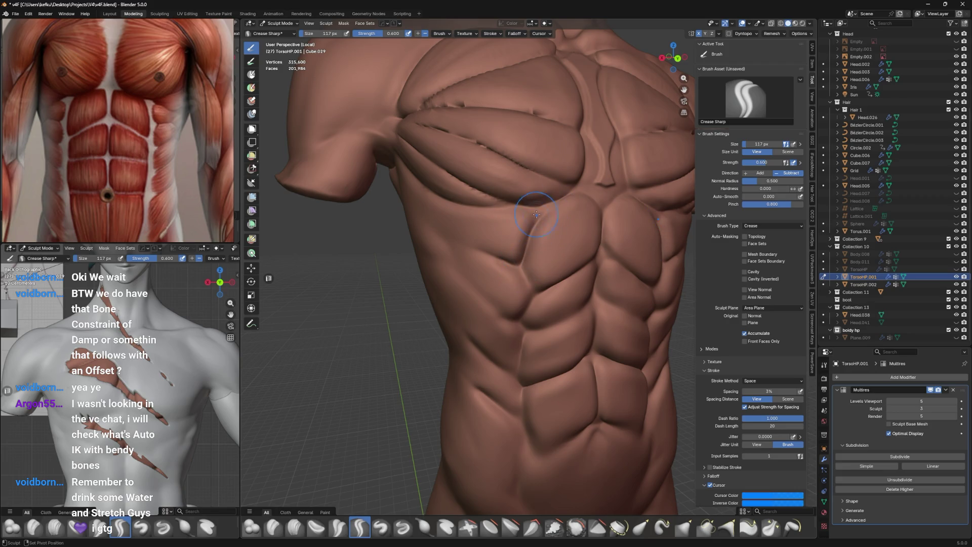
pyautogui.moveTo(523, 228); pyautogui.dragTo(563, 261, button='middle')
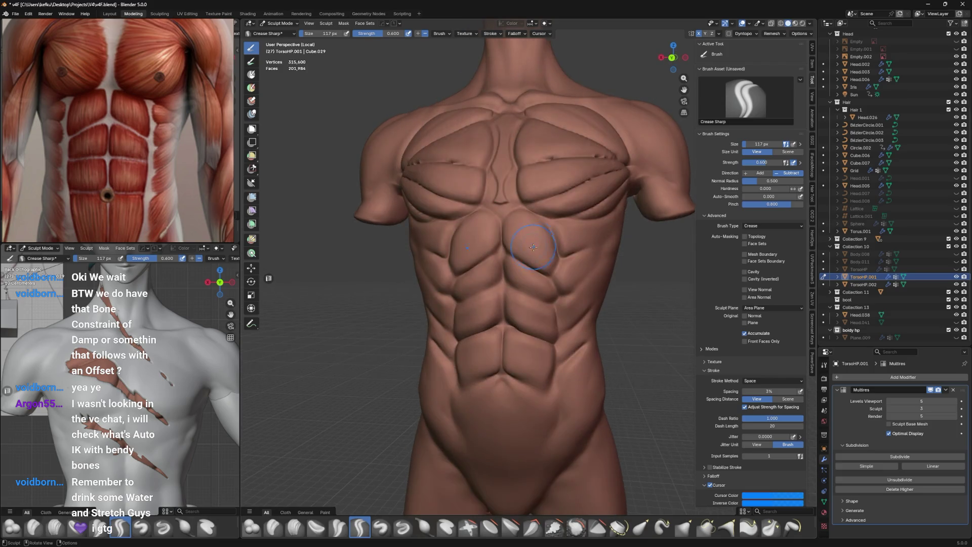
pyautogui.press('f')
pyautogui.click(564, 262)
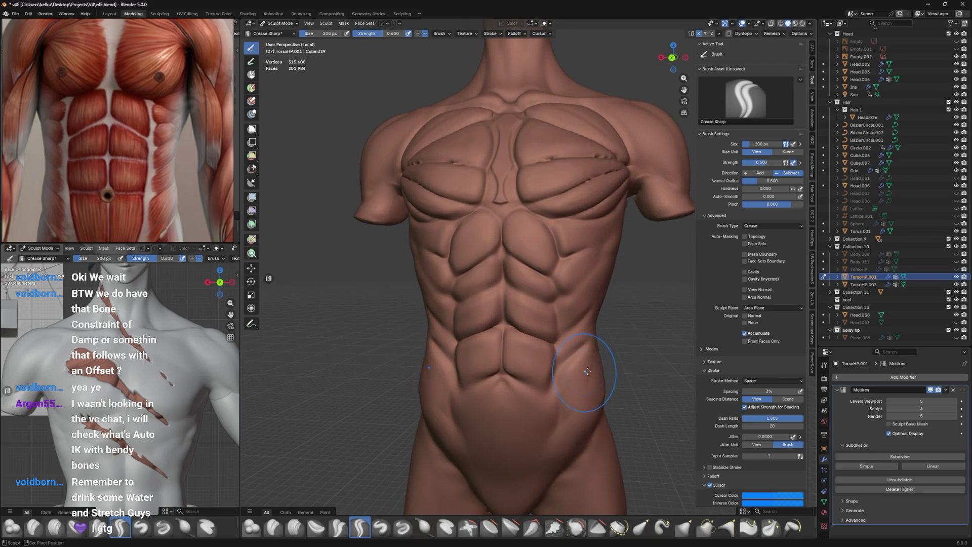
pyautogui.moveTo(947, 409); pyautogui.dragTo(956, 414)
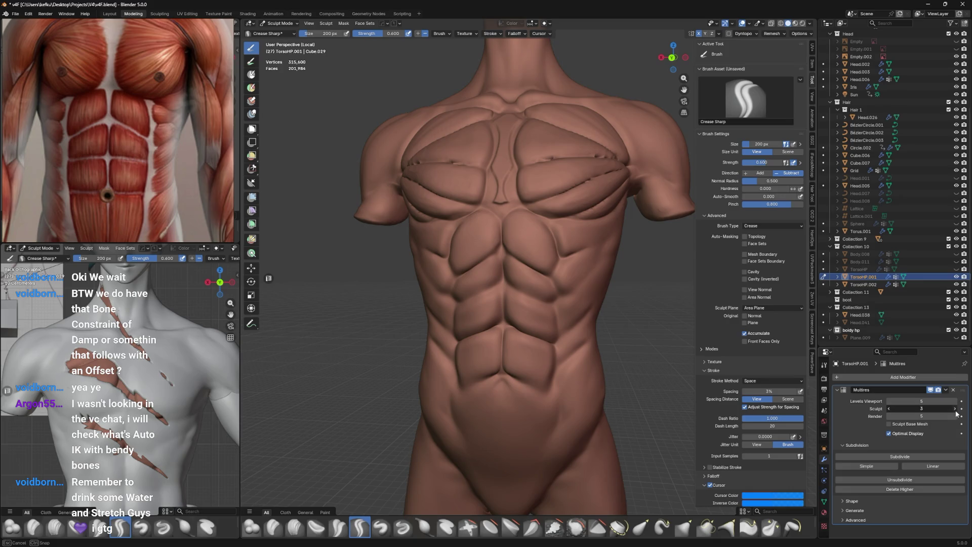
# Raise the Multires sculpt level from 3 to 5 and orbit to check the denser torso.
pyautogui.click(956, 414)
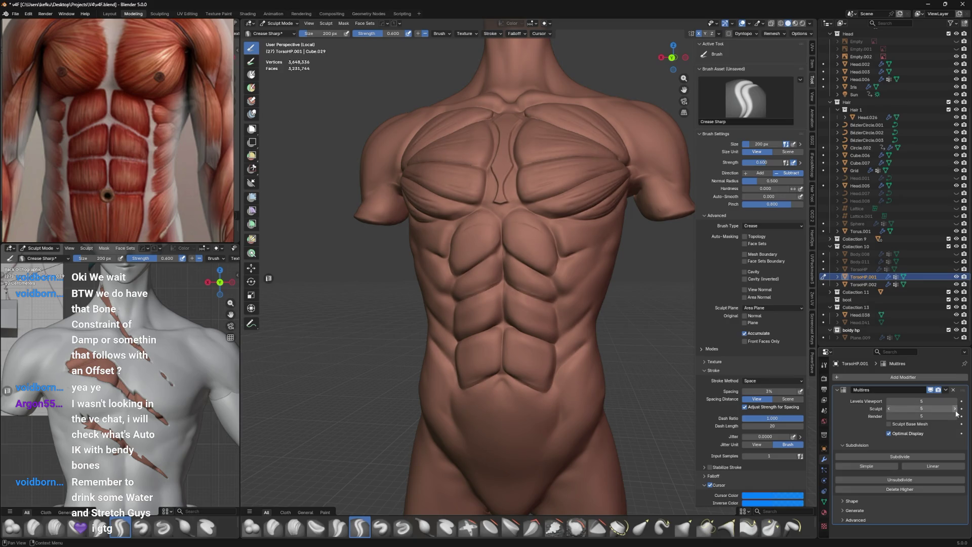
pyautogui.click(957, 413)
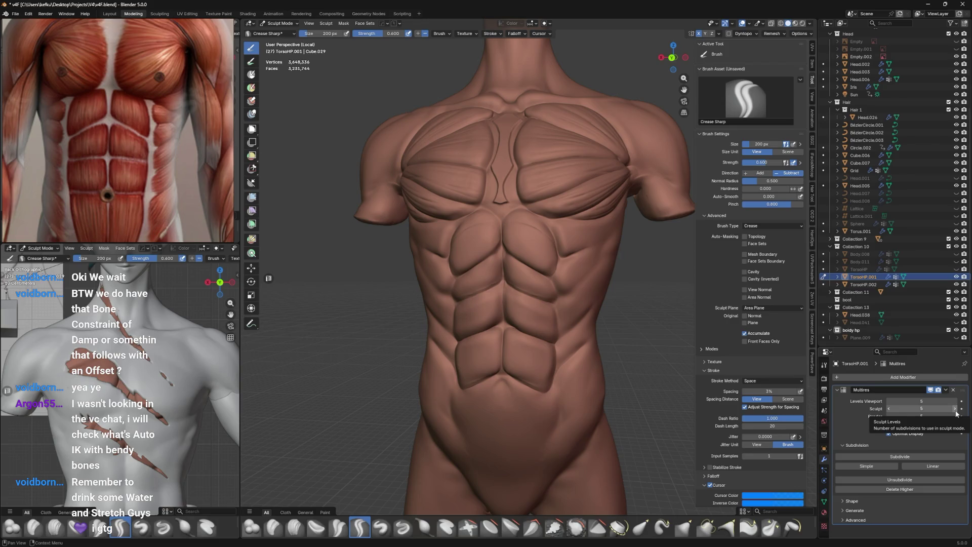
pyautogui.moveTo(423, 325); pyautogui.dragTo(503, 430, button='middle')
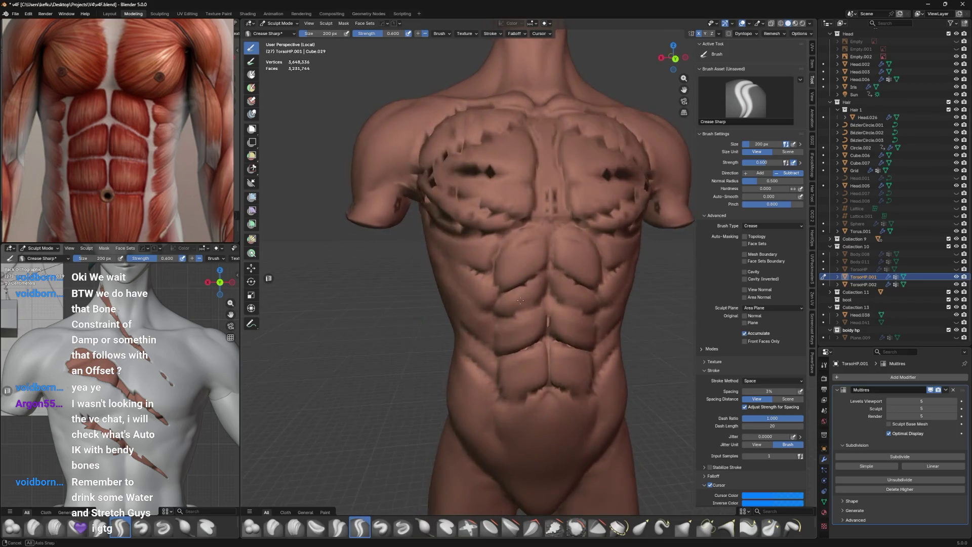
pyautogui.moveTo(504, 385); pyautogui.dragTo(505, 425)
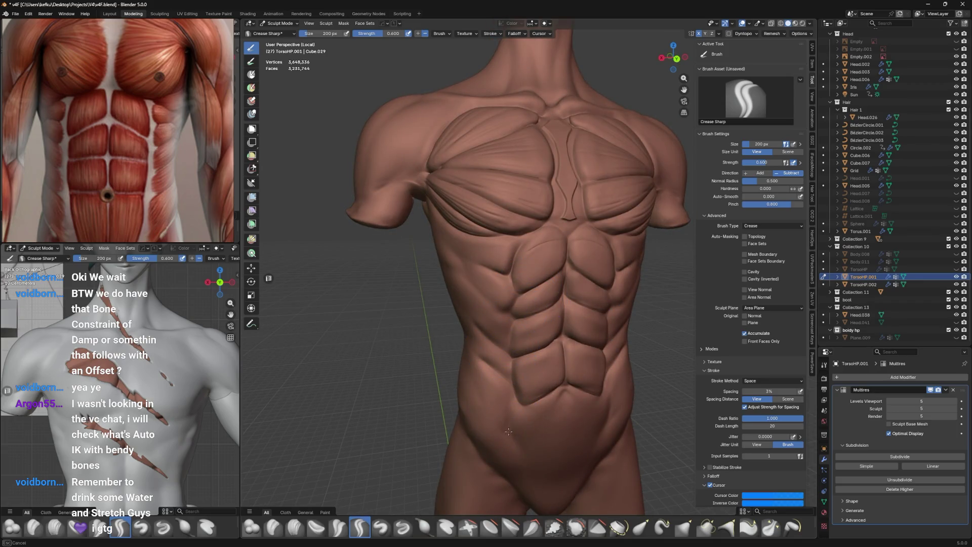
pyautogui.moveTo(508, 432); pyautogui.dragTo(495, 402, button='middle')
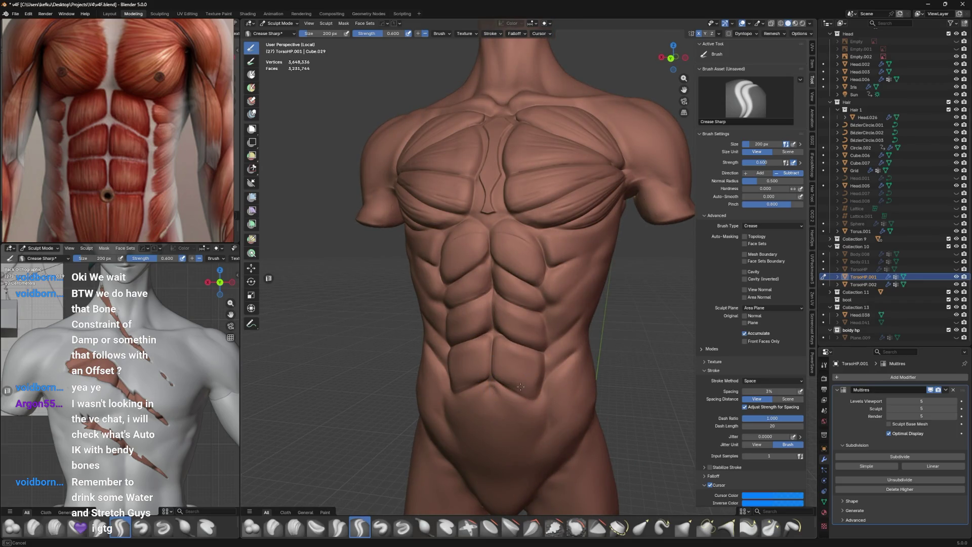
pyautogui.moveTo(520, 387); pyautogui.dragTo(498, 287, button='middle')
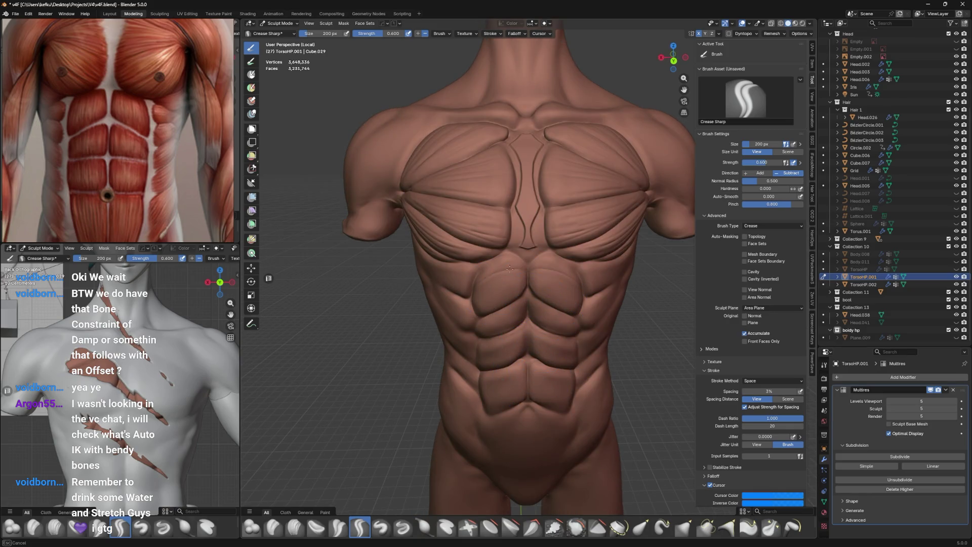
# Shrink the brush to 135 px and switch to the Elastic Grab brush.
pyautogui.press('f')
pyautogui.click(506, 269)
pyautogui.moveTo(511, 272)
pyautogui.mouseDown(button='middle')
pyautogui.moveTo(582, 273)
pyautogui.moveTo(559, 259)
pyautogui.moveTo(580, 261)
pyautogui.moveTo(557, 253)
pyautogui.mouseUp(button='middle')
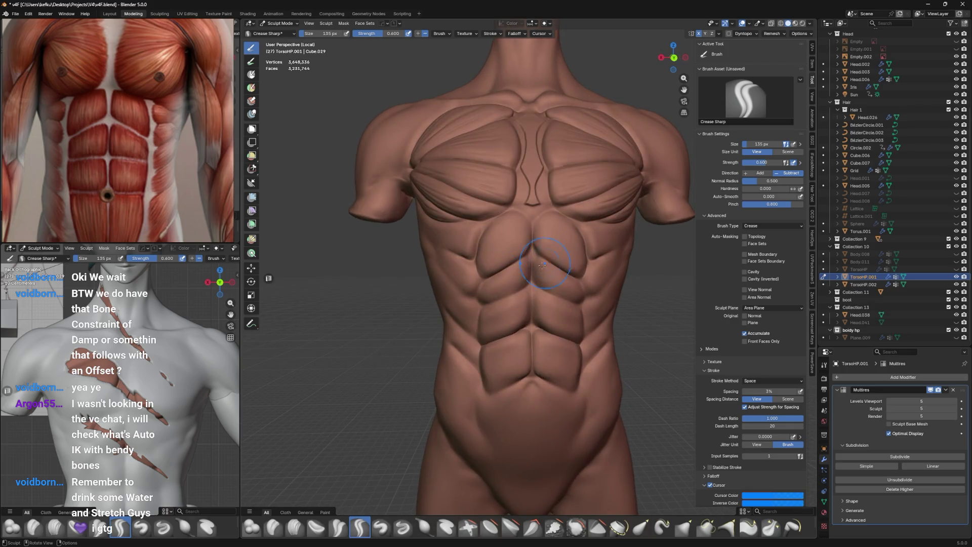
pyautogui.click(641, 527)
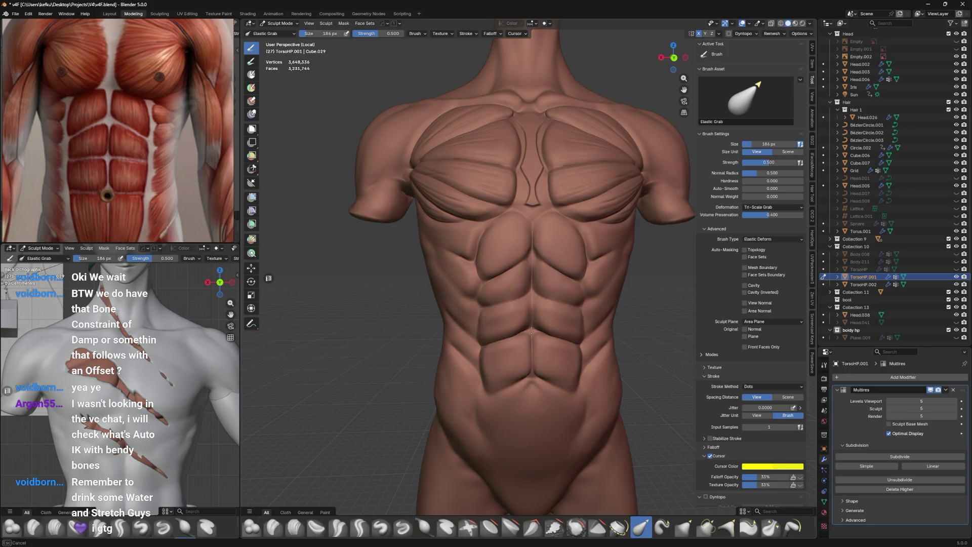
# Enlarge Elastic Grab to 227 px and pull the abdomen upward around the navel.
pyautogui.press('f')
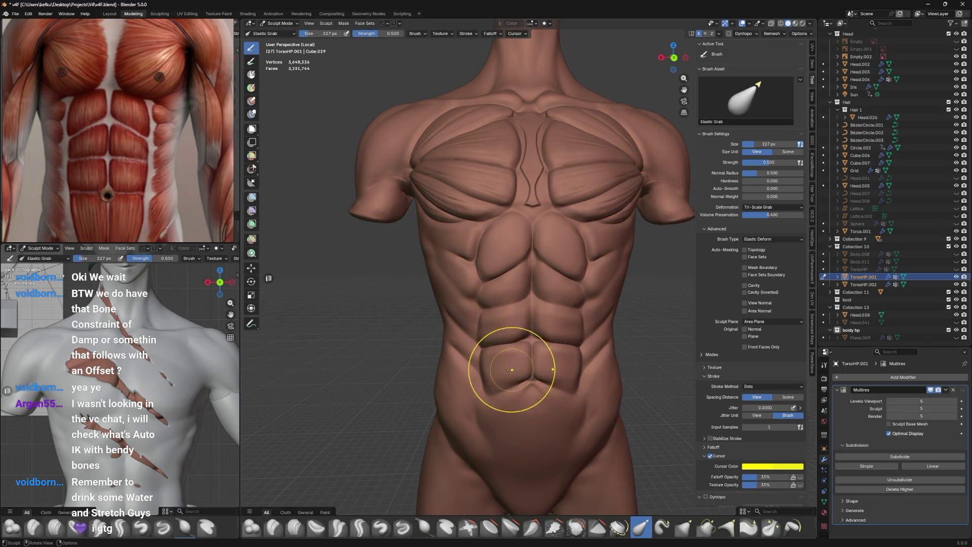
pyautogui.click(532, 387)
pyautogui.moveTo(533, 387)
pyautogui.mouseDown()
pyautogui.moveTo(528, 368)
pyautogui.moveTo(497, 373)
pyautogui.mouseUp()
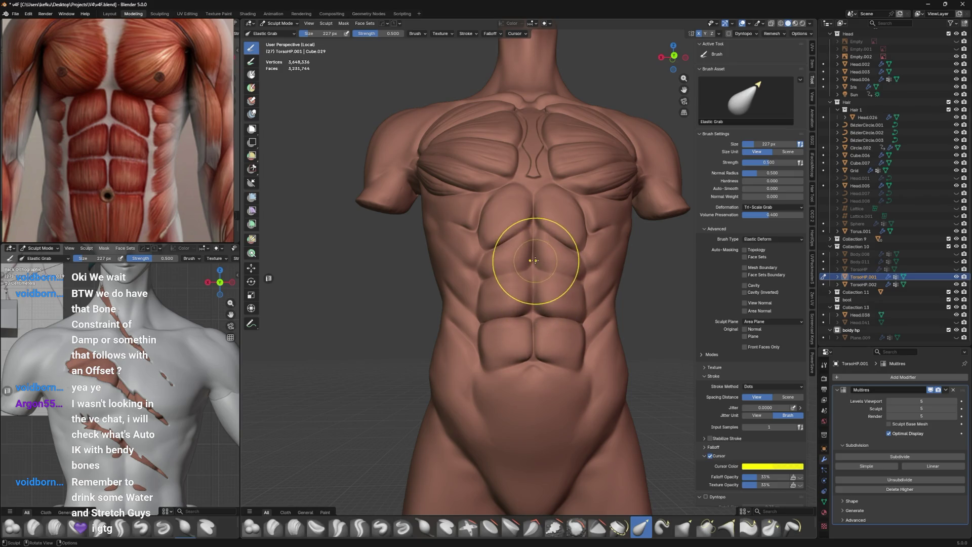
# Resize the brush to 237 px and pull the lower edge of the left pectoral upward.
pyautogui.press('f')
pyautogui.click(538, 234)
pyautogui.press('ctrl+KP_3')
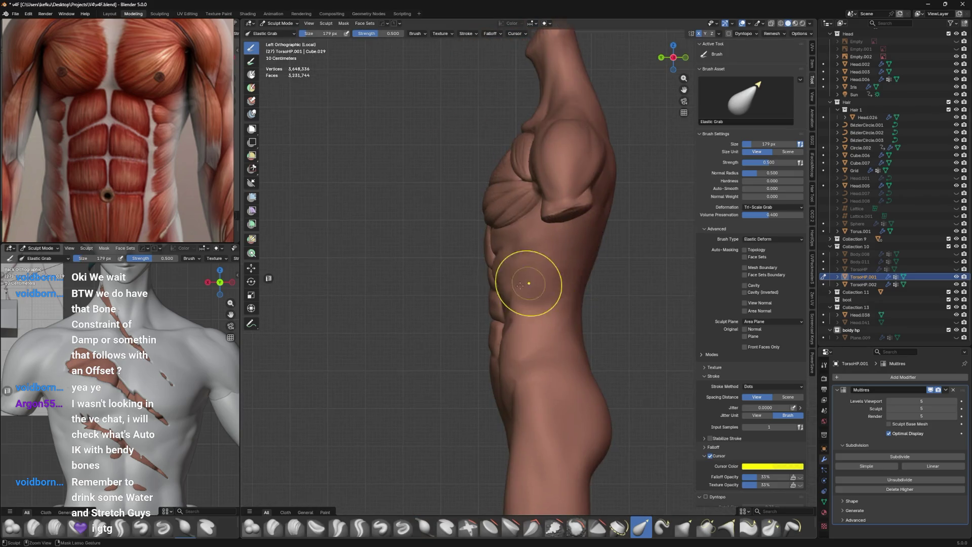
pyautogui.press('f')
pyautogui.click(517, 261)
pyautogui.moveTo(458, 251)
pyautogui.mouseDown(button='middle')
pyautogui.moveTo(467, 242)
pyautogui.moveTo(513, 327)
pyautogui.moveTo(562, 274)
pyautogui.mouseUp(button='middle')
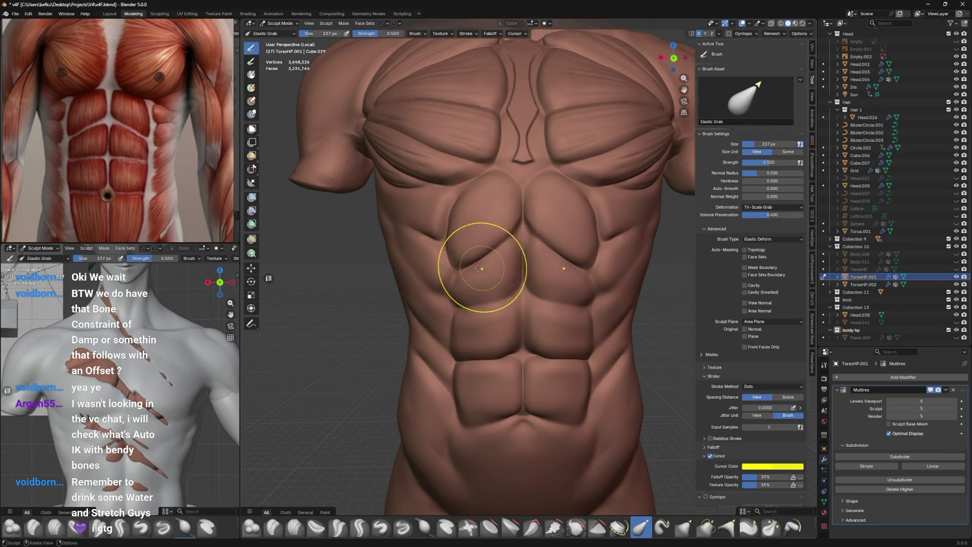
pyautogui.moveTo(456, 252); pyautogui.dragTo(447, 219)
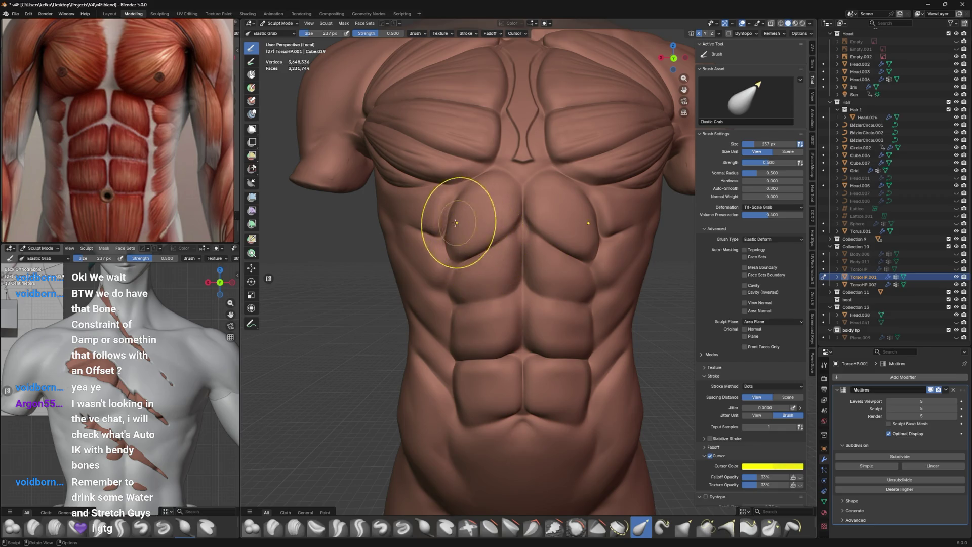
# In Left Orthographic view, reshape the torso's side profile at the ribs, then return to front view.
pyautogui.press('ctrl+KP_3')
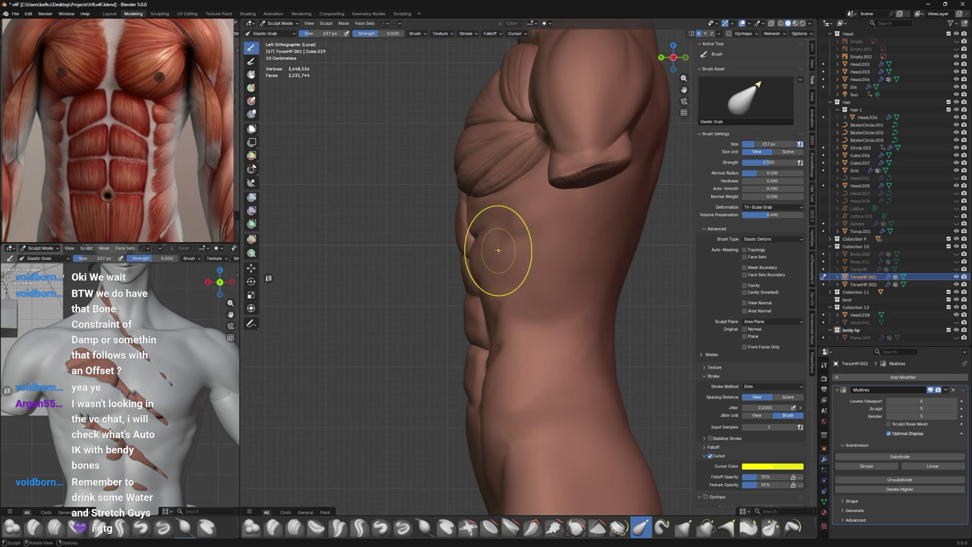
pyautogui.moveTo(462, 286); pyautogui.dragTo(471, 300)
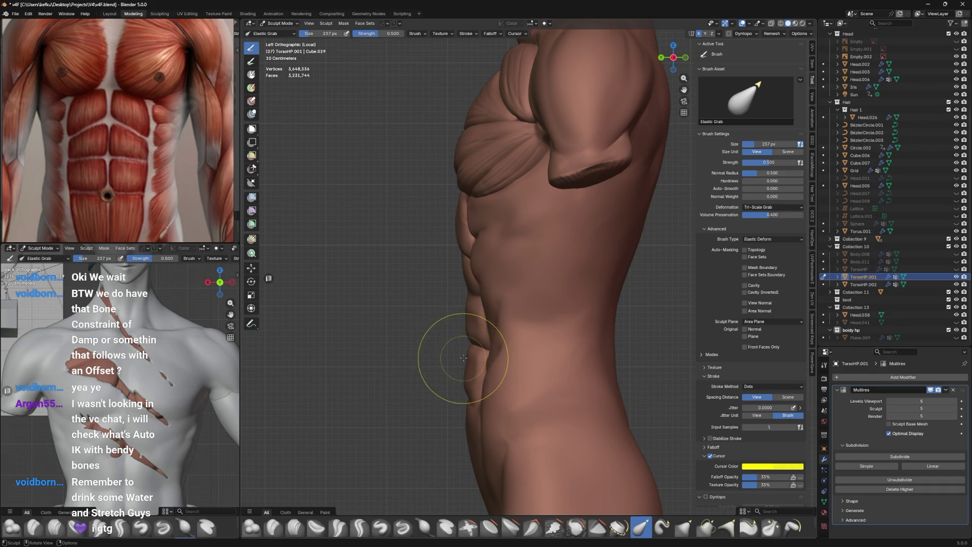
pyautogui.moveTo(464, 359)
pyautogui.mouseDown()
pyautogui.moveTo(475, 343)
pyautogui.moveTo(462, 304)
pyautogui.mouseUp()
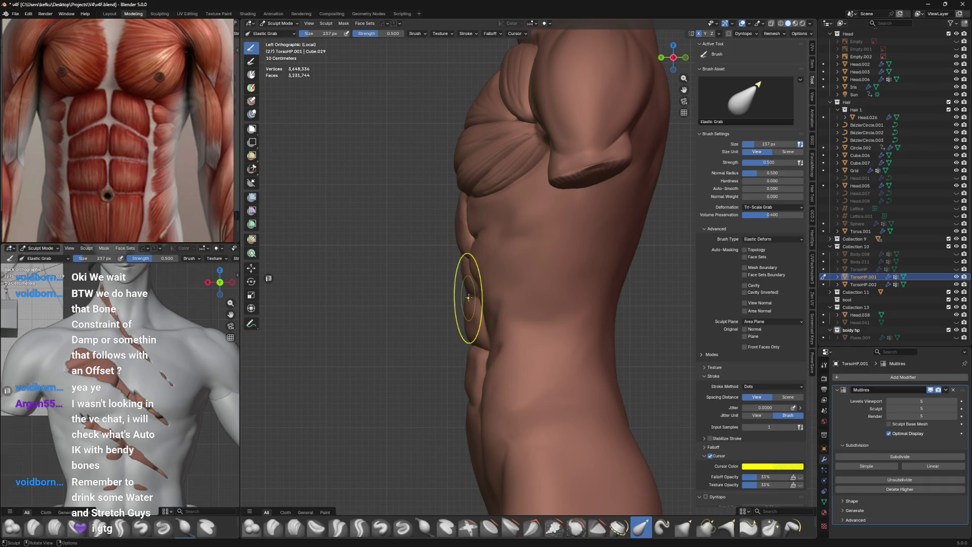
pyautogui.press('ctrl+KP_1')
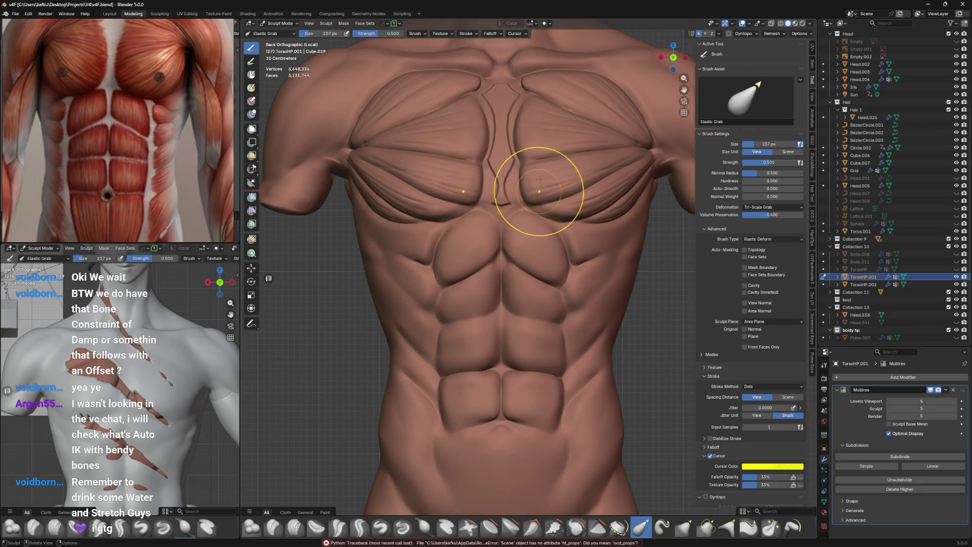
pyautogui.hotkey('ctrl', 'Tab')
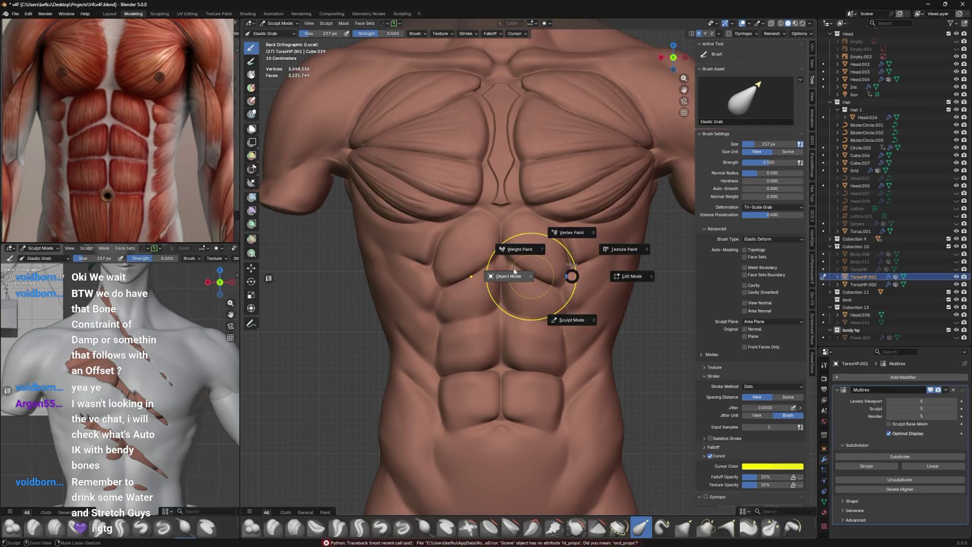
# Return to Object Mode and enter Edit Mode on the retopology plane Plane.009.
pyautogui.click(514, 271)
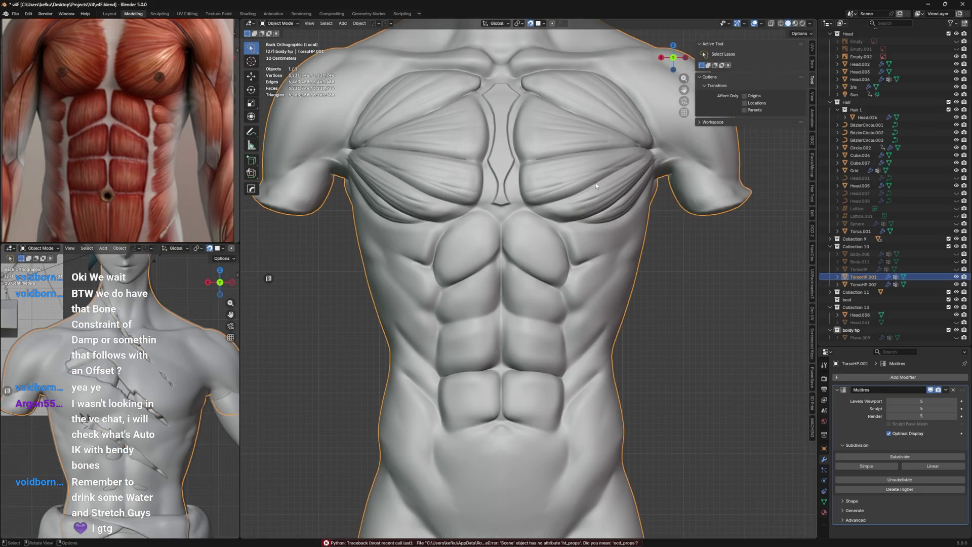
pyautogui.click(861, 337)
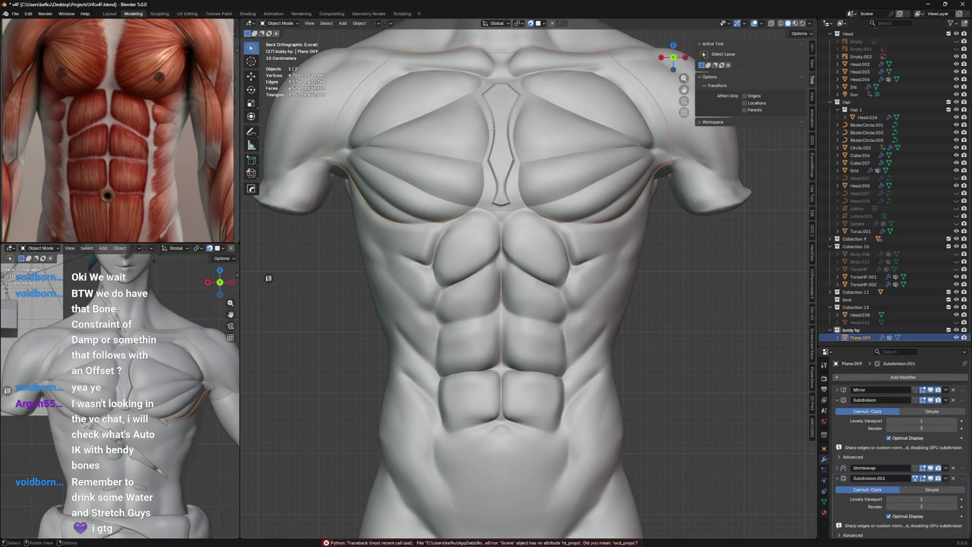
pyautogui.press('Tab')
pyautogui.scroll(2, 506, 203)
pyautogui.scroll(2, 511, 218)
pyautogui.scroll(2, 515, 227)
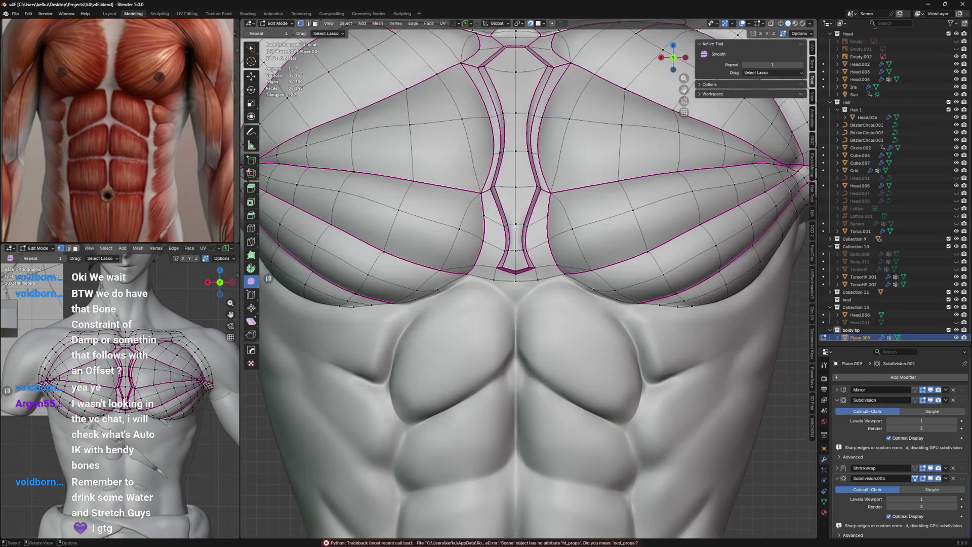
# Duplicate the central sternum face and place the copy on the upper abs.
pyautogui.press('3')
pyautogui.click(516, 227)
pyautogui.scroll(-1, 521, 223)
pyautogui.scroll(-1, 527, 221)
pyautogui.scroll(2, 539, 213)
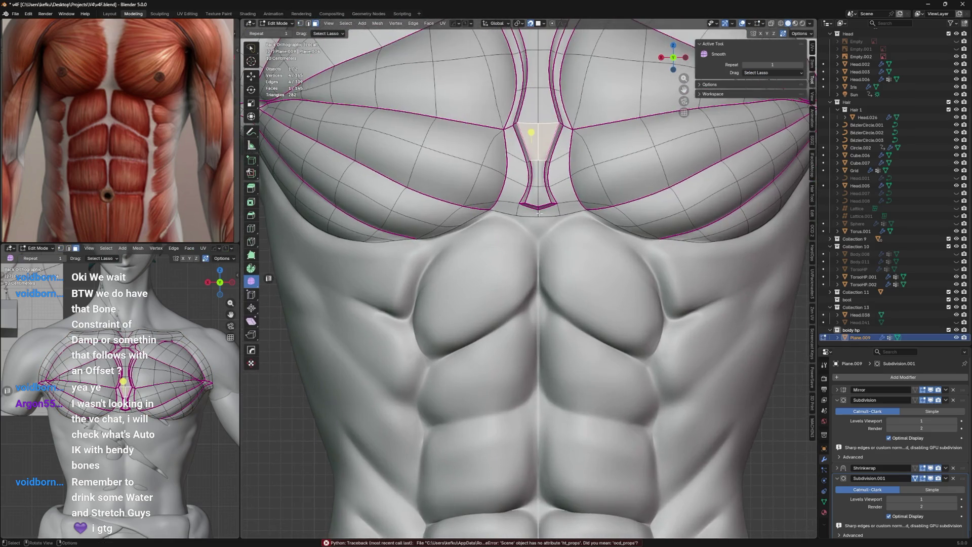
pyautogui.scroll(1, 539, 213)
pyautogui.hotkey('shift', 'd')
pyautogui.click(548, 249)
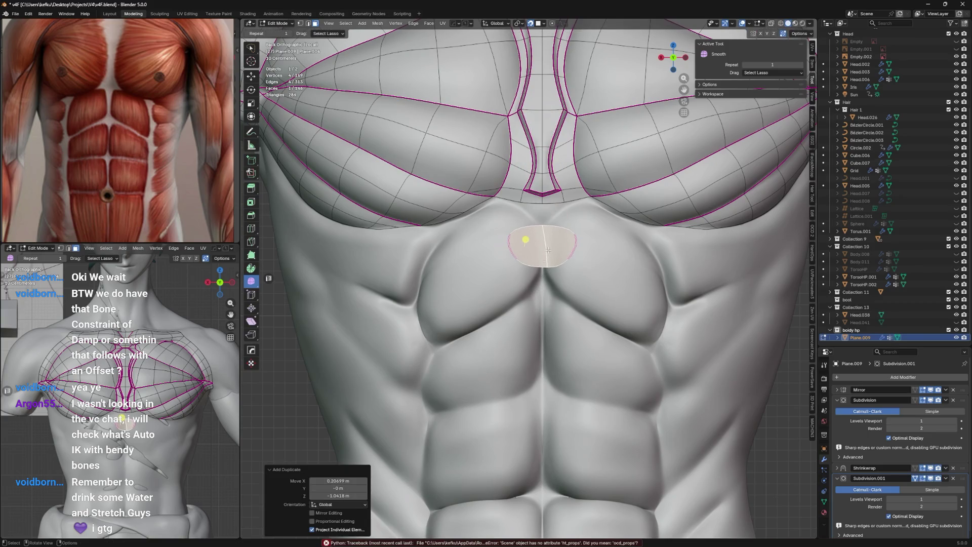
pyautogui.press('g')
pyautogui.click(558, 254)
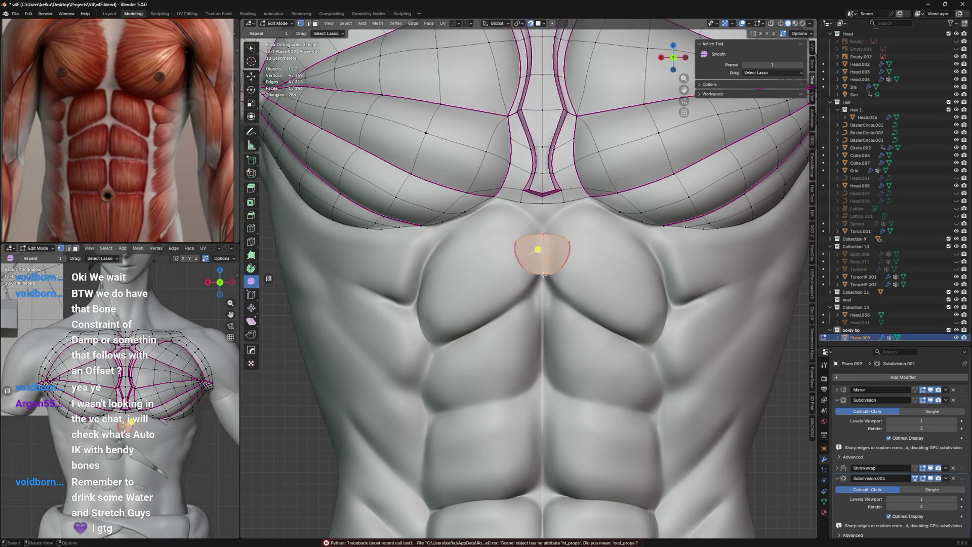
# Pull the new face's vertex down toward the abs and select the neighbouring vertex.
pyautogui.press('1')
pyautogui.click(547, 236)
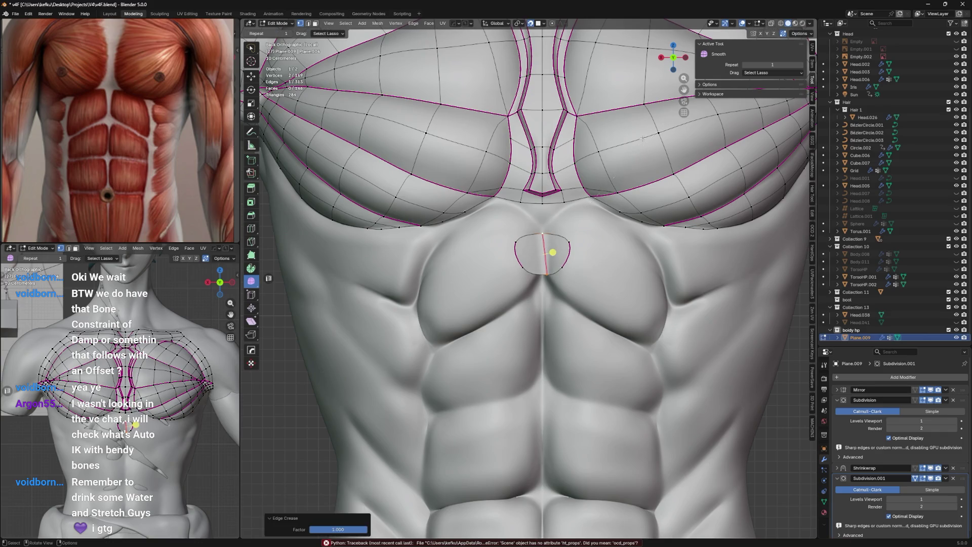
pyautogui.press('g')
pyautogui.click(554, 269)
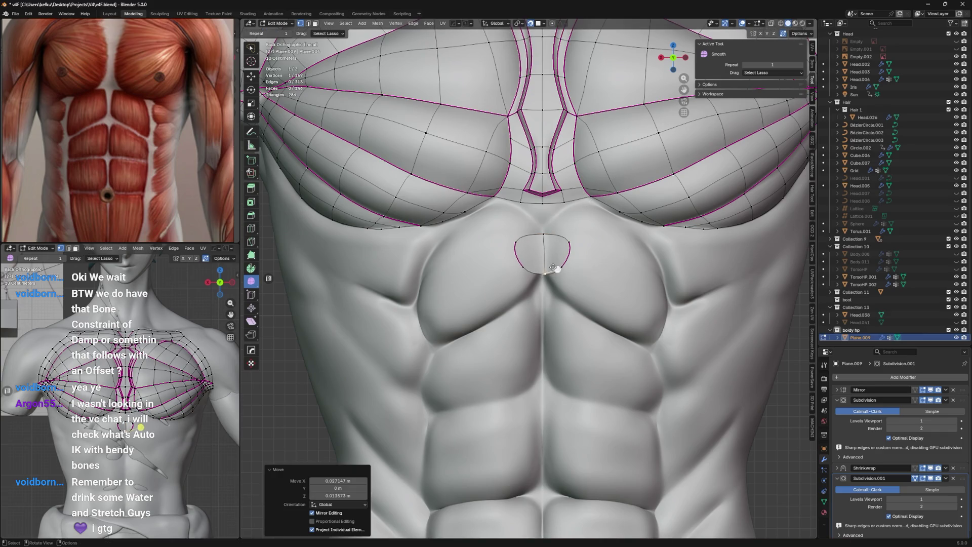
pyautogui.moveTo(555, 268)
pyautogui.mouseDown(button='middle')
pyautogui.moveTo(556, 244)
pyautogui.moveTo(536, 284)
pyautogui.mouseUp(button='middle')
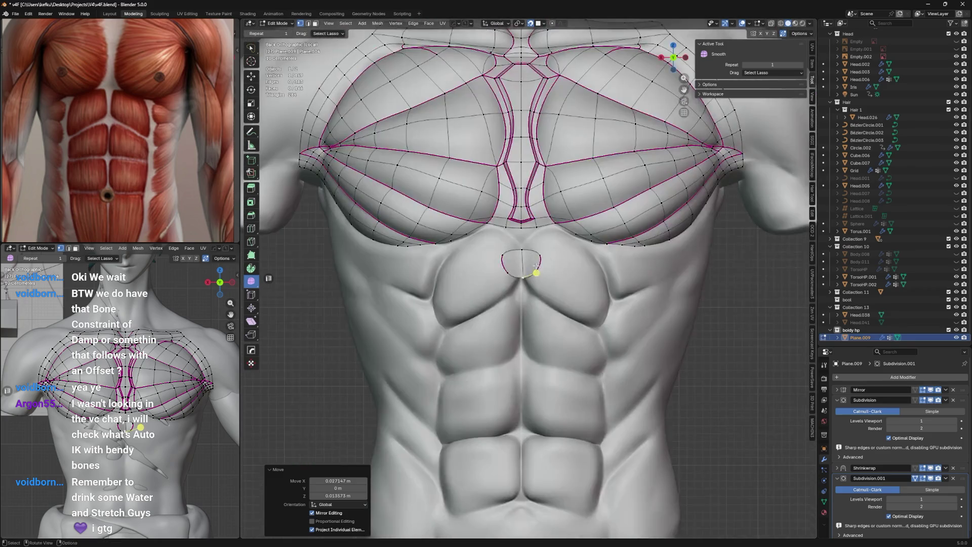
pyautogui.keyDown('shift'); pyautogui.click(513, 262); pyautogui.keyUp('shift')
# Extrude the two vertices down the abdomen's midline to just below the navel.
pyautogui.press('e')
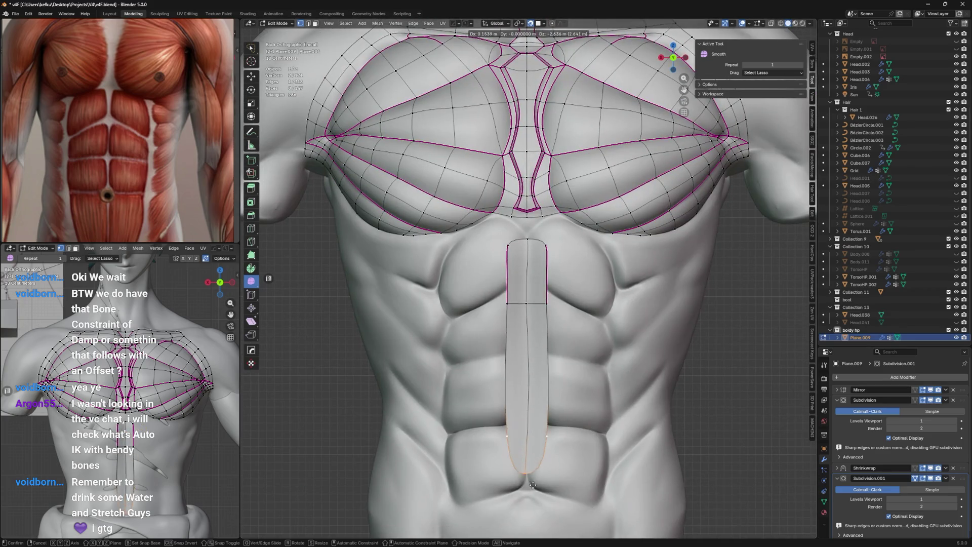
pyautogui.click(529, 456)
pyautogui.keyDown('shift'); pyautogui.moveTo(530, 456); pyautogui.dragTo(529, 405, button='middle'); pyautogui.keyUp('shift')
pyautogui.press('g')
pyautogui.click(529, 450)
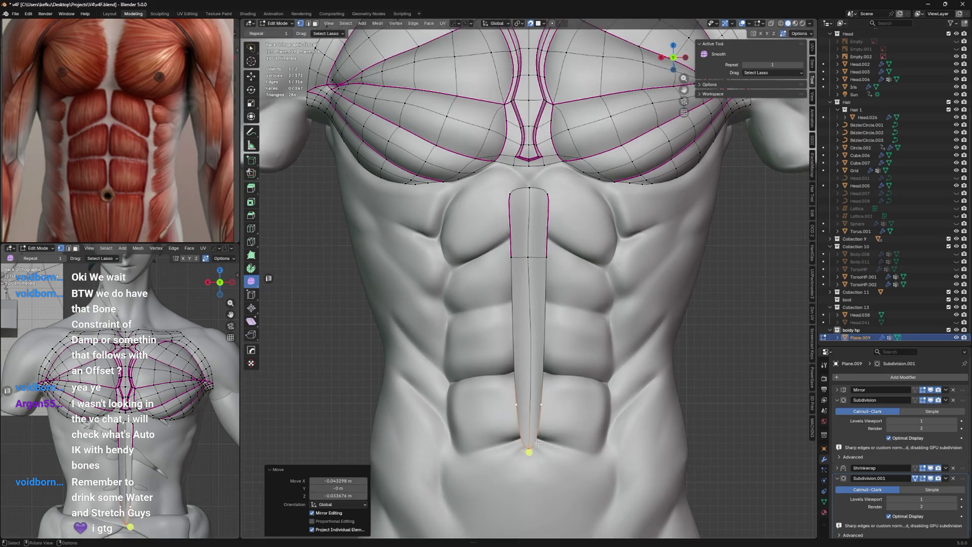
# Add a loop cut across the lower part of the midline strip.
pyautogui.hotkey('ctrl', 'r')
pyautogui.click(546, 342)
pyautogui.click(539, 390)
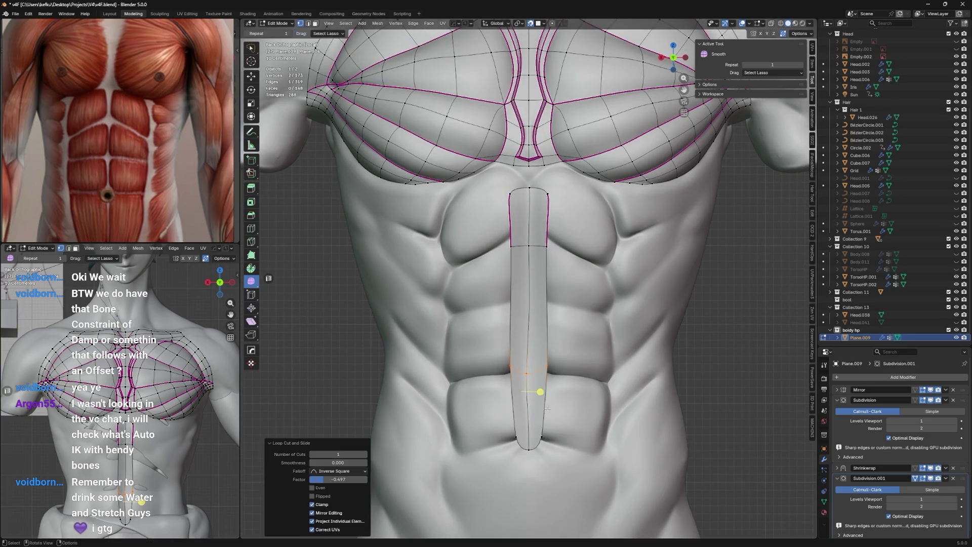
pyautogui.keyDown('shift'); pyautogui.moveTo(538, 390); pyautogui.dragTo(543, 375, button='middle'); pyautogui.keyUp('shift')
pyautogui.click(550, 376)
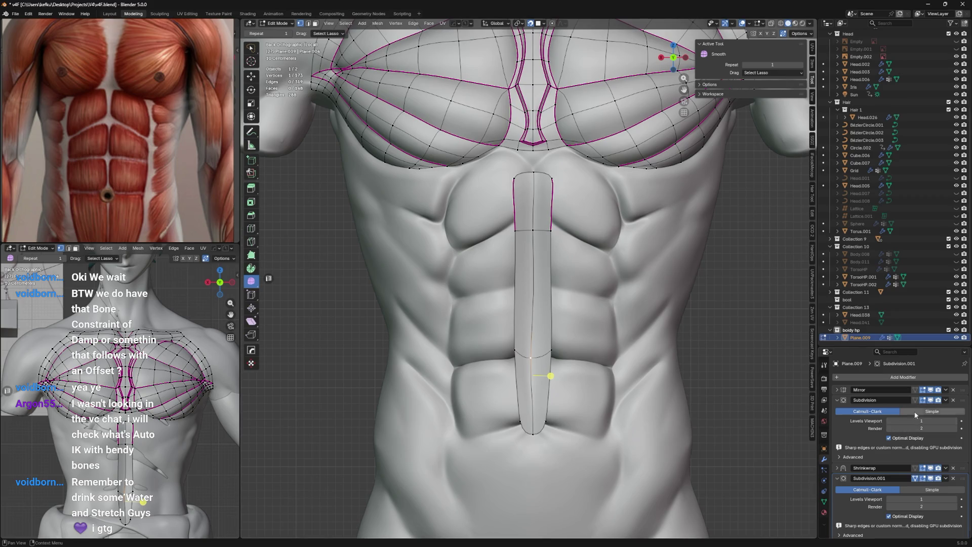
# Enable on-cage display and X-ray, then fit the strip's vertices onto the torso surface.
pyautogui.click(914, 478)
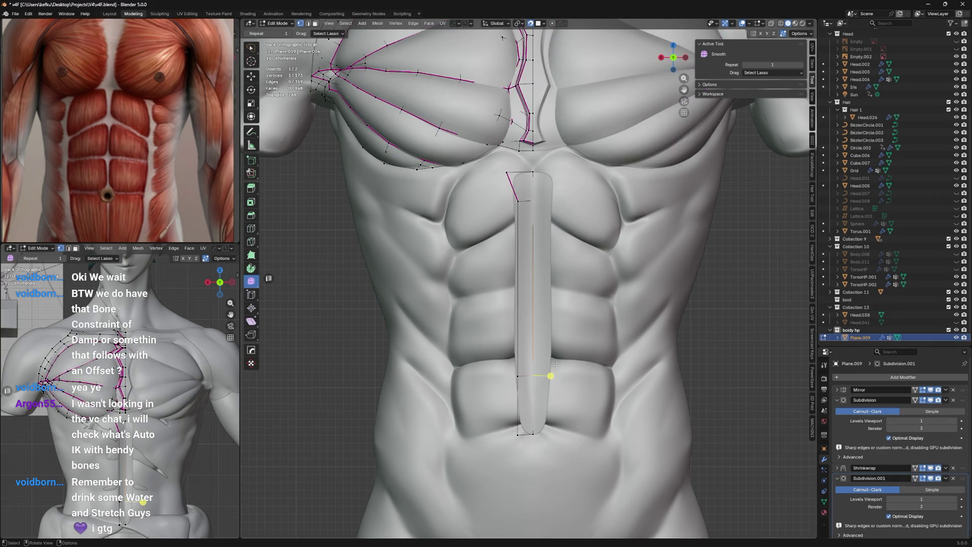
pyautogui.hotkey('alt', 'z')
pyautogui.press('g')
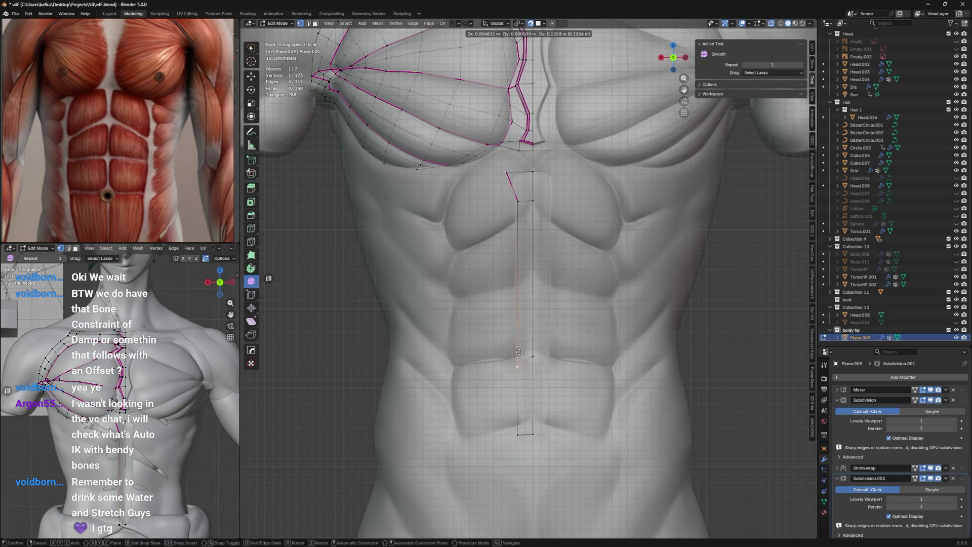
pyautogui.click(517, 354)
pyautogui.press('g')
pyautogui.click(534, 354)
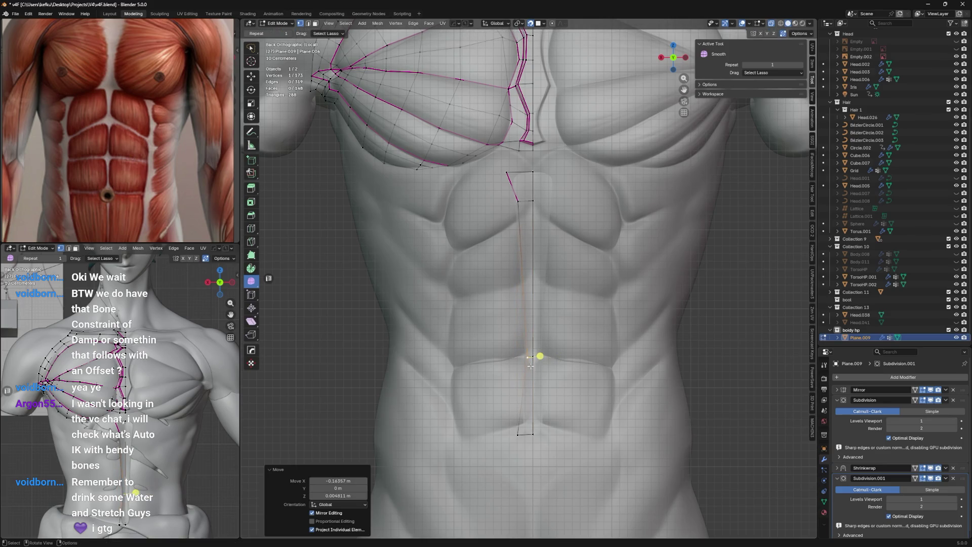
pyautogui.click(535, 432)
pyautogui.press('g')
pyautogui.click(536, 413)
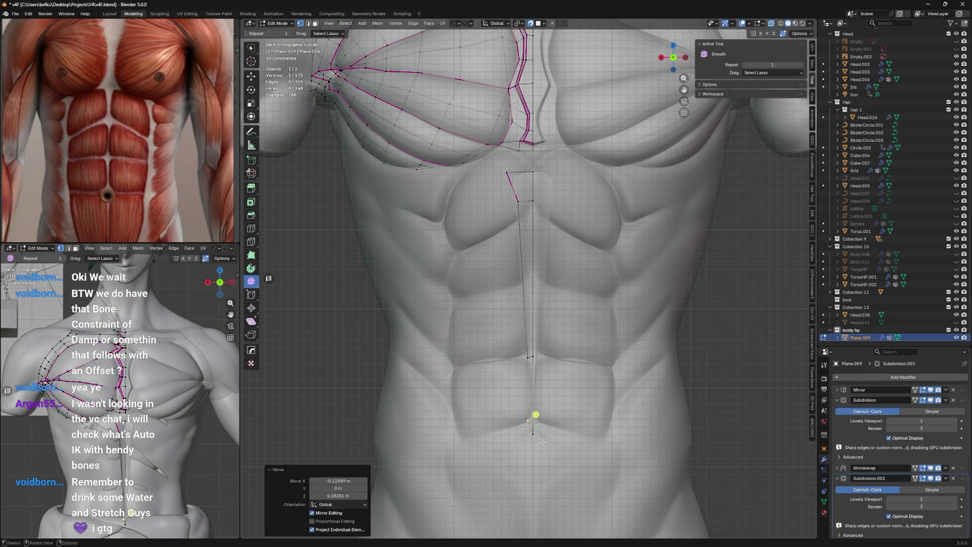
pyautogui.press('g')
pyautogui.click(534, 416)
# Shift the midline vertex near the navel into place and return to Object Mode.
pyautogui.scroll(-3, 530, 246)
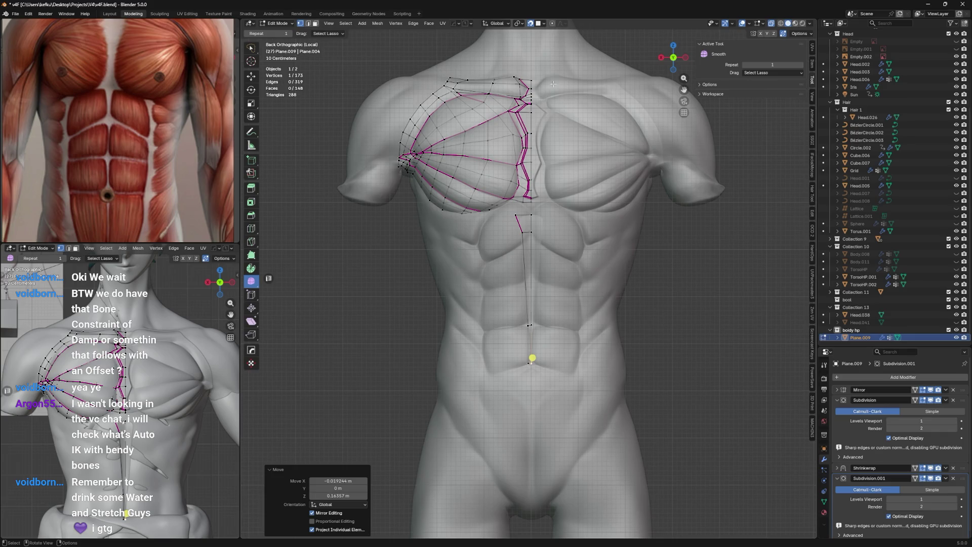
pyautogui.scroll(2, 564, 89)
pyautogui.click(532, 336)
pyautogui.press('g')
pyautogui.click(534, 335)
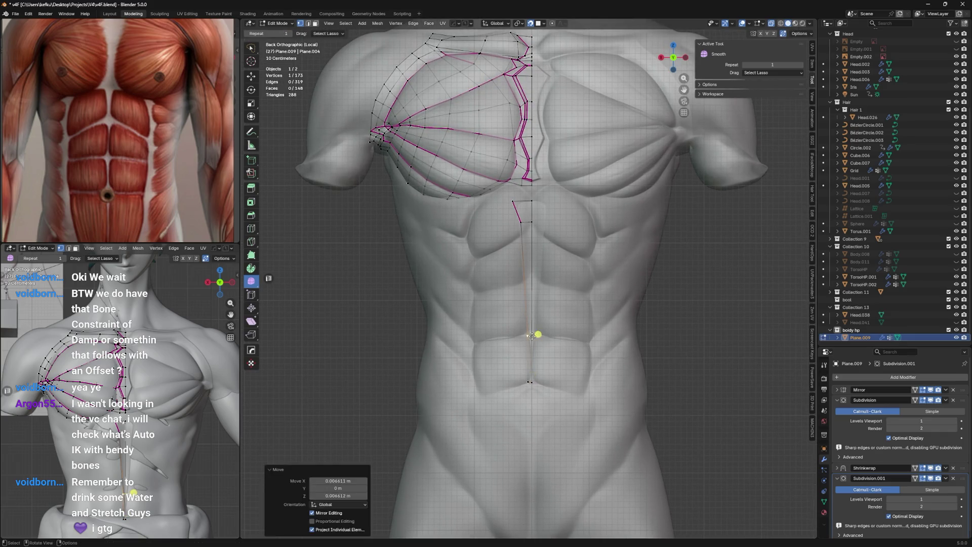
pyautogui.press('g')
pyautogui.click(543, 336)
pyautogui.keyDown('shift'); pyautogui.moveTo(532, 330); pyautogui.dragTo(532, 292, button='middle'); pyautogui.keyUp('shift')
pyautogui.press('Tab')
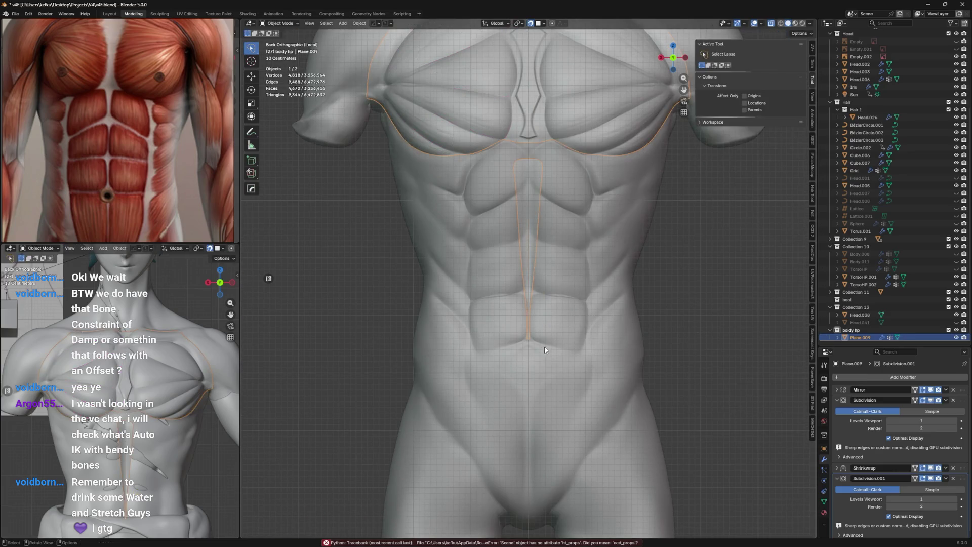
# Put TorsoHP.001 into Sculpt Mode with Multires sculpt level 3, viewed front orthographic.
pyautogui.moveTo(578, 305); pyautogui.dragTo(531, 273, button='middle')
pyautogui.click(532, 273)
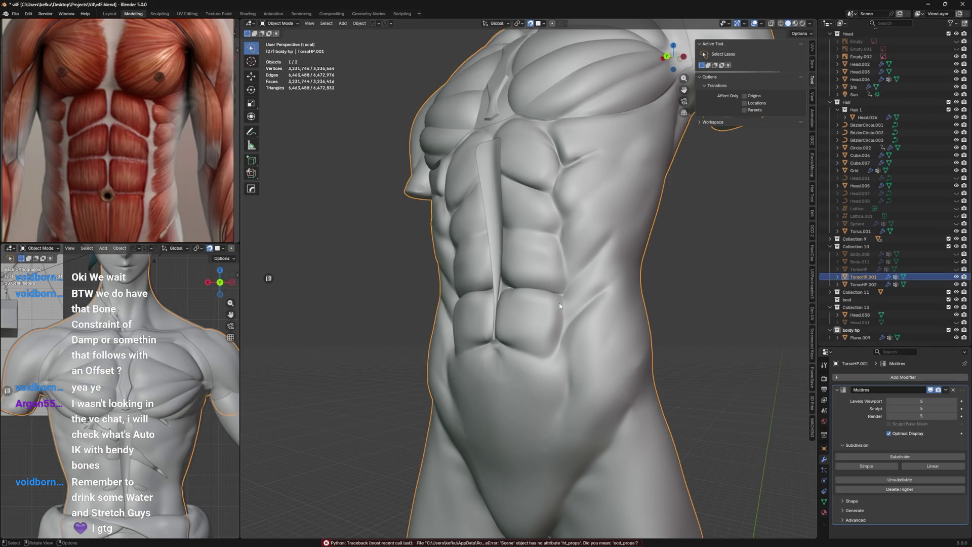
pyautogui.hotkey('ctrl', 'Tab')
pyautogui.click(526, 331)
pyautogui.moveTo(534, 341); pyautogui.dragTo(538, 371, button='middle')
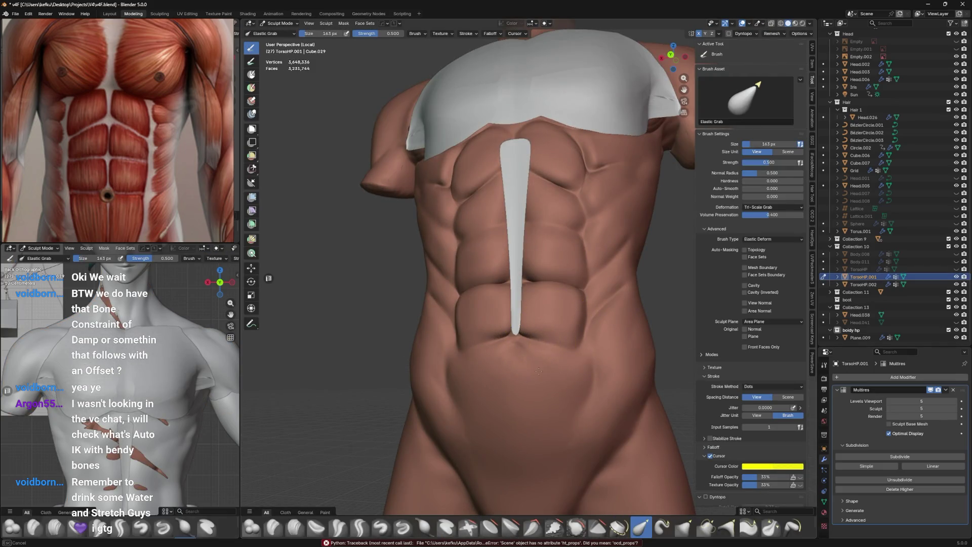
pyautogui.click(890, 408)
pyautogui.click(890, 408)
pyautogui.moveTo(566, 334); pyautogui.dragTo(557, 328, button='middle')
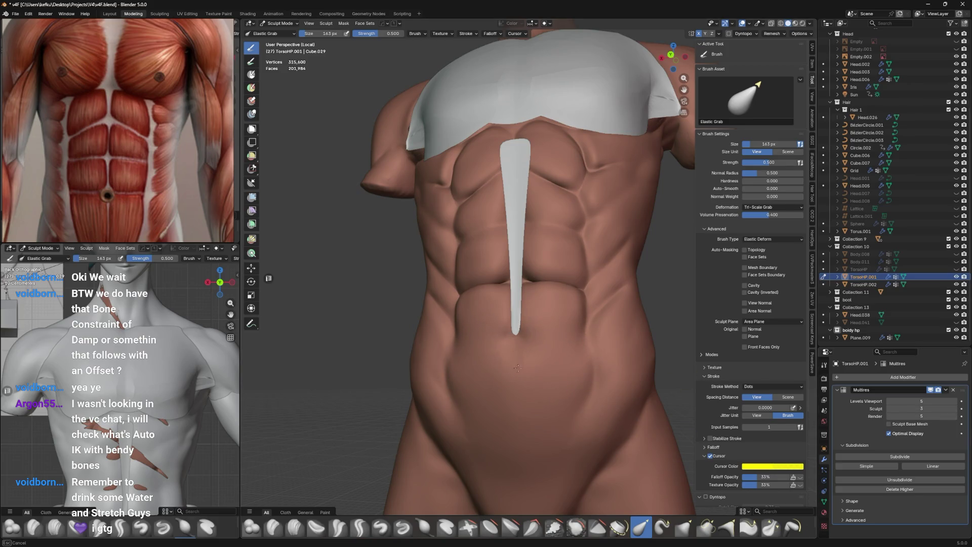
pyautogui.press('ctrl+KP_1')
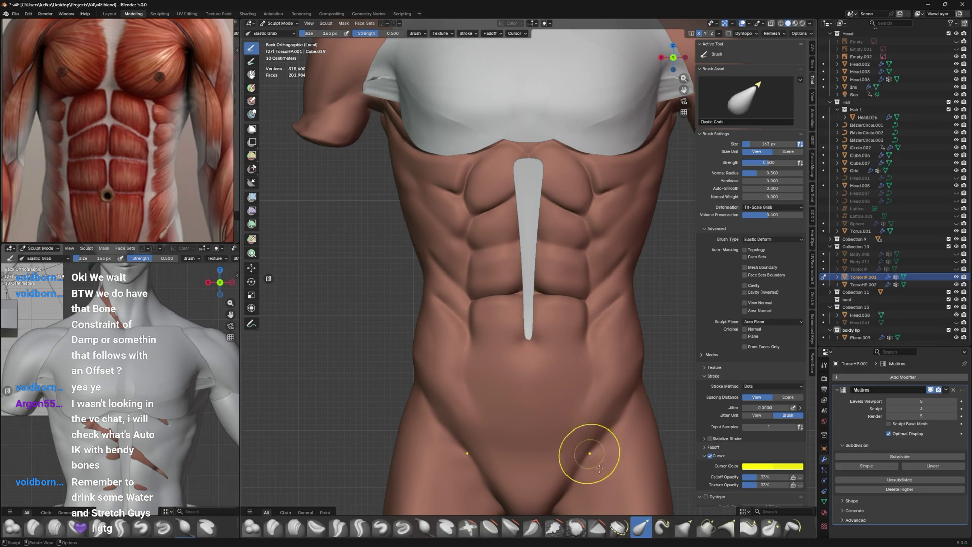
# Resize the brush down to 112 px and choose the Crease Sharp brush.
pyautogui.press('f')
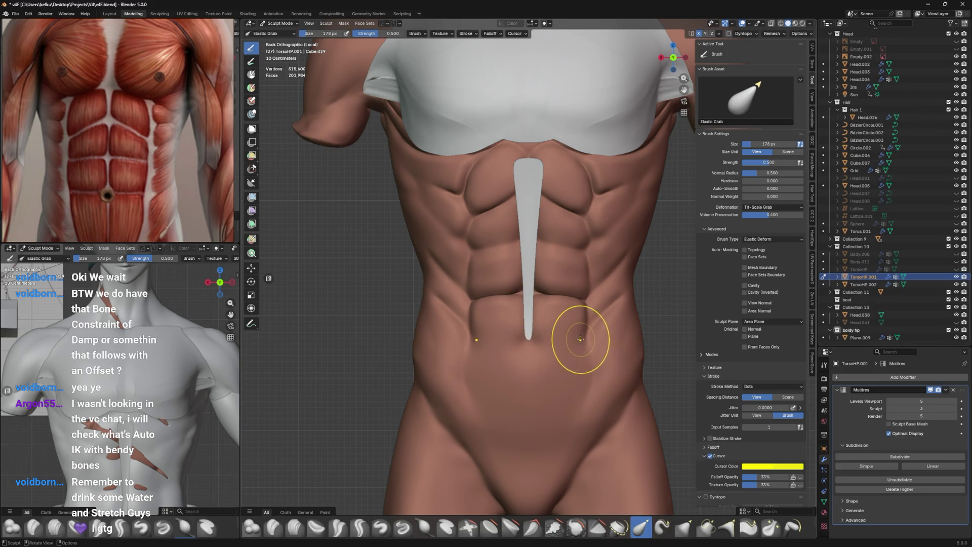
pyautogui.click(579, 345)
pyautogui.press('f')
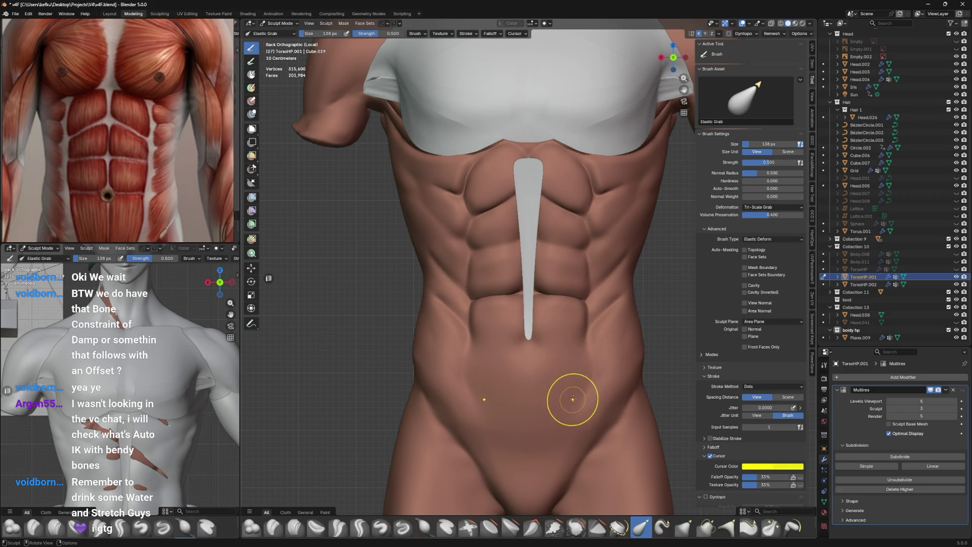
pyautogui.click(585, 379)
pyautogui.press('f')
pyautogui.click(564, 358)
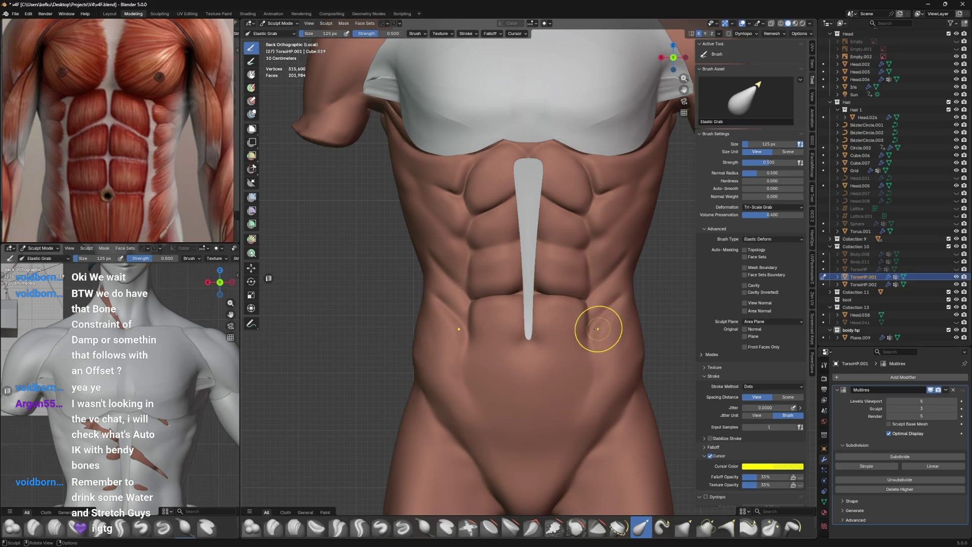
pyautogui.press('f')
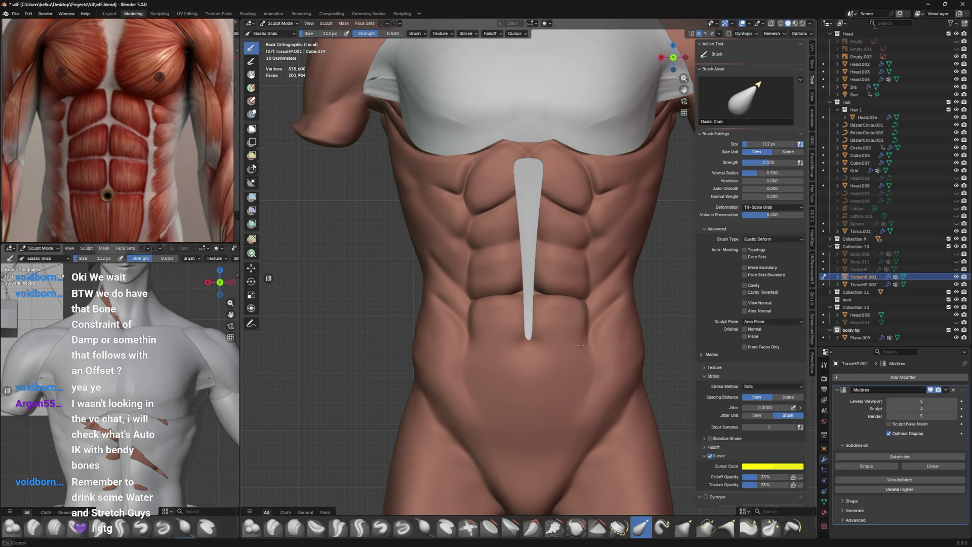
pyautogui.click(583, 342)
pyautogui.click(360, 527)
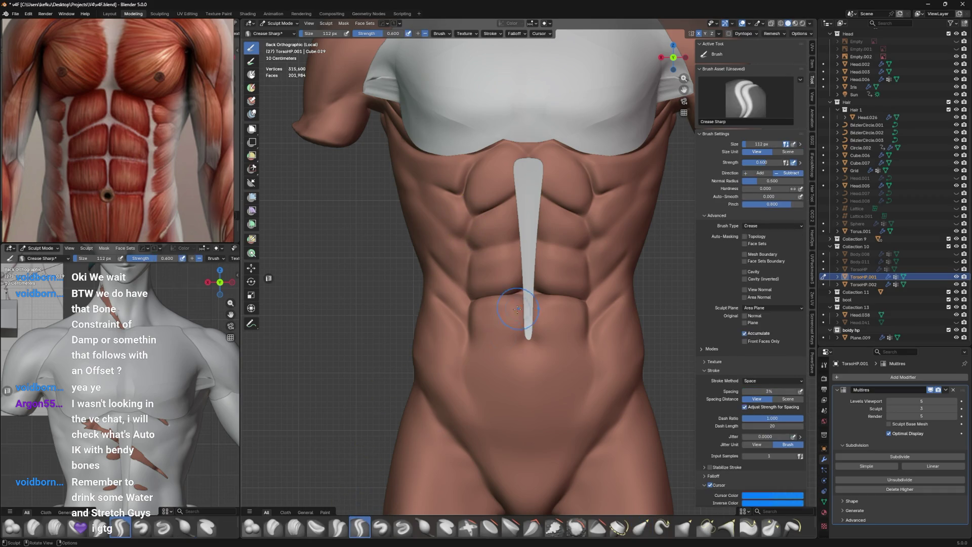
# Deepen the crease under the lowest ab segment, refining both sides with a 139 px brush.
pyautogui.moveTo(485, 335); pyautogui.dragTo(528, 339)
pyautogui.press('f')
pyautogui.click(495, 352)
pyautogui.moveTo(473, 348); pyautogui.dragTo(515, 343)
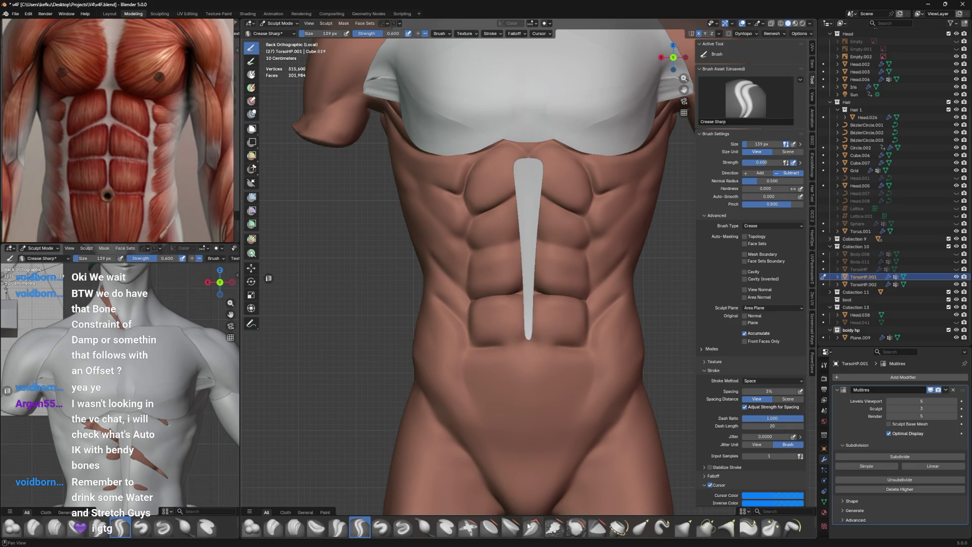
# With Elastic Grab, pull the lower-abdomen pad down and reshape the left lower ab edge, then reselect Crease Sharp.
pyautogui.click(641, 529)
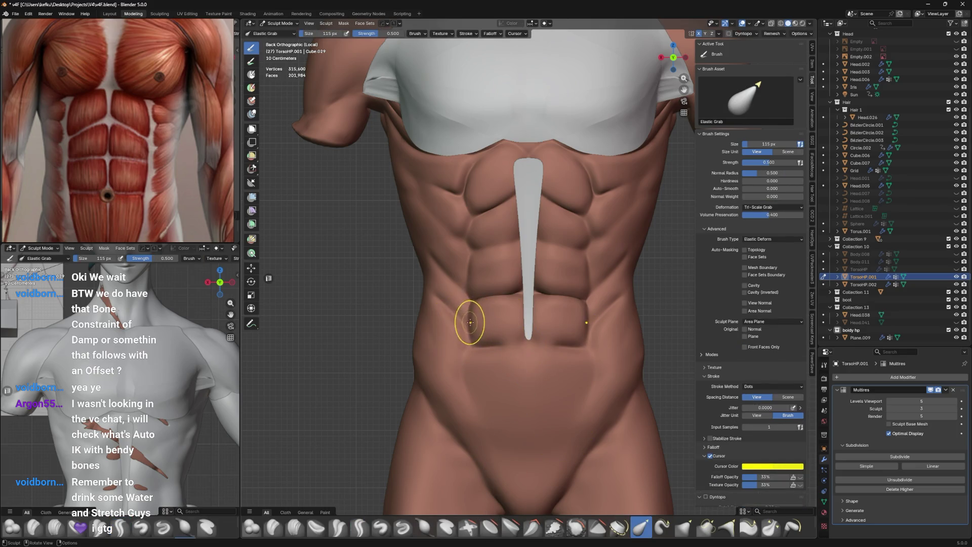
pyautogui.moveTo(452, 327); pyautogui.dragTo(466, 365)
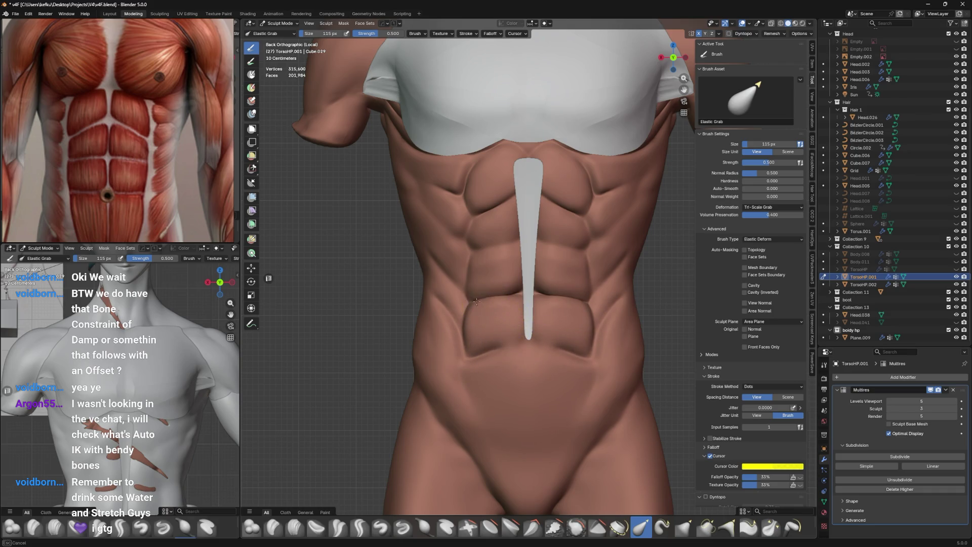
pyautogui.moveTo(476, 302); pyautogui.dragTo(481, 304)
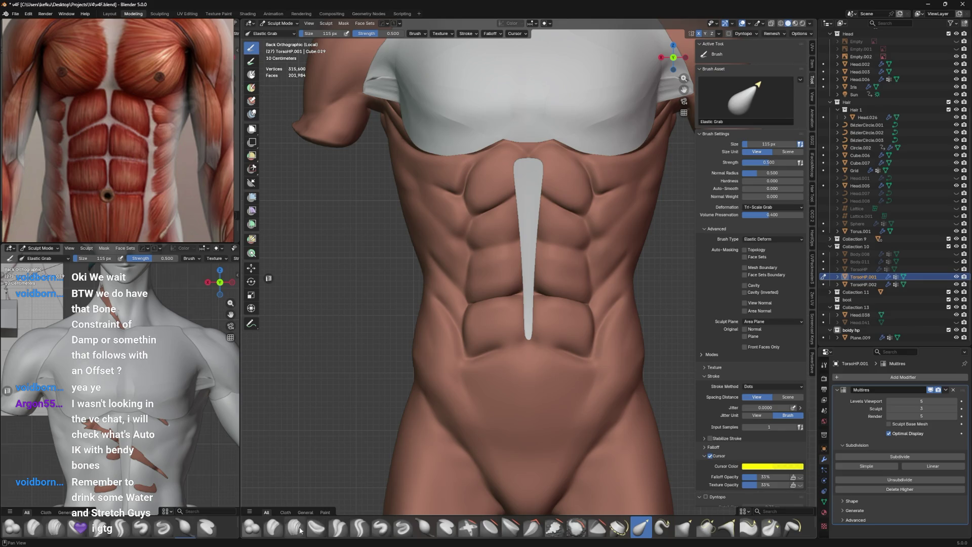
pyautogui.click(381, 528)
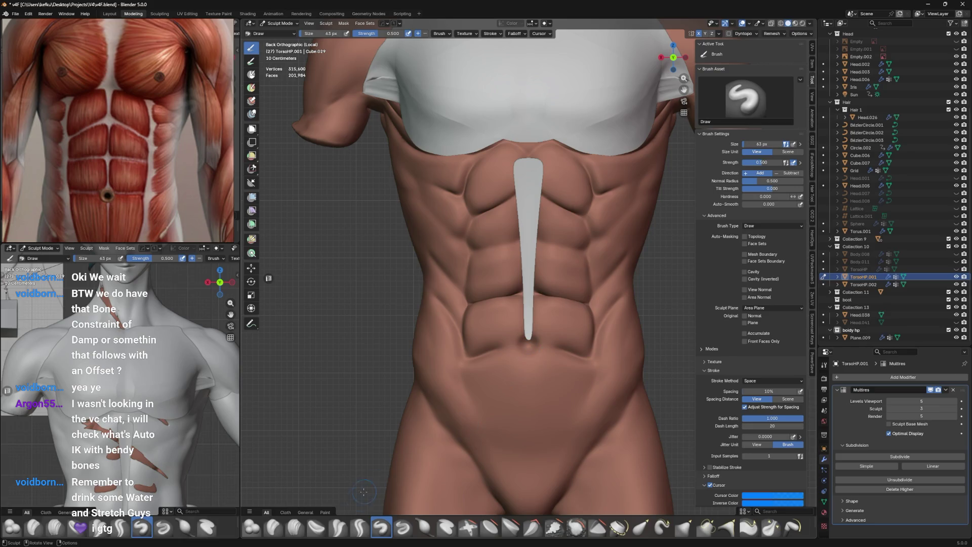
pyautogui.click(360, 527)
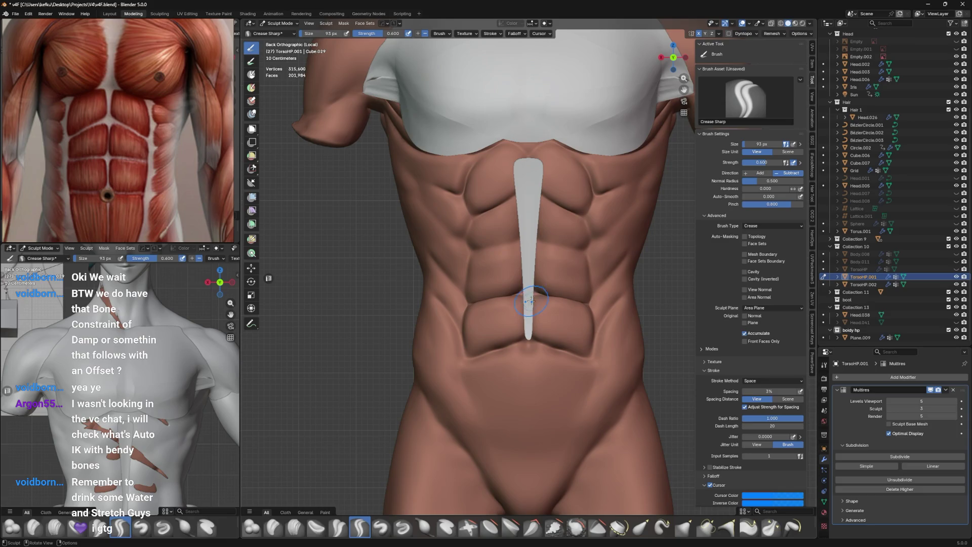
# Switch the torso from Sculpt Mode back to Object Mode.
pyautogui.moveTo(530, 301); pyautogui.dragTo(513, 302, button='middle')
pyautogui.hotkey('ctrl', 'Tab')
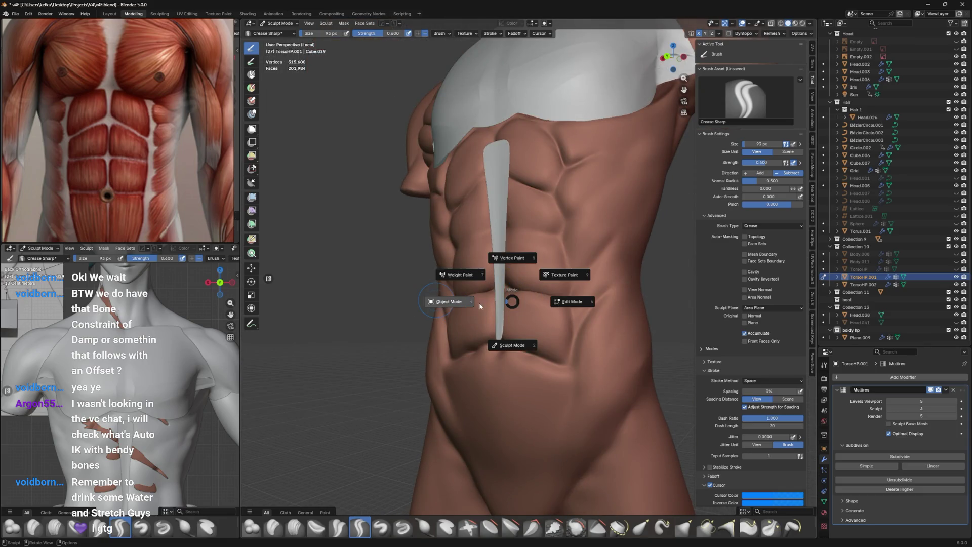
pyautogui.click(463, 297)
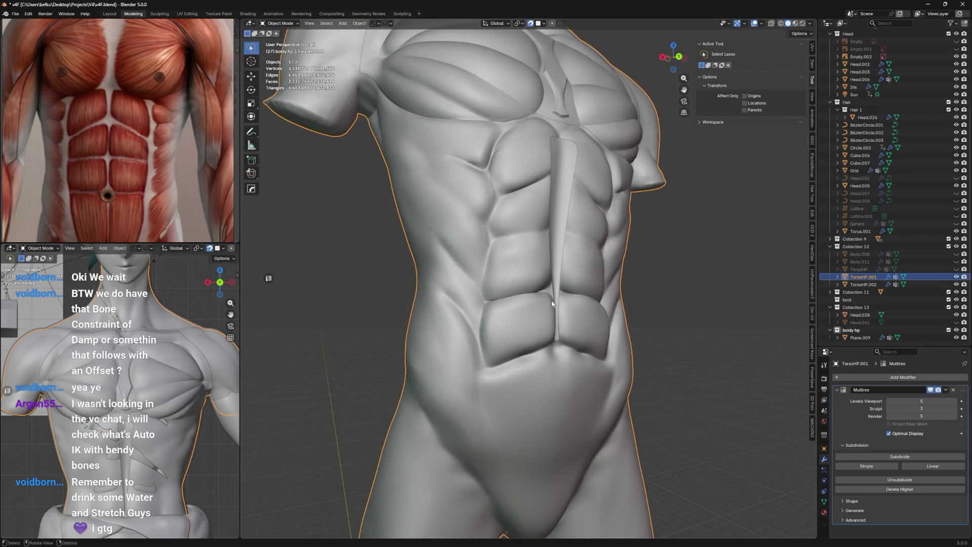
# Enter Edit Mode on the retopology plane and save the blend file.
pyautogui.click(554, 303)
pyautogui.press('Tab')
pyautogui.keyDown('alt'); pyautogui.moveTo(569, 288); pyautogui.dragTo(536, 289, button='middle'); pyautogui.keyUp('alt')
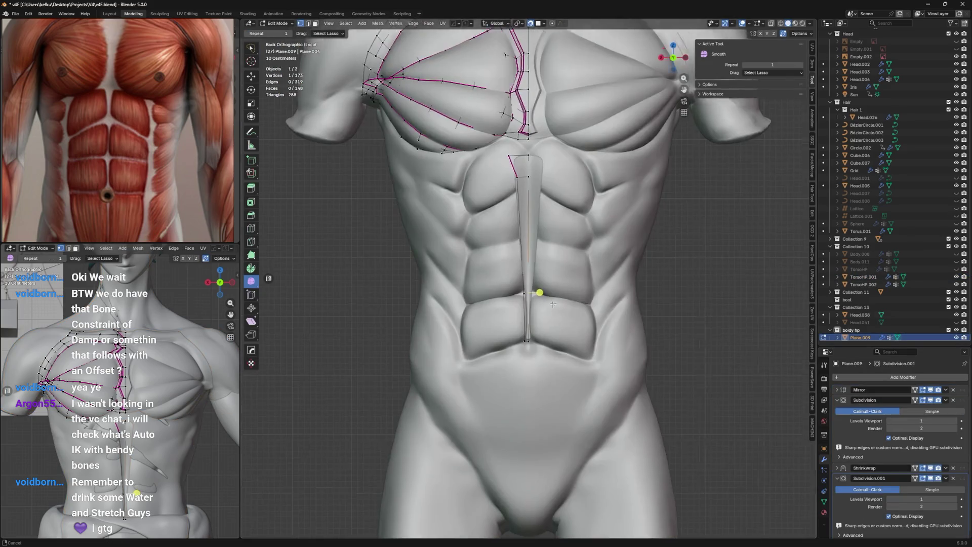
pyautogui.hotkey('ctrl', 's')
# Extrude the strip's bottom edge down toward the navel and lower its vertex.
pyautogui.keyDown('shift'); pyautogui.click(526, 377); pyautogui.keyUp('shift')
pyautogui.keyDown('shift'); pyautogui.moveTo(552, 361); pyautogui.dragTo(542, 307, button='middle'); pyautogui.keyUp('shift')
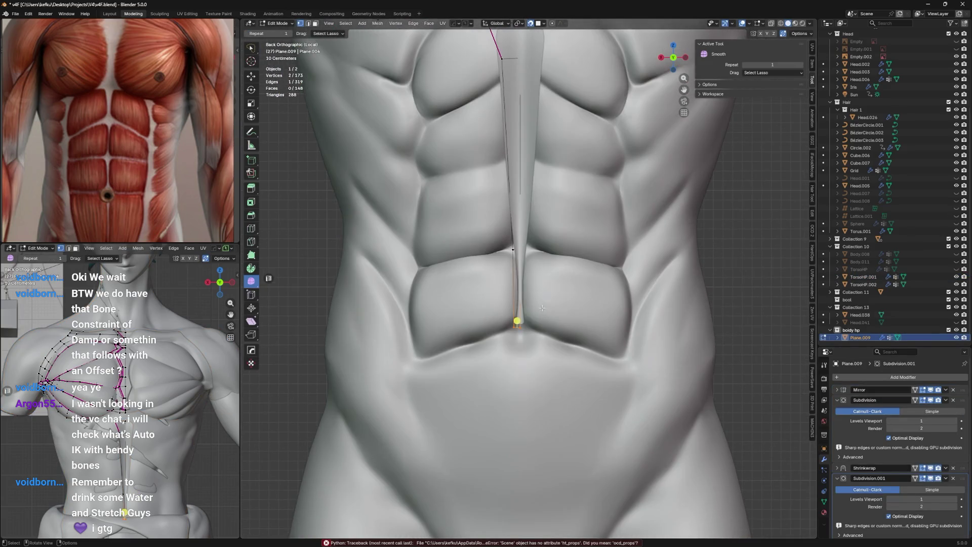
pyautogui.press('e')
pyautogui.click(515, 320)
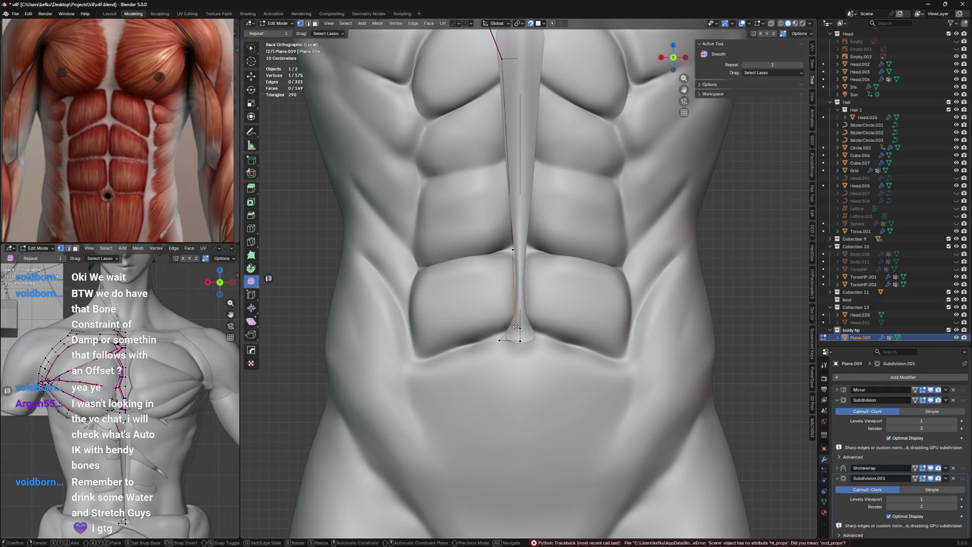
pyautogui.press('g')
pyautogui.click(516, 319)
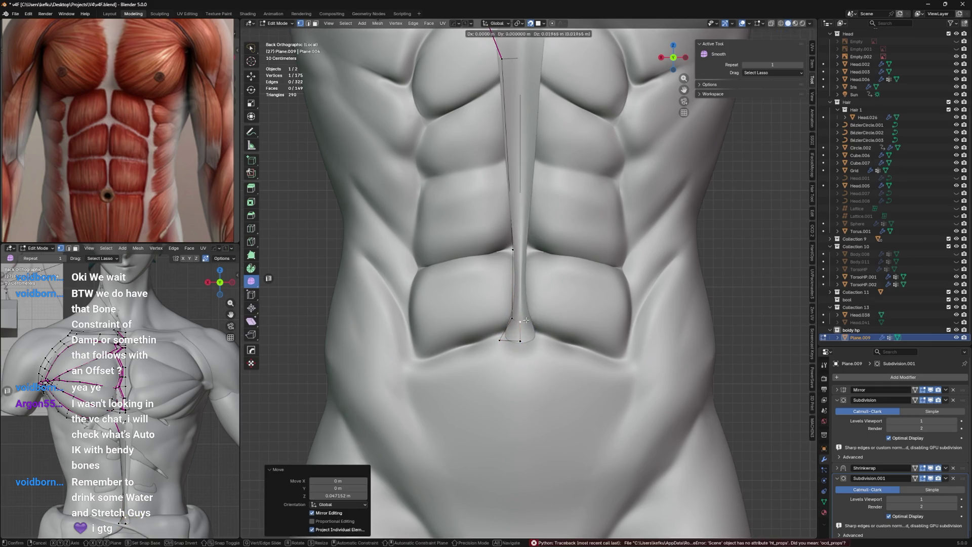
pyautogui.press('g')
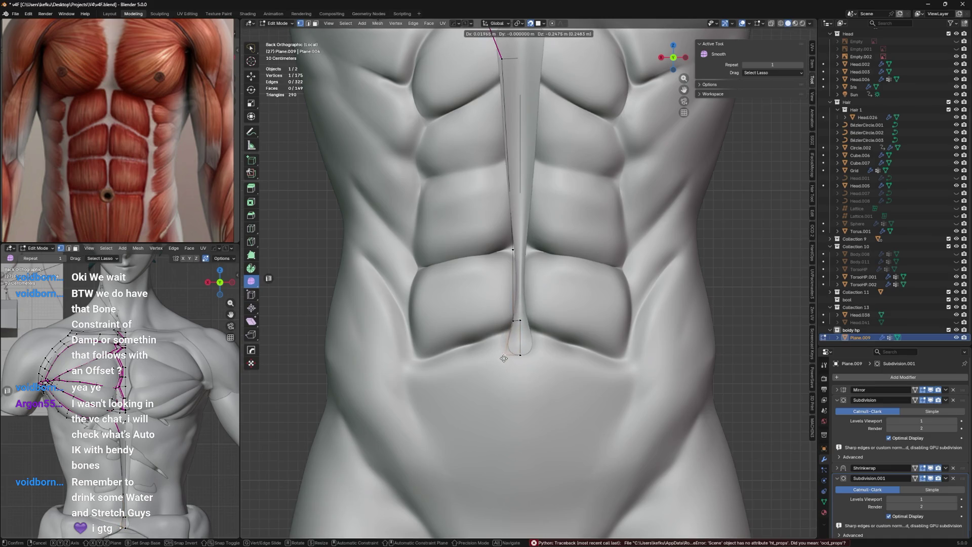
pyautogui.click(507, 352)
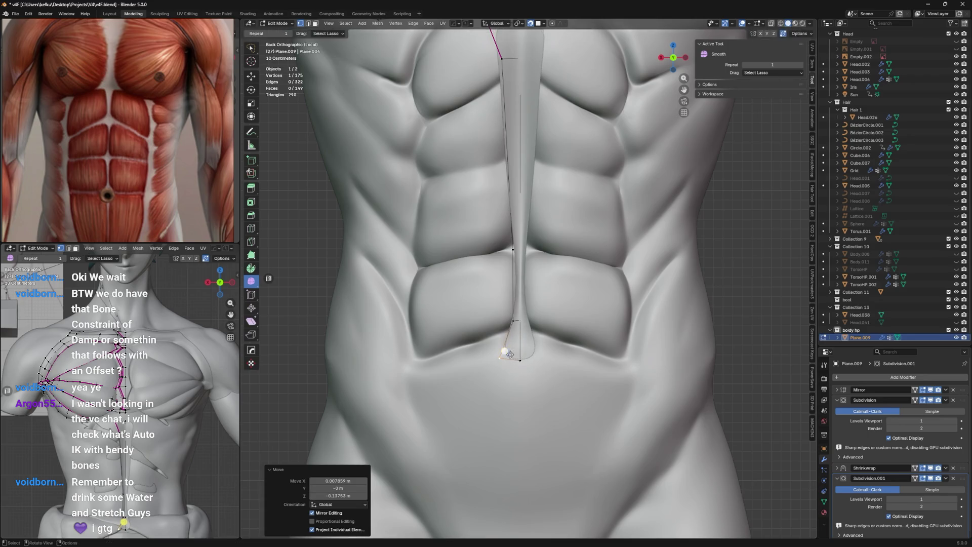
# Fill a face around the navel and widen the strip's navel end sideways.
pyautogui.click(515, 332)
pyautogui.click(518, 324)
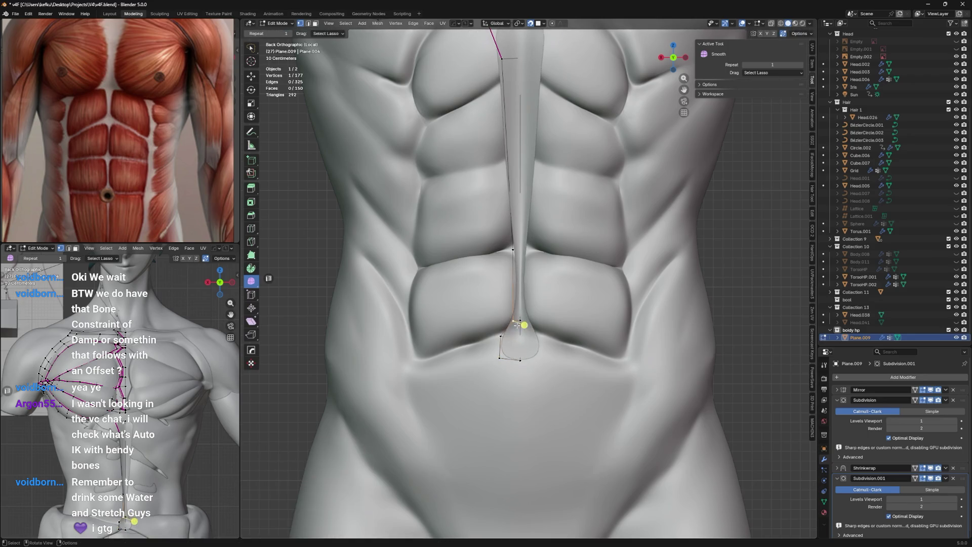
pyautogui.press('g')
pyautogui.click(518, 324)
pyautogui.click(513, 250)
pyautogui.press('g')
pyautogui.press('x')
pyautogui.click(516, 249)
pyautogui.keyDown('shift'); pyautogui.moveTo(516, 249); pyautogui.dragTo(521, 341, button='middle'); pyautogui.keyUp('shift')
# Add two loop cuts across the midline strip and adjust the new loop's position.
pyautogui.hotkey('ctrl', 'r')
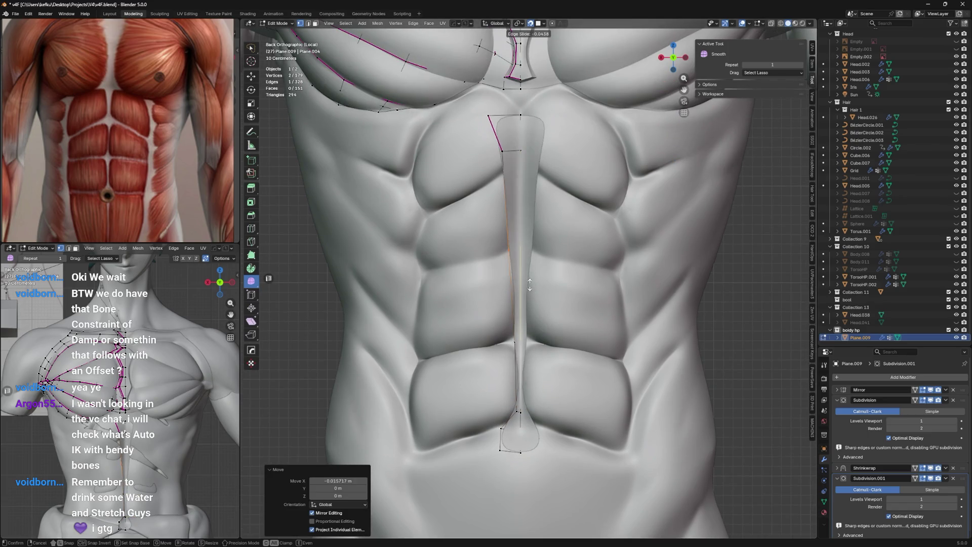
pyautogui.click(521, 257)
pyautogui.press('g')
pyautogui.click(520, 254)
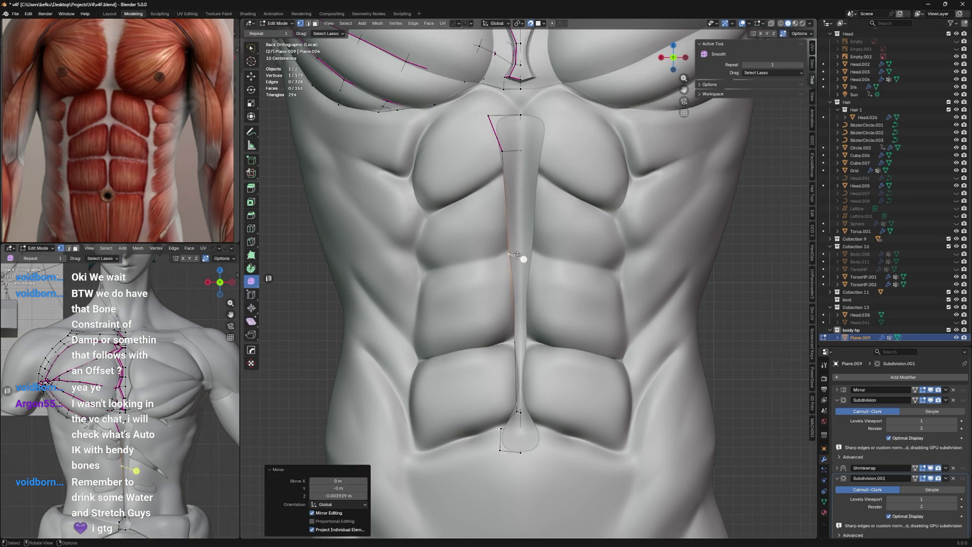
pyautogui.keyDown('shift'); pyautogui.moveTo(515, 227); pyautogui.dragTo(519, 285, button='middle'); pyautogui.keyUp('shift')
pyautogui.hotkey('ctrl', 'r')
pyautogui.click(520, 285)
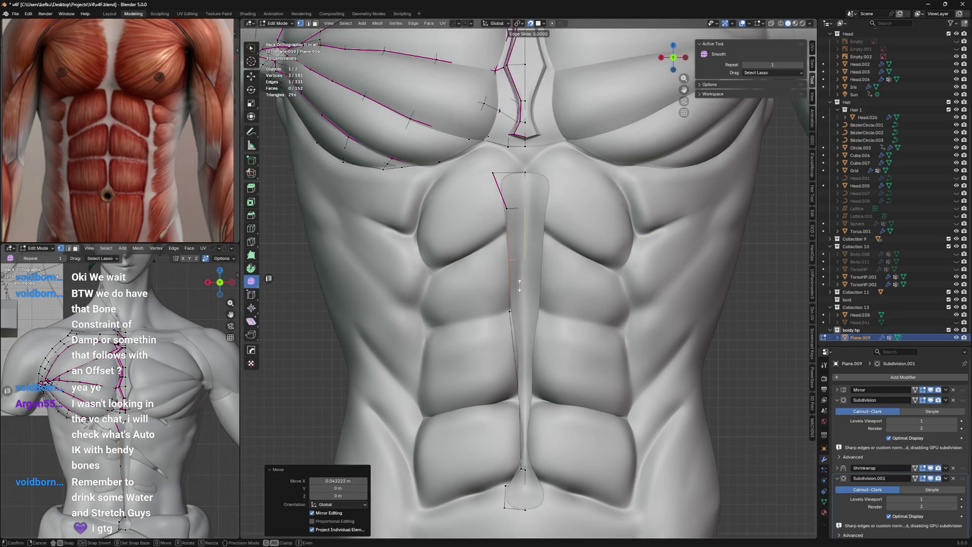
# Place the slid loop and shift the midline vertex near the sternum.
pyautogui.click(531, 253)
pyautogui.click(536, 230)
pyautogui.scroll(2, 523, 230)
pyautogui.keyDown('shift'); pyautogui.moveTo(523, 230); pyautogui.dragTo(516, 303, button='middle'); pyautogui.keyUp('shift')
pyautogui.press('g')
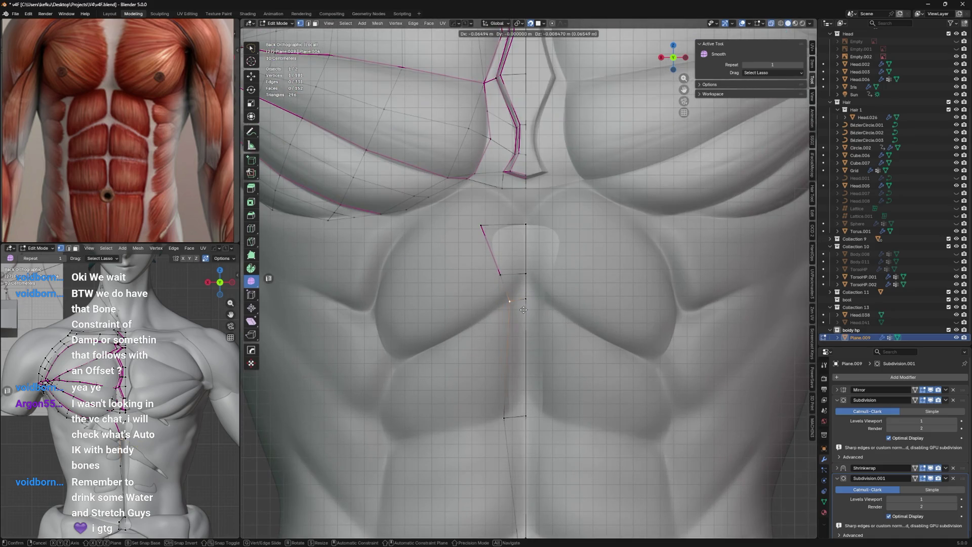
pyautogui.click(523, 310)
# Nudge the lower, upper and top vertices of the midline strip to follow the ab groove.
pyautogui.click(514, 420)
pyautogui.press('g')
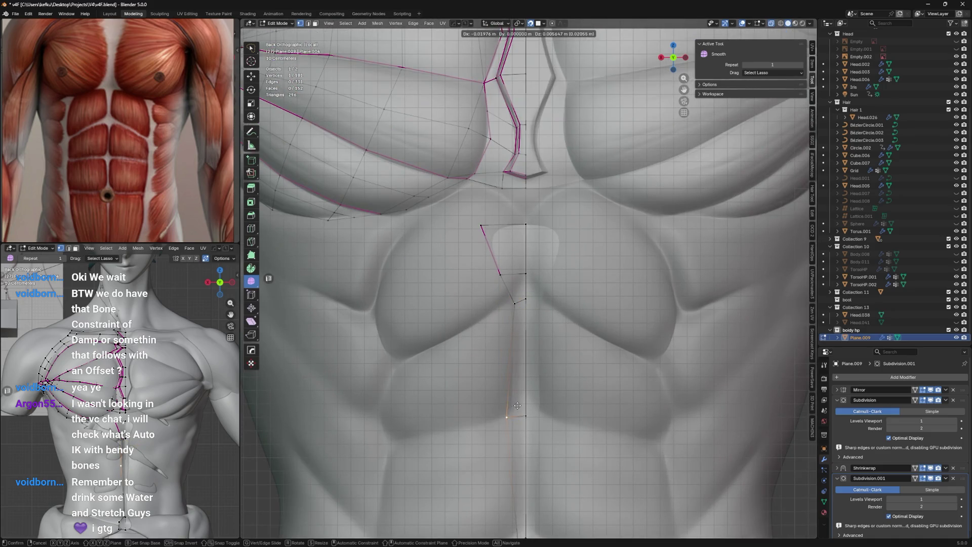
pyautogui.click(521, 421)
pyautogui.click(515, 303)
pyautogui.press('g')
pyautogui.click(544, 302)
pyautogui.press('g')
pyautogui.click(511, 298)
pyautogui.click(516, 276)
pyautogui.press('g')
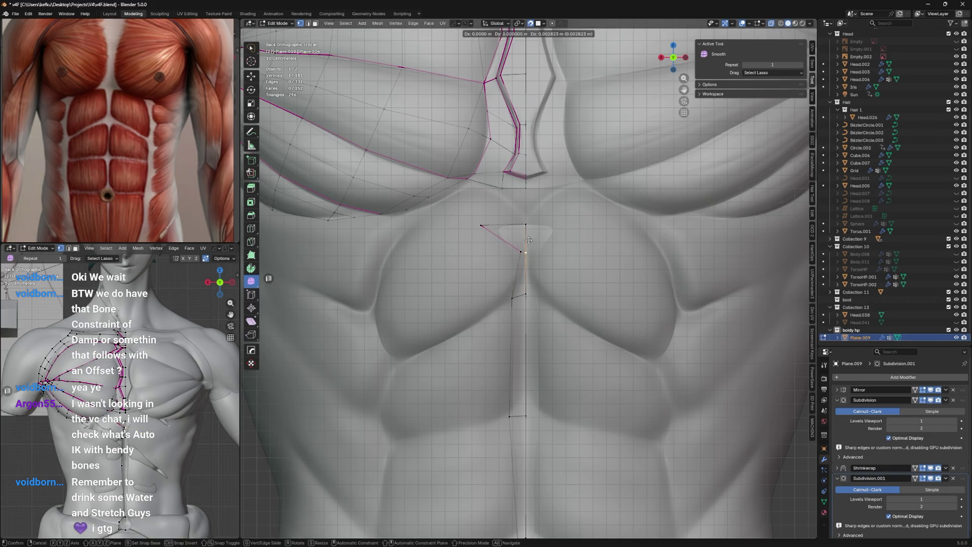
pyautogui.click(530, 210)
# Crease the top midline edge and shift its vertex slightly left.
pyautogui.keyDown('shift'); pyautogui.click(518, 202); pyautogui.keyUp('shift')
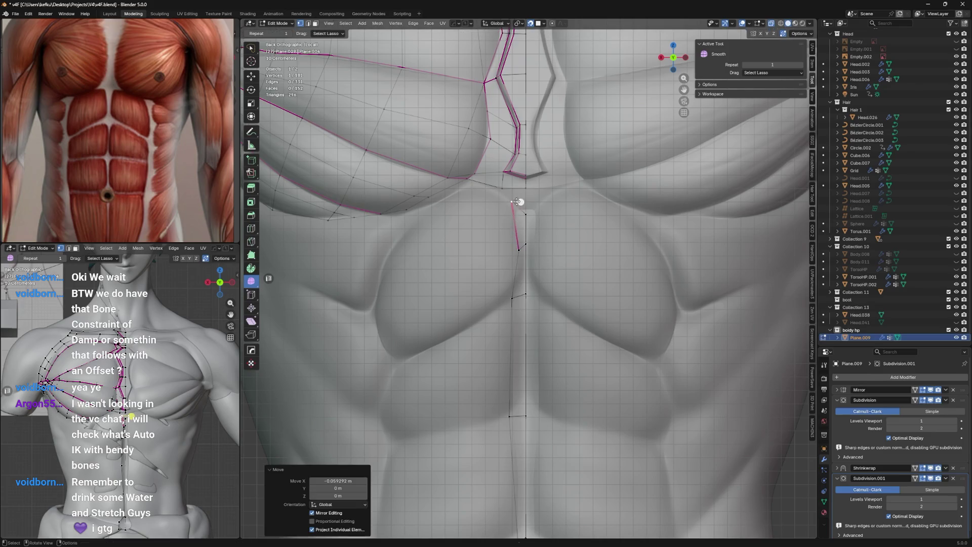
pyautogui.hotkey('shift', 'e')
pyautogui.click(520, 231)
pyautogui.click(518, 249)
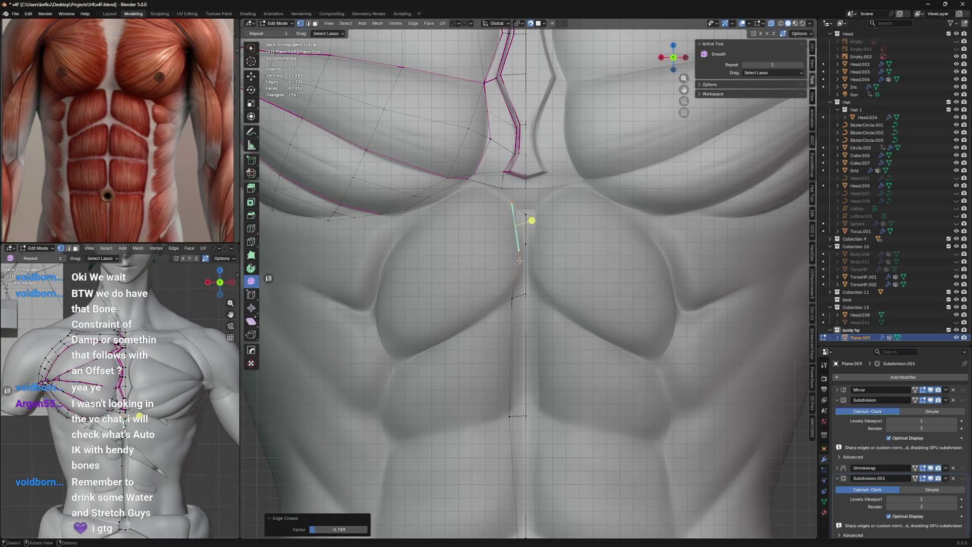
pyautogui.press('g')
pyautogui.click(535, 238)
pyautogui.press('g')
pyautogui.click(514, 203)
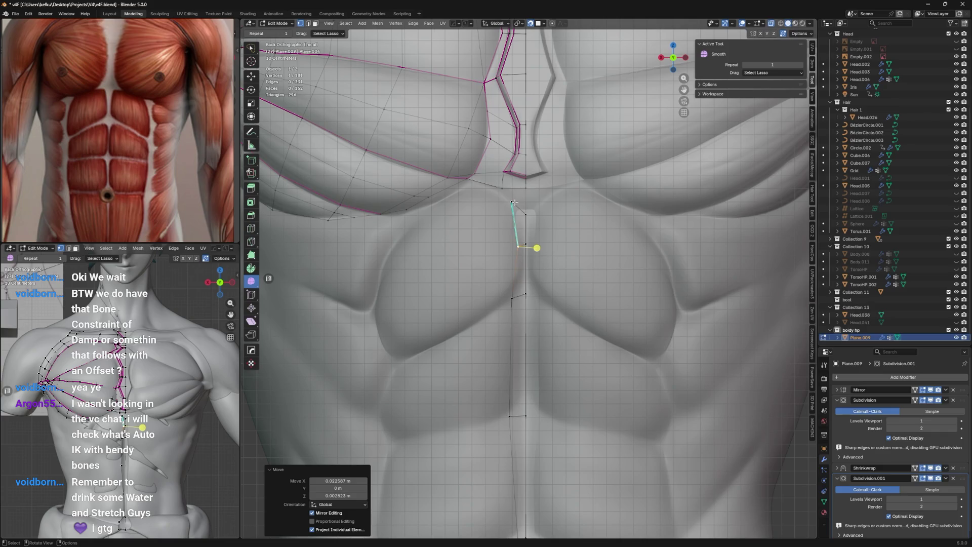
# Crease the upper midline edge, mark it sharp, and change the sternum edge's crease.
pyautogui.keyDown('shift'); pyautogui.click(511, 213); pyautogui.keyUp('shift')
pyautogui.hotkey('shift', 'e')
pyautogui.click(537, 199)
pyautogui.hotkey('ctrl', 'e')
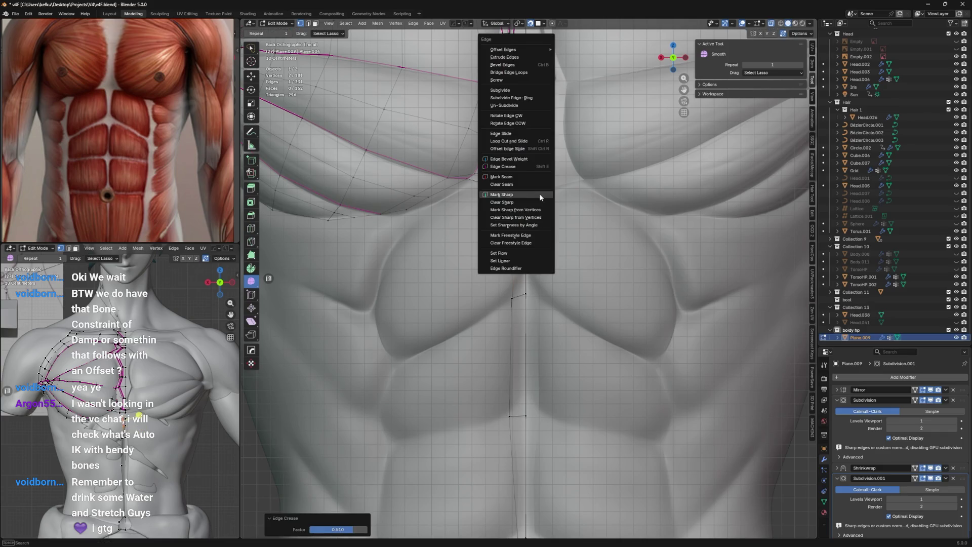
pyautogui.click(537, 195)
pyautogui.hotkey('ctrl', 'e')
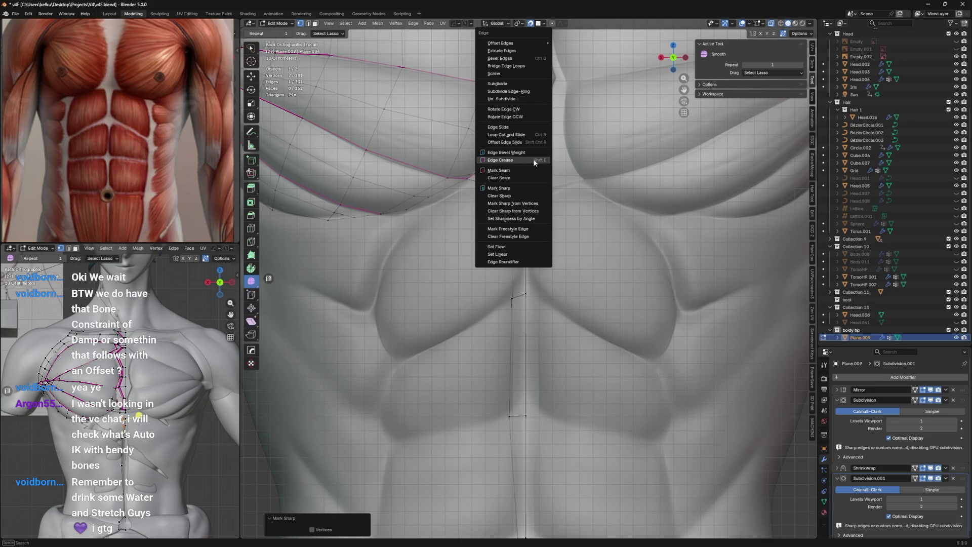
pyautogui.press('Escape')
pyautogui.click(506, 225)
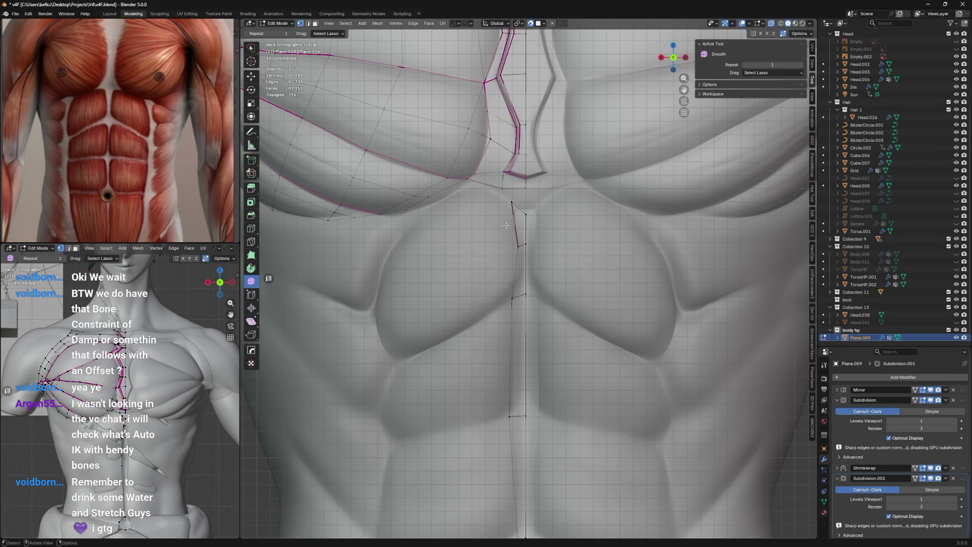
pyautogui.click(529, 217)
pyautogui.hotkey('shift', 'e')
pyautogui.click(514, 248)
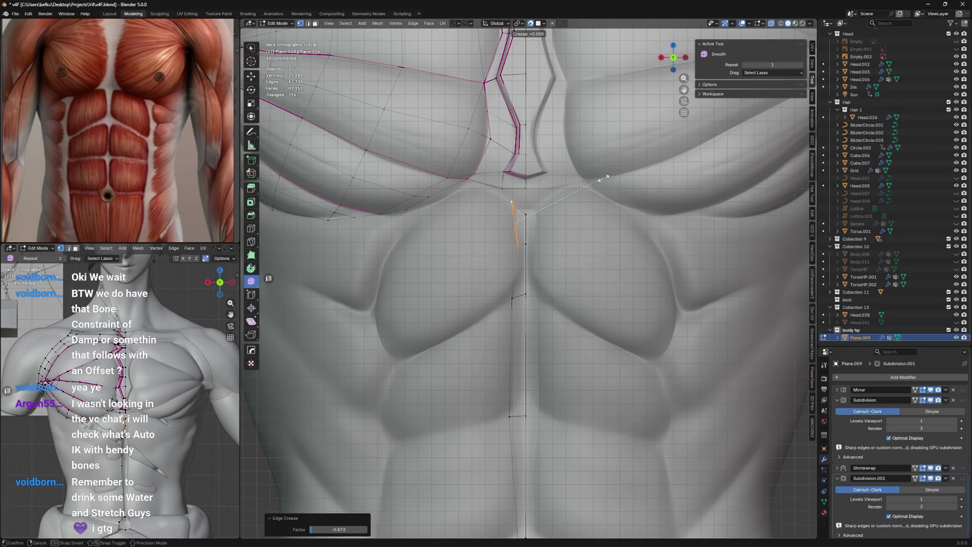
# Add a loop cut near the sternum and move its midline vertex.
pyautogui.hotkey('ctrl', 'r')
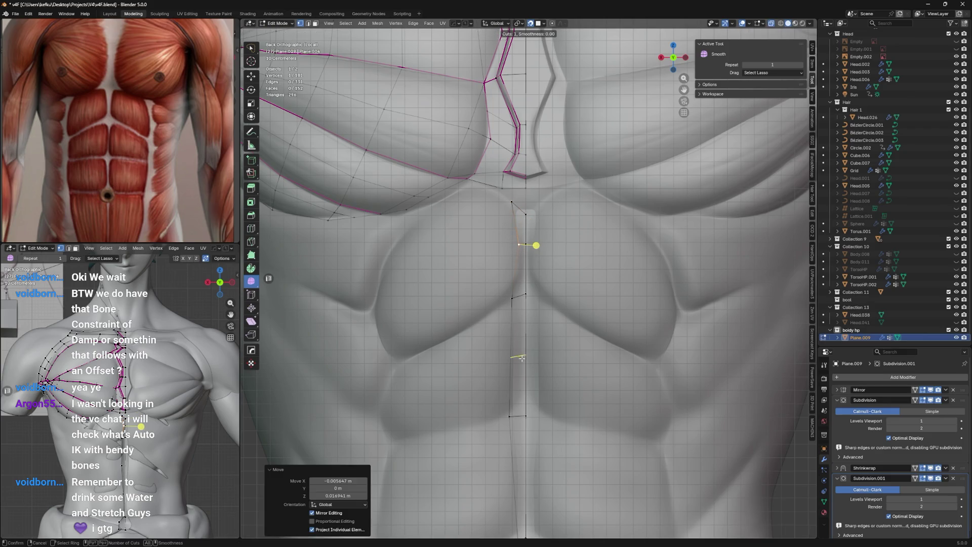
pyautogui.click(512, 368)
pyautogui.click(511, 361)
pyautogui.press('g')
pyautogui.keyDown('shift'); pyautogui.moveTo(531, 362); pyautogui.dragTo(538, 278, button='middle'); pyautogui.keyUp('shift')
pyautogui.click(530, 325)
pyautogui.press('g')
pyautogui.click(530, 326)
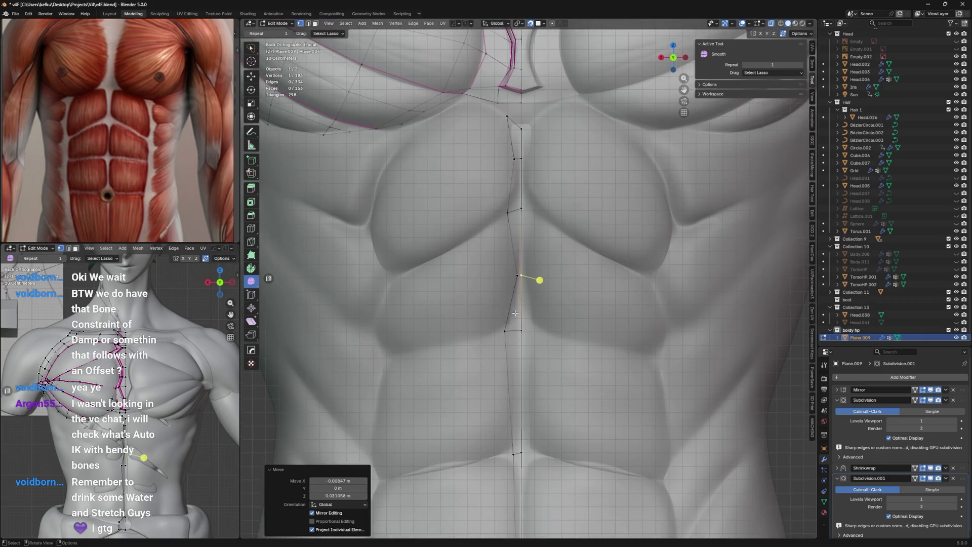
# Cut two more loops along the strip and align the vertex between the lower ab segments with the groove.
pyautogui.hotkey('ctrl', 'r')
pyautogui.click(517, 393)
pyautogui.click(517, 392)
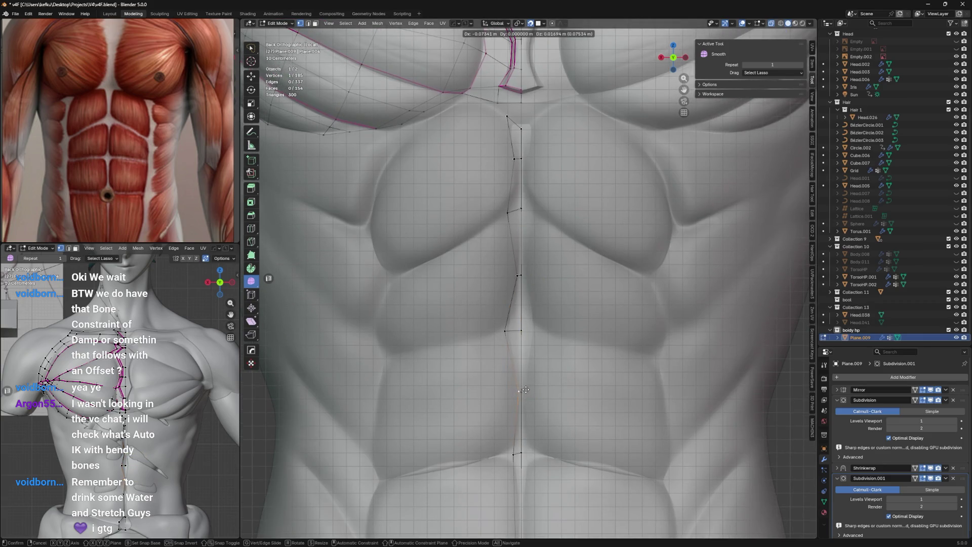
pyautogui.click(523, 387)
pyautogui.keyDown('shift'); pyautogui.moveTo(523, 387); pyautogui.dragTo(525, 318, button='middle'); pyautogui.keyUp('shift')
pyautogui.hotkey('ctrl', 'r')
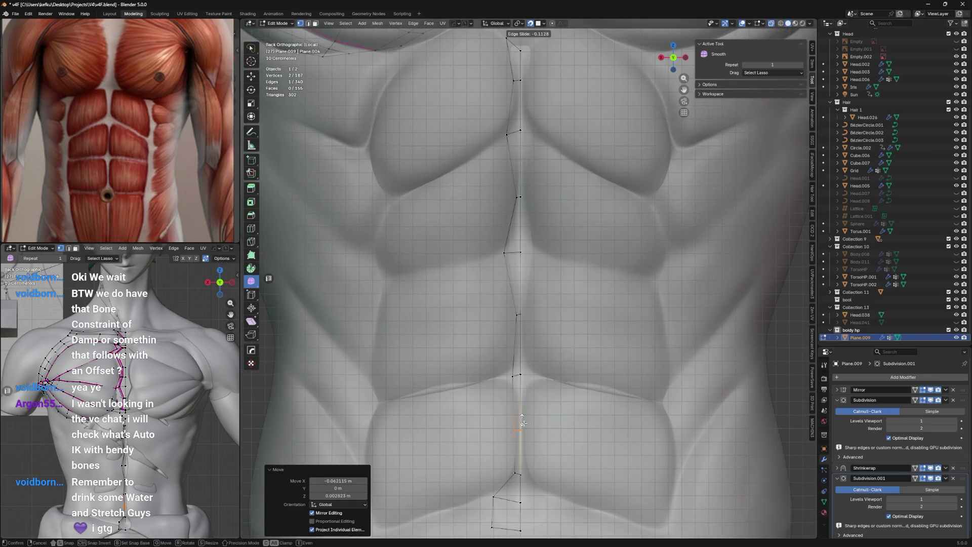
pyautogui.click(520, 430)
pyautogui.click(520, 430)
pyautogui.click(516, 374)
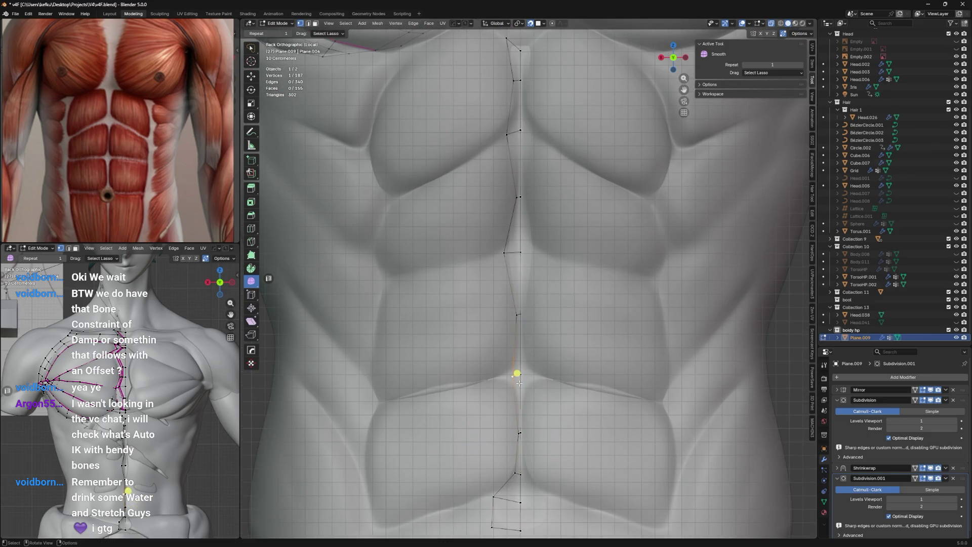
pyautogui.press('g')
pyautogui.click(511, 384)
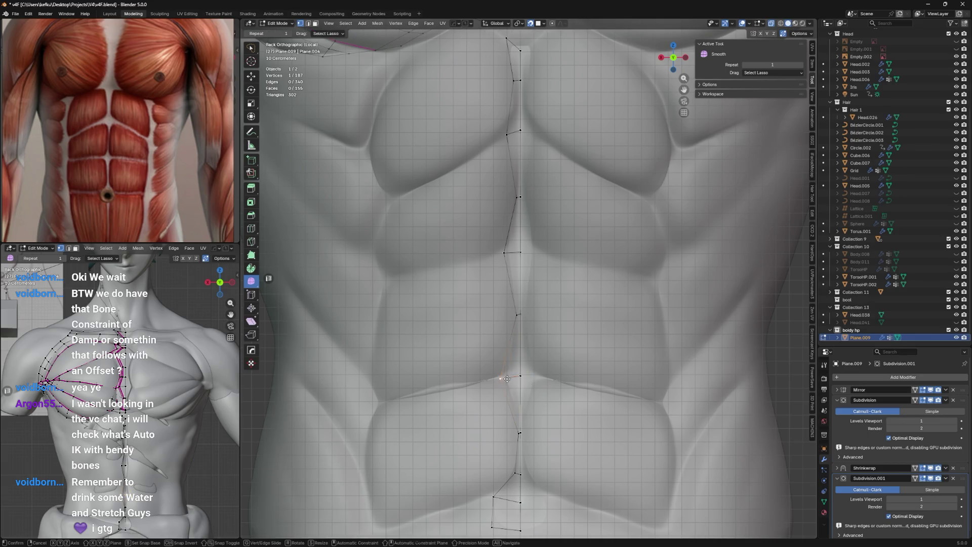
# Switch the torso into Sculpt Mode with X-ray off and a 254 px brush.
pyautogui.keyDown('shift'); pyautogui.moveTo(505, 362); pyautogui.dragTo(514, 345, button='middle'); pyautogui.keyUp('shift')
pyautogui.hotkey('alt', 'z')
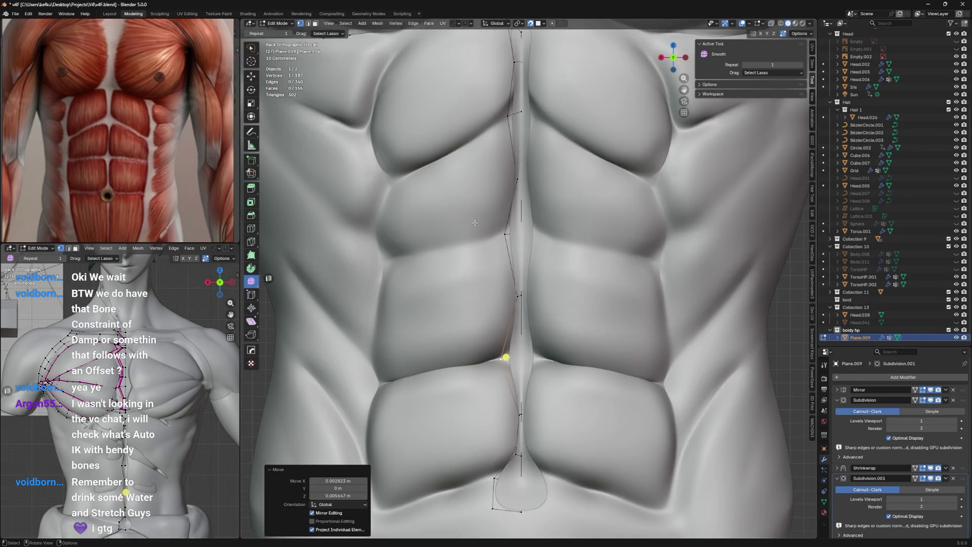
pyautogui.press('Tab')
pyautogui.click(451, 334)
pyautogui.hotkey('ctrl', 'Tab')
pyautogui.click(455, 368)
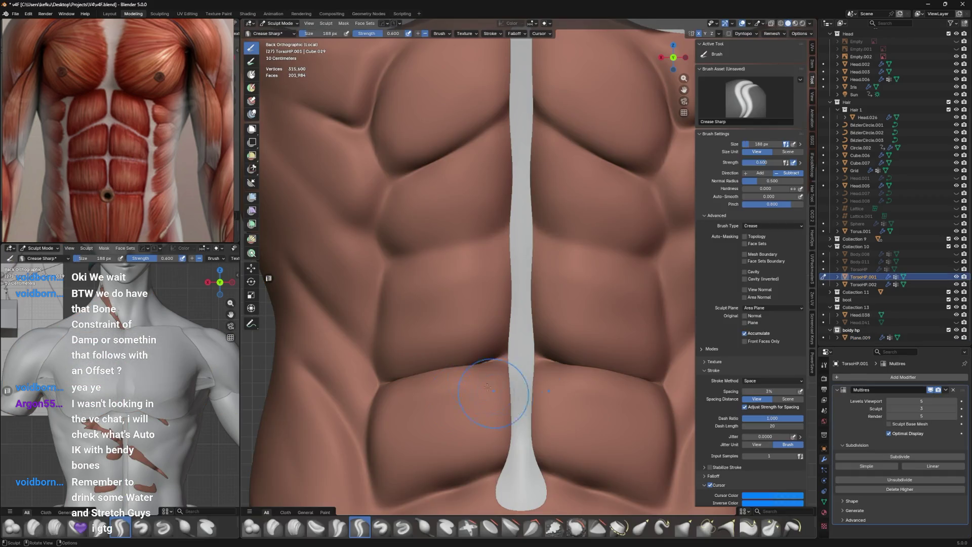
pyautogui.press('f')
pyautogui.click(446, 370)
pyautogui.scroll(-2, 493, 271)
# Return to editing the retopology plane with X-ray on and slide a midline vertex along X.
pyautogui.hotkey('ctrl', 'Tab')
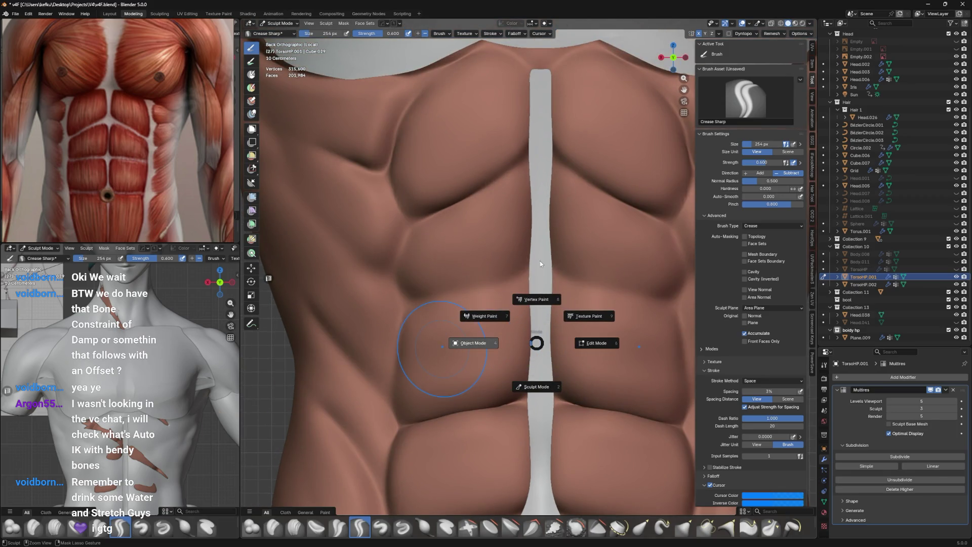
pyautogui.hotkey('ctrl', 'z')
pyautogui.hotkey('ctrl', 'z')
pyautogui.hotkey('ctrl', 'z')
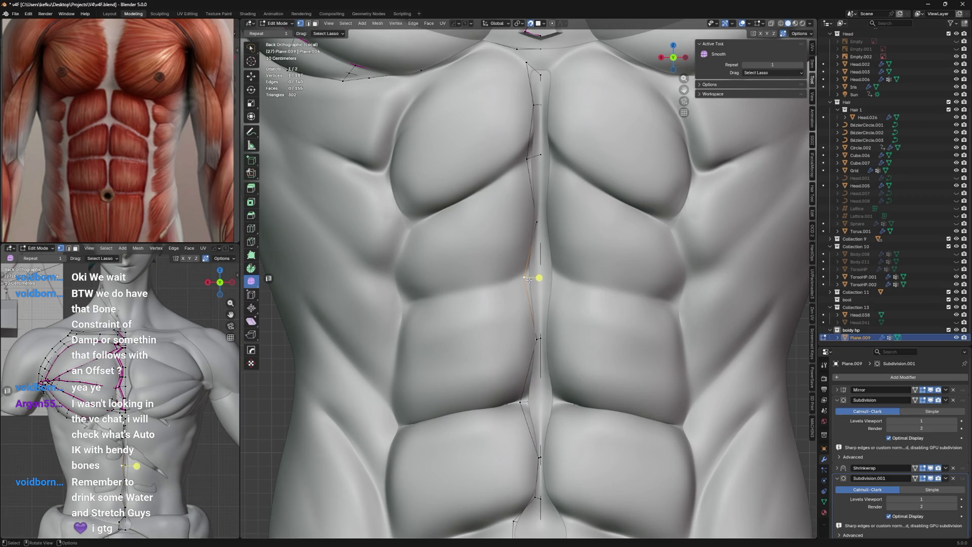
pyautogui.hotkey('alt', 'z')
pyautogui.scroll(-2, 529, 279)
pyautogui.press('g')
pyautogui.press('x')
pyautogui.click(533, 280)
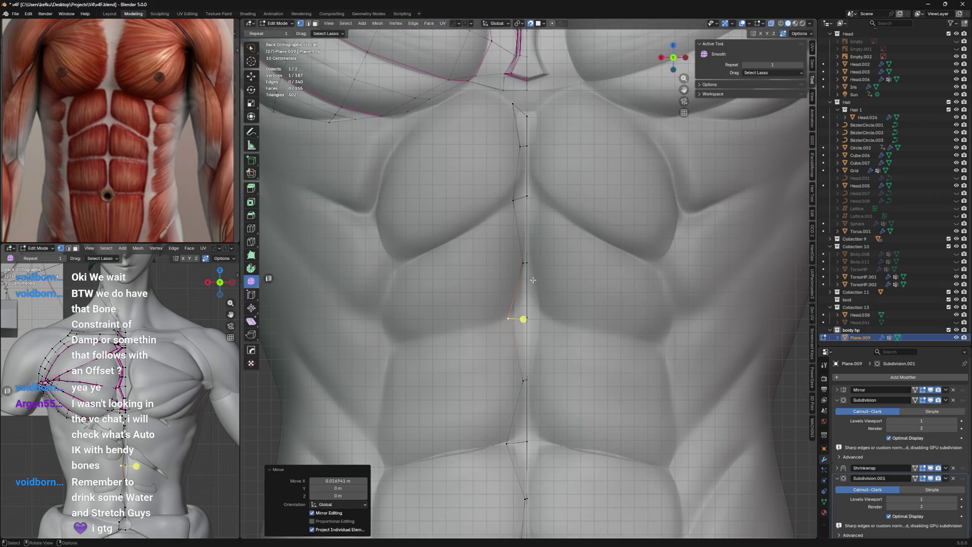
# Reposition the top midline vertex and fill a new face with its neighbour.
pyautogui.keyDown('shift'); pyautogui.moveTo(532, 280); pyautogui.dragTo(527, 357, button='middle'); pyautogui.keyUp('shift')
pyautogui.click(522, 193)
pyautogui.press('g')
pyautogui.click(530, 190)
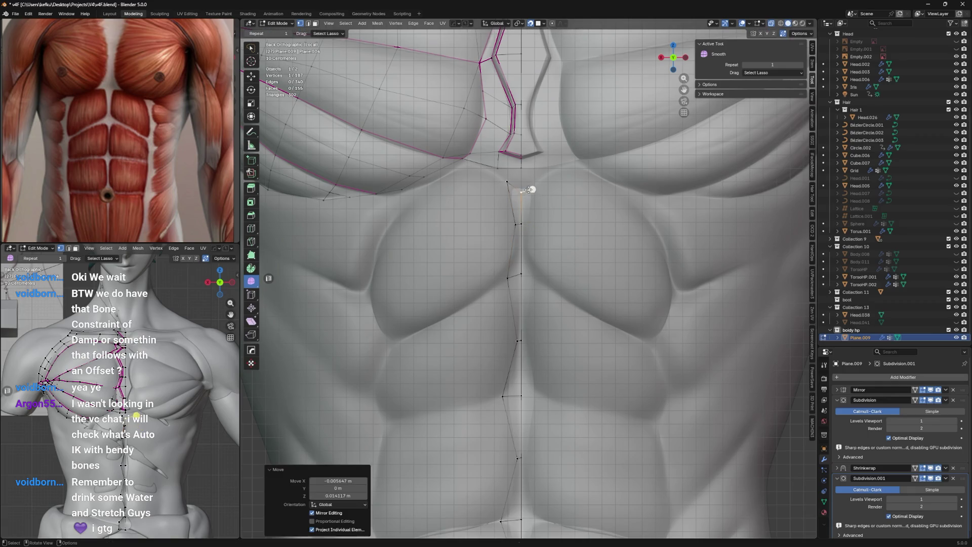
pyautogui.keyDown('shift'); pyautogui.click(518, 182); pyautogui.keyUp('shift')
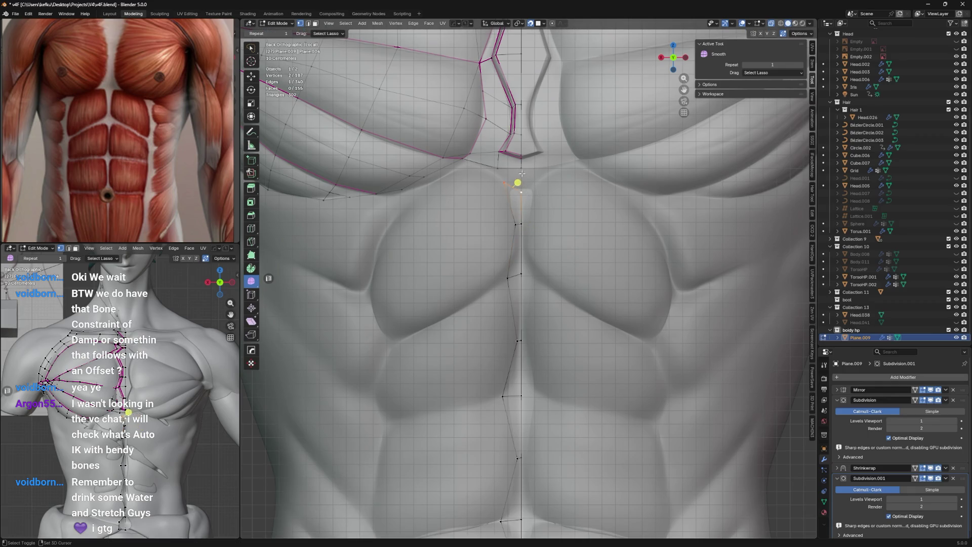
pyautogui.press('f')
# Move two vertices along the lower chest boundary.
pyautogui.keyDown('shift'); pyautogui.moveTo(517, 222); pyautogui.dragTo(550, 277, button='middle'); pyautogui.keyUp('shift')
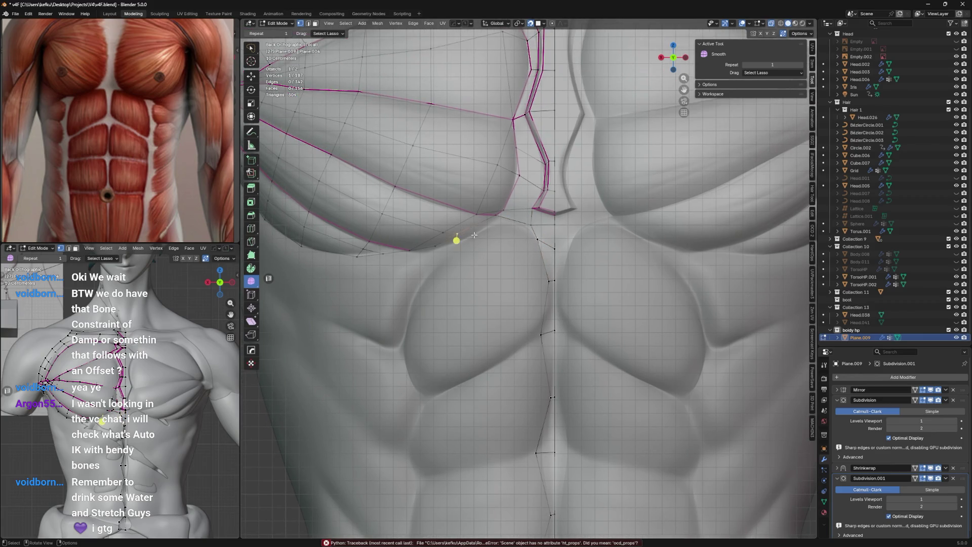
pyautogui.press('g')
pyautogui.click(463, 243)
pyautogui.click(497, 228)
pyautogui.press('g')
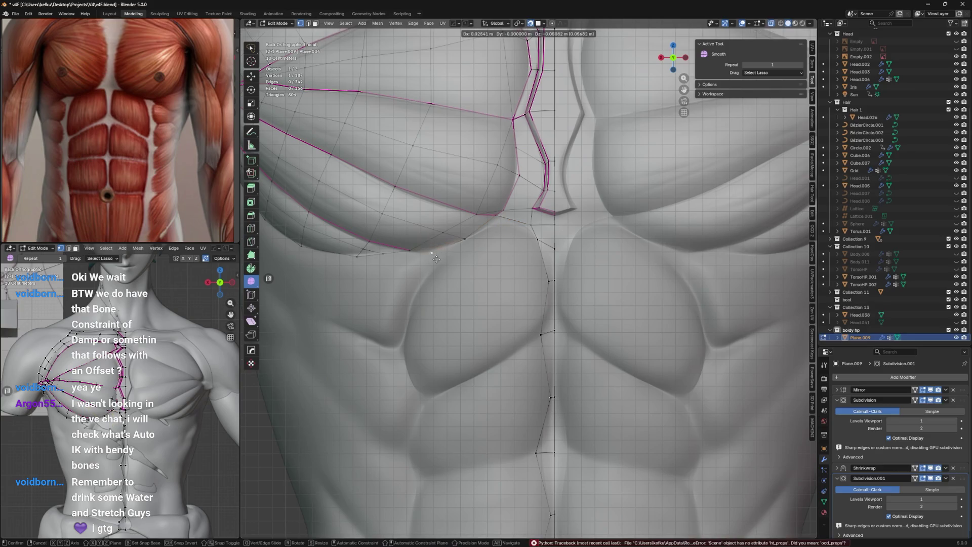
pyautogui.click(437, 258)
# Adjust further vertices along the chest line and save the file.
pyautogui.keyDown('shift'); pyautogui.moveTo(444, 260); pyautogui.dragTo(485, 274, button='middle'); pyautogui.keyUp('shift')
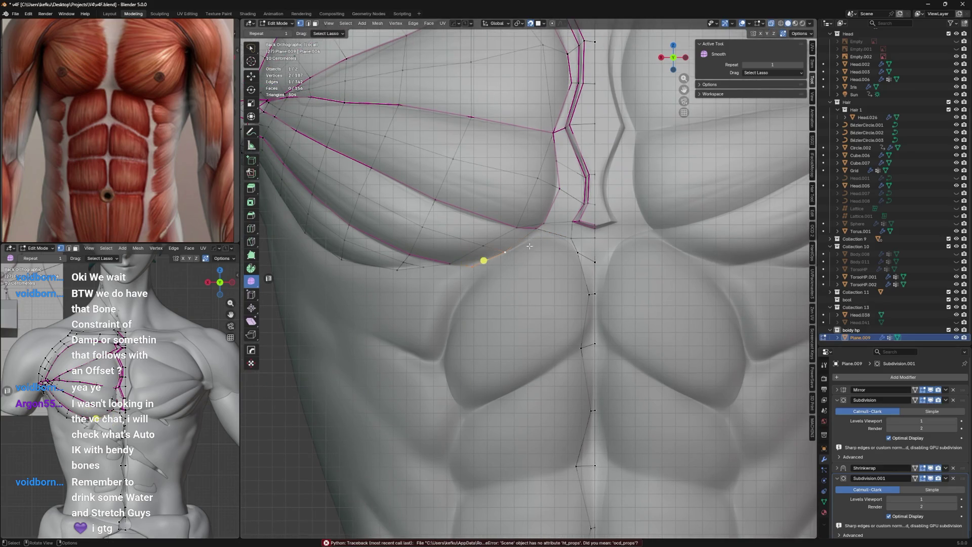
pyautogui.press('g')
pyautogui.click(540, 232)
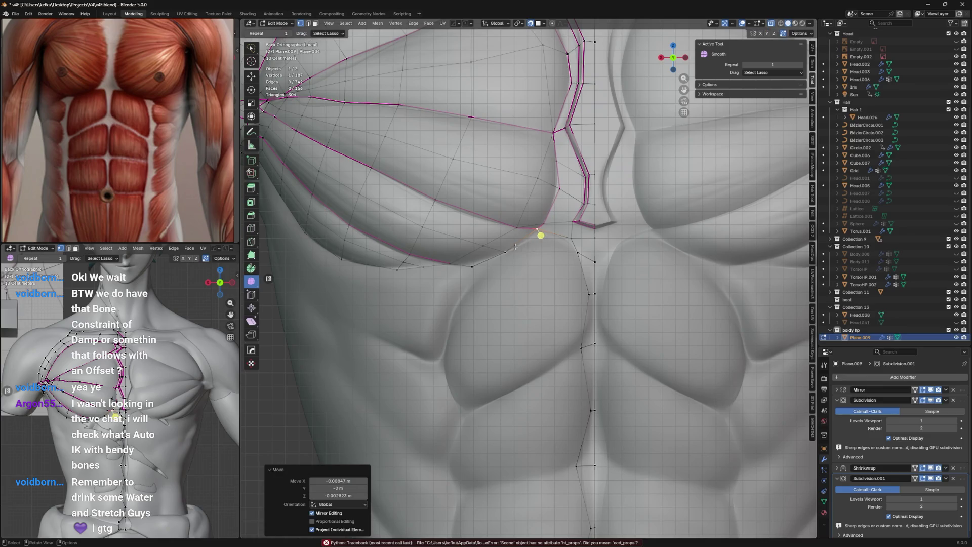
pyautogui.click(503, 254)
pyautogui.press('g')
pyautogui.click(508, 254)
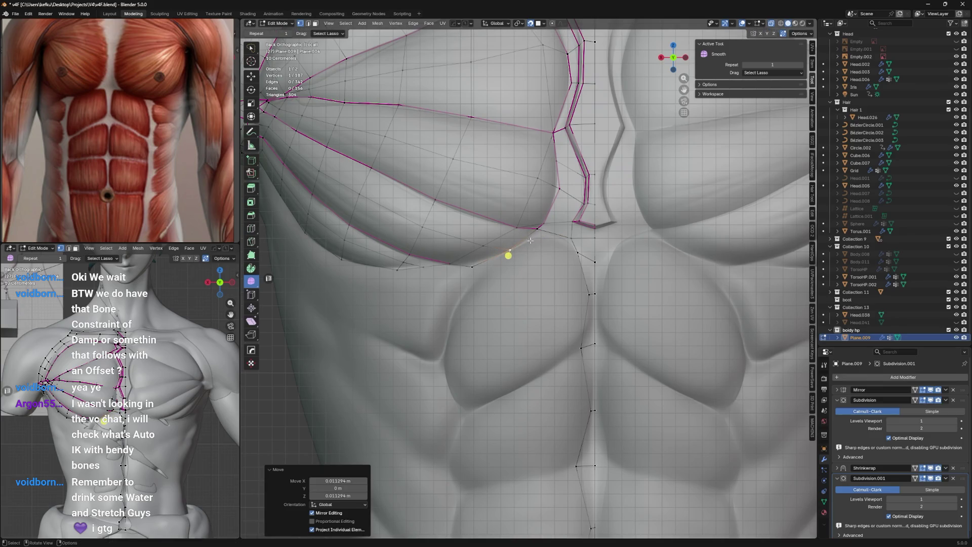
pyautogui.click(533, 233)
pyautogui.hotkey('ctrl', 's')
# Extrude a corner vertex and fill new faces where the ab strip meets the chest.
pyautogui.scroll(1, 550, 224)
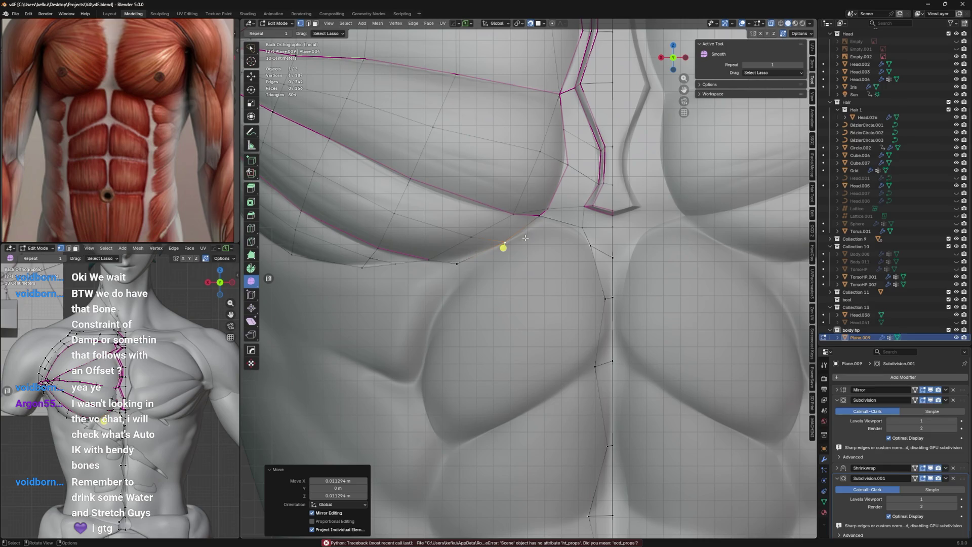
pyautogui.press('e')
pyautogui.click(564, 223)
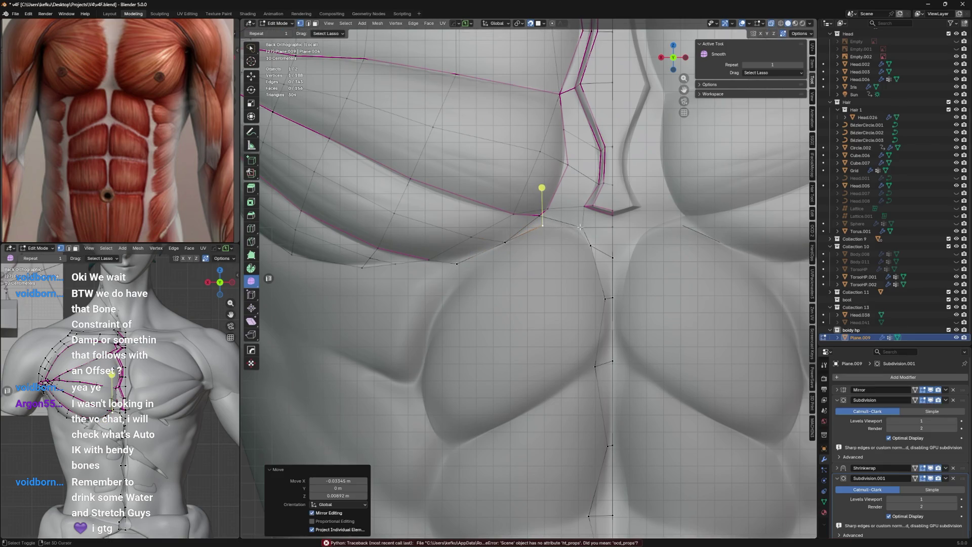
pyautogui.press('f')
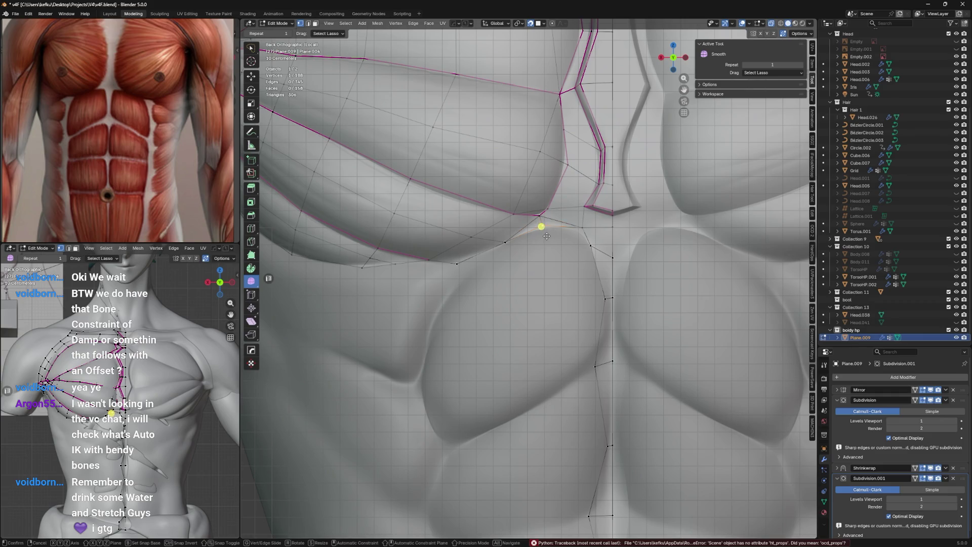
pyautogui.moveTo(545, 231); pyautogui.dragTo(585, 237)
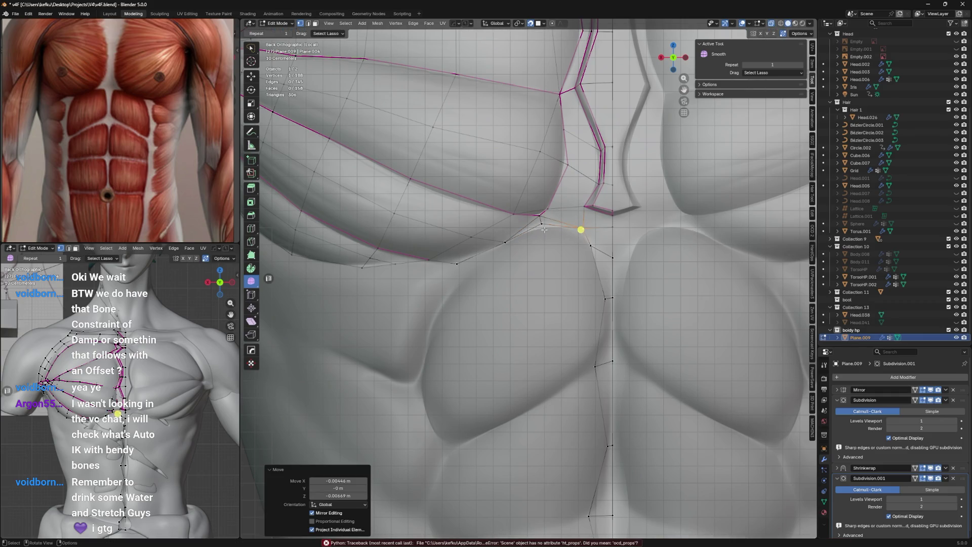
pyautogui.press('f')
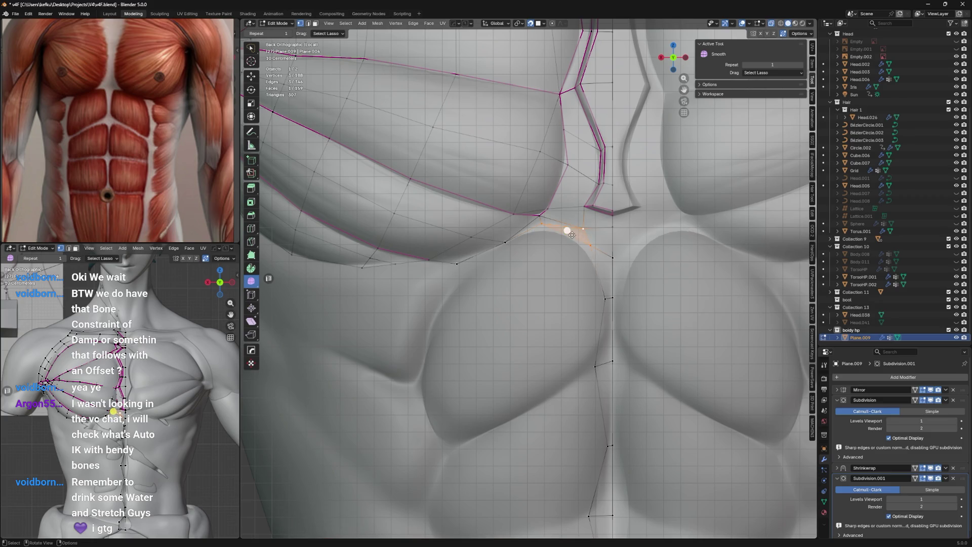
# Dissolve the extra edge at the corner using Dissolve Edges.
pyautogui.press('2')
pyautogui.click(572, 235)
pyautogui.rightClick(572, 235)
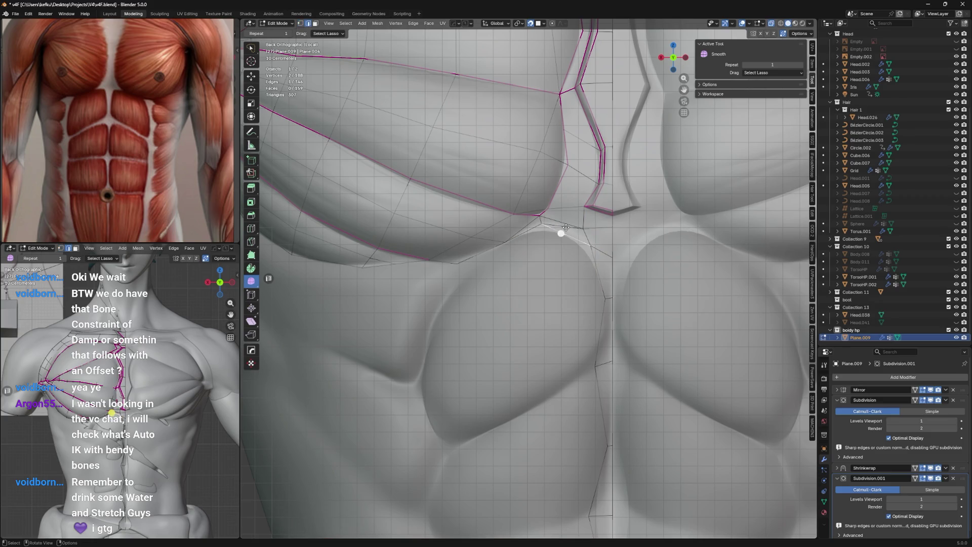
pyautogui.rightClick(566, 227)
pyautogui.click(560, 284)
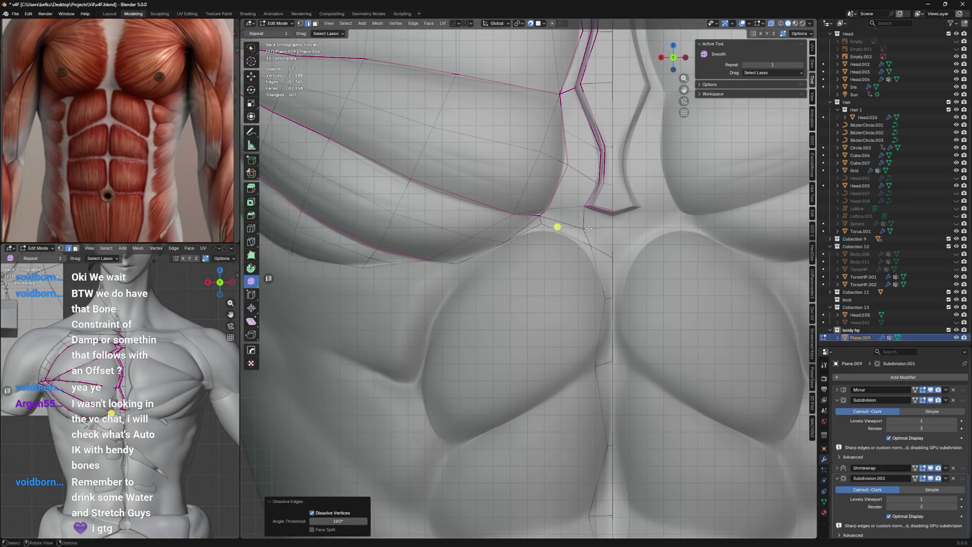
pyautogui.press('1')
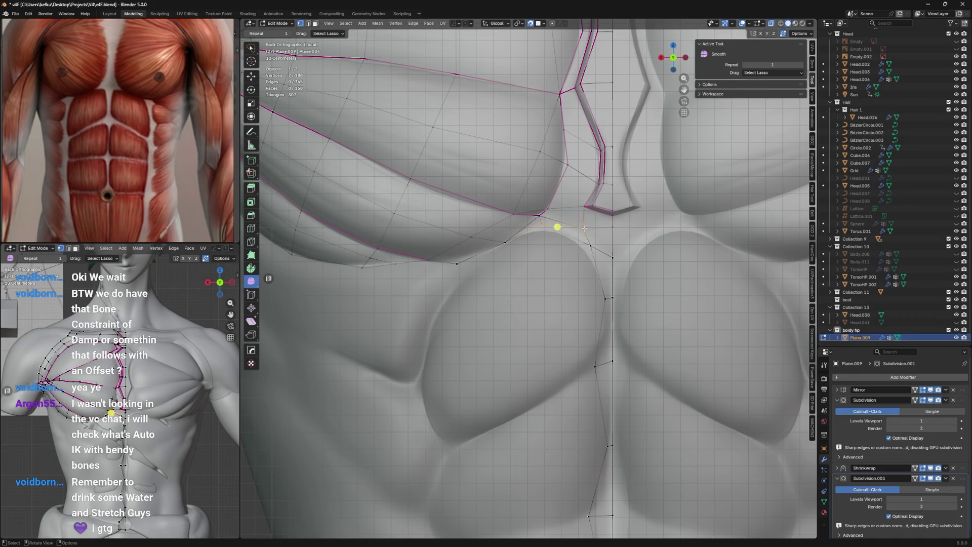
# Tidy the vertices around the new corner faces.
pyautogui.click(584, 228)
pyautogui.press('g')
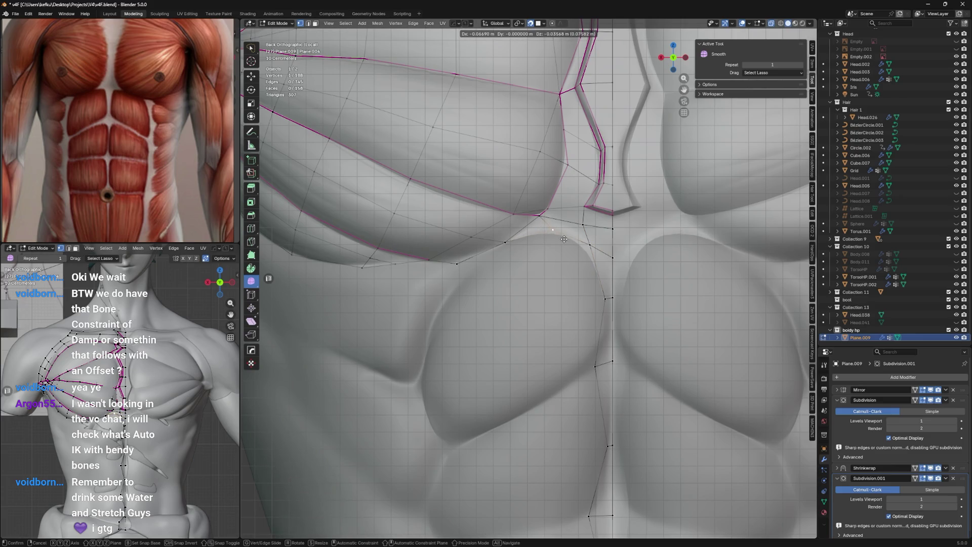
pyautogui.click(557, 230)
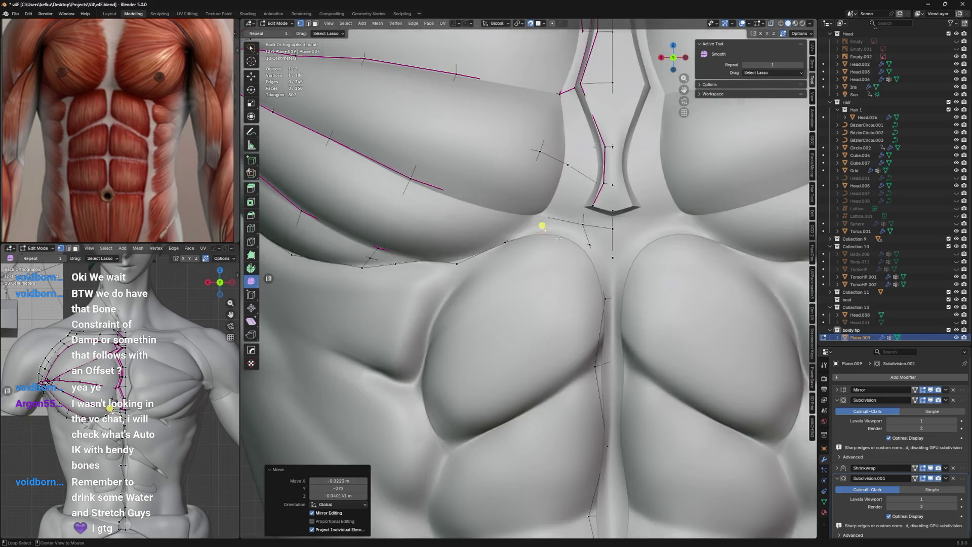
pyautogui.press('g')
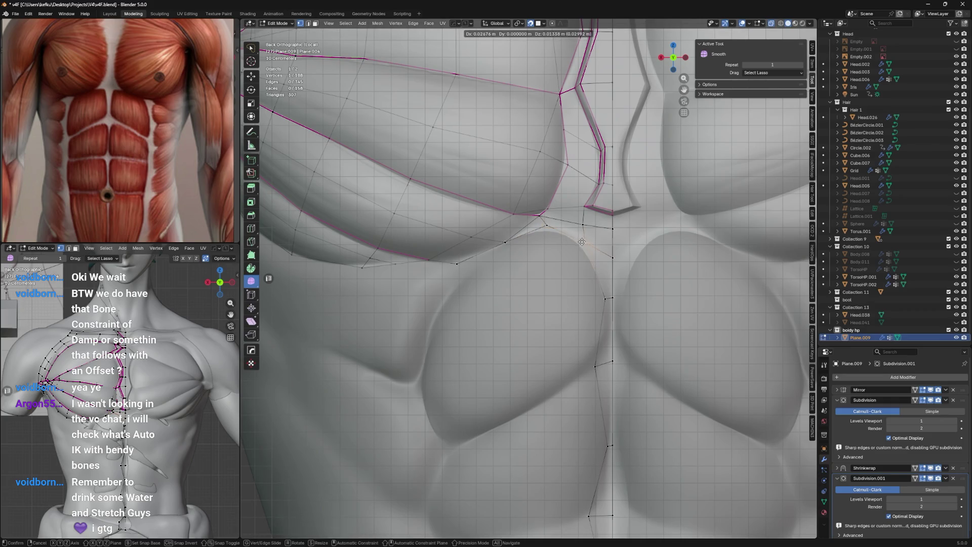
pyautogui.click(583, 243)
pyautogui.press('g')
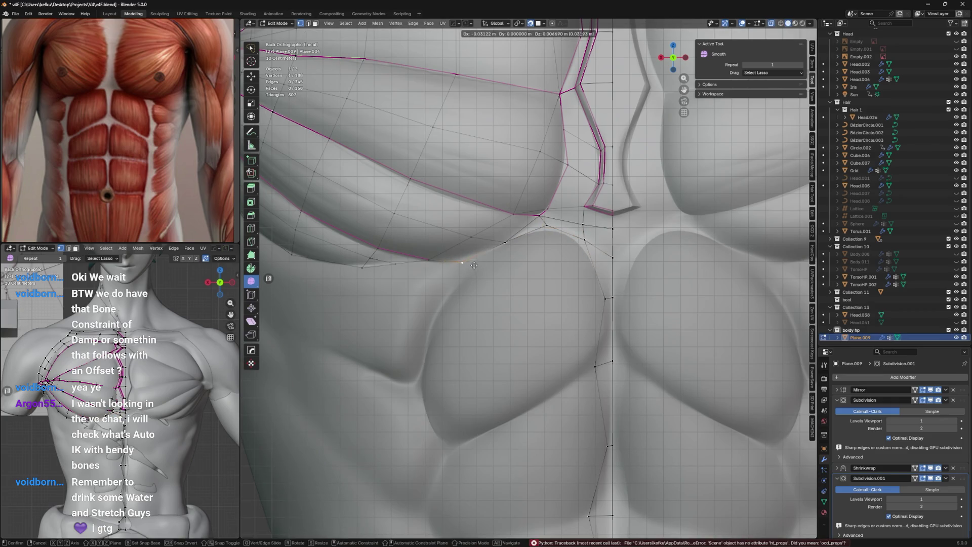
pyautogui.click(474, 263)
# Reposition the outer chest vertex at the side of the torso.
pyautogui.moveTo(476, 260)
pyautogui.keyDown('shift'); pyautogui.mouseDown(button='middle')
pyautogui.moveTo(537, 240)
pyautogui.moveTo(561, 207)
pyautogui.mouseUp(button='middle'); pyautogui.keyUp('shift')
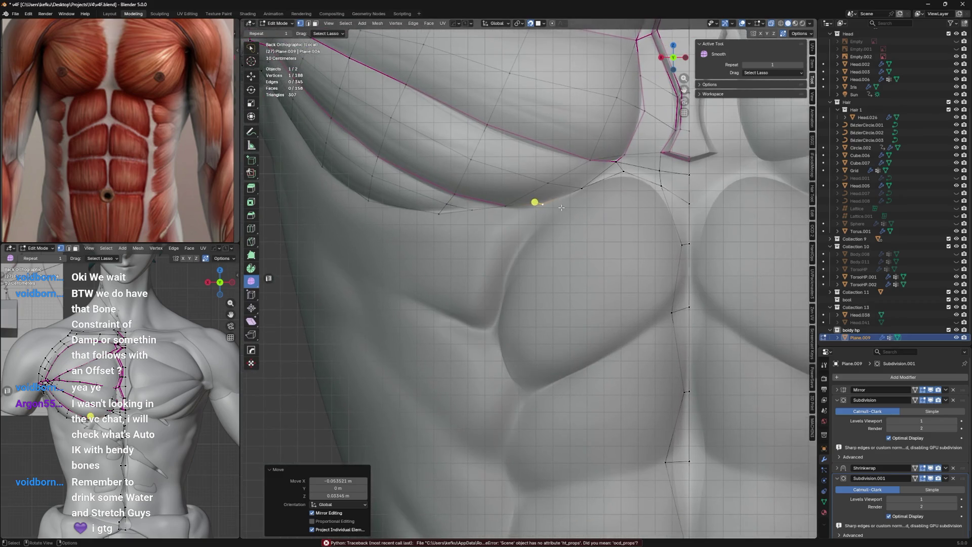
pyautogui.press('g')
pyautogui.click(570, 203)
pyautogui.press('g')
pyautogui.click(575, 201)
# Extrude a chain of three vertices down the torso side along the abs' outer edge.
pyautogui.press('e')
pyautogui.click(538, 261)
pyautogui.moveTo(538, 262)
pyautogui.keyDown('shift'); pyautogui.mouseDown(button='middle')
pyautogui.moveTo(537, 289)
pyautogui.moveTo(539, 261)
pyautogui.moveTo(551, 265)
pyautogui.moveTo(579, 198)
pyautogui.mouseUp(button='middle'); pyautogui.keyUp('shift')
pyautogui.press('e')
pyautogui.click(535, 305)
pyautogui.press('e')
pyautogui.click(566, 312)
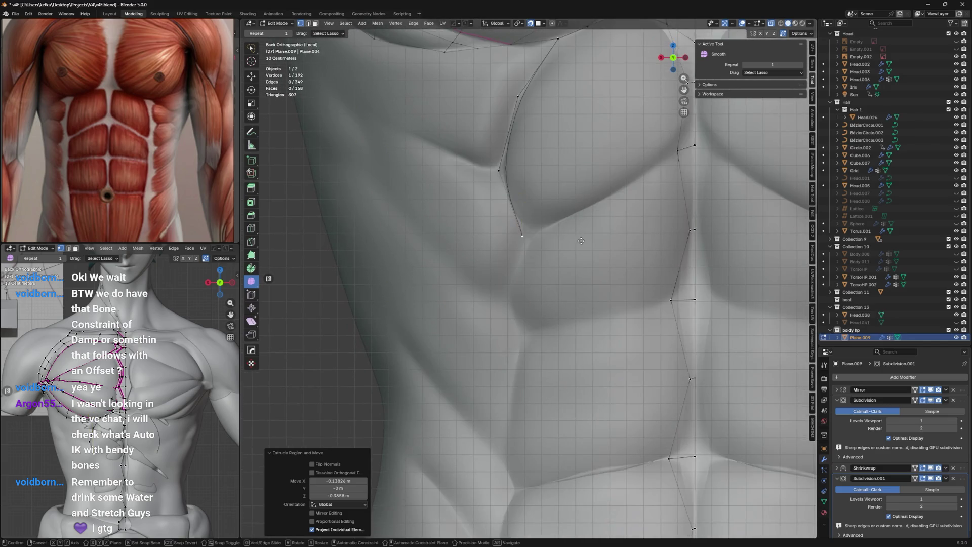
# Extrude a chain of vertices down the side of the torso to the lower abdomen.
pyautogui.press('e')
pyautogui.click(561, 294)
pyautogui.keyDown('shift'); pyautogui.moveTo(563, 309); pyautogui.dragTo(570, 279, button='middle'); pyautogui.keyUp('shift')
pyautogui.press('e')
pyautogui.click(579, 307)
pyautogui.press('e')
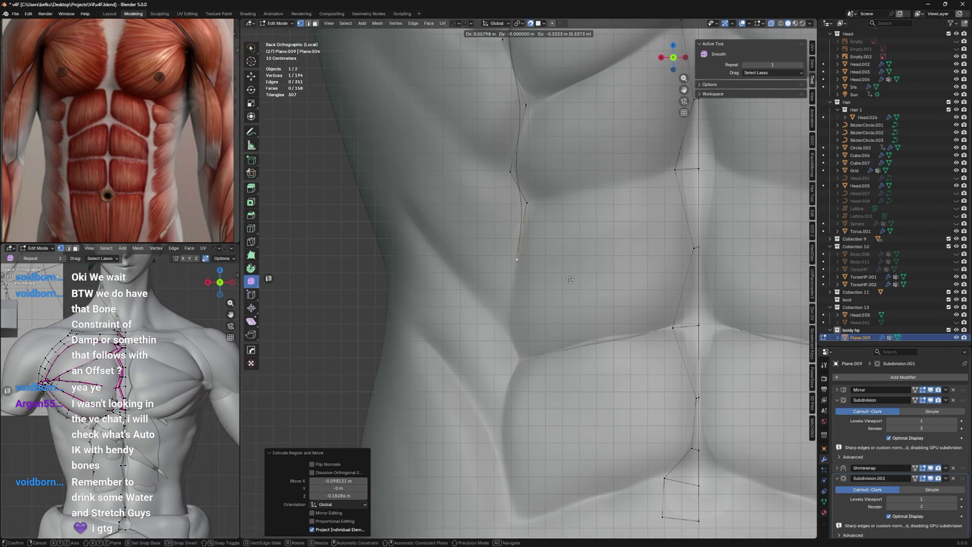
pyautogui.click(571, 278)
pyautogui.keyDown('shift'); pyautogui.moveTo(572, 313); pyautogui.dragTo(572, 282, button='middle'); pyautogui.keyUp('shift')
pyautogui.press('e')
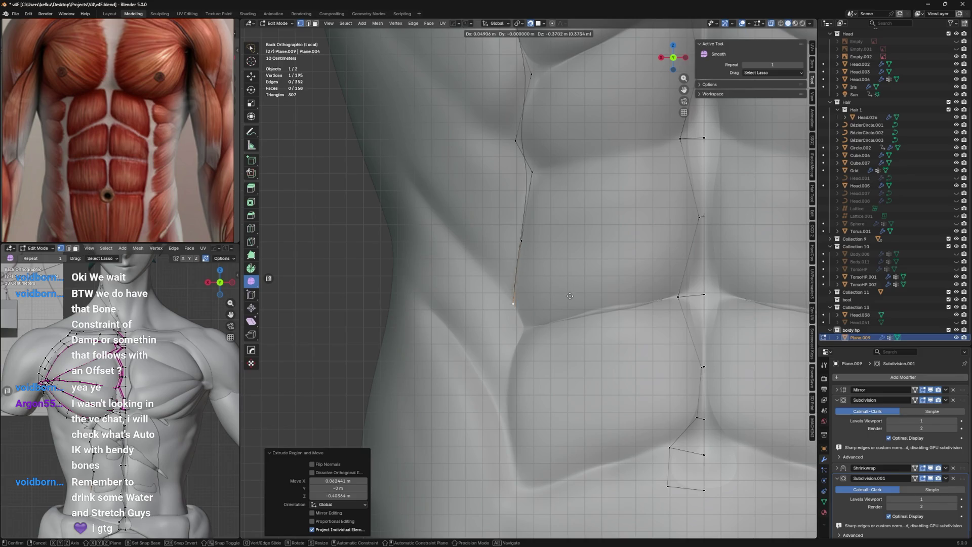
pyautogui.click(571, 295)
pyautogui.press('e')
pyautogui.click(583, 321)
pyautogui.keyDown('shift'); pyautogui.moveTo(582, 321); pyautogui.dragTo(577, 256, button='middle'); pyautogui.keyUp('shift')
pyautogui.press('e')
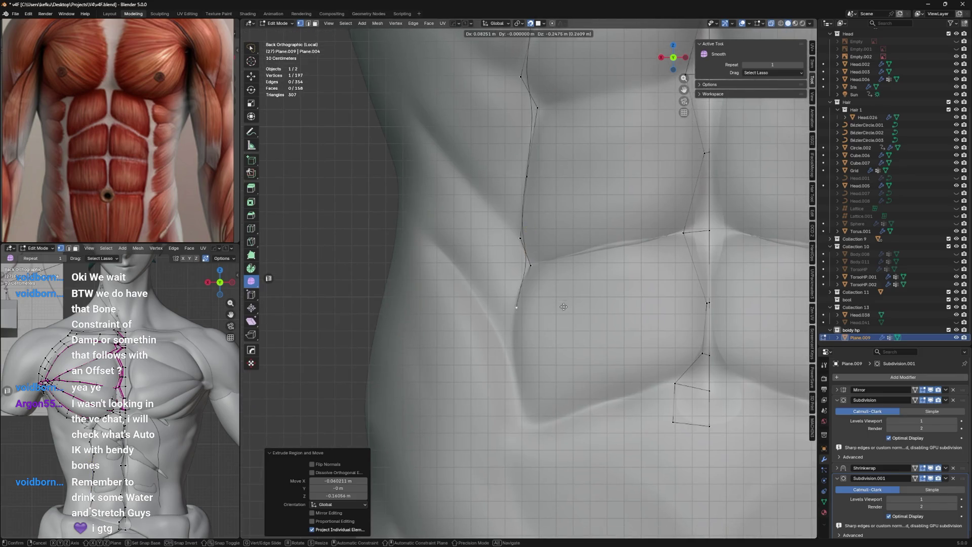
pyautogui.click(570, 296)
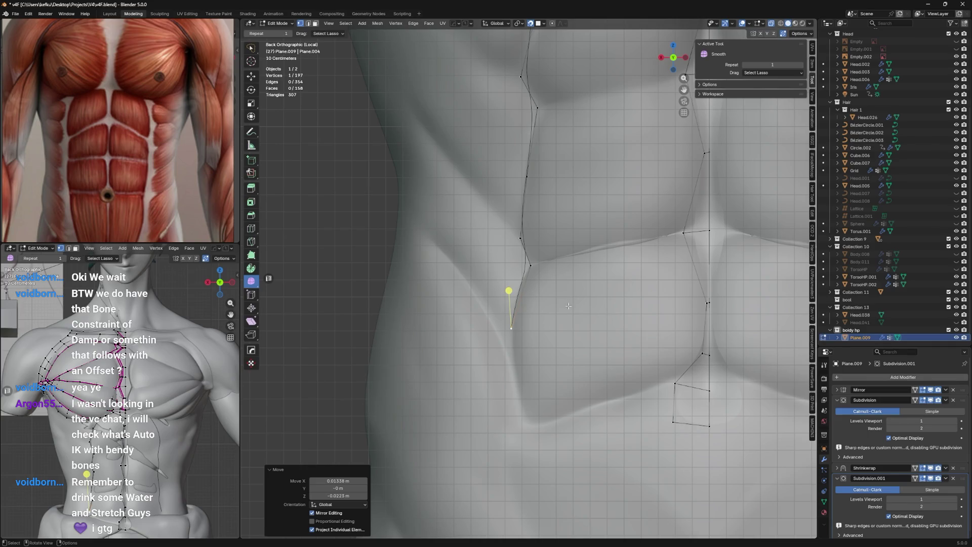
pyautogui.press('e')
pyautogui.click(570, 350)
# Reposition the bottom end vertex of the side chain lower on the torso.
pyautogui.press('g')
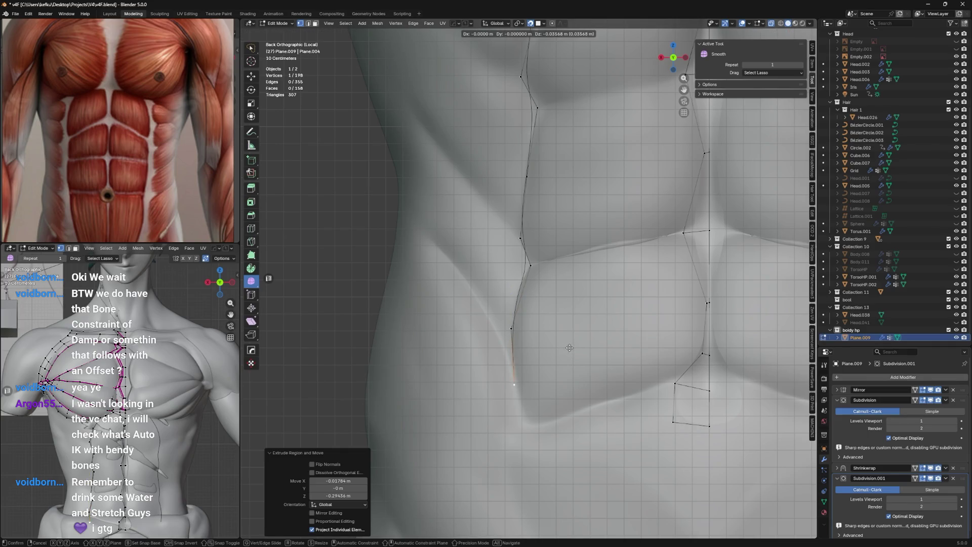
pyautogui.click(570, 348)
pyautogui.press('g')
pyautogui.click(585, 388)
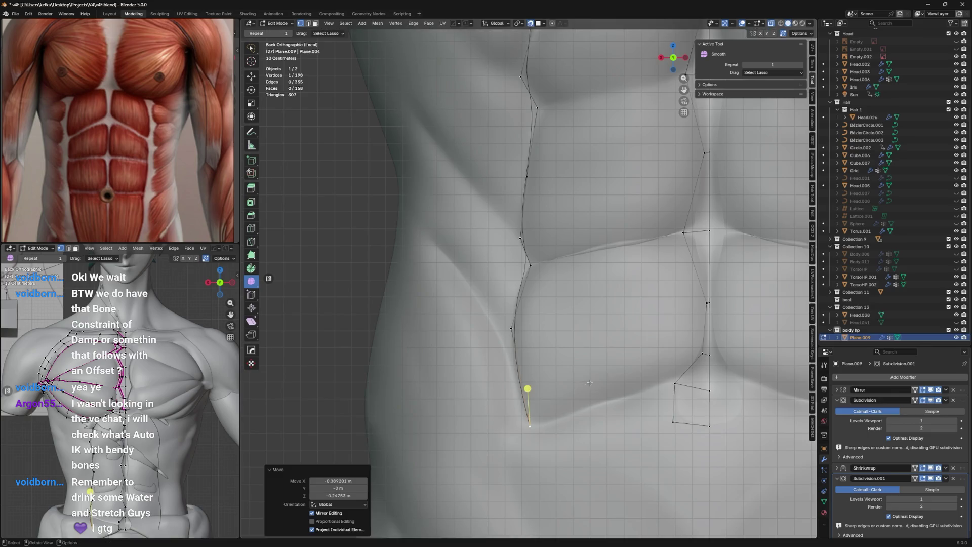
# Connect two vertices, fill quads upward and dissolve the unwanted top edge.
pyautogui.keyDown('shift'); pyautogui.moveTo(585, 387); pyautogui.dragTo(547, 340, button='middle'); pyautogui.keyUp('shift')
pyautogui.keyDown('ctrl'); pyautogui.click(624, 342); pyautogui.keyUp('ctrl')
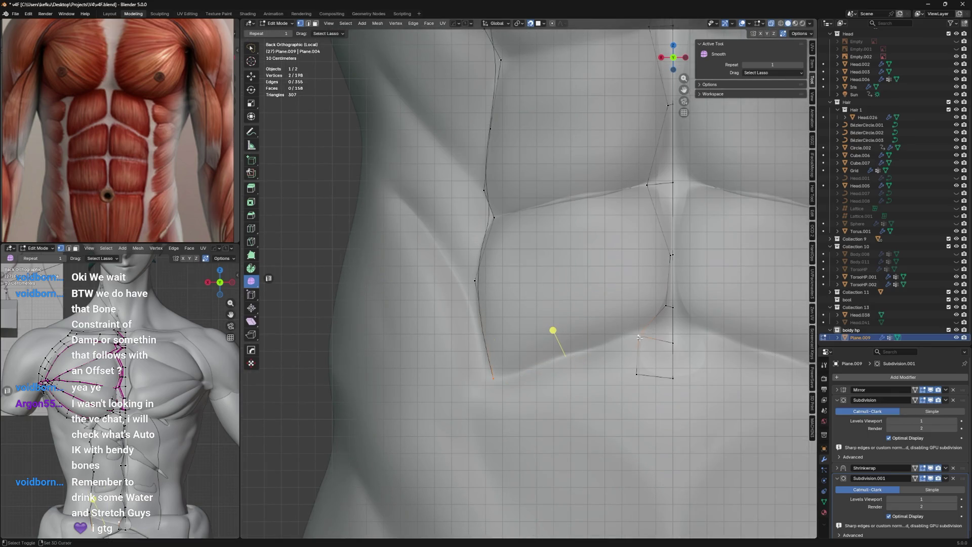
pyautogui.press('f')
pyautogui.press('f')
pyautogui.click(550, 290)
pyautogui.press('f')
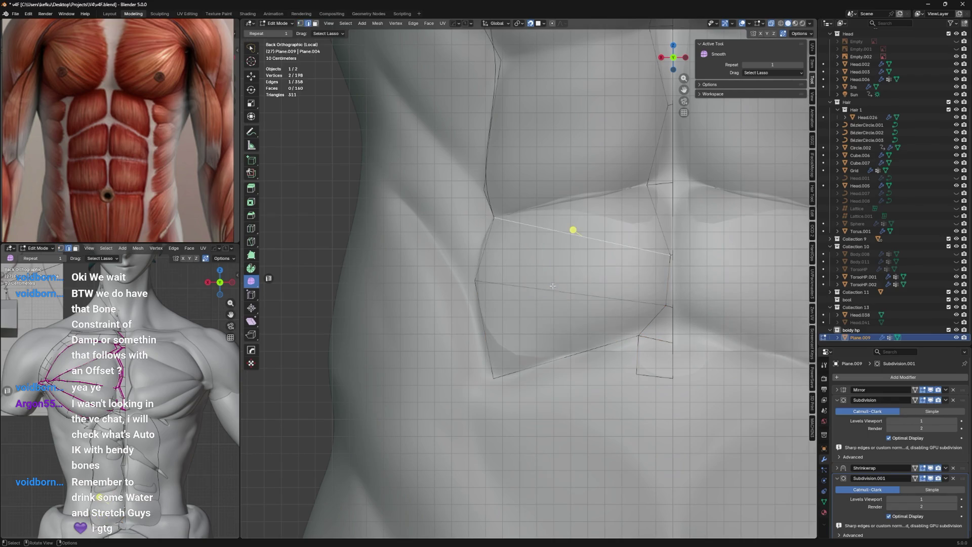
pyautogui.hotkey('ctrl', 'x')
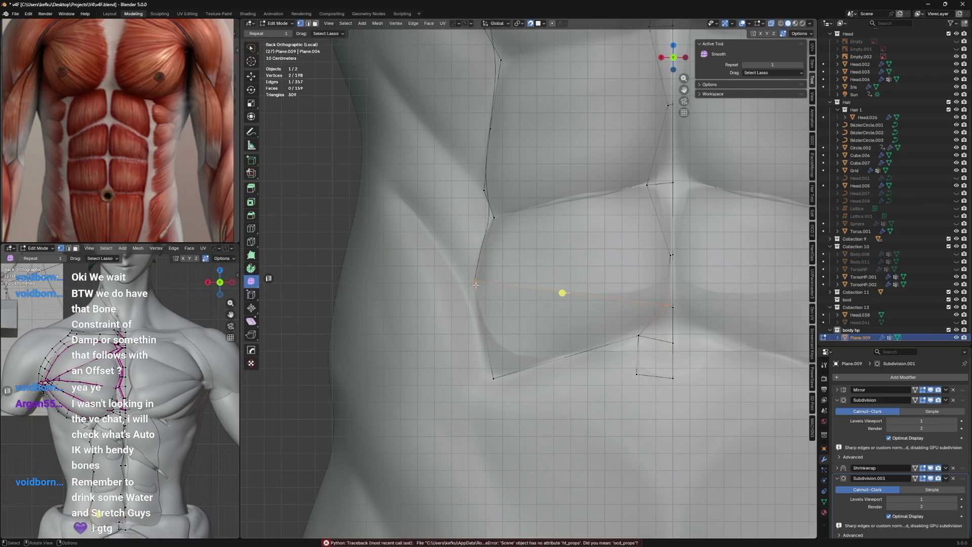
# Move the segment-corner vertex lower on the ab segment and add a new vertex above it.
pyautogui.click(475, 280)
pyautogui.press('g')
pyautogui.click(489, 324)
pyautogui.keyDown('ctrl'); pyautogui.rightClick(460, 267); pyautogui.keyUp('ctrl')
pyautogui.press('g')
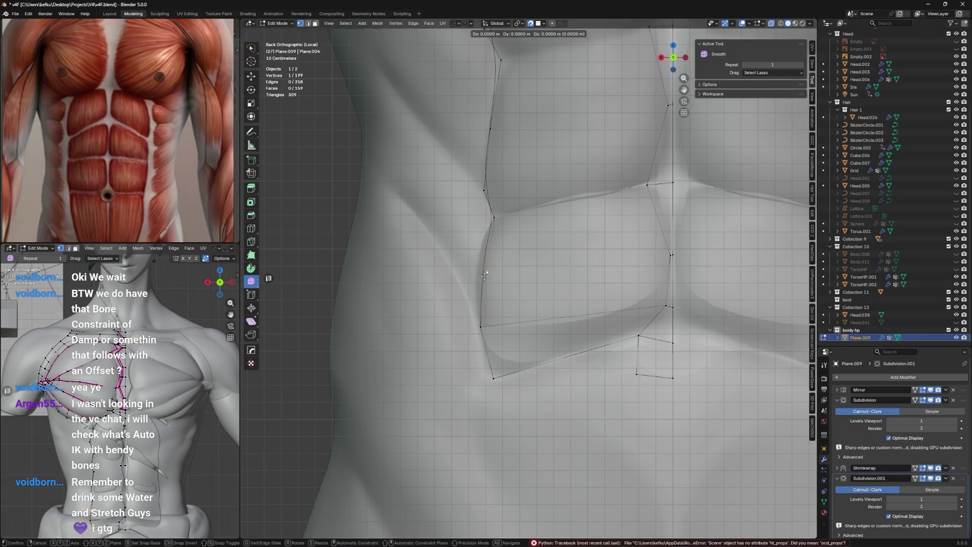
pyautogui.click(487, 281)
# Join the lower vertex to the far corner and fill two quads from that edge.
pyautogui.click(480, 326)
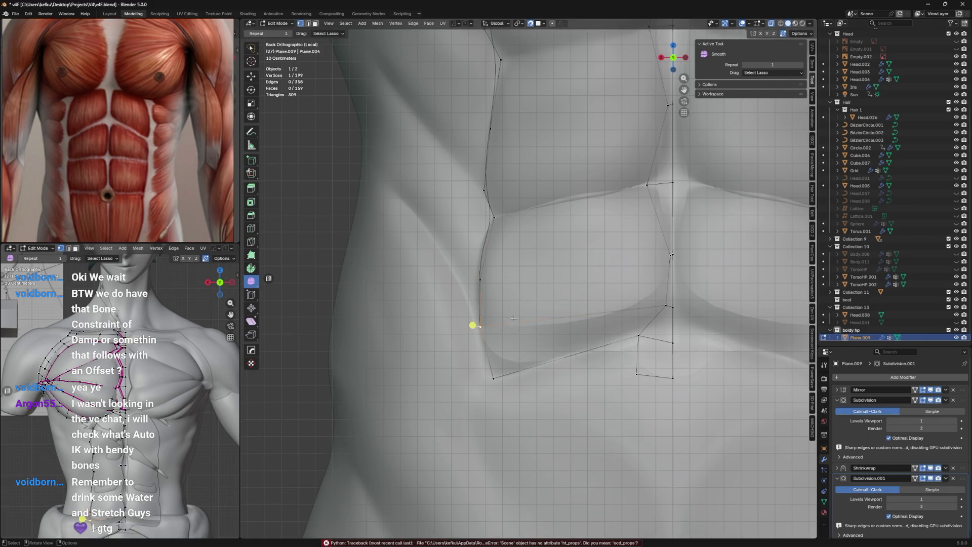
pyautogui.keyDown('shift'); pyautogui.click(672, 255); pyautogui.keyUp('shift')
pyautogui.press('j')
pyautogui.press('f')
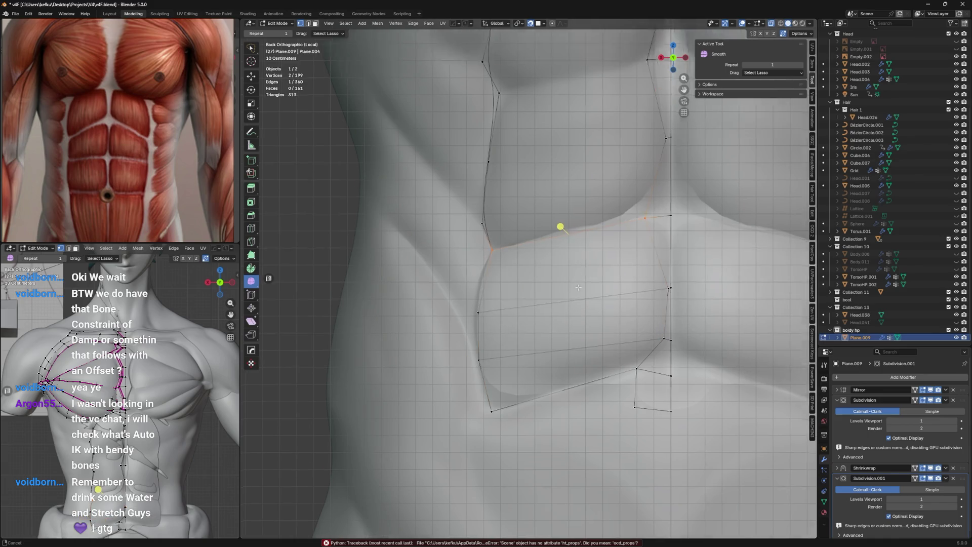
pyautogui.keyDown('shift'); pyautogui.scroll(3, 548, 304); pyautogui.keyUp('shift')
pyautogui.press('f')
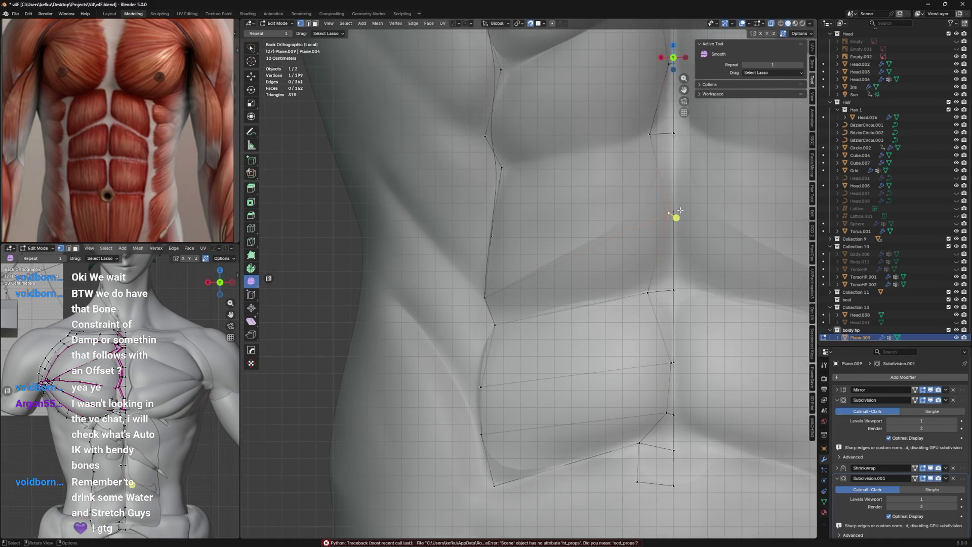
# Loop-cut through the new faces and slide the edge down along the ab segment.
pyautogui.hotkey('ctrl', 'r')
pyautogui.click(680, 210)
pyautogui.click(695, 230)
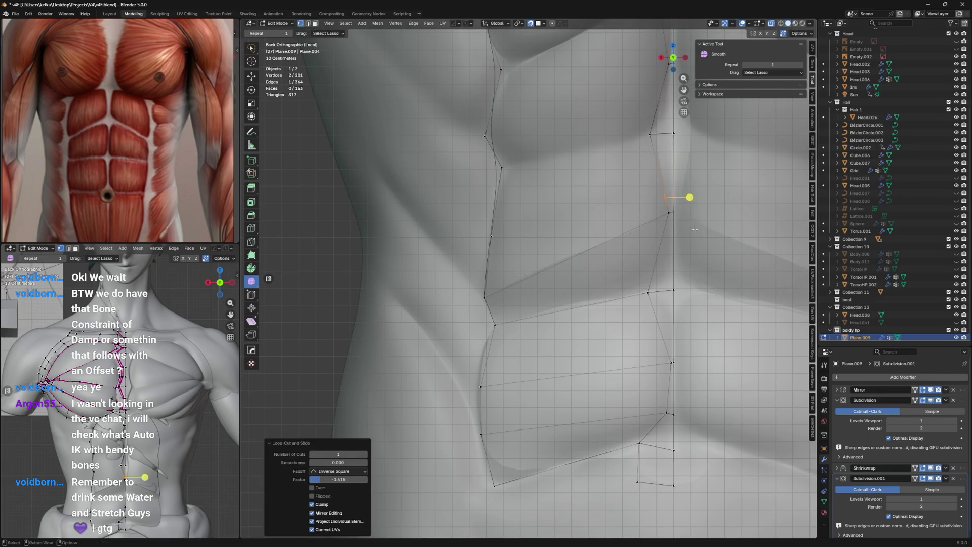
pyautogui.press('g')
pyautogui.press('g')
pyautogui.click(655, 246)
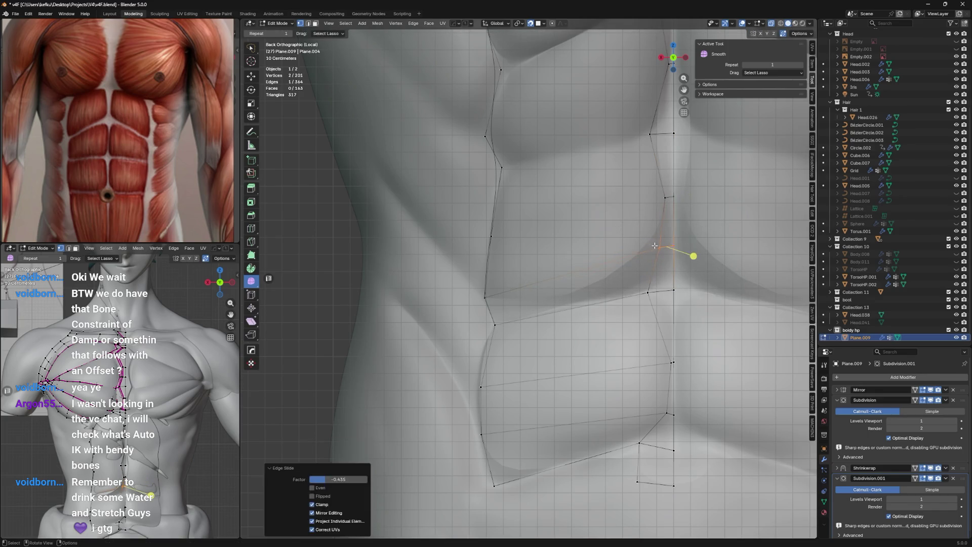
pyautogui.click(655, 245)
pyautogui.scroll(-3, 505, 274)
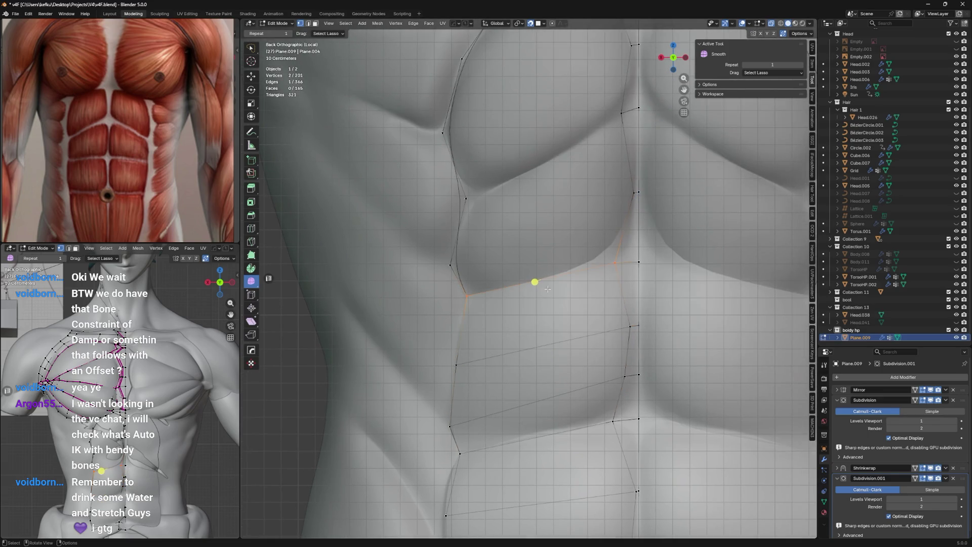
# Add an edge loop across the upper-ab faces and slide it into place.
pyautogui.moveTo(504, 273)
pyautogui.keyDown('shift'); pyautogui.mouseDown(button='middle')
pyautogui.moveTo(562, 304)
pyautogui.moveTo(539, 318)
pyautogui.mouseUp(button='middle'); pyautogui.keyUp('shift')
pyautogui.scroll(3, 562, 304)
pyautogui.scroll(-2, 562, 303)
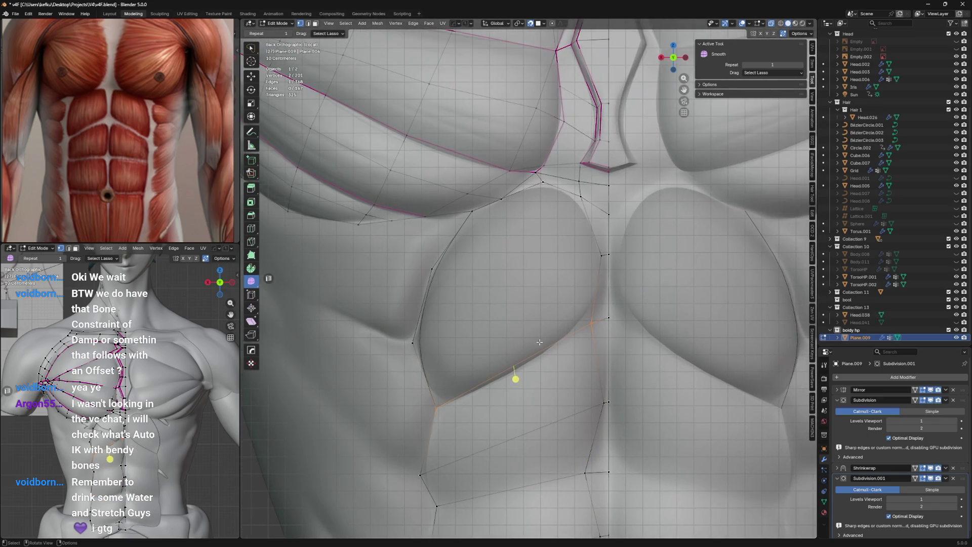
pyautogui.hotkey('ctrl', 'r')
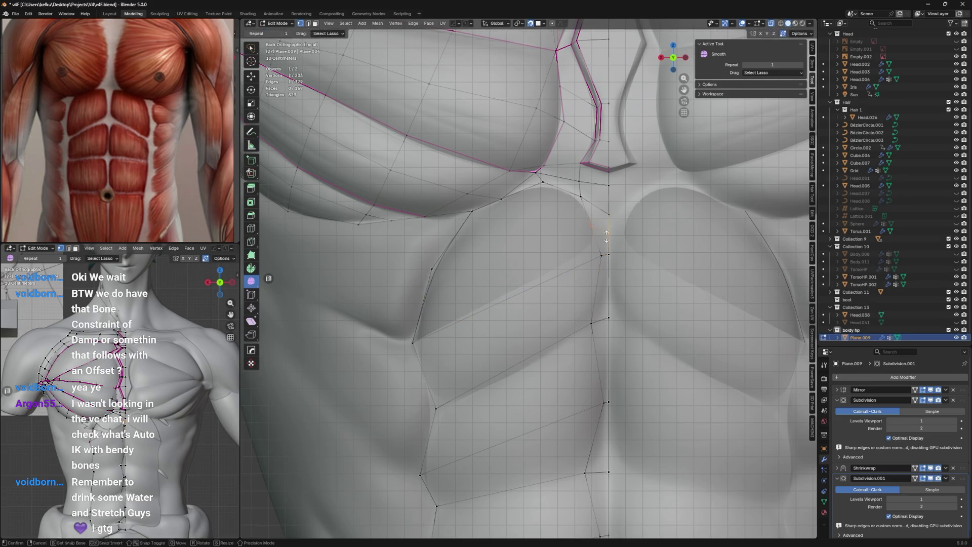
pyautogui.click(613, 248)
pyautogui.click(614, 229)
pyautogui.press('g')
pyautogui.press('g')
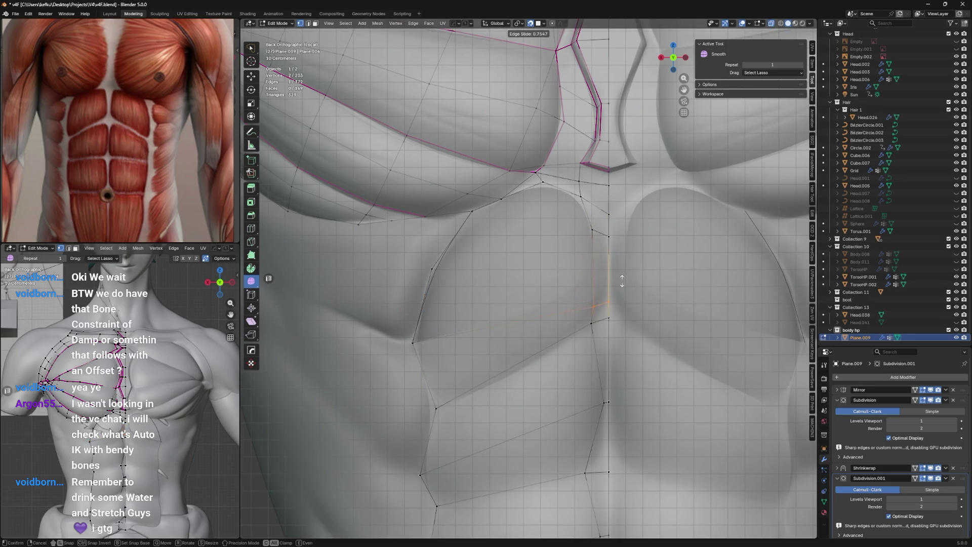
pyautogui.click(622, 272)
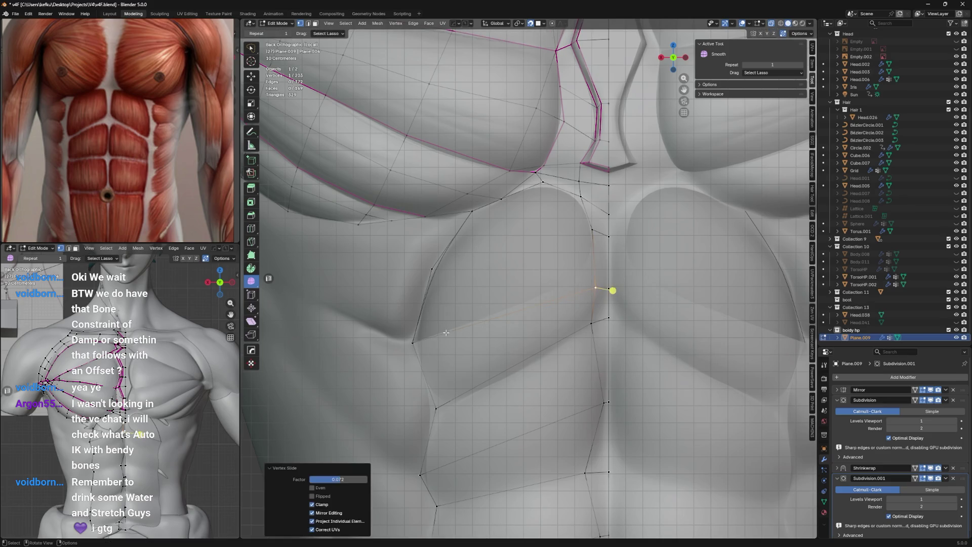
# Nudge the vertex below the pectoral edge up and join it to the centre-line vertex.
pyautogui.click(411, 343)
pyautogui.press('g')
pyautogui.click(408, 342)
pyautogui.keyDown('shift'); pyautogui.click(596, 288); pyautogui.keyUp('shift')
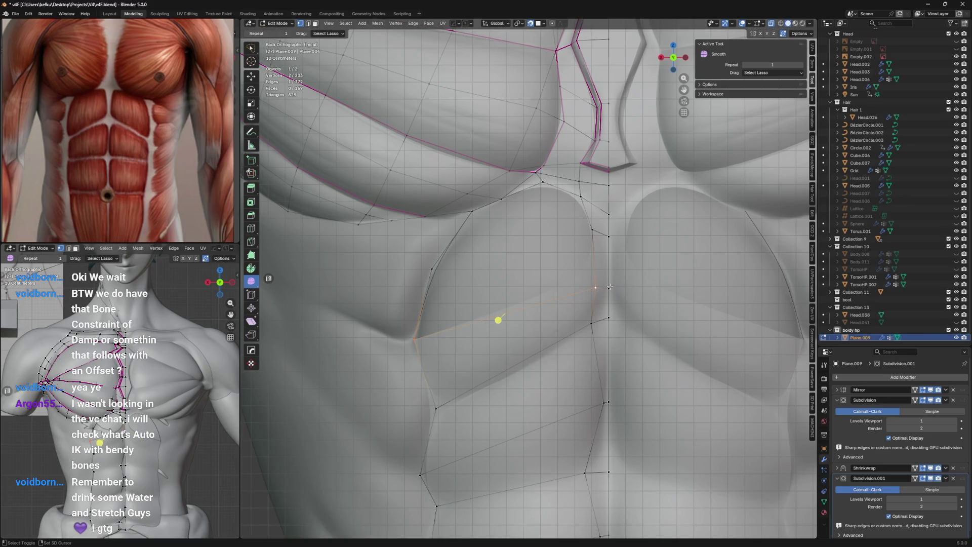
pyautogui.press('j')
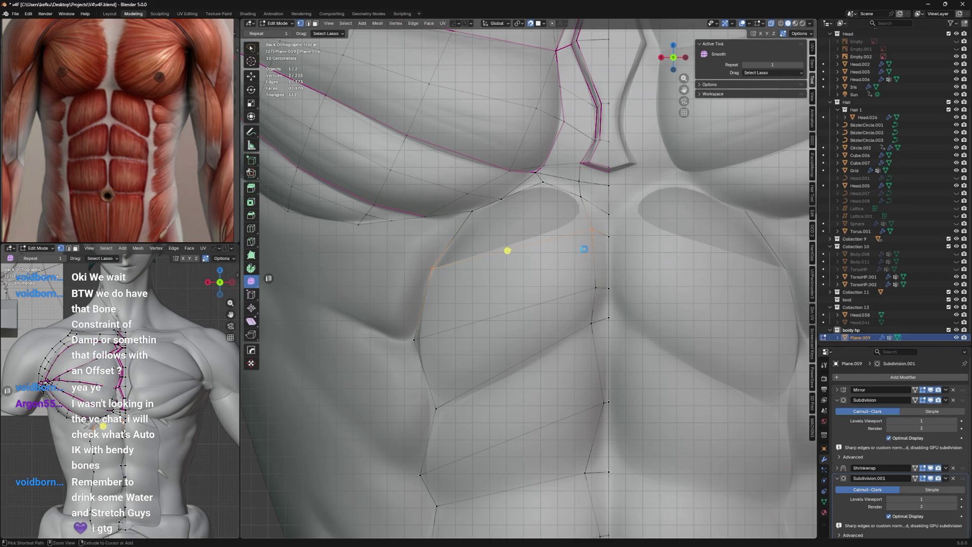
# Cut a vertical loop at its midpoint and fill quads toward the centre line.
pyautogui.hotkey('ctrl', 'r')
pyautogui.click(559, 236)
pyautogui.rightClick(559, 236)
pyautogui.click(446, 240)
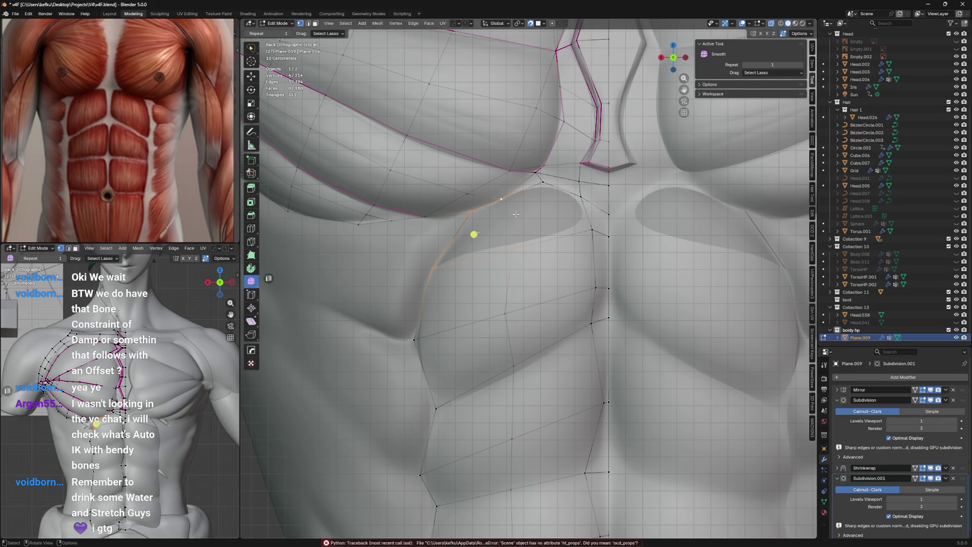
pyautogui.press('f')
pyautogui.click(516, 223)
pyautogui.press('f')
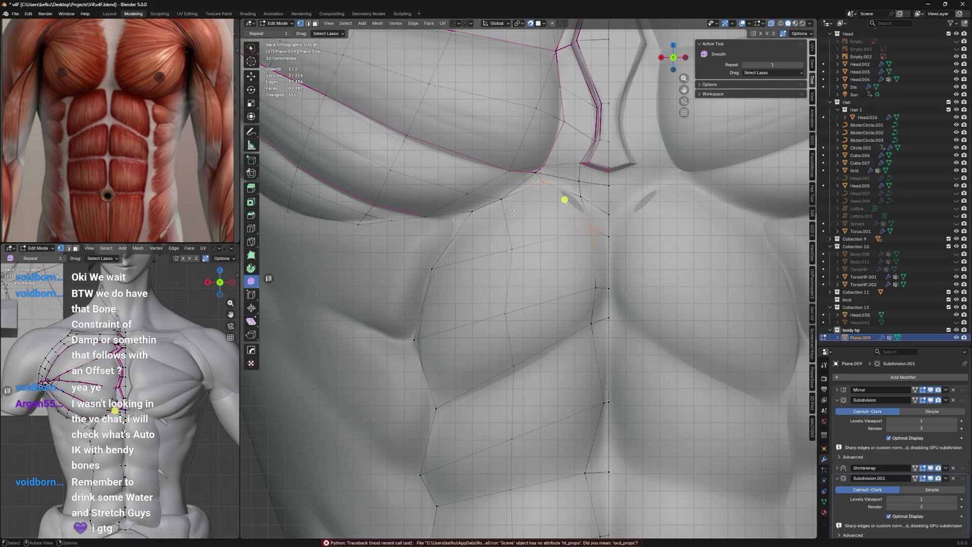
pyautogui.press('f')
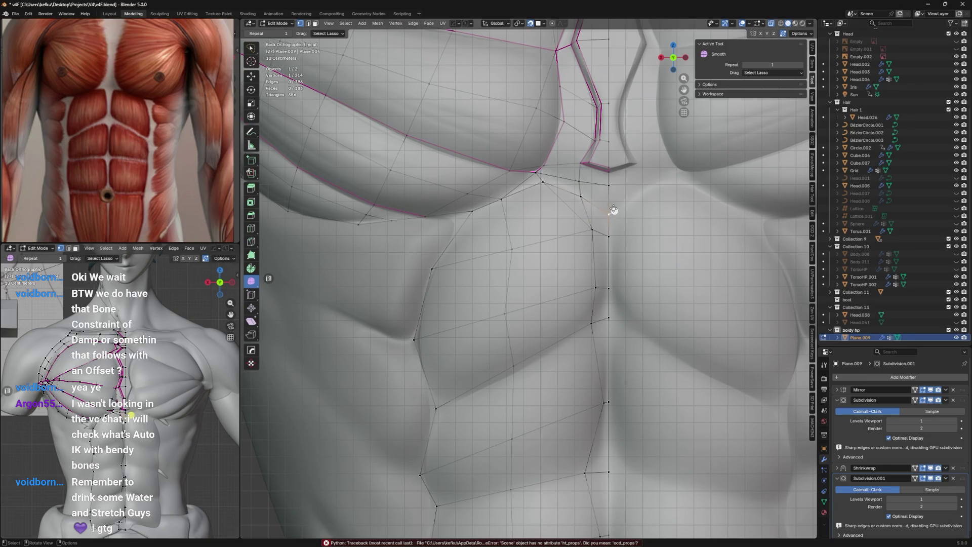
# Slide an edge near the sternum and connect vertices across the oval face.
pyautogui.keyDown('ctrl'); pyautogui.click(611, 199); pyautogui.keyUp('ctrl')
pyautogui.press('g')
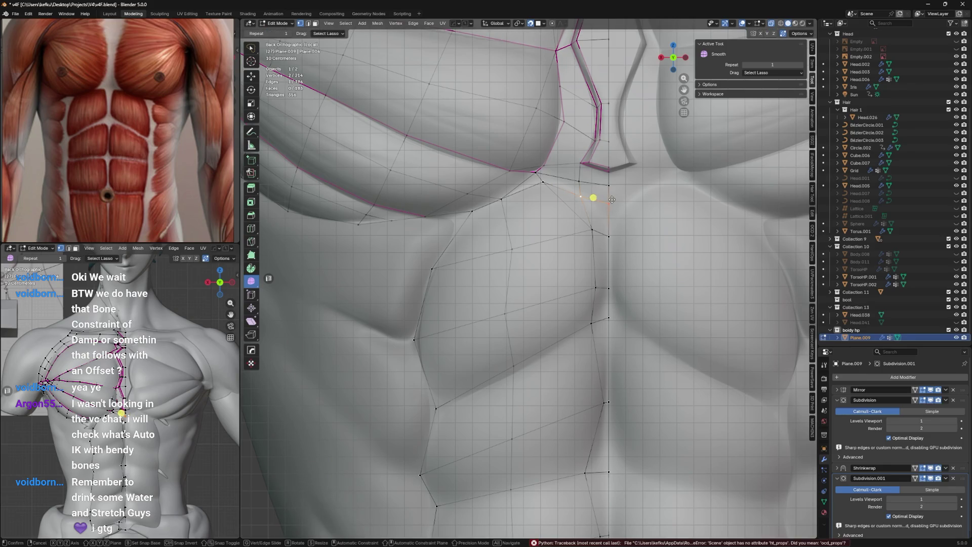
pyautogui.click(612, 199)
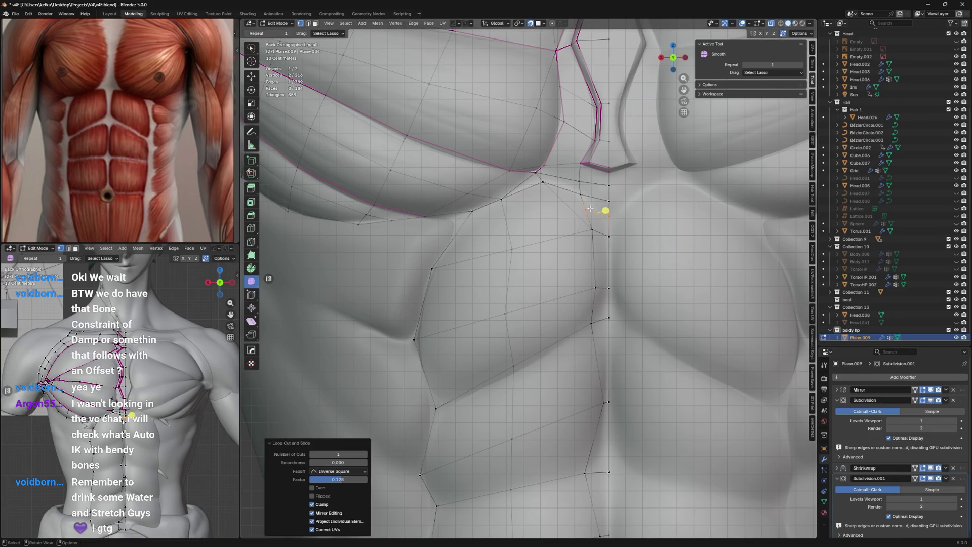
pyautogui.click(593, 207)
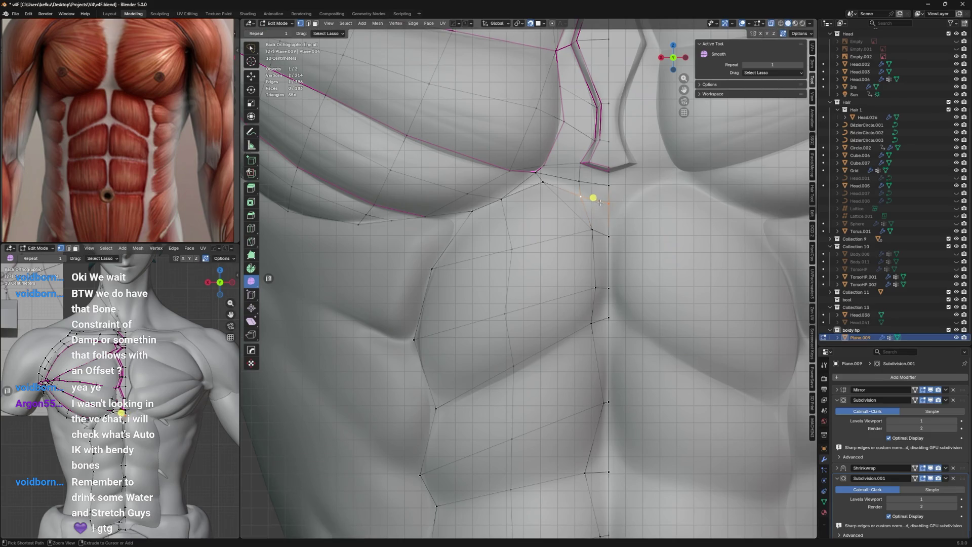
pyautogui.keyDown('ctrl'); pyautogui.click(502, 199); pyautogui.keyUp('ctrl')
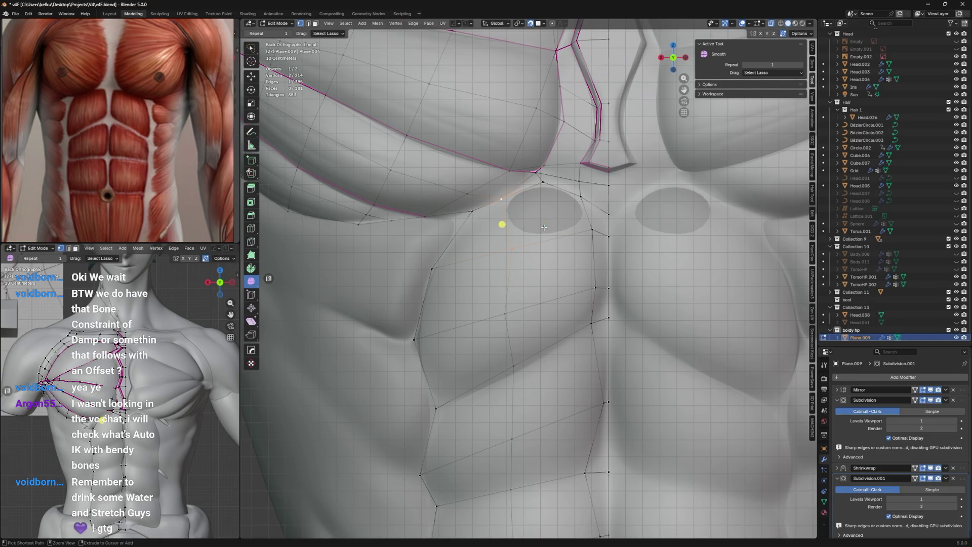
pyautogui.hotkey('ctrl', 'z')
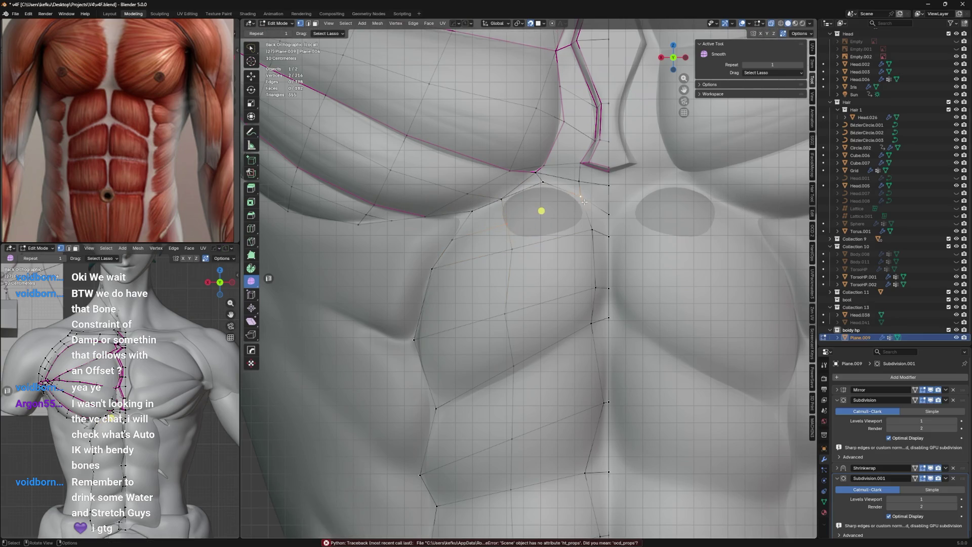
pyautogui.keyDown('ctrl'); pyautogui.click(592, 231); pyautogui.keyUp('ctrl')
pyautogui.press('j')
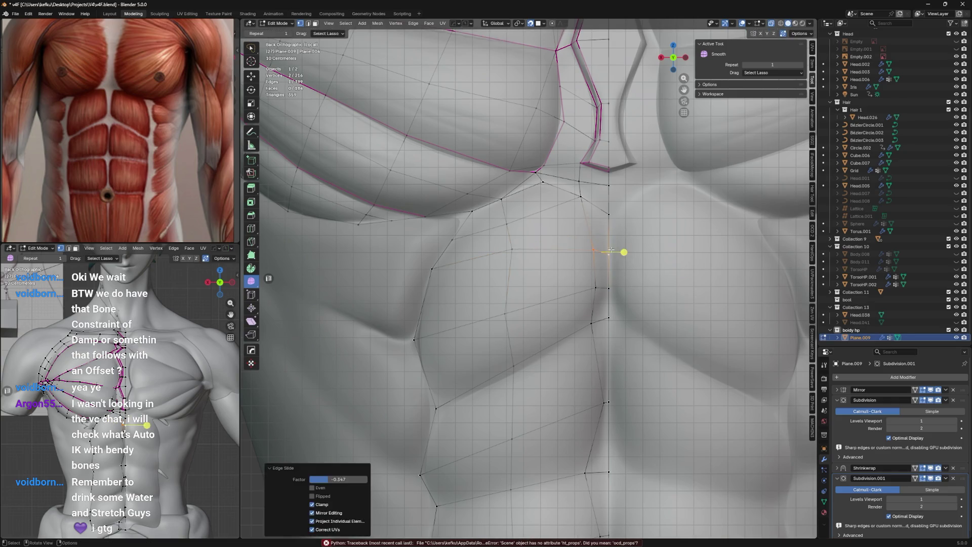
# Review the whole torso in Object Mode, then return to Edit Mode on the retopology mesh.
pyautogui.press('Tab')
pyautogui.scroll(-2, 577, 168)
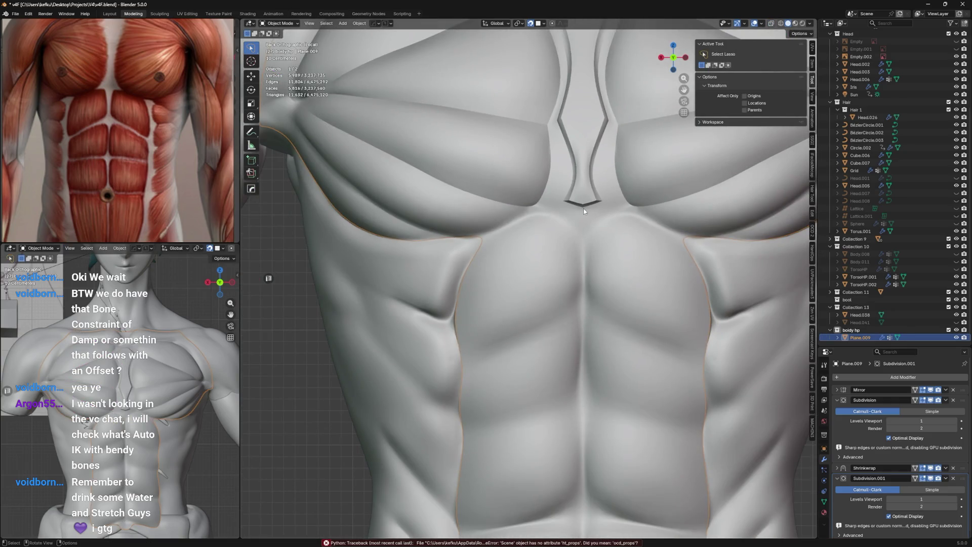
pyautogui.scroll(-3, 579, 221)
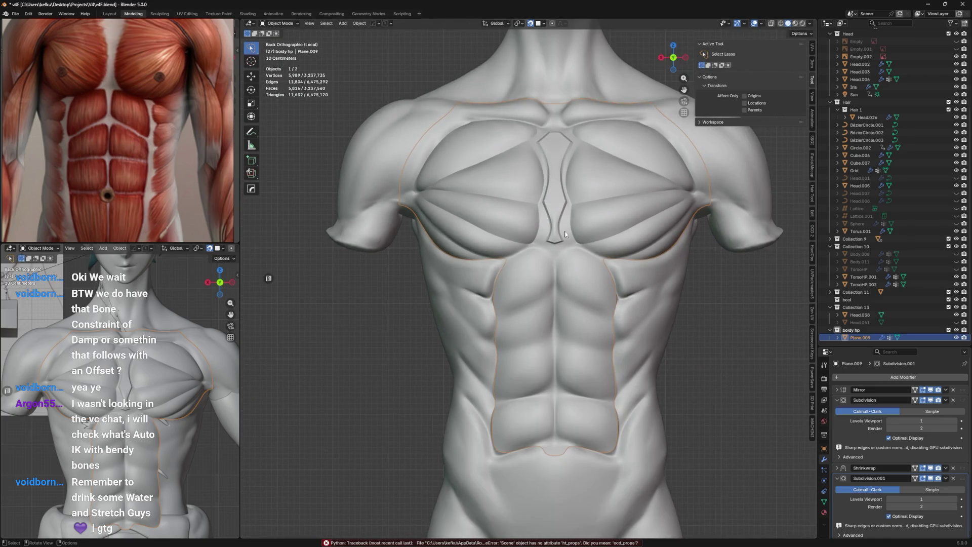
pyautogui.press('Tab')
pyautogui.scroll(2, 566, 234)
pyautogui.scroll(2, 567, 235)
pyautogui.scroll(1, 570, 238)
pyautogui.scroll(1, 572, 240)
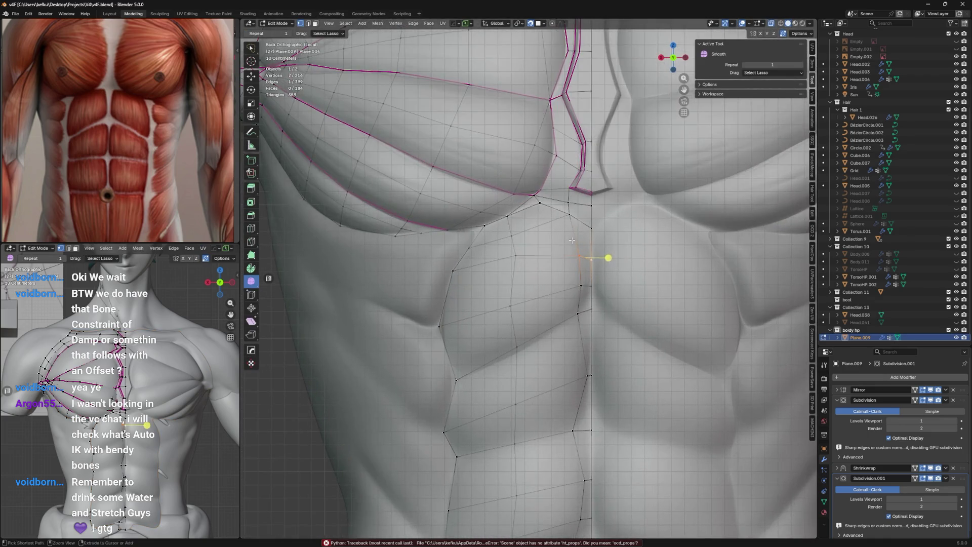
# Move the vertex near the sternum up onto the upper ab groove.
pyautogui.click(450, 282)
pyautogui.press('g')
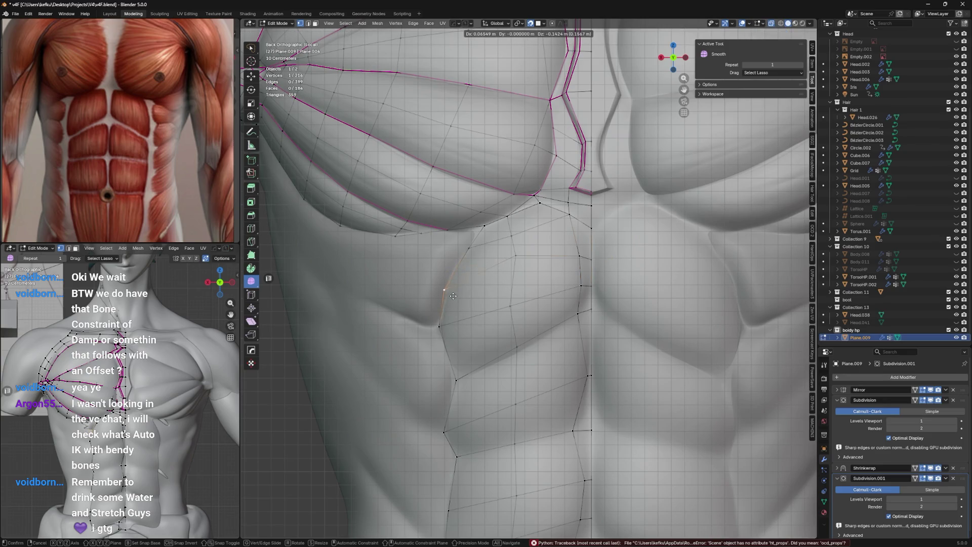
pyautogui.click(478, 248)
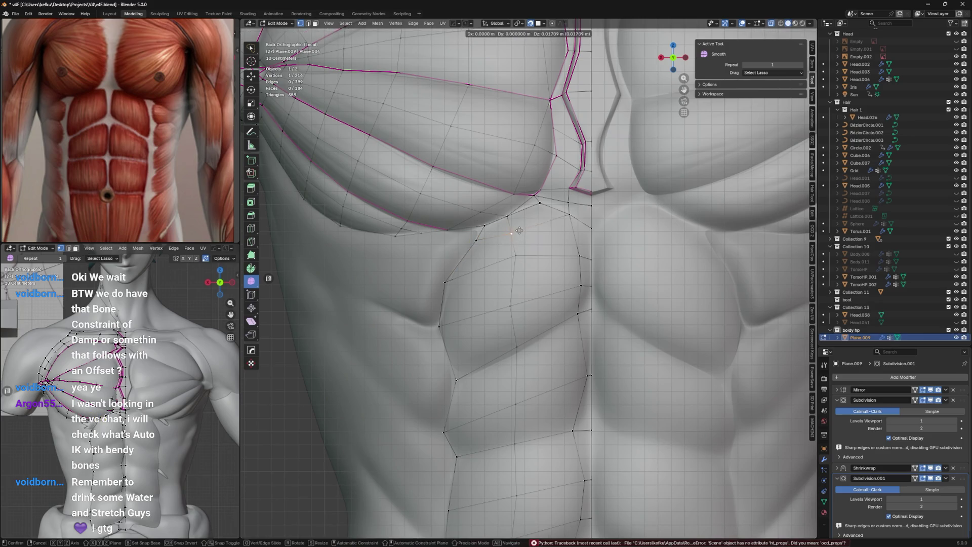
pyautogui.press('g')
pyautogui.click(510, 228)
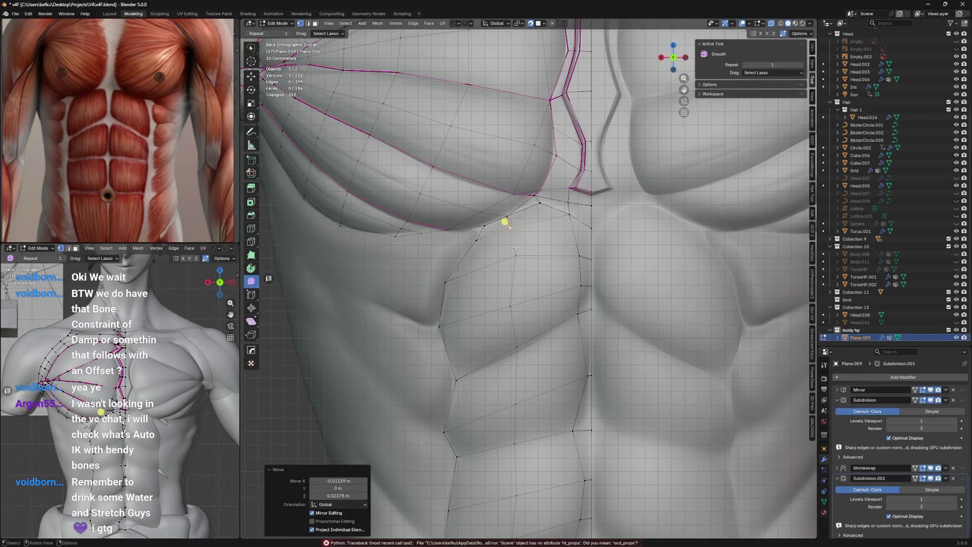
# Reposition the upper, lower and left-edge ab-border vertices to hug the segment contours.
pyautogui.click(517, 347)
pyautogui.press('g')
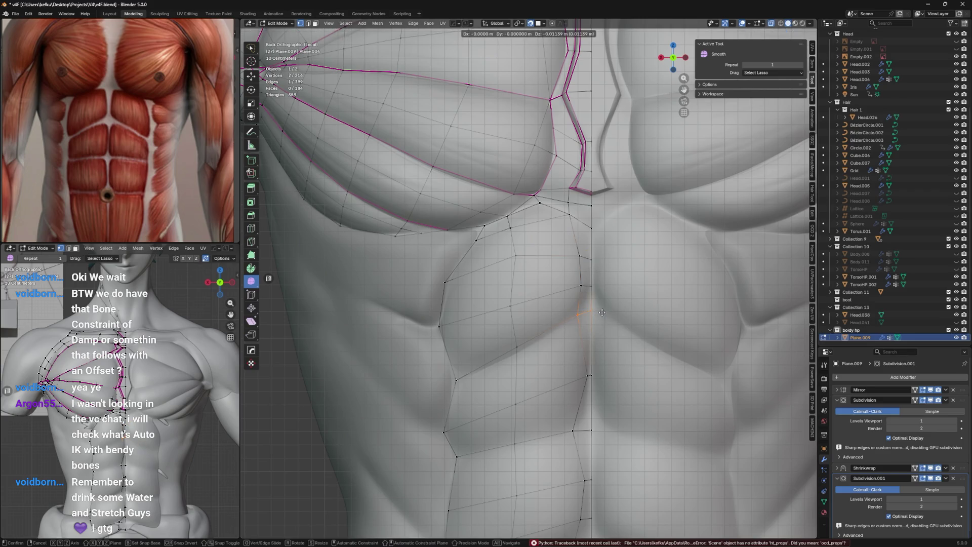
pyautogui.click(523, 357)
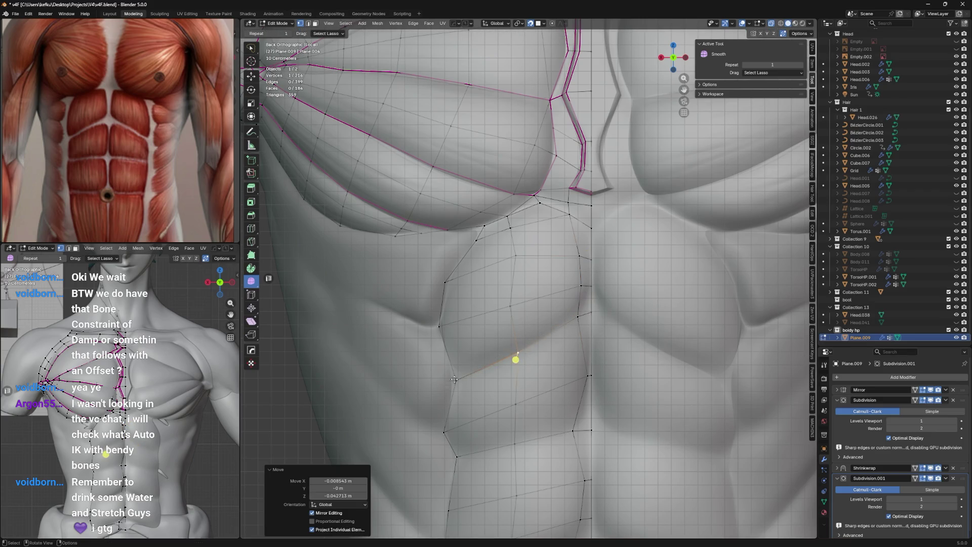
pyautogui.click(456, 379)
pyautogui.press('g')
pyautogui.click(476, 370)
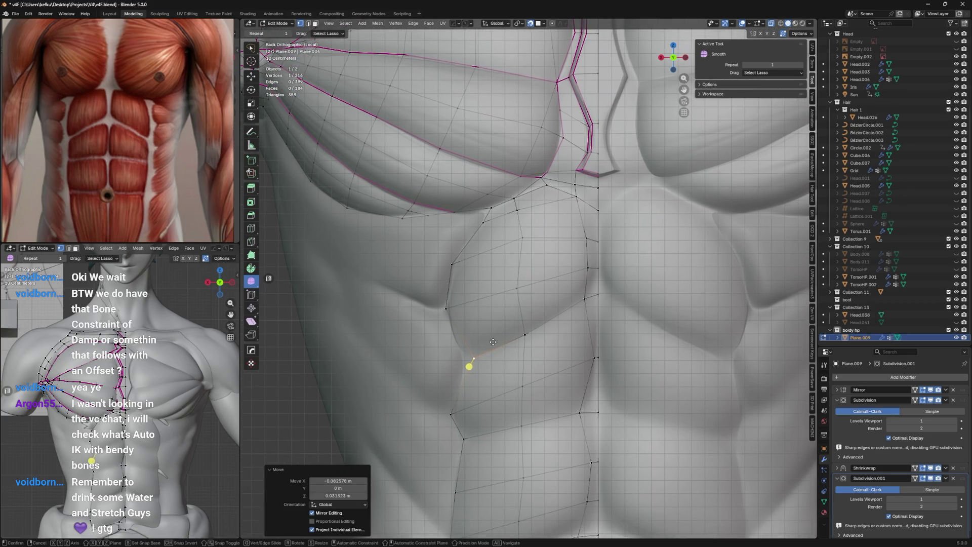
pyautogui.keyDown('shift'); pyautogui.moveTo(487, 357); pyautogui.dragTo(494, 340, button='middle'); pyautogui.keyUp('shift')
pyautogui.click(451, 415)
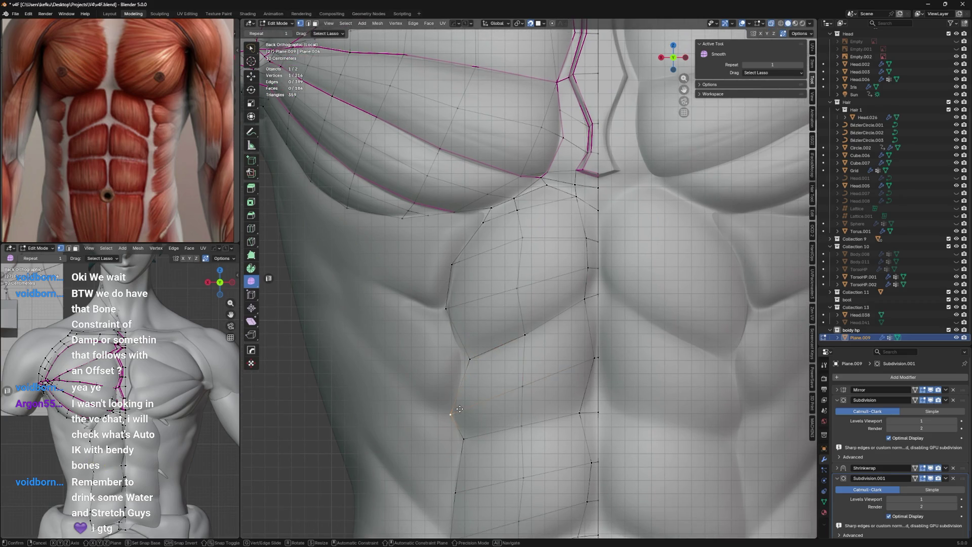
pyautogui.press('g')
pyautogui.click(519, 380)
pyautogui.press('g')
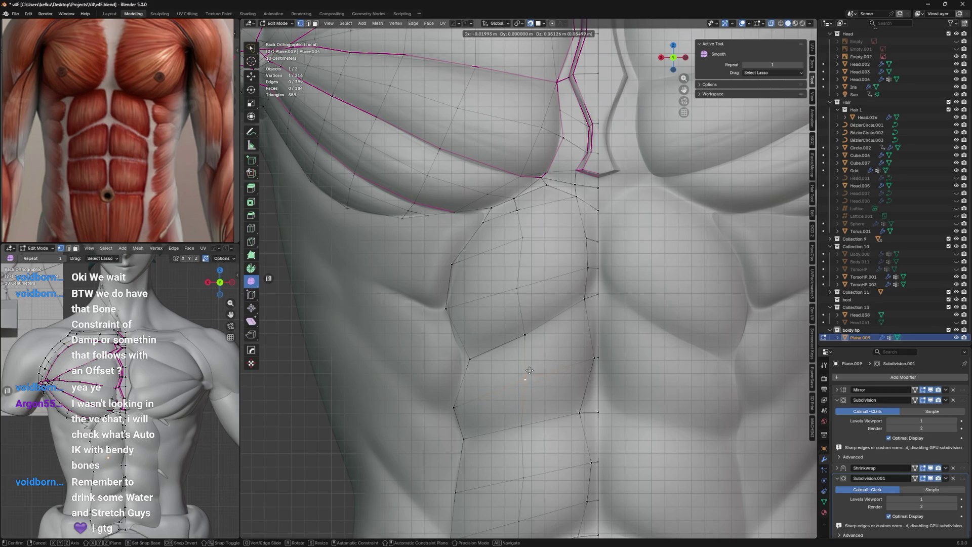
pyautogui.keyDown('alt'); pyautogui.keyDown('shift'); pyautogui.moveTo(531, 369); pyautogui.dragTo(527, 282, button='middle'); pyautogui.keyUp('shift'); pyautogui.keyUp('alt')
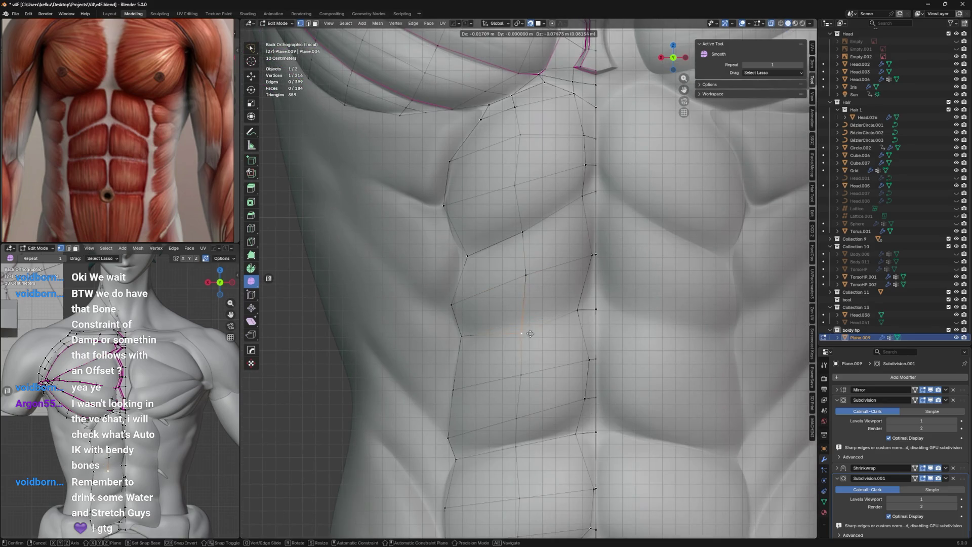
# Move the ab-border vertices near the navel onto the outer border of the lowest ab segment.
pyautogui.click(528, 325)
pyautogui.click(449, 339)
pyautogui.press('g')
pyautogui.click(447, 338)
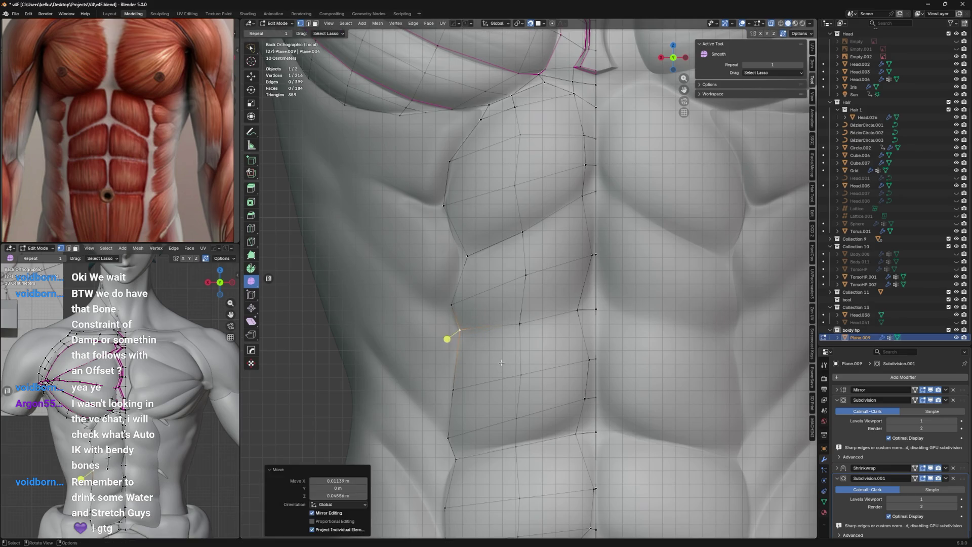
pyautogui.click(460, 329)
pyautogui.press('g')
pyautogui.click(515, 366)
pyautogui.keyDown('shift'); pyautogui.moveTo(515, 365); pyautogui.dragTo(509, 319, button='middle'); pyautogui.keyUp('shift')
pyautogui.press('g')
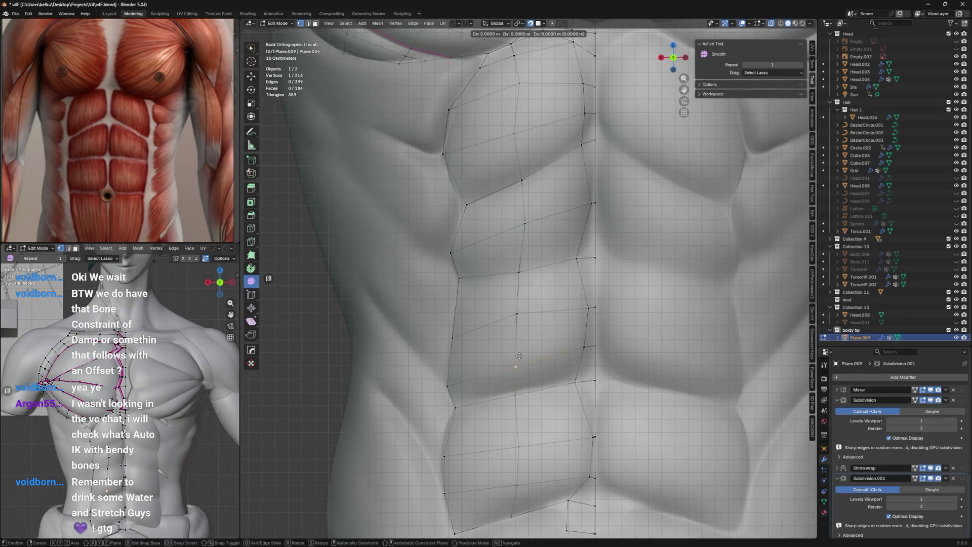
pyautogui.click(517, 380)
pyautogui.press('g')
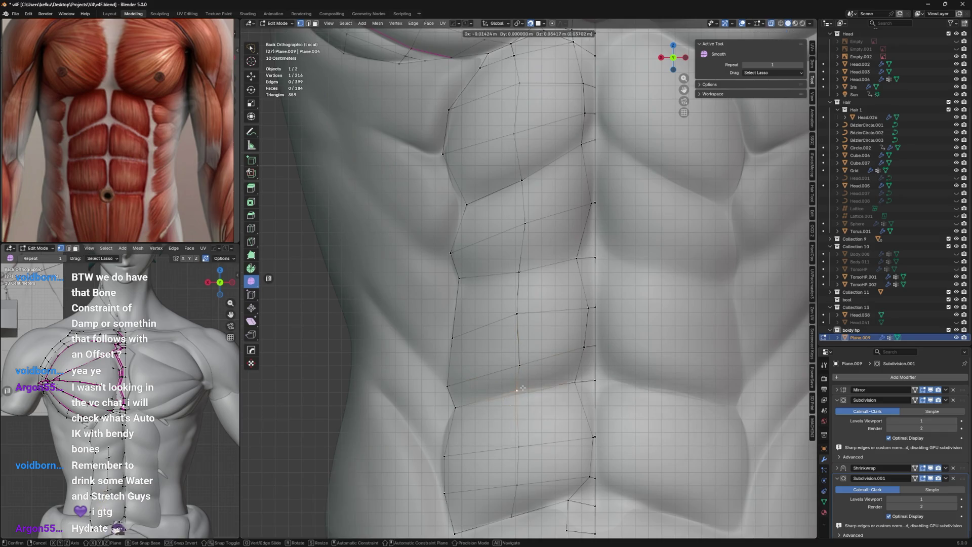
pyautogui.click(510, 397)
# Slide the left abdomen edge vertices onto the groove and nudge a lower ab border vertex.
pyautogui.keyDown('shift'); pyautogui.moveTo(522, 359); pyautogui.dragTo(524, 330, button='middle'); pyautogui.keyUp('shift')
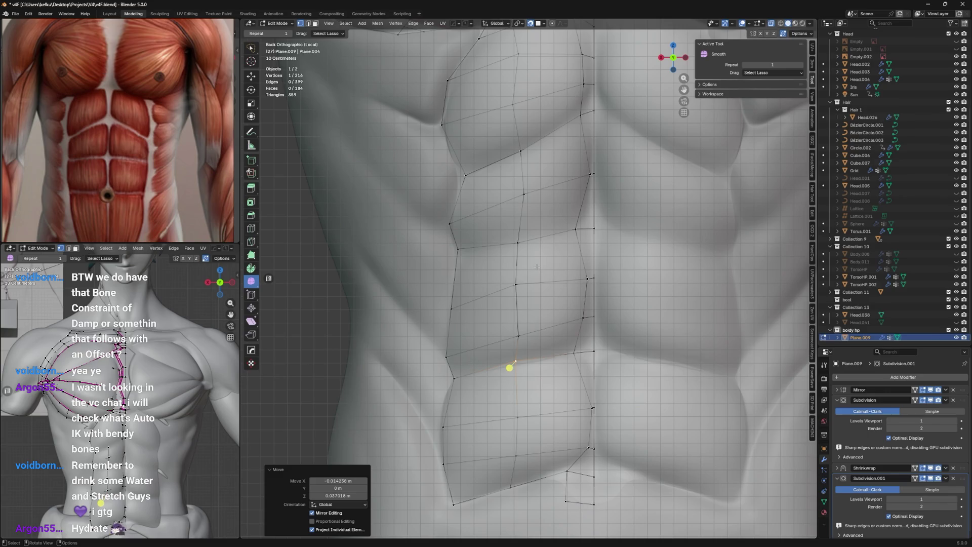
pyautogui.moveTo(427, 365); pyautogui.dragTo(429, 364)
pyautogui.moveTo(428, 311); pyautogui.dragTo(431, 309)
pyautogui.moveTo(440, 252); pyautogui.dragTo(442, 259)
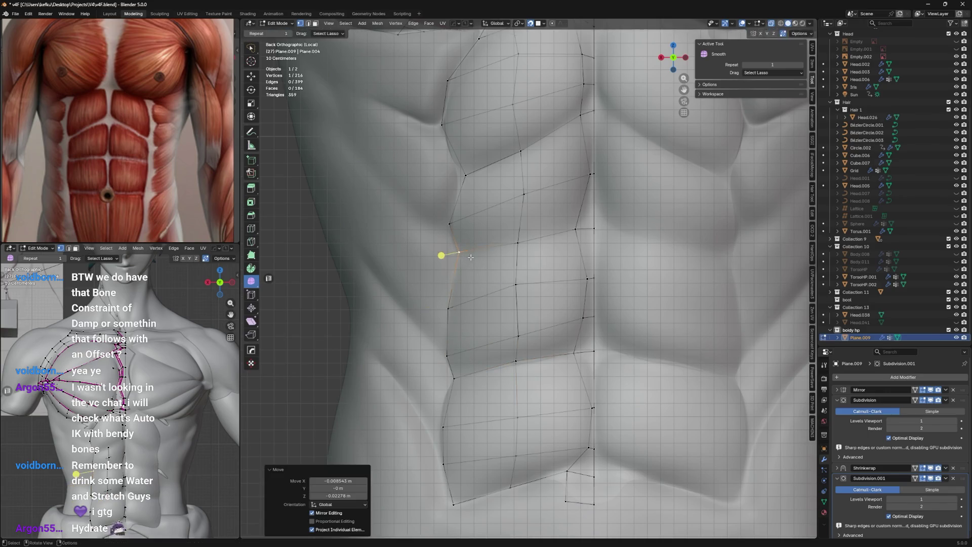
pyautogui.keyDown('shift'); pyautogui.moveTo(477, 259); pyautogui.dragTo(469, 210, button='middle'); pyautogui.keyUp('shift')
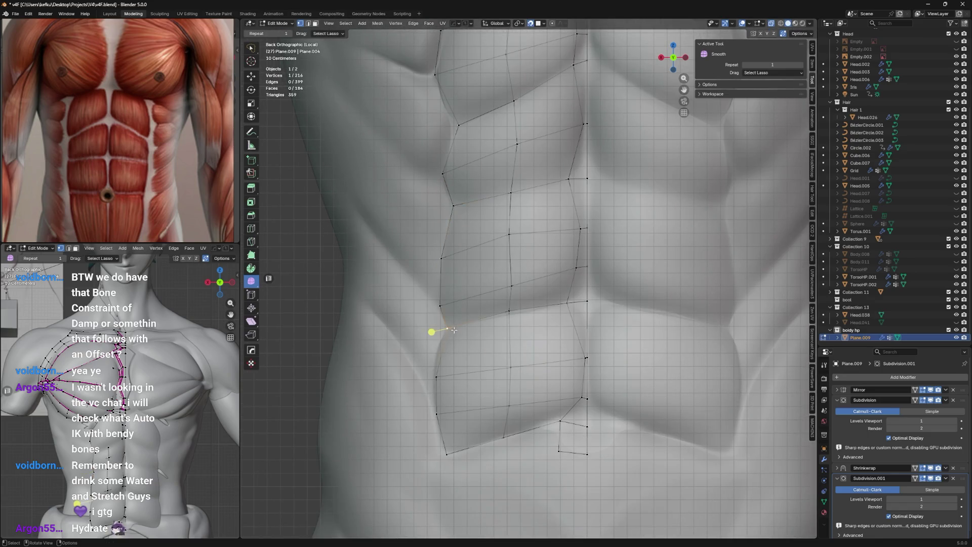
pyautogui.click(505, 319)
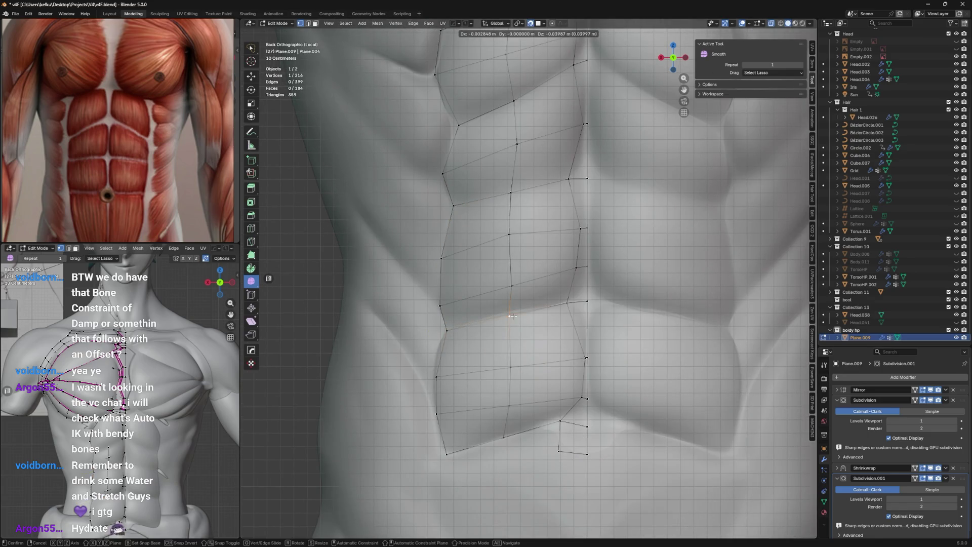
pyautogui.moveTo(568, 303); pyautogui.dragTo(570, 302)
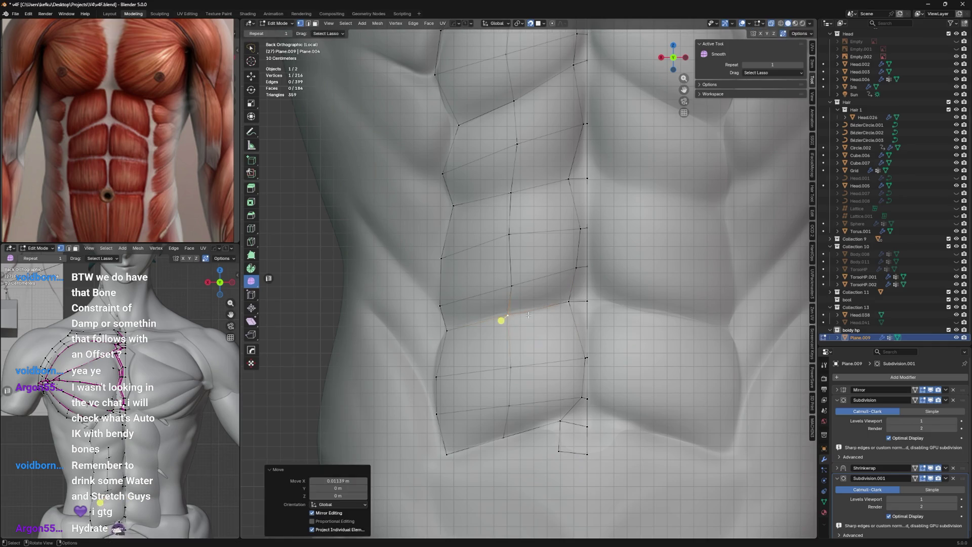
# Raise the centre-seam vertex on the lower centre line.
pyautogui.click(588, 302)
pyautogui.keyDown('shift'); pyautogui.moveTo(590, 297); pyautogui.dragTo(595, 278, button='middle'); pyautogui.keyUp('shift')
pyautogui.press('g')
pyautogui.rightClick(449, 336)
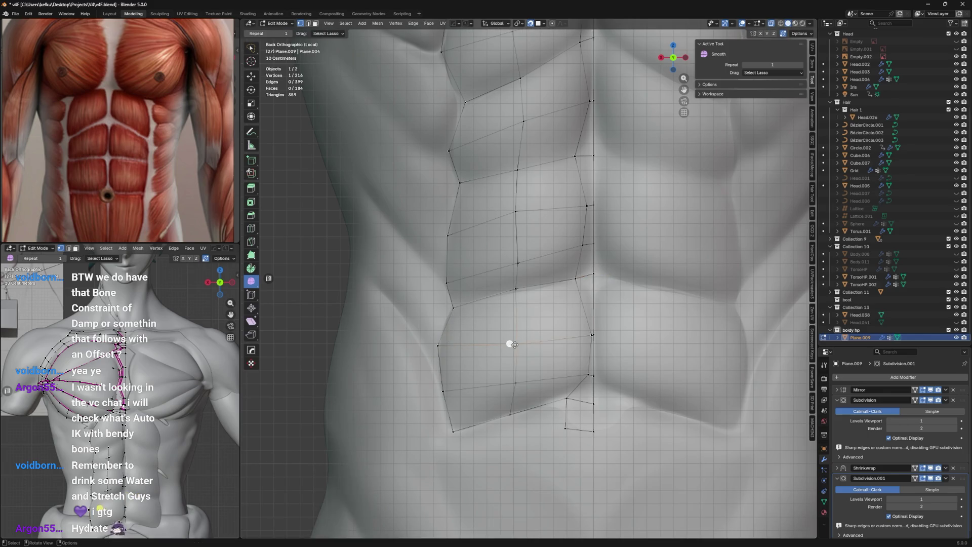
pyautogui.click(600, 333)
pyautogui.press('g')
pyautogui.click(575, 314)
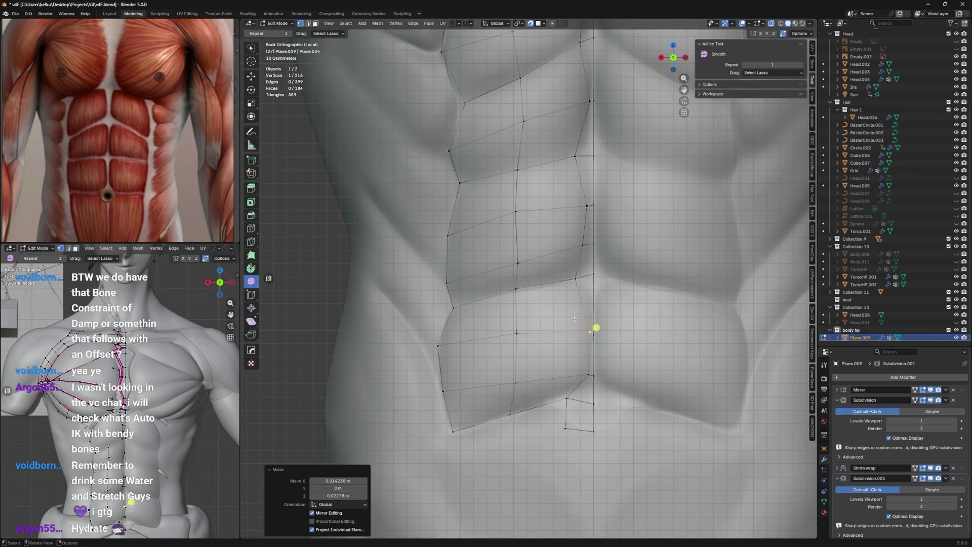
pyautogui.press('g')
pyautogui.rightClick(587, 324)
# Refine the raised seam vertices' positions, moving two seam vertices together.
pyautogui.press('g')
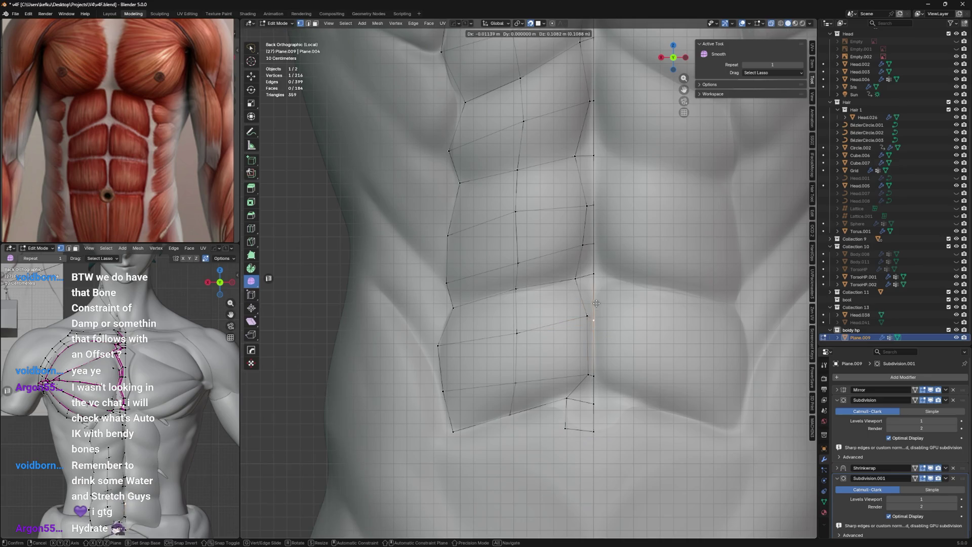
pyautogui.click(608, 298)
pyautogui.press('g')
pyautogui.click(595, 298)
pyautogui.press('g')
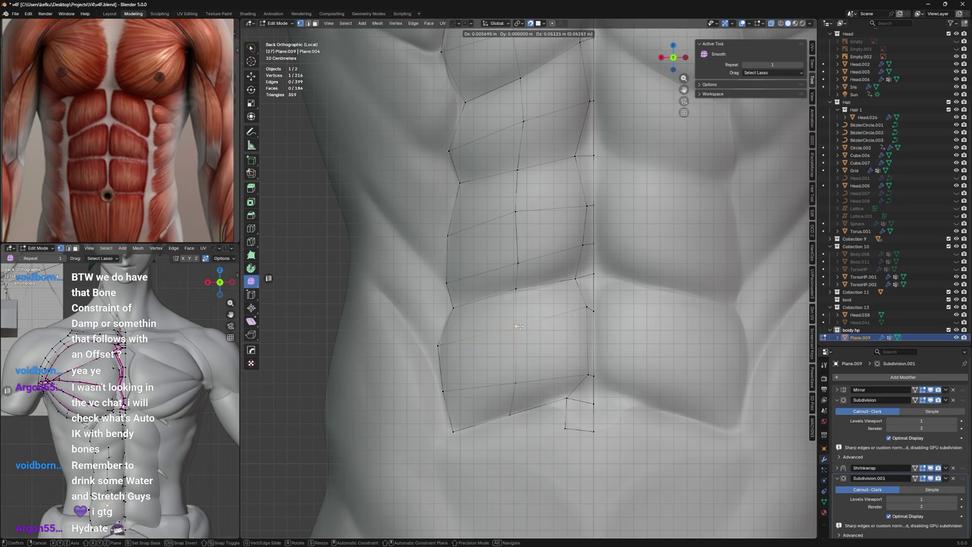
pyautogui.click(508, 322)
pyautogui.keyDown('shift'); pyautogui.click(593, 359); pyautogui.keyUp('shift')
pyautogui.press('g')
pyautogui.click(599, 343)
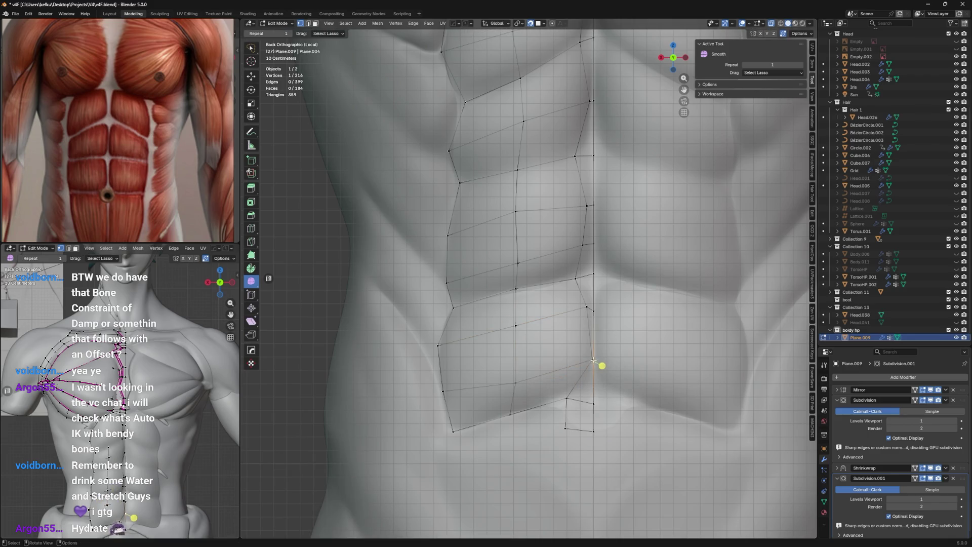
# Align the lower centre-line vertex and the lower abdomen boundary vertex with the sculpt.
pyautogui.click(566, 399)
pyautogui.press('g')
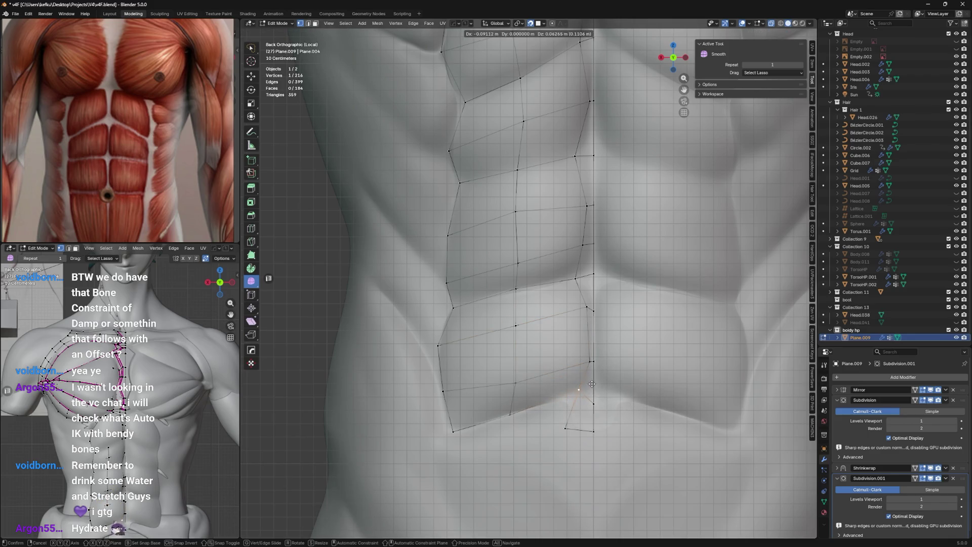
pyautogui.click(591, 384)
pyautogui.press('g')
pyautogui.click(608, 386)
pyautogui.click(515, 414)
pyautogui.press('g')
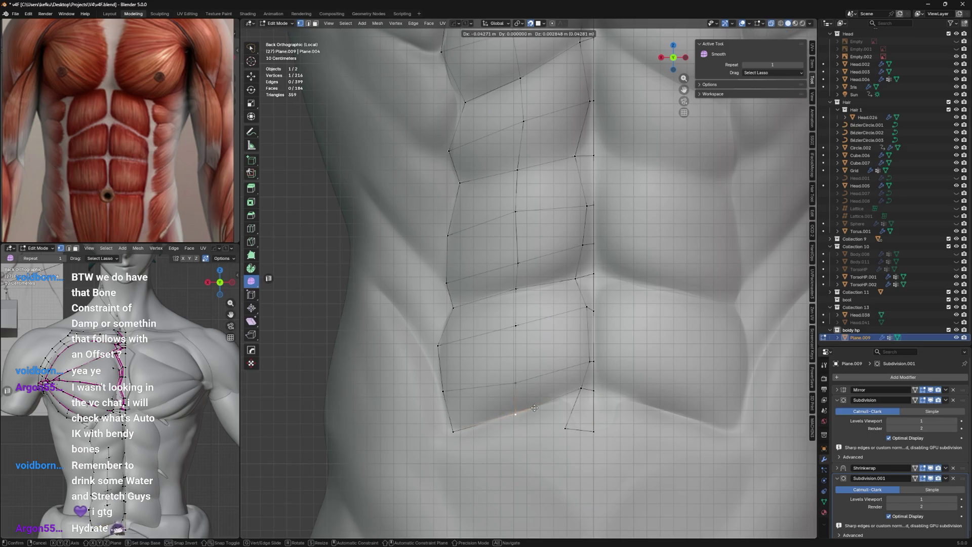
pyautogui.click(514, 413)
# Nudge two left-edge vertices of the lower abs and a centre-line vertex into place.
pyautogui.click(434, 395)
pyautogui.press('g')
pyautogui.click(457, 394)
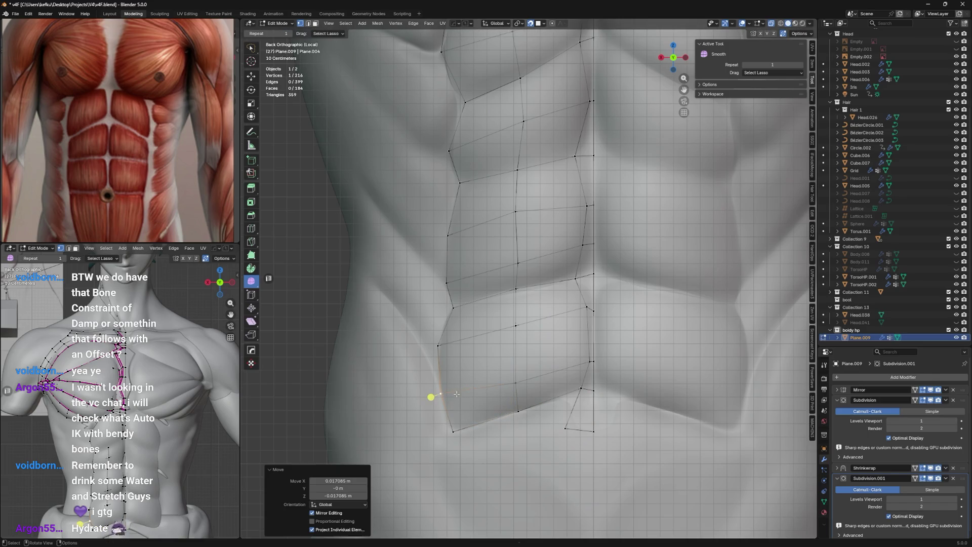
pyautogui.click(438, 345)
pyautogui.press('g')
pyautogui.click(456, 341)
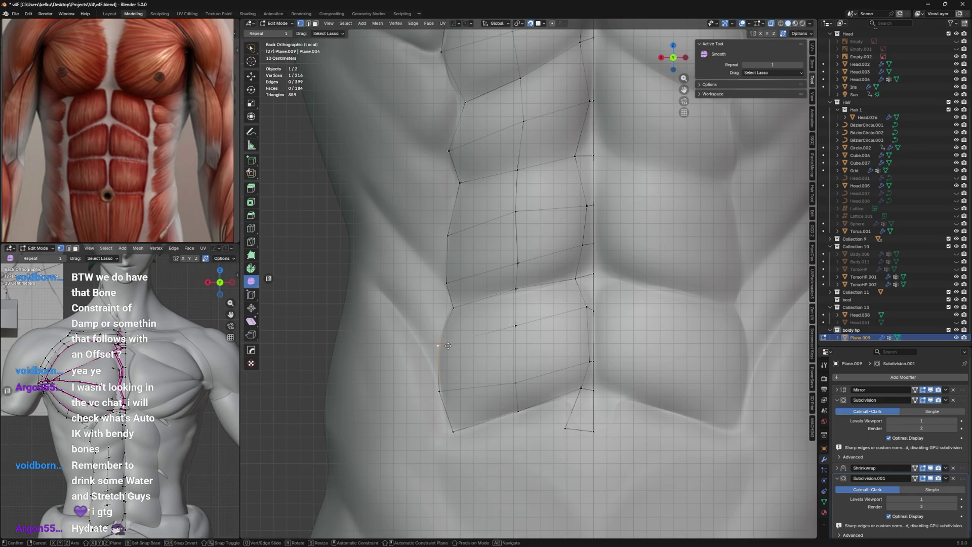
pyautogui.click(592, 299)
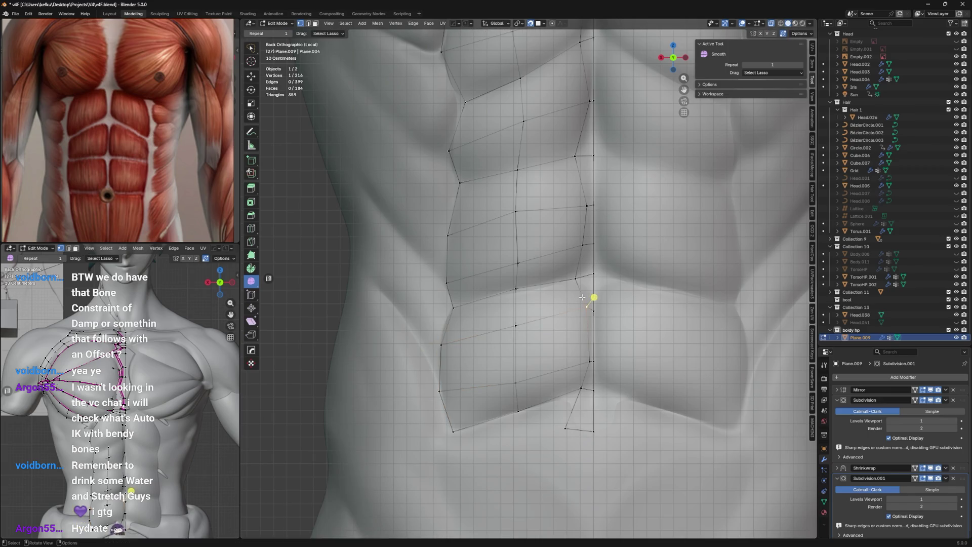
pyautogui.press('g')
pyautogui.click(593, 302)
# Preview the cage in Object Mode, orbiting the torso, then return to Edit Mode.
pyautogui.press('Tab')
pyautogui.moveTo(592, 269)
pyautogui.mouseDown(button='middle')
pyautogui.moveTo(577, 283)
pyautogui.moveTo(590, 287)
pyautogui.moveTo(562, 358)
pyautogui.mouseUp(button='middle')
pyautogui.press('Tab')
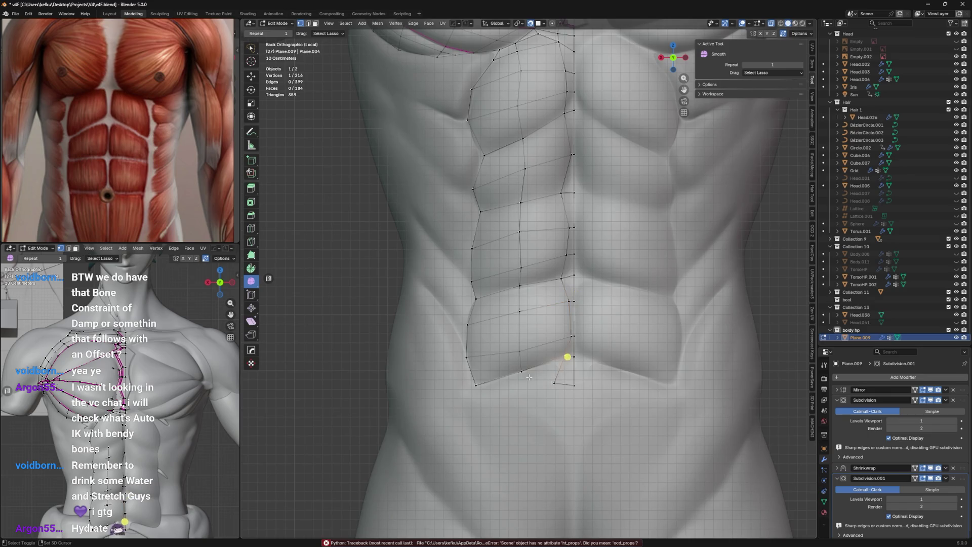
# Fill a new face below the navel, position the bottom boundary vertices, and save.
pyautogui.press('f')
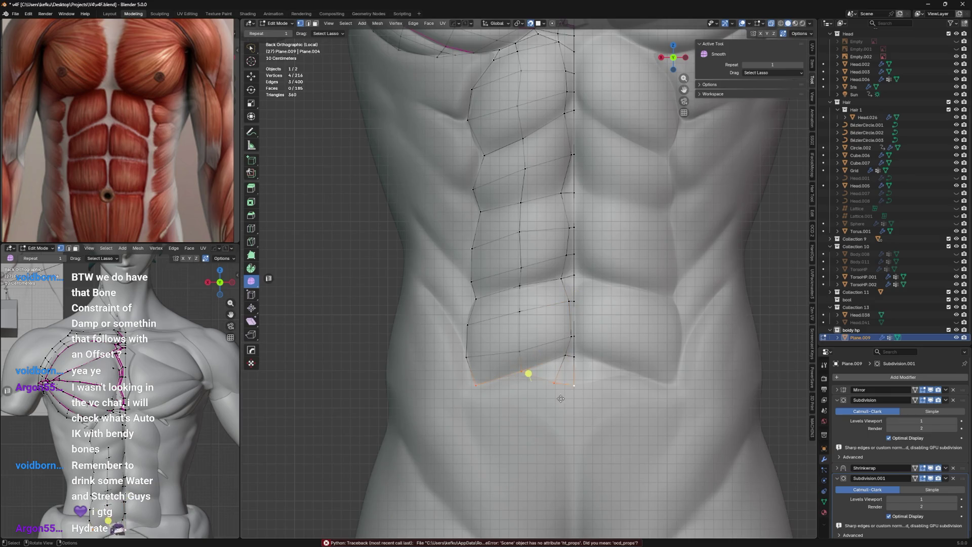
pyautogui.click(497, 450)
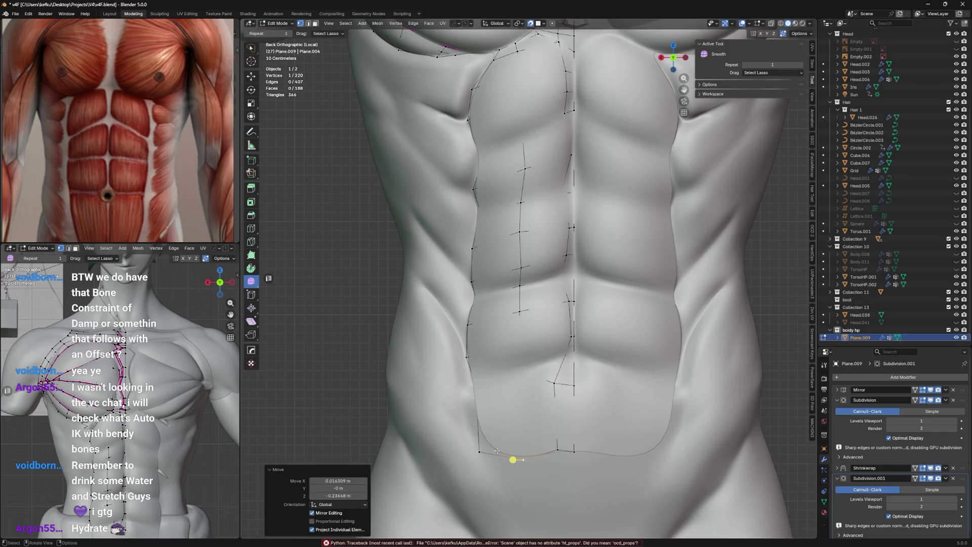
pyautogui.press('g')
pyautogui.click(573, 449)
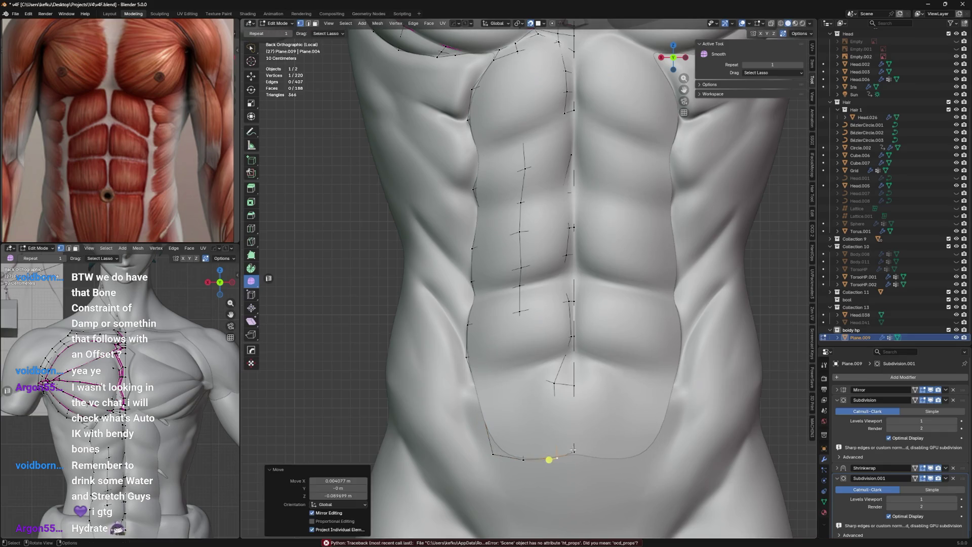
pyautogui.press('g')
pyautogui.click(572, 457)
pyautogui.hotkey('alt', 'z')
pyautogui.hotkey('ctrl', 's')
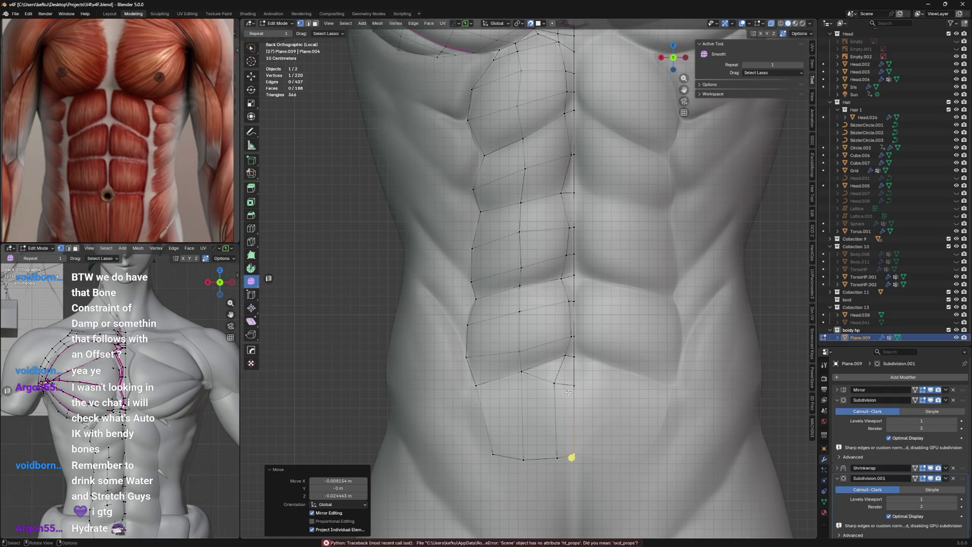
# Move a lower abdomen vertex and its side vertex to hug the lower abs.
pyautogui.click(555, 383)
pyautogui.press('g')
pyautogui.press('g')
pyautogui.click(540, 367)
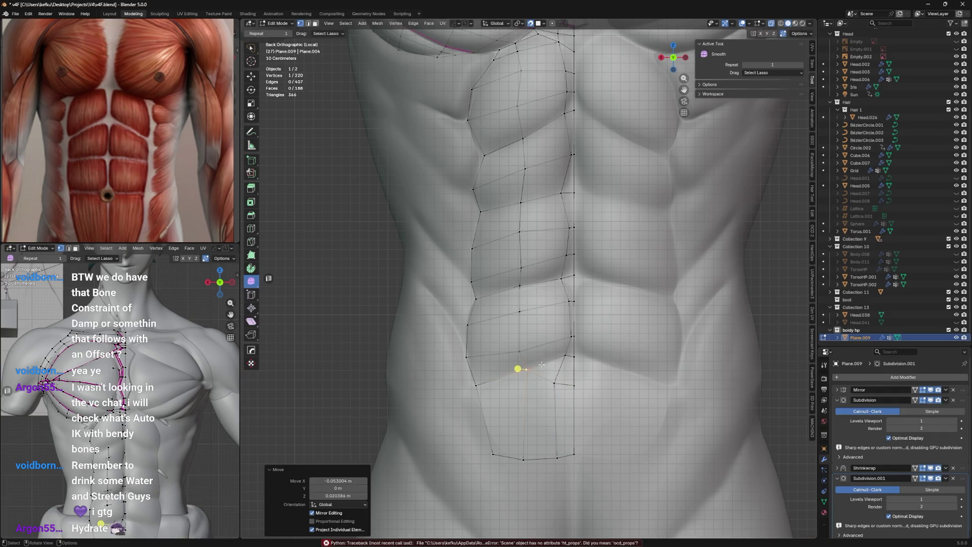
pyautogui.click(476, 383)
pyautogui.press('g')
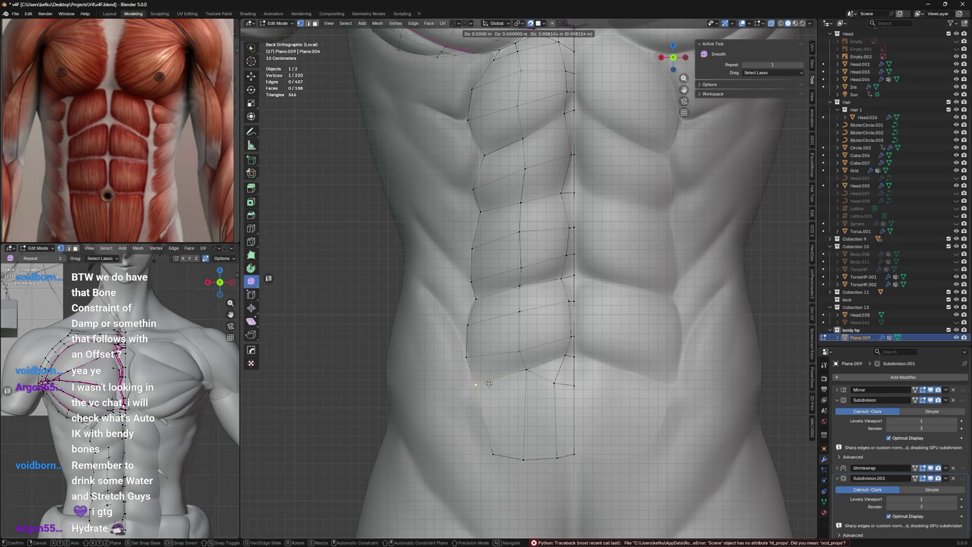
pyautogui.click(492, 376)
pyautogui.scroll(-2, 535, 356)
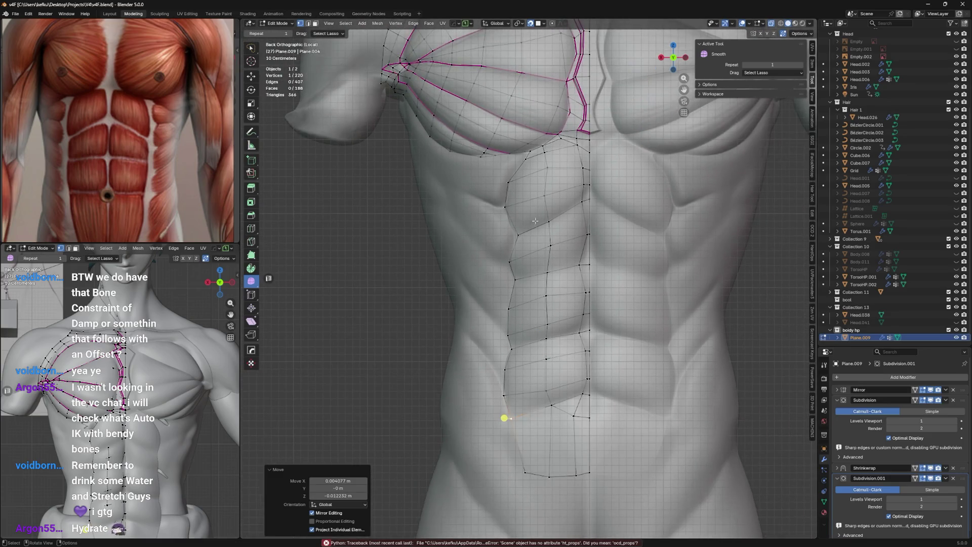
# Try extruding the torso's side edge, undo it, and save the file.
pyautogui.keyDown('ctrl'); pyautogui.click(499, 273); pyautogui.keyUp('ctrl')
pyautogui.scroll(2, 544, 235)
pyautogui.scroll(1, 544, 235)
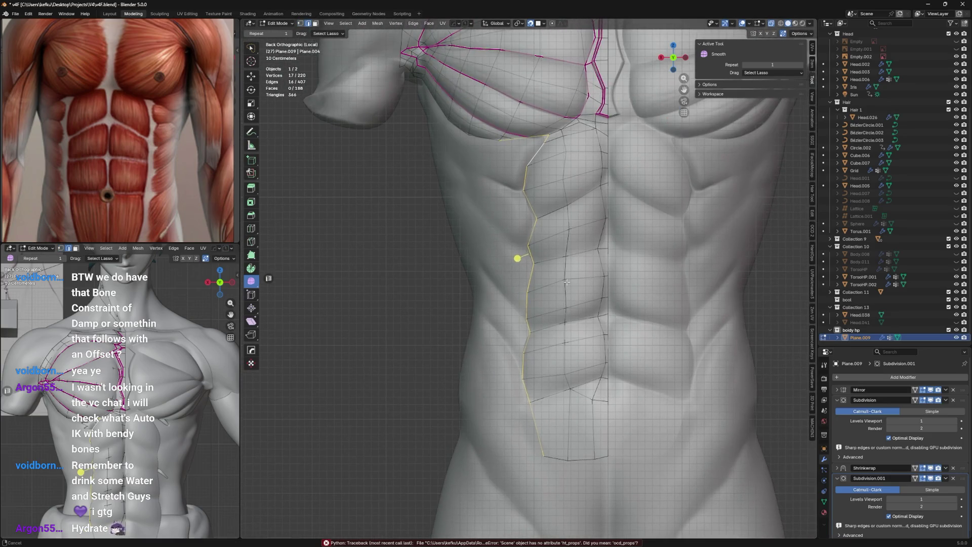
pyautogui.press('e')
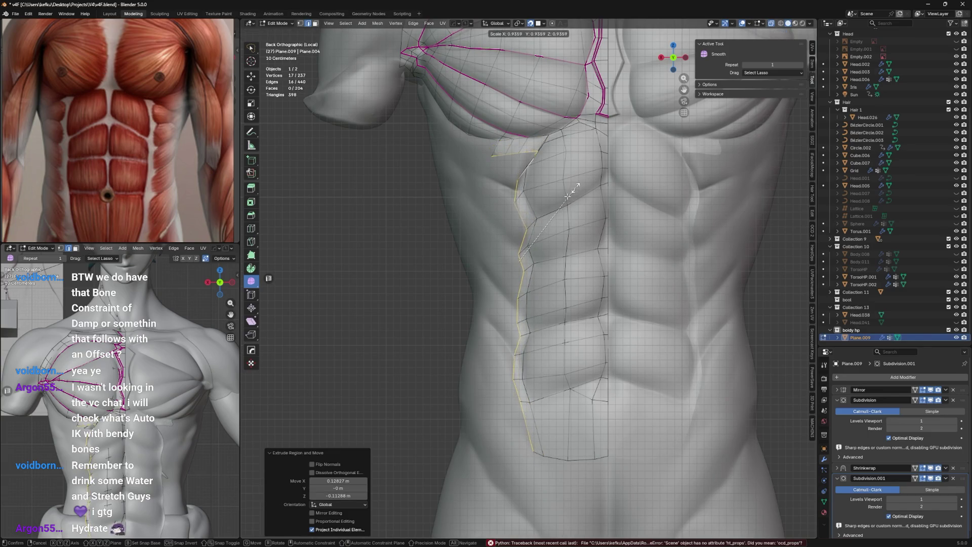
pyautogui.click(583, 184)
pyautogui.keyDown('shift'); pyautogui.moveTo(582, 185); pyautogui.dragTo(567, 225, button='middle'); pyautogui.keyUp('shift')
pyautogui.click(507, 189)
pyautogui.scroll(2, 537, 187)
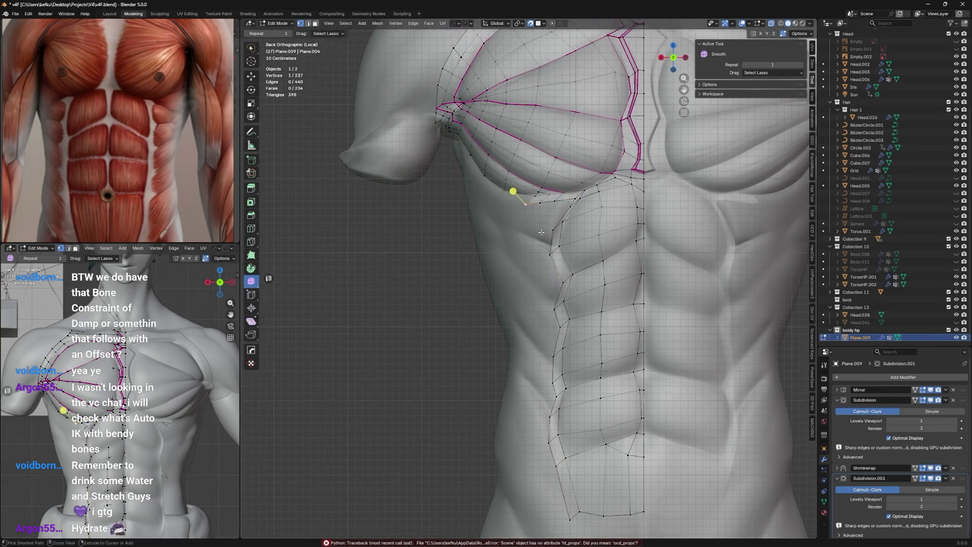
pyautogui.hotkey('ctrl', 'z')
pyautogui.hotkey('ctrl', 'z')
pyautogui.hotkey('ctrl', 's')
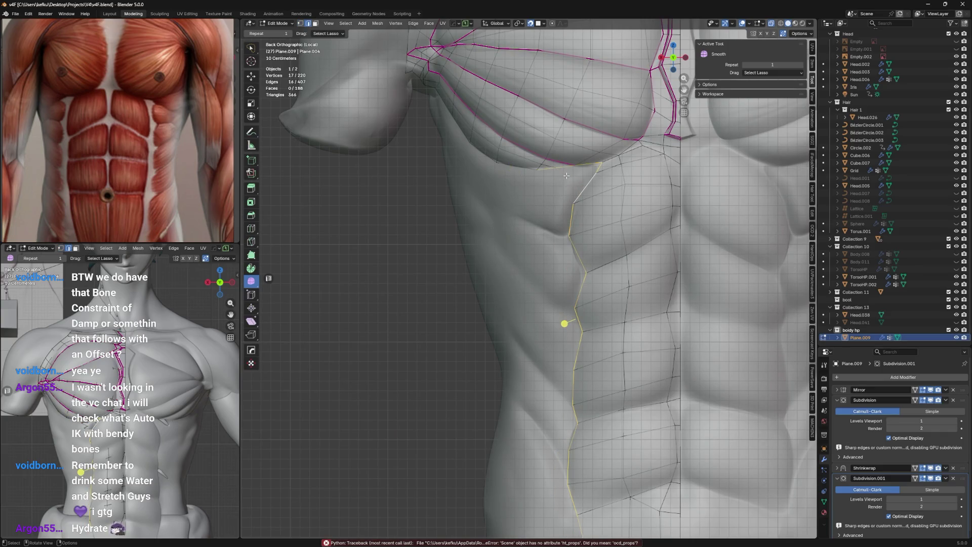
# Vertex-slide the corner vertices under the pectoral, merging one onto its neighbour.
pyautogui.press('1')
pyautogui.click(562, 172)
pyautogui.hotkey('shift', 'v')
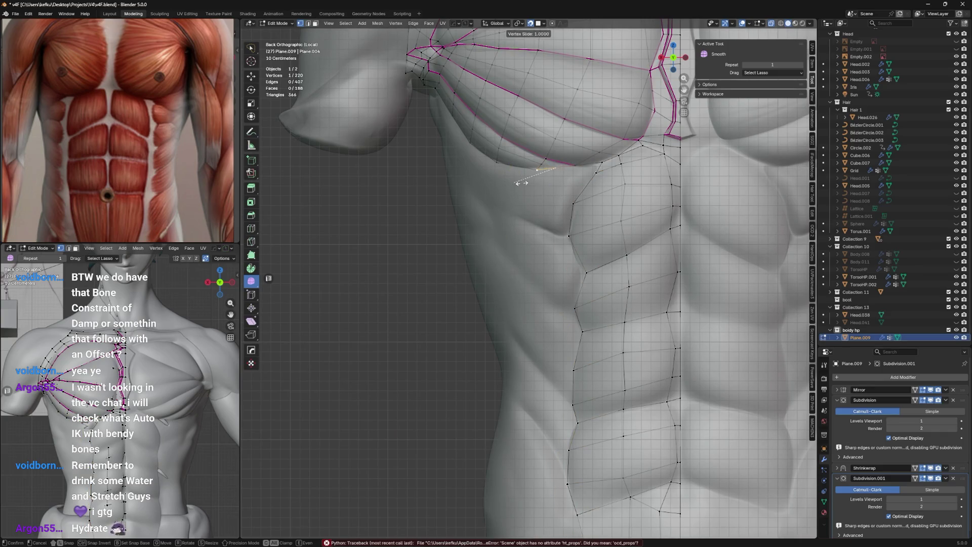
pyautogui.click(527, 187)
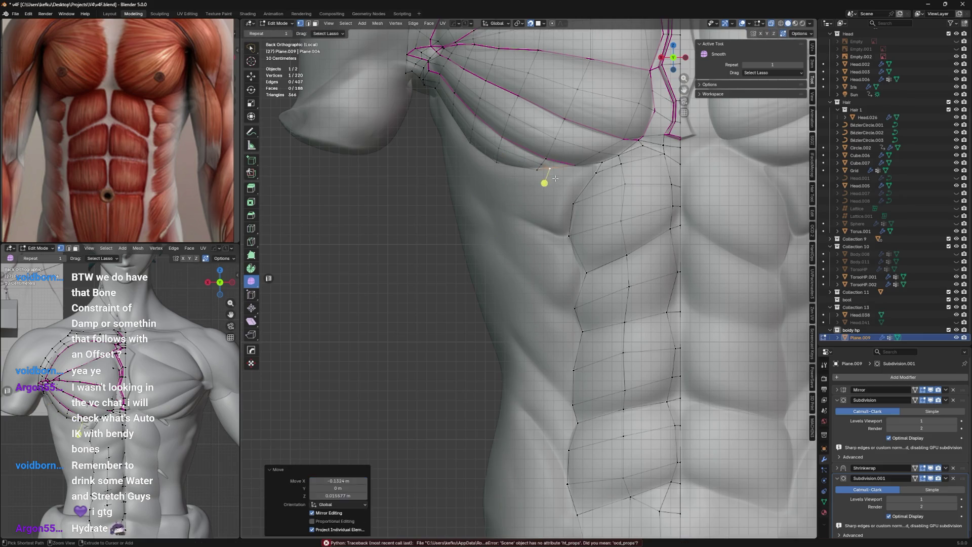
pyautogui.hotkey('shift', 'v')
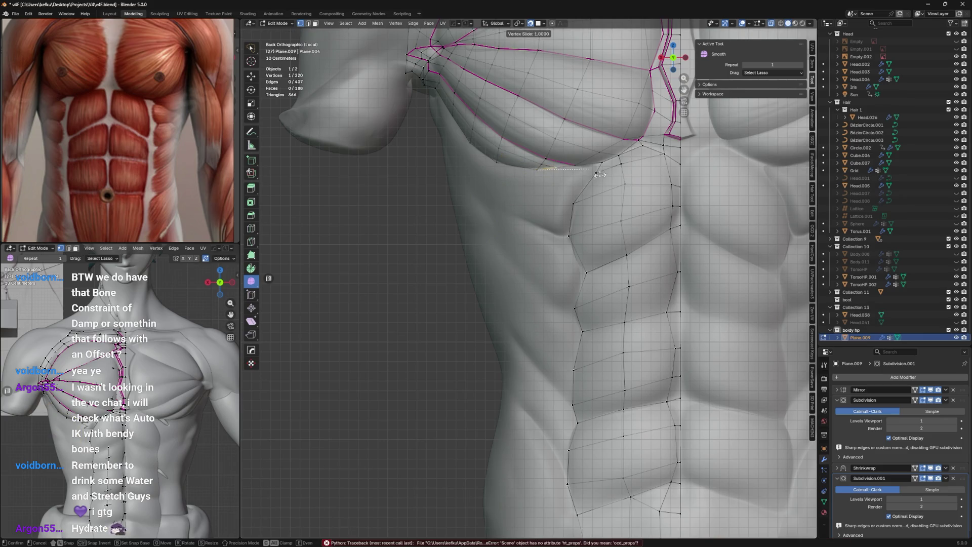
pyautogui.click(599, 174)
pyautogui.hotkey('shift', 'v')
pyautogui.click(595, 176)
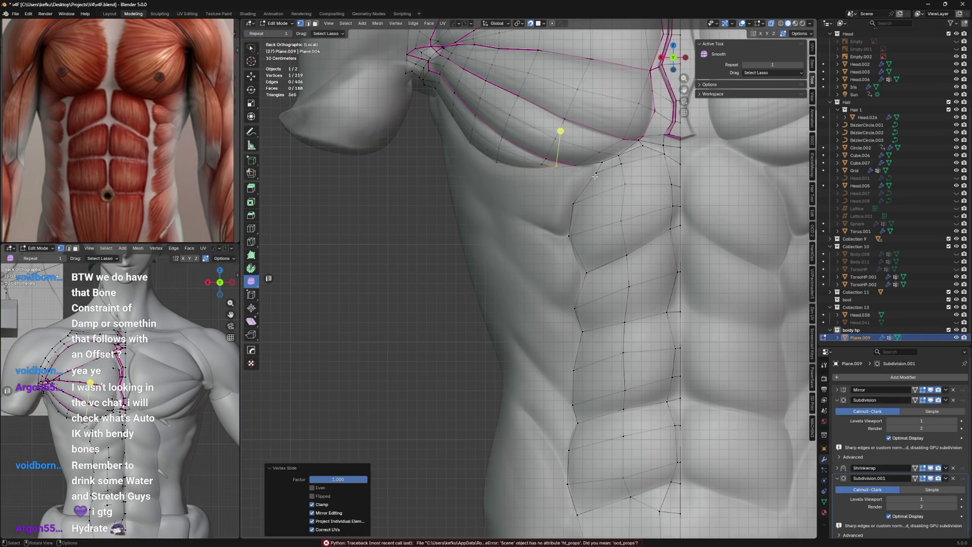
# Scale two stray vertices below the pectoral into one, place it, and preview in Object Mode.
pyautogui.press('g')
pyautogui.click(582, 173)
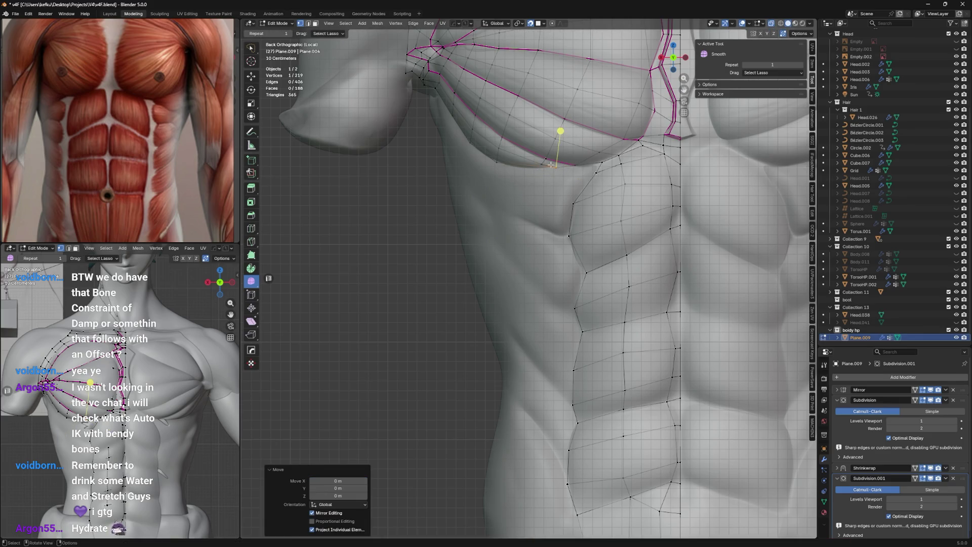
pyautogui.press('g')
pyautogui.press('Escape')
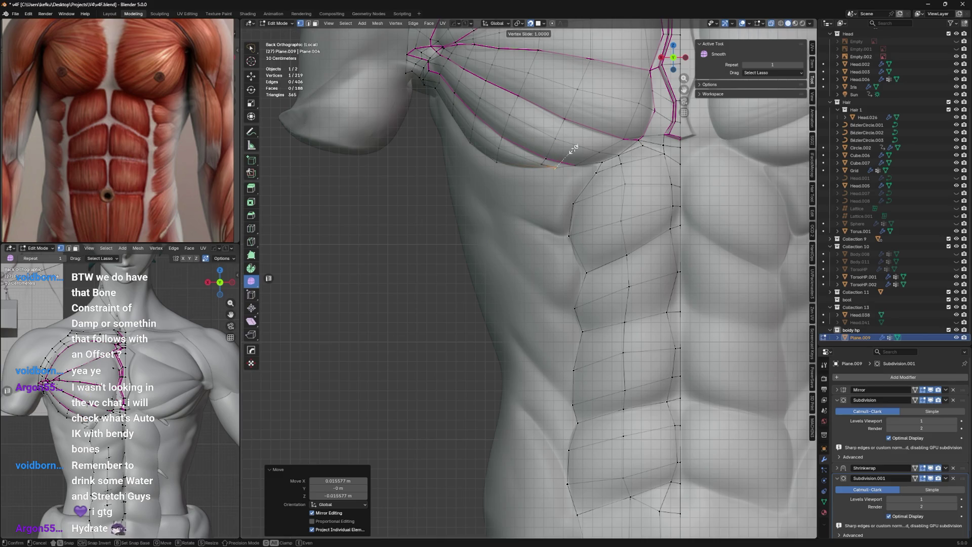
pyautogui.keyDown('shift'); pyautogui.click(572, 147); pyautogui.keyUp('shift')
pyautogui.press('s')
pyautogui.click(556, 163)
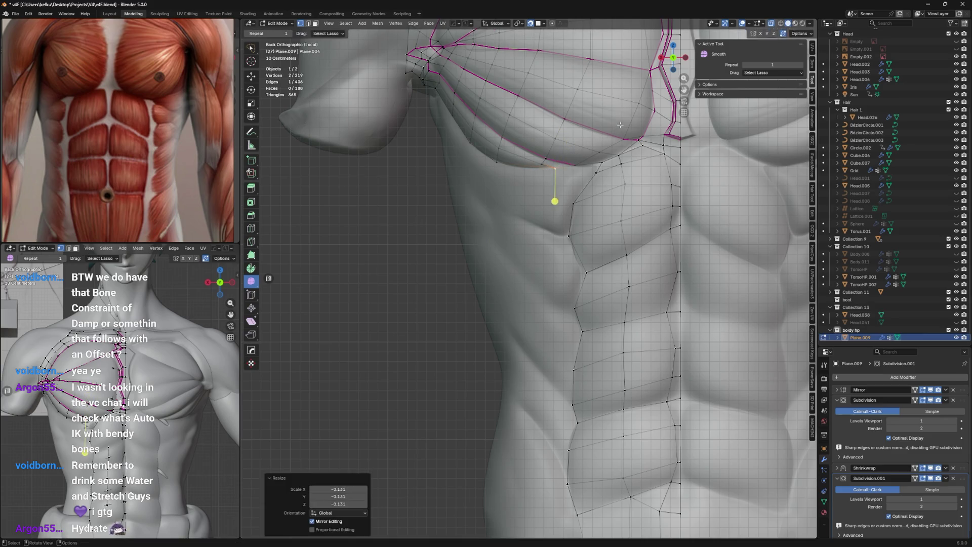
pyautogui.press('g')
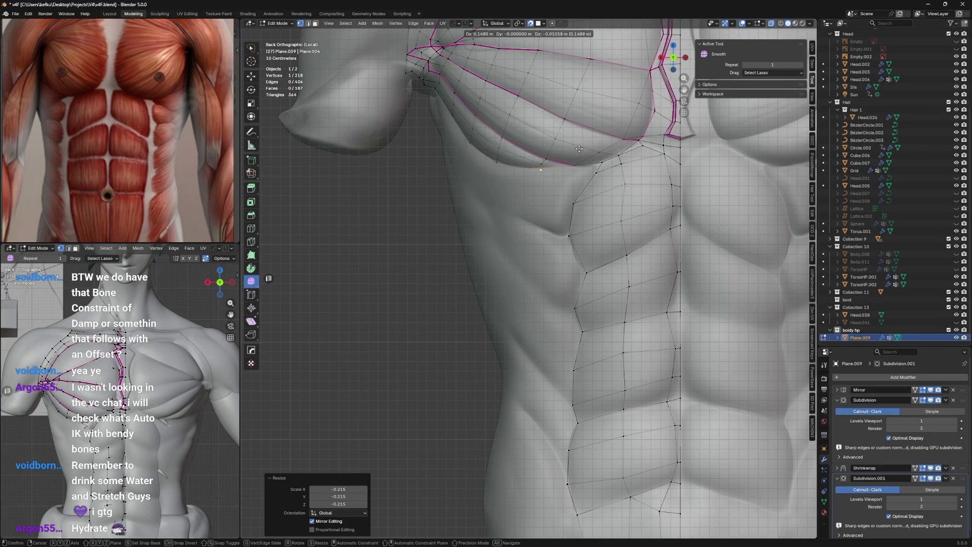
pyautogui.click(578, 148)
pyautogui.press('Tab')
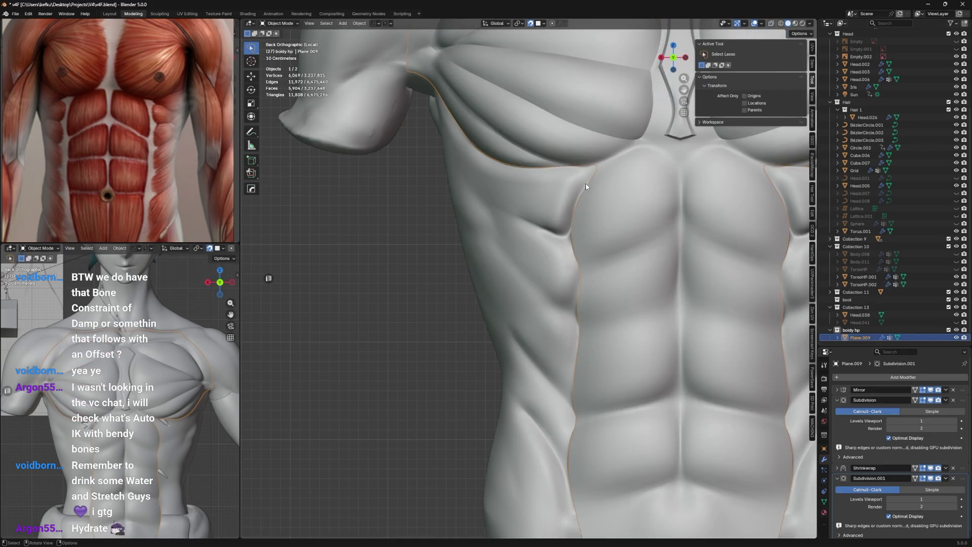
# In Edit Mode with X-ray, connect two vertices under the pectoral with a new edge.
pyautogui.press('Tab')
pyautogui.hotkey('alt', 'z')
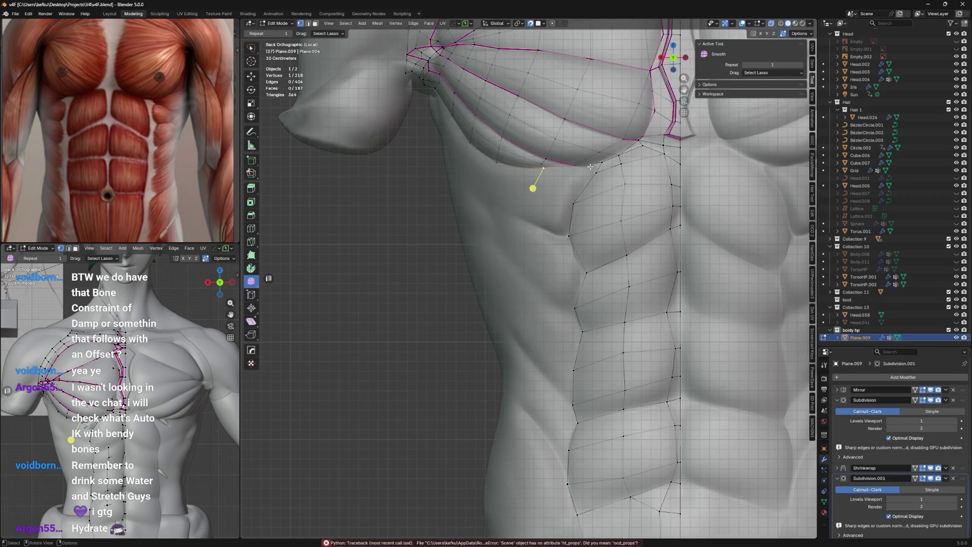
pyautogui.click(575, 165)
pyautogui.keyDown('shift'); pyautogui.scroll(2, 595, 168); pyautogui.keyUp('shift')
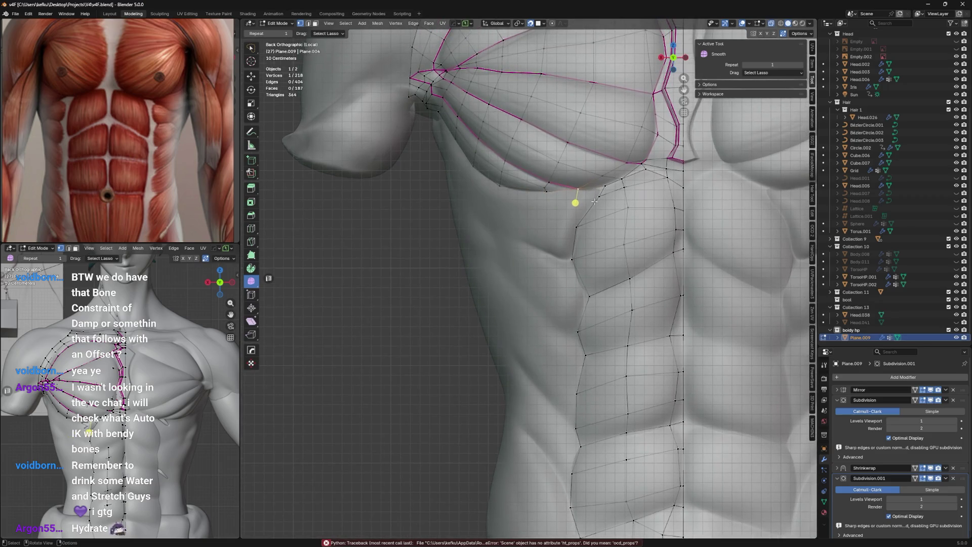
pyautogui.scroll(2, 608, 172)
pyautogui.keyDown('shift'); pyautogui.click(626, 160); pyautogui.keyUp('shift')
pyautogui.press('j')
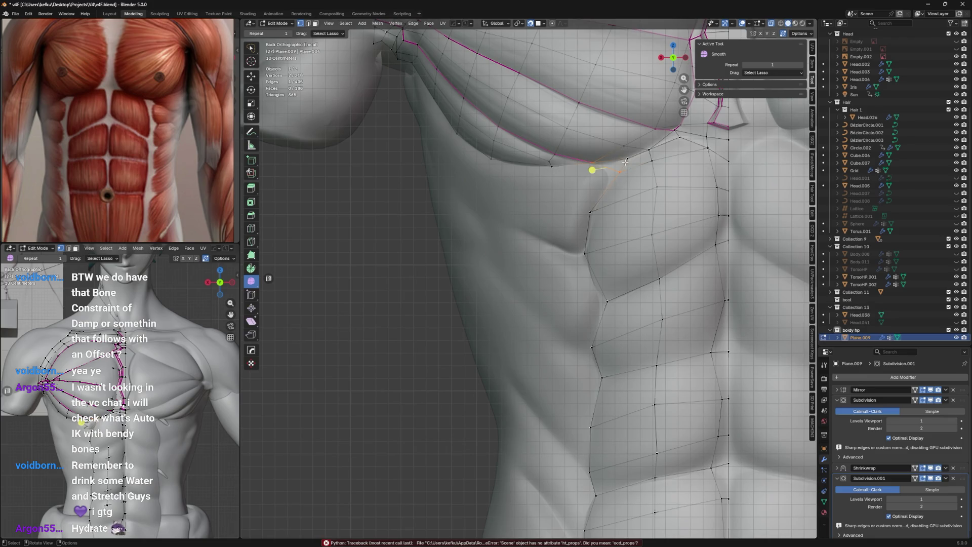
# Extrude two side vertices outward to start the new side edge along the ribs.
pyautogui.click(624, 172)
pyautogui.keyDown('shift'); pyautogui.click(589, 209); pyautogui.keyUp('shift')
pyautogui.press('e')
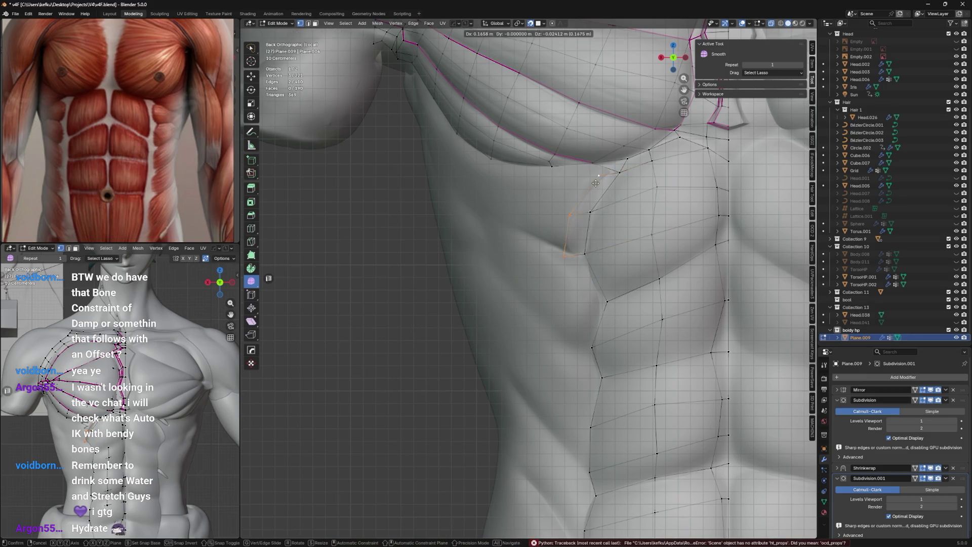
pyautogui.click(609, 177)
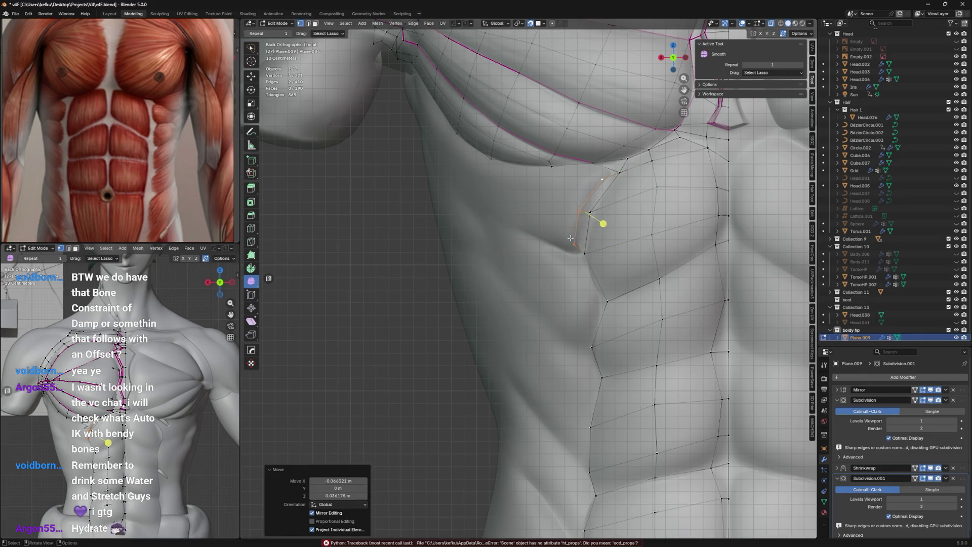